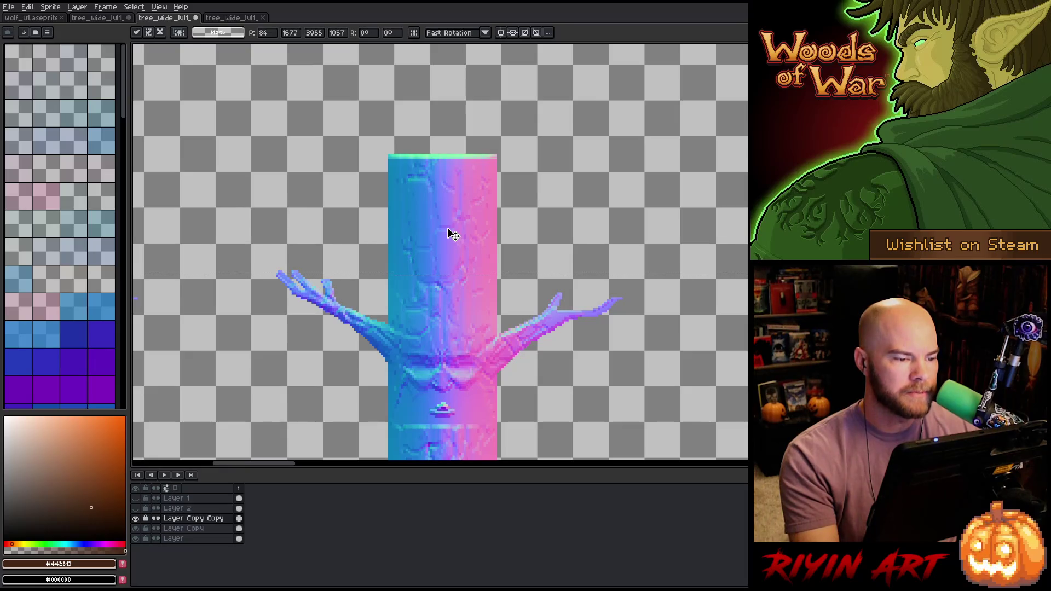
- Duplicate Layer Copy Copy and drag the middle band of trunk rows upward
scroll(450, 226, down, 5)
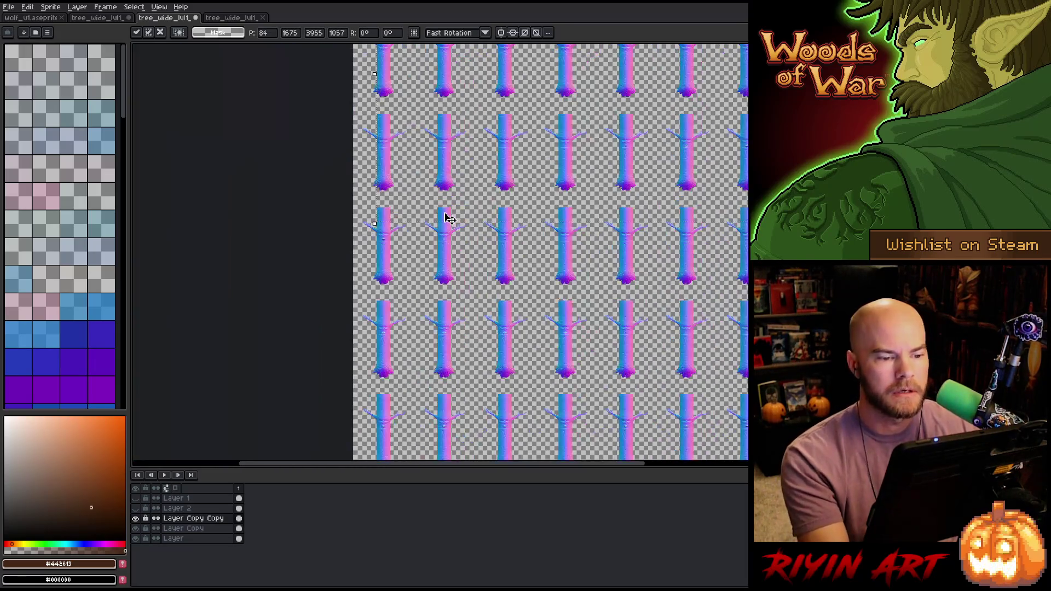
scroll(430, 275, down, 4)
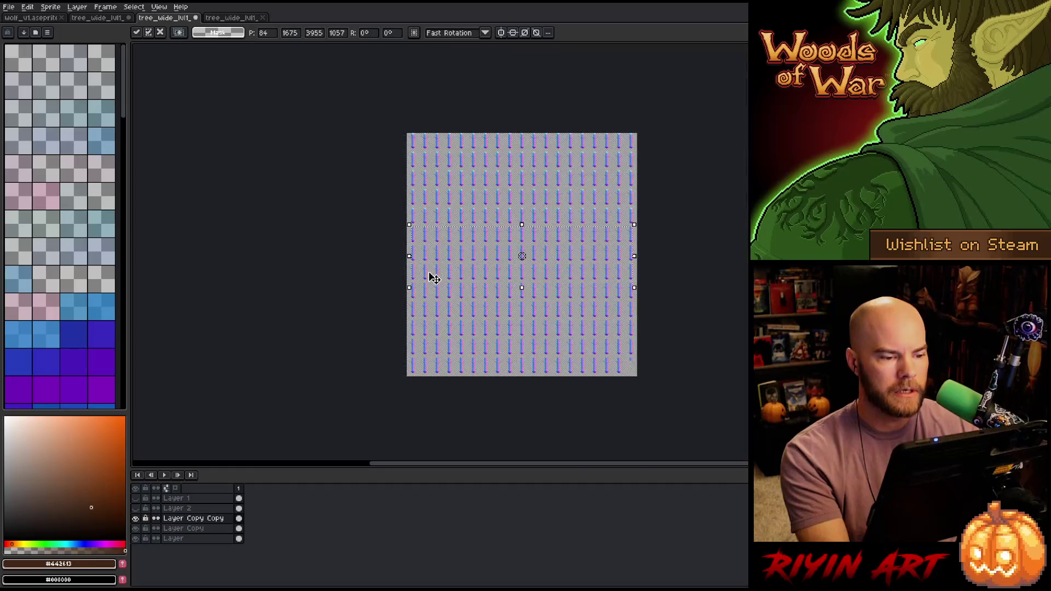
scroll(455, 271, up, 1)
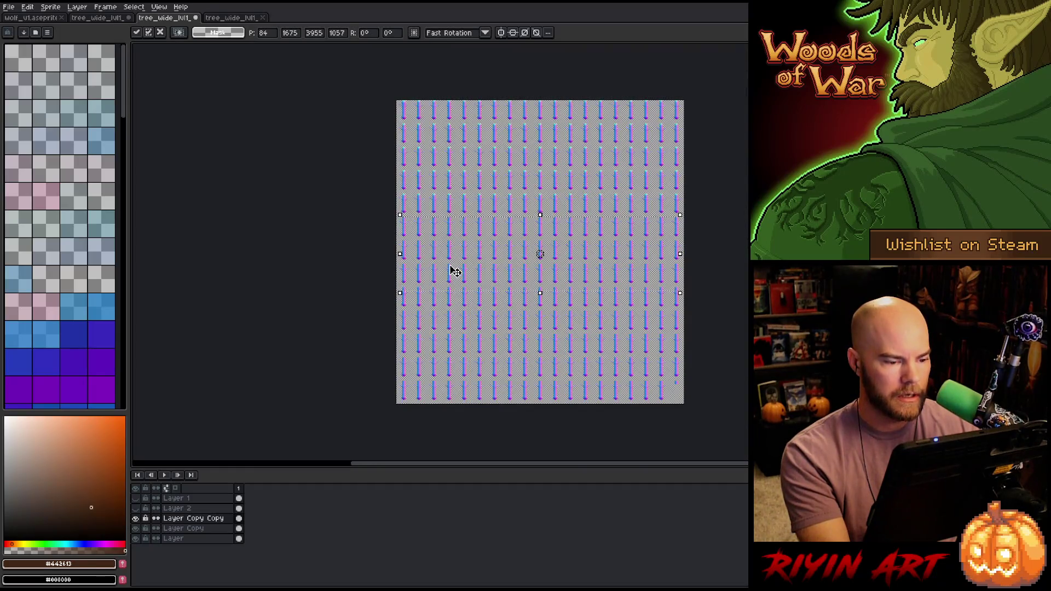
click(197, 521)
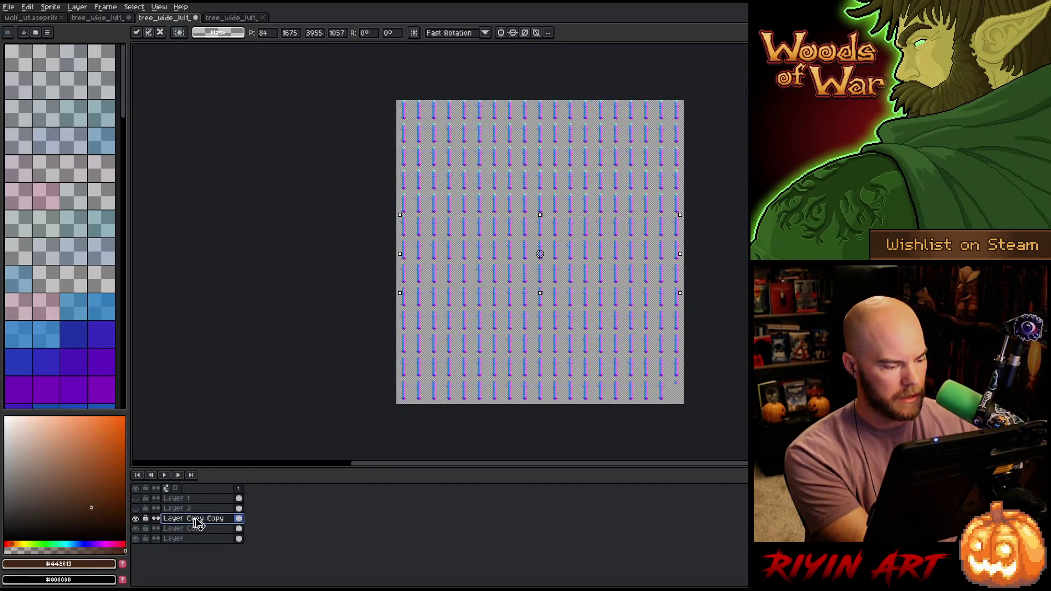
right_click(195, 517)
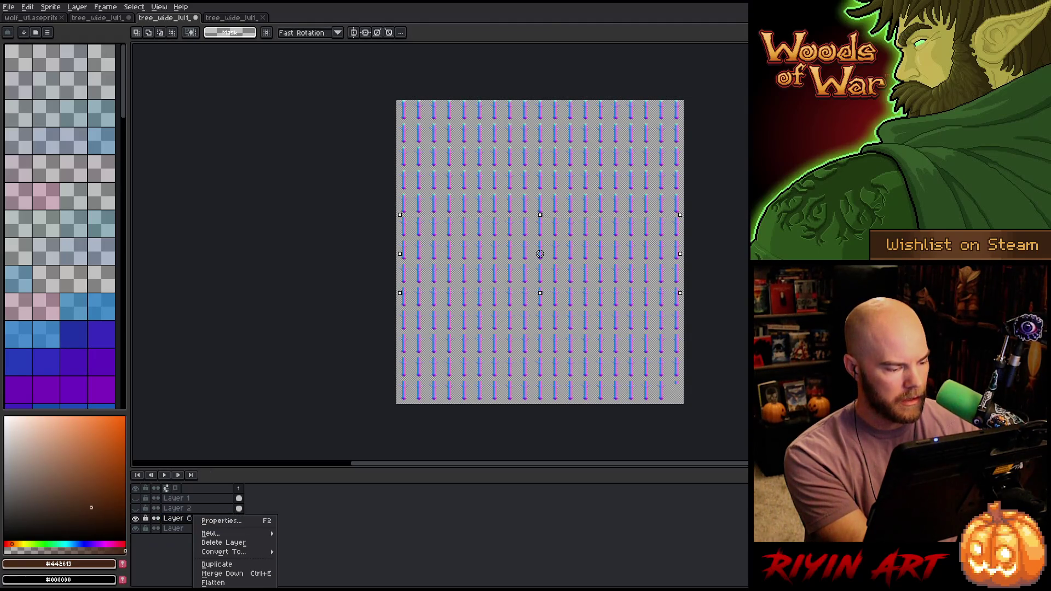
click(216, 563)
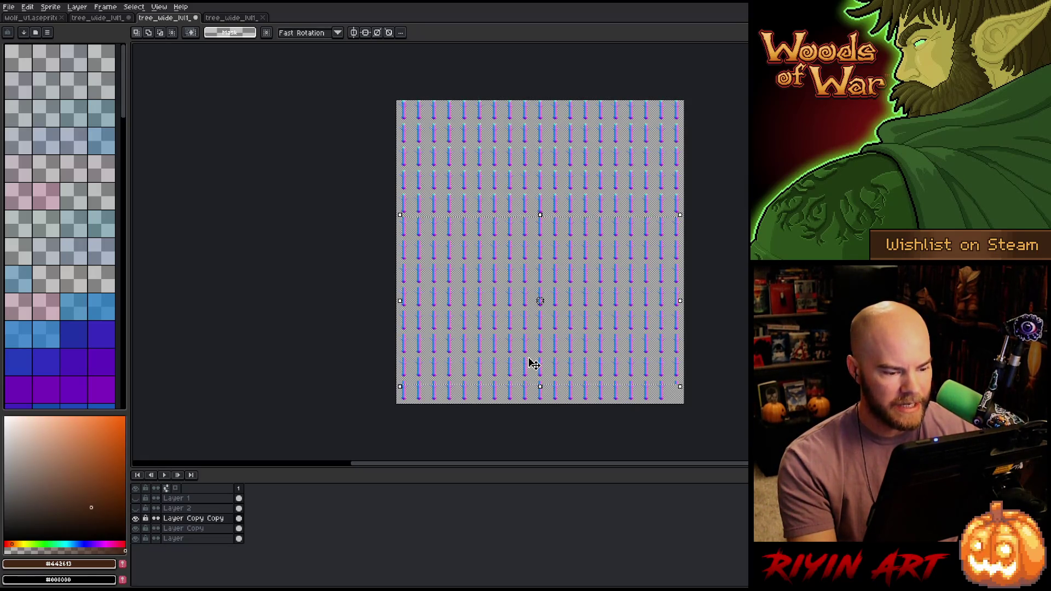
drag(530, 387, 525, 194)
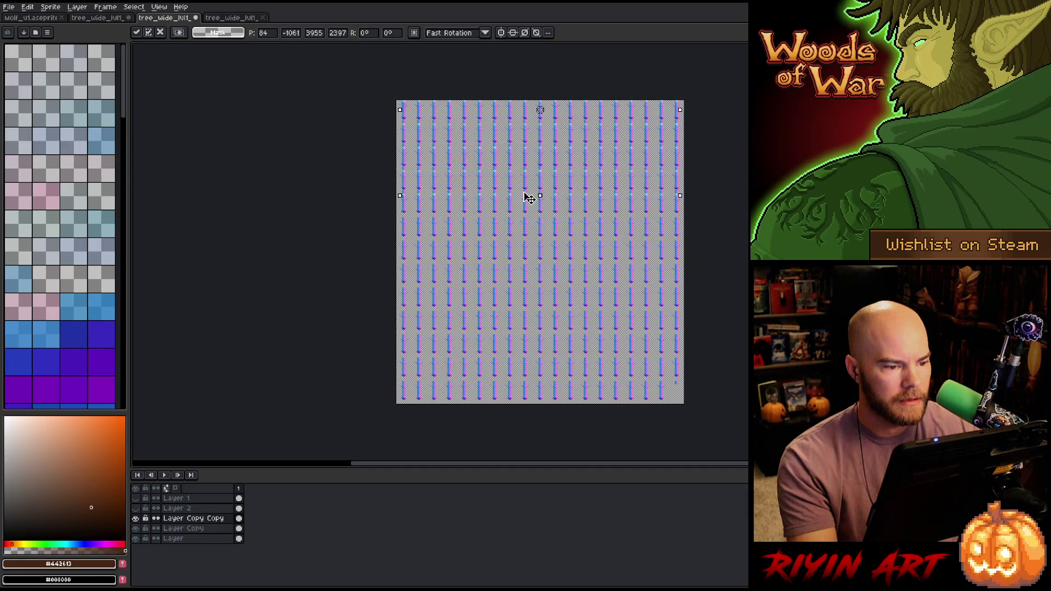
- Nudge the moved trunk rows down once and up twice until the trunks align
scroll(521, 197, up, 5)
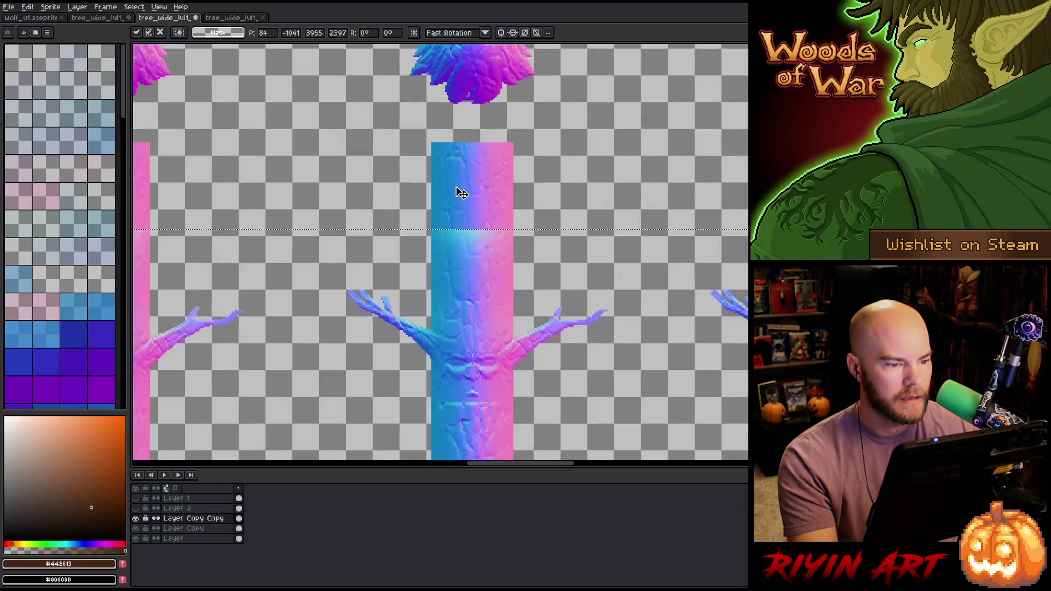
key(Down)
key(Down)
key(Down)
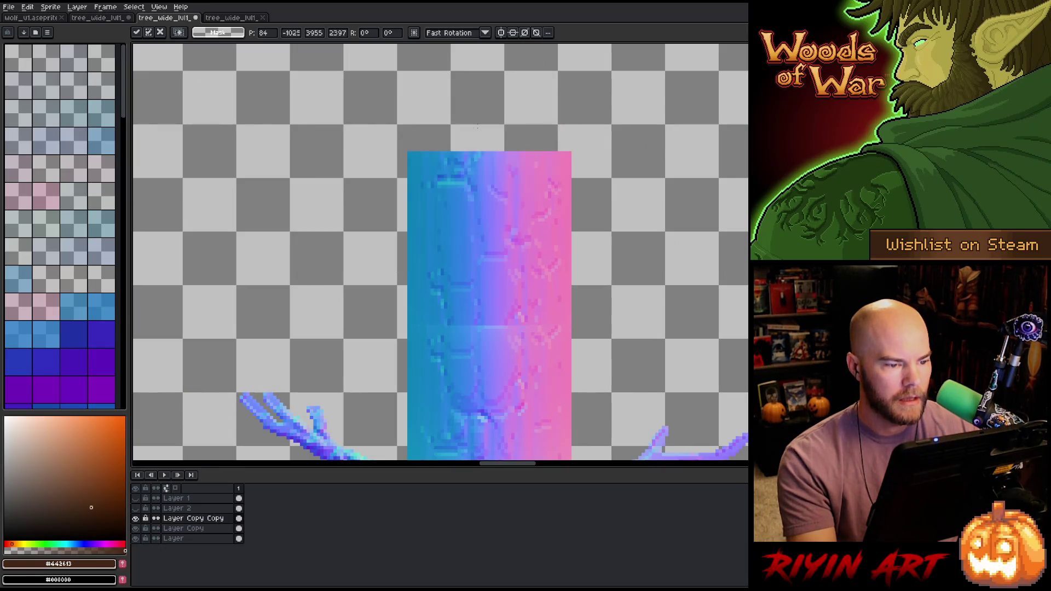
key(Up)
key(Up)
key(Up)
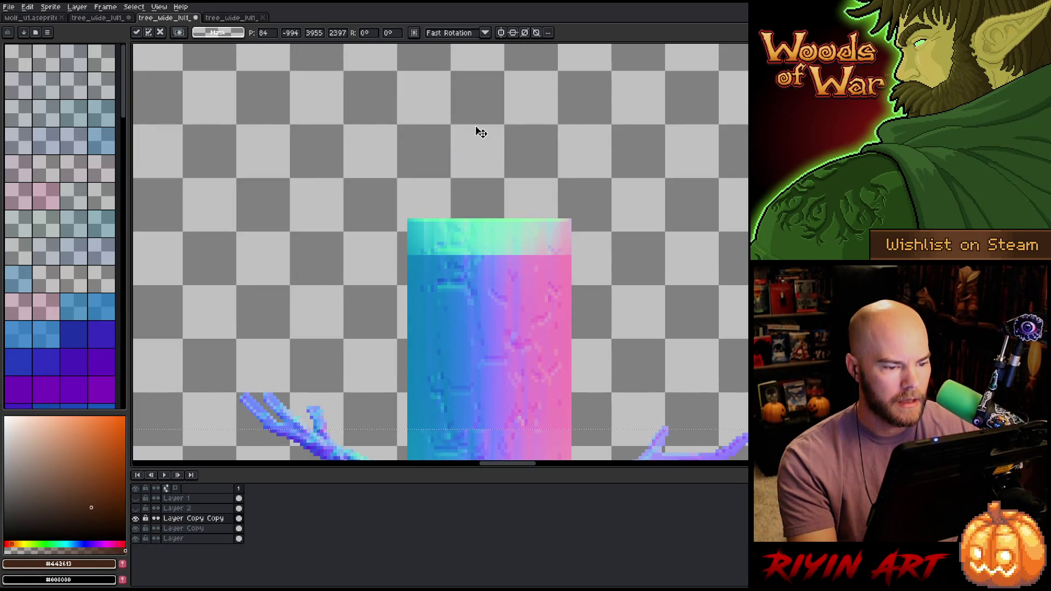
key(Up)
key(Up)
key(Up)
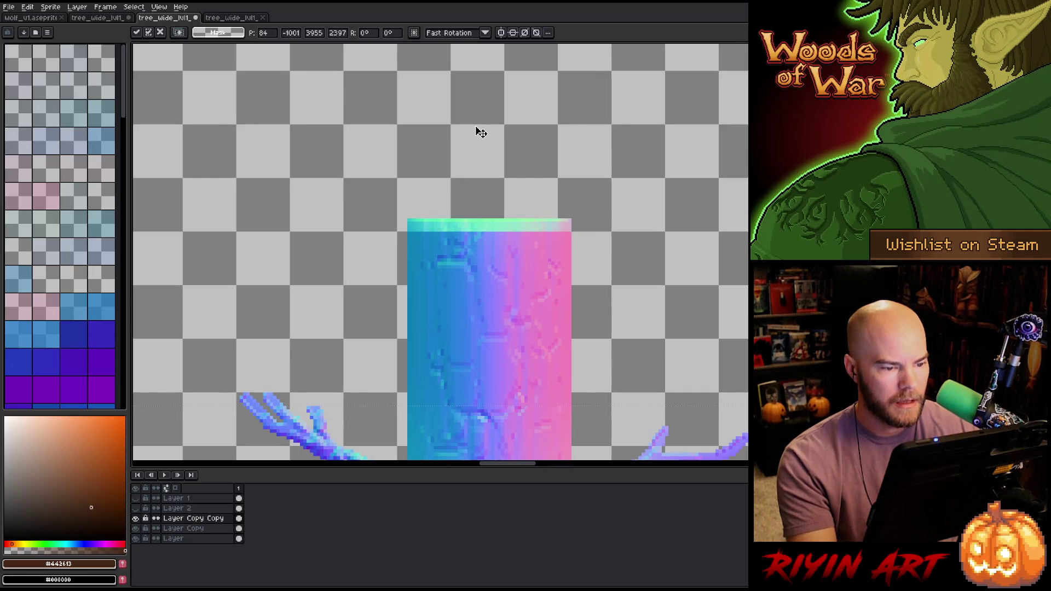
scroll(480, 136, down, 3)
scroll(480, 137, down, 6)
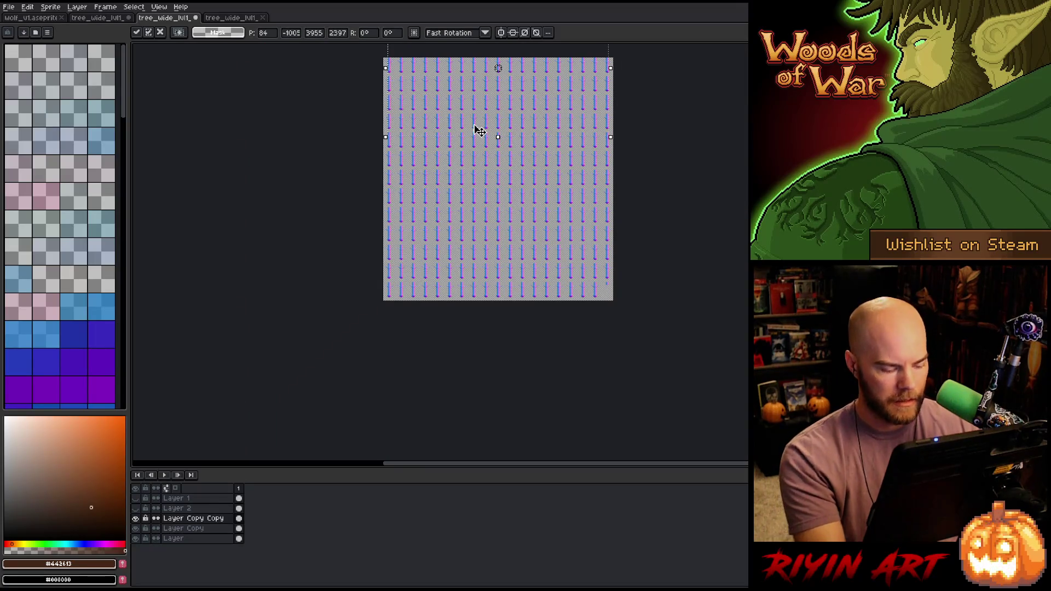
- Commit the moved rows, then undo to drop the Layer Copy Copy layer
click(469, 404)
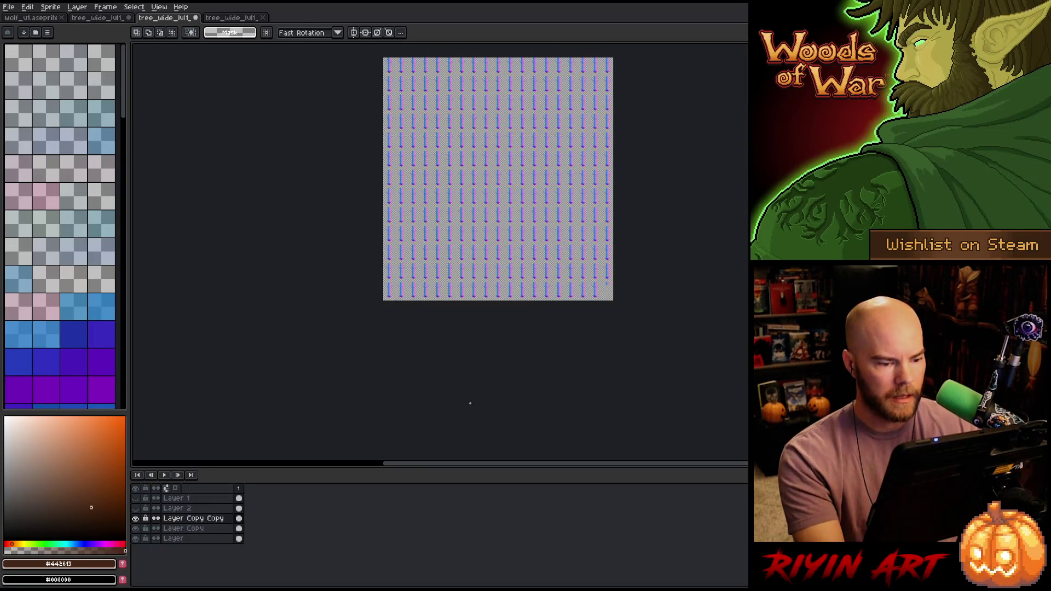
scroll(604, 338, up, 1)
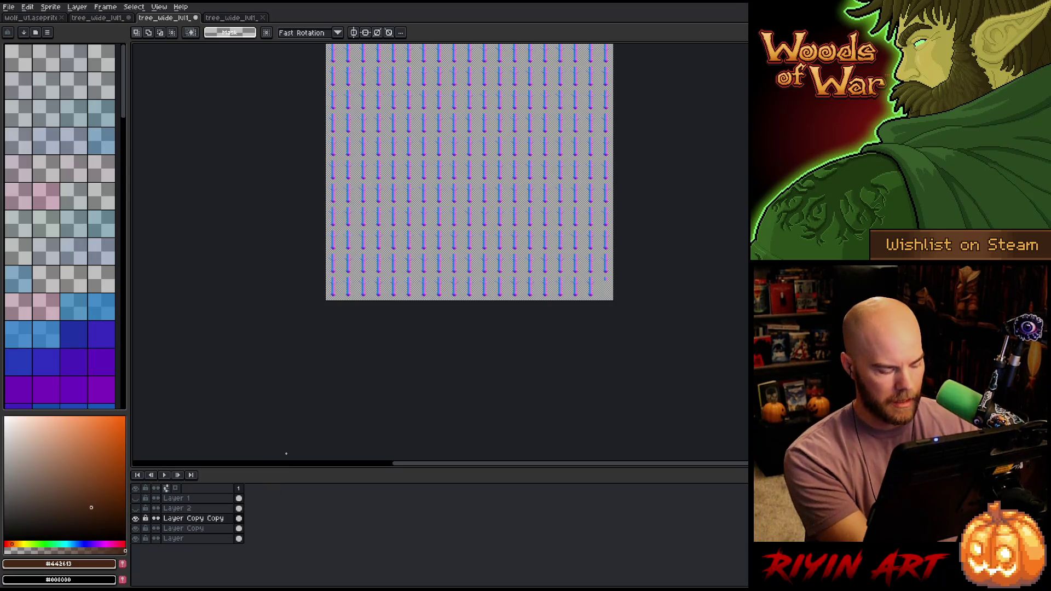
key(ctrl+z)
- Select the stray trunk fragment at Layer Copy's right edge and delete it
scroll(606, 296, up, 3)
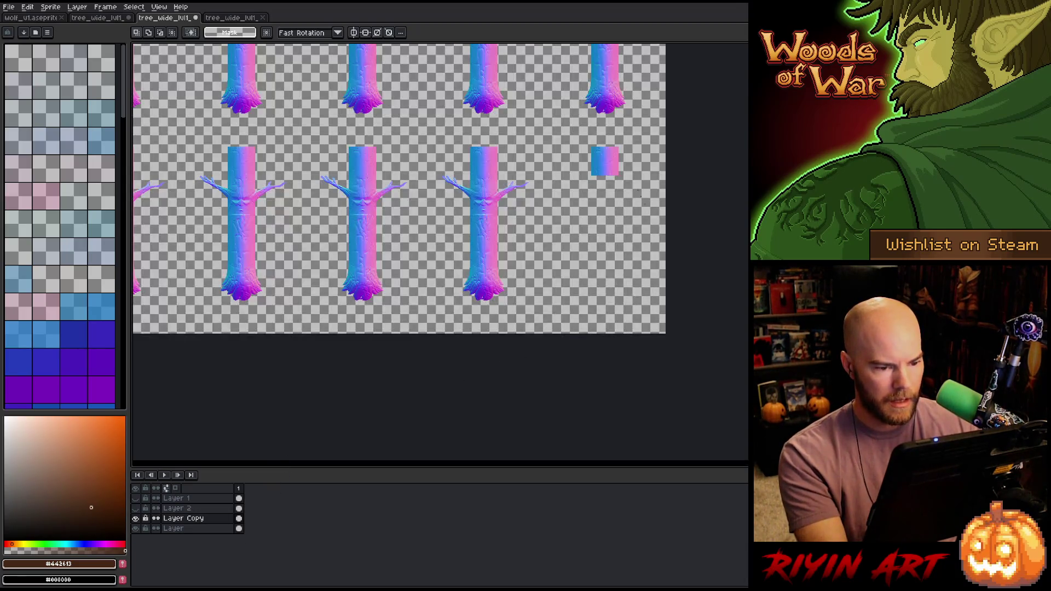
drag(570, 128, 667, 220)
key(Delete)
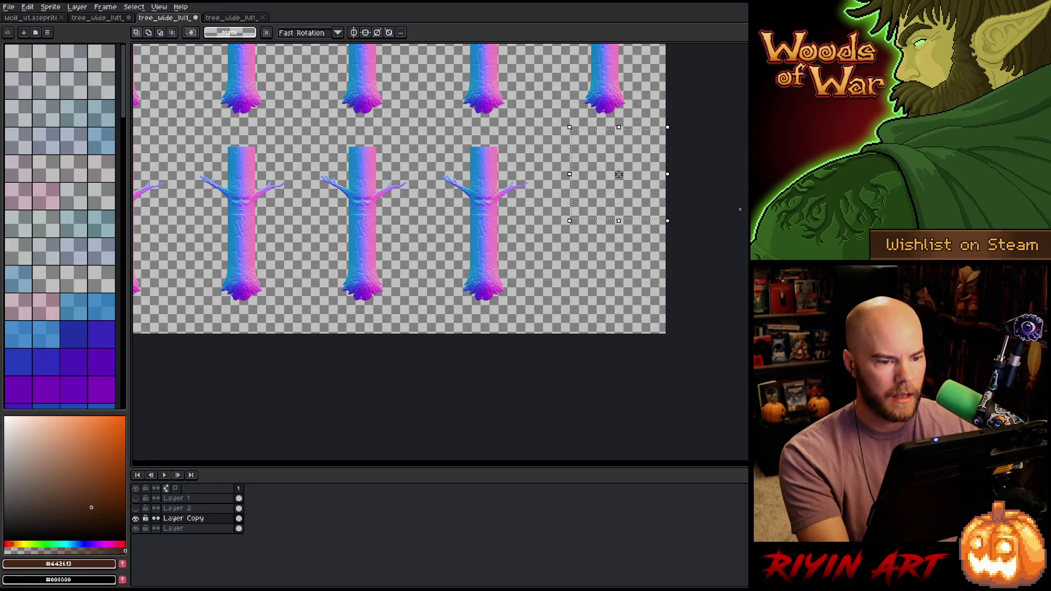
- Pan across the tree grid to check the sheet's top and right edges
scroll(619, 174, down, 4)
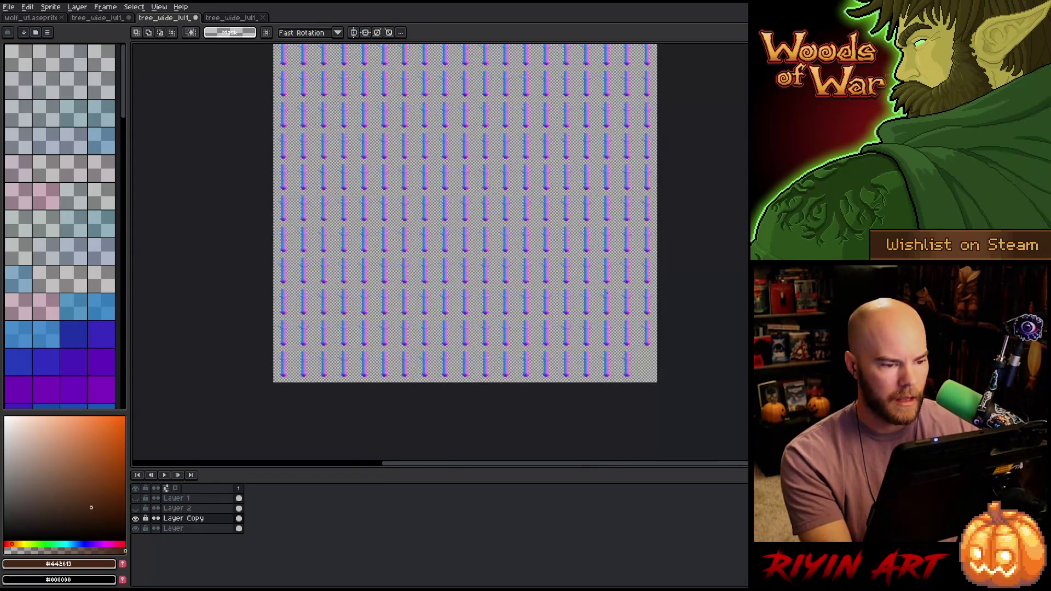
scroll(350, 200, up, 3)
mouse_move(241, 137)
mouse_down()
mouse_move(350, 201)
mouse_move(475, 240)
mouse_move(459, 363)
mouse_up()
drag(401, 335, 292, 320)
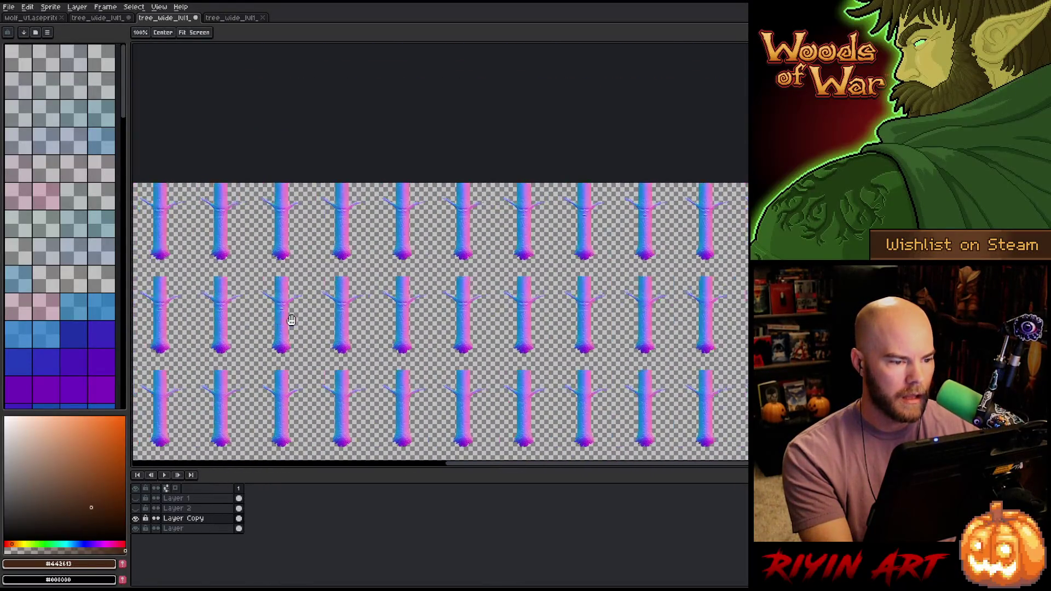
drag(714, 274, 410, 334)
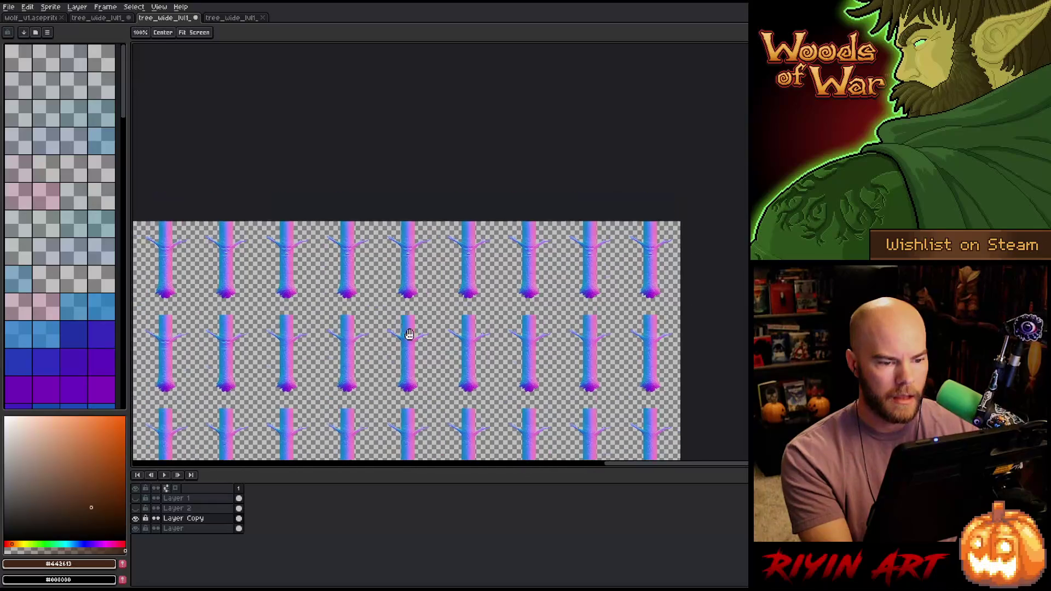
scroll(664, 262, up, 5)
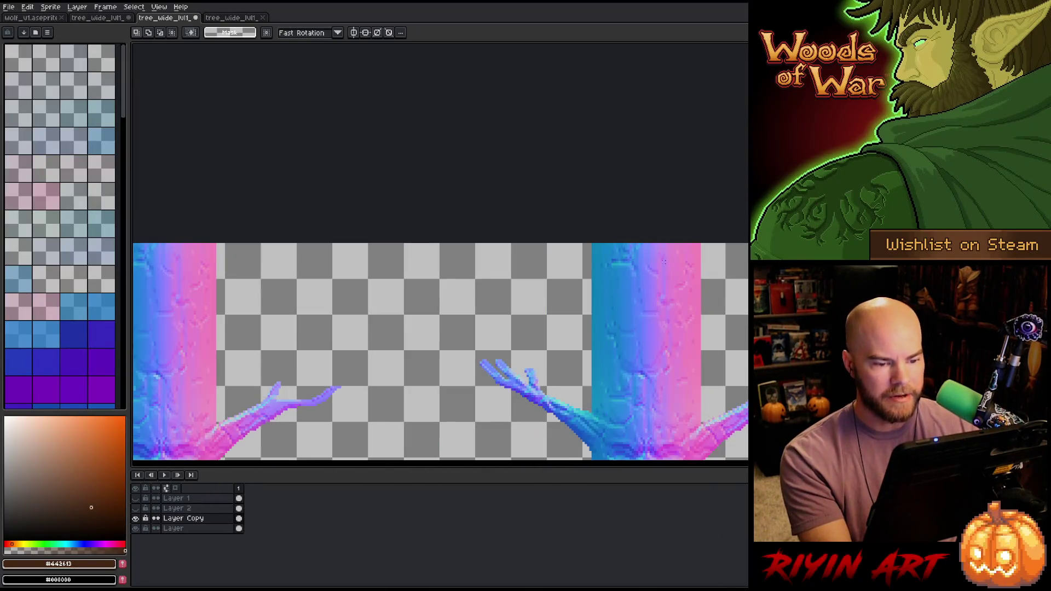
scroll(622, 180, down, 5)
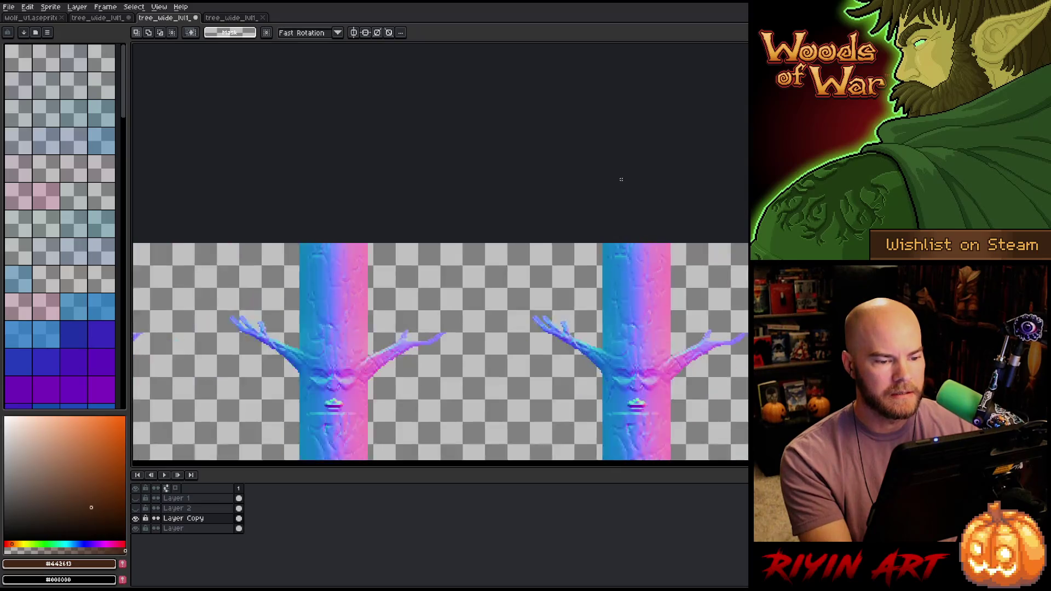
drag(577, 291, 567, 250)
scroll(567, 250, up, 5)
scroll(567, 249, down, 5)
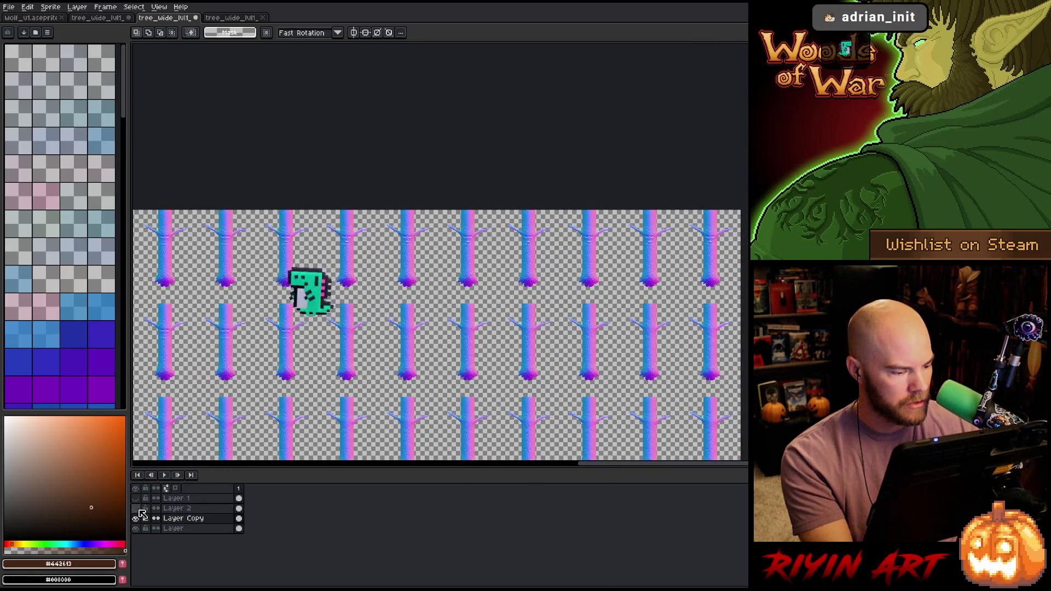
- Delete Layer 2 from the layer list
click(198, 508)
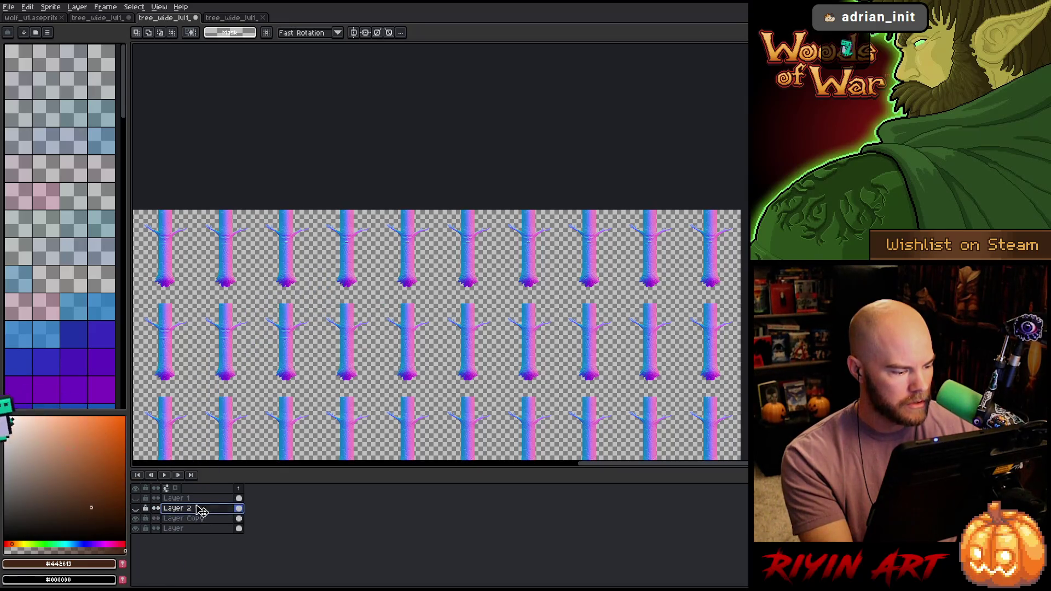
right_click(200, 510)
click(225, 535)
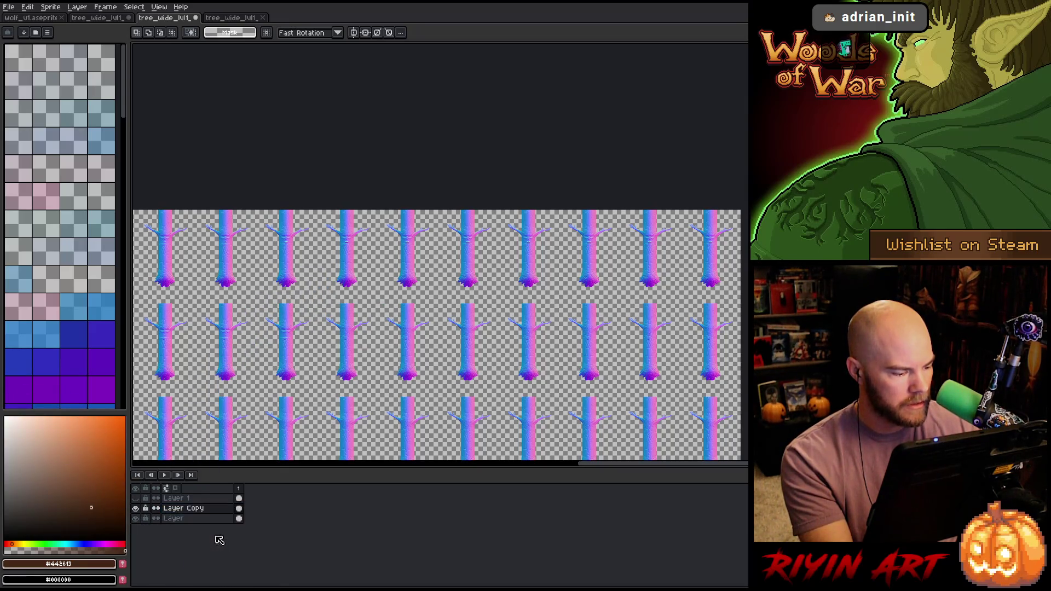
- Toggle Layer 1's visibility on and off, then view the whole normal-map sheet
click(135, 499)
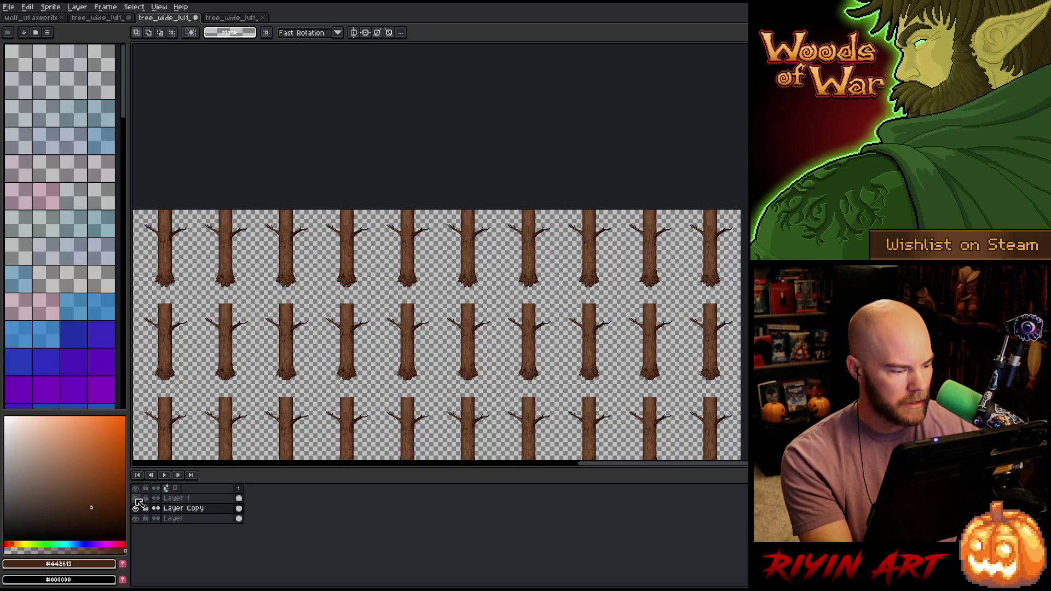
click(136, 499)
scroll(294, 328, down, 4)
mouse_move(294, 329)
mouse_down()
mouse_move(519, 227)
mouse_move(460, 228)
mouse_up()
mouse_move(486, 356)
mouse_down()
mouse_move(385, 320)
mouse_move(354, 331)
mouse_up()
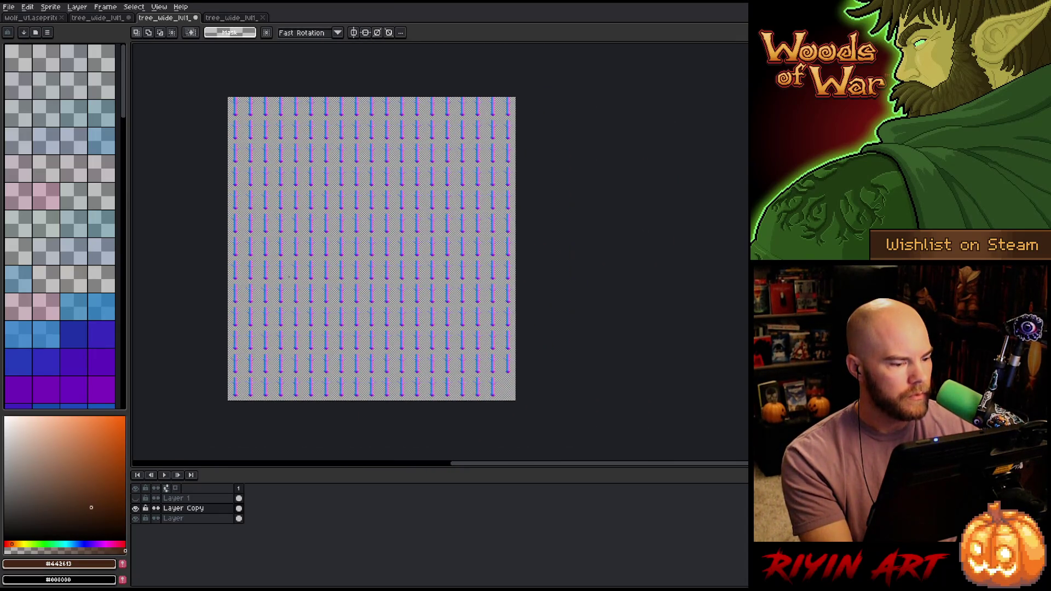
scroll(289, 256, up, 1)
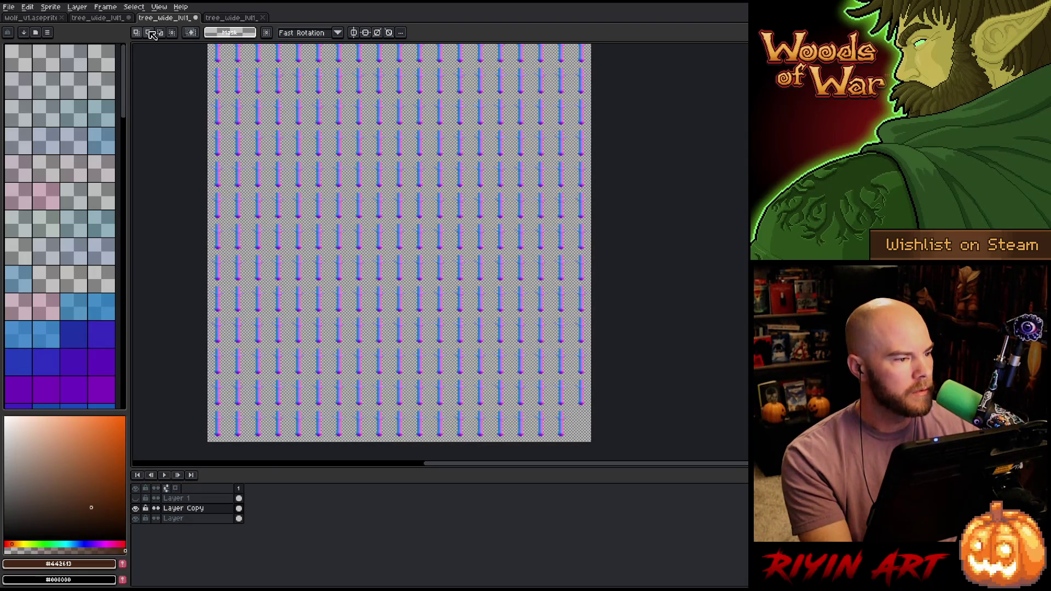
click(116, 20)
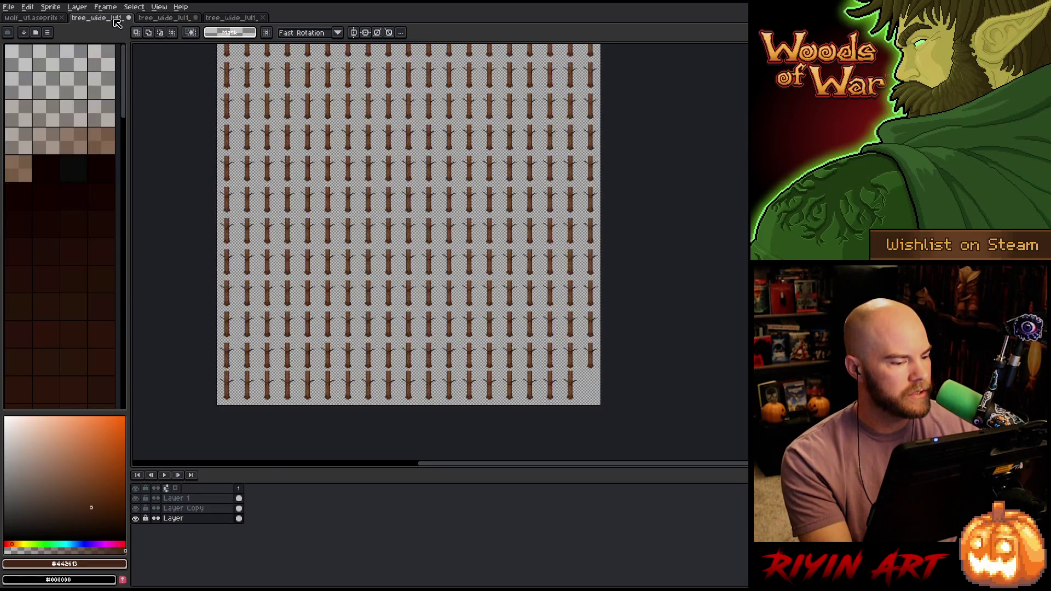
click(175, 20)
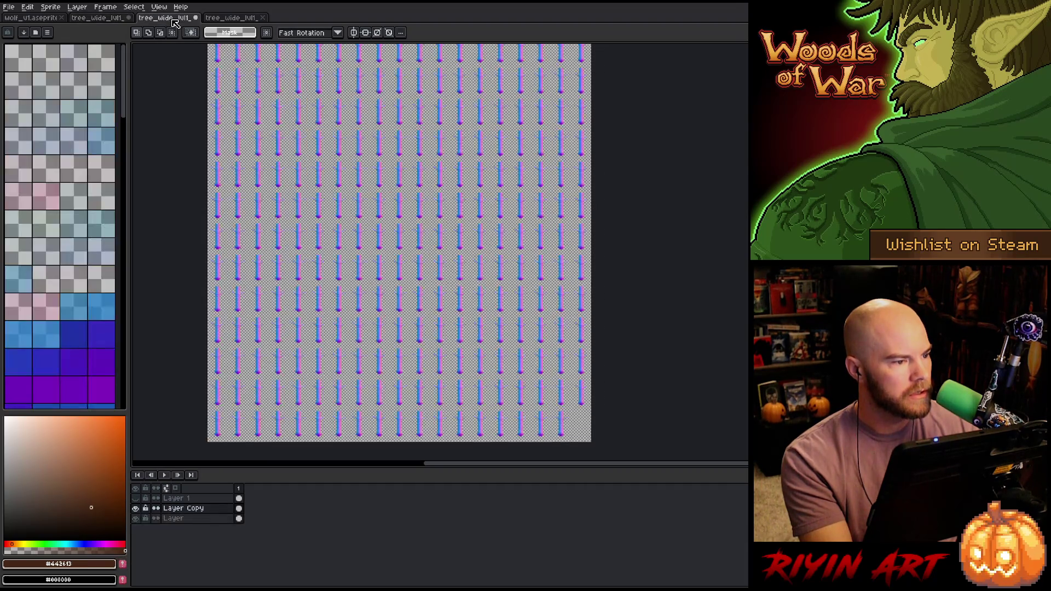
click(244, 18)
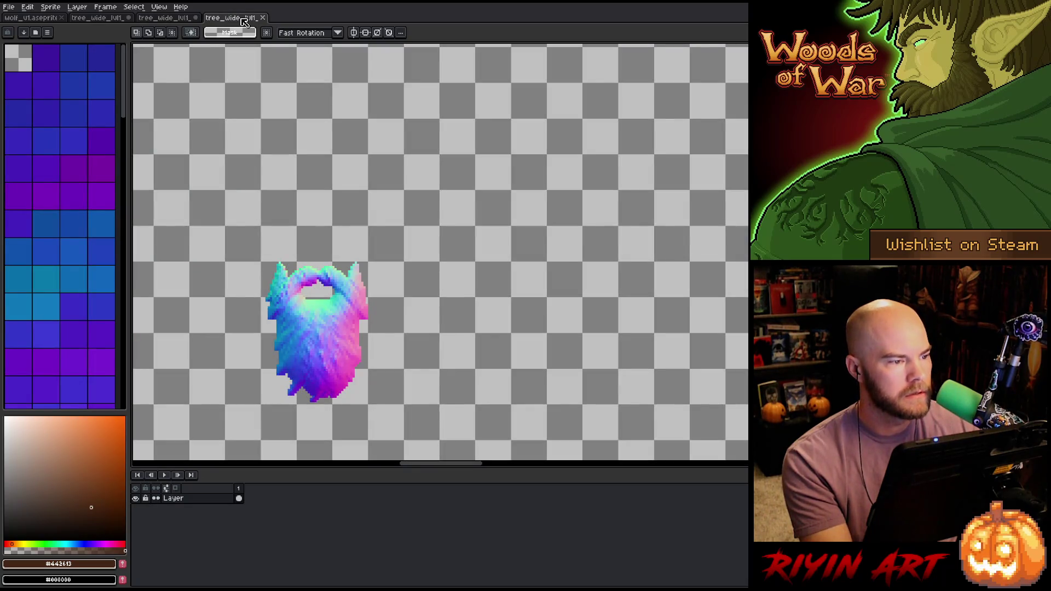
click(168, 20)
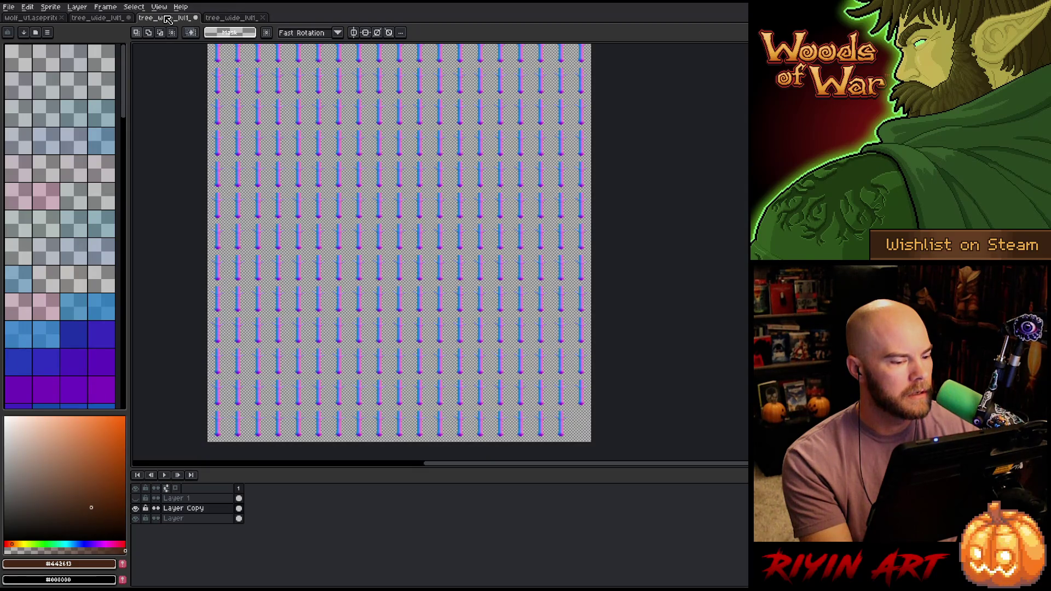
scroll(399, 241, up, 5)
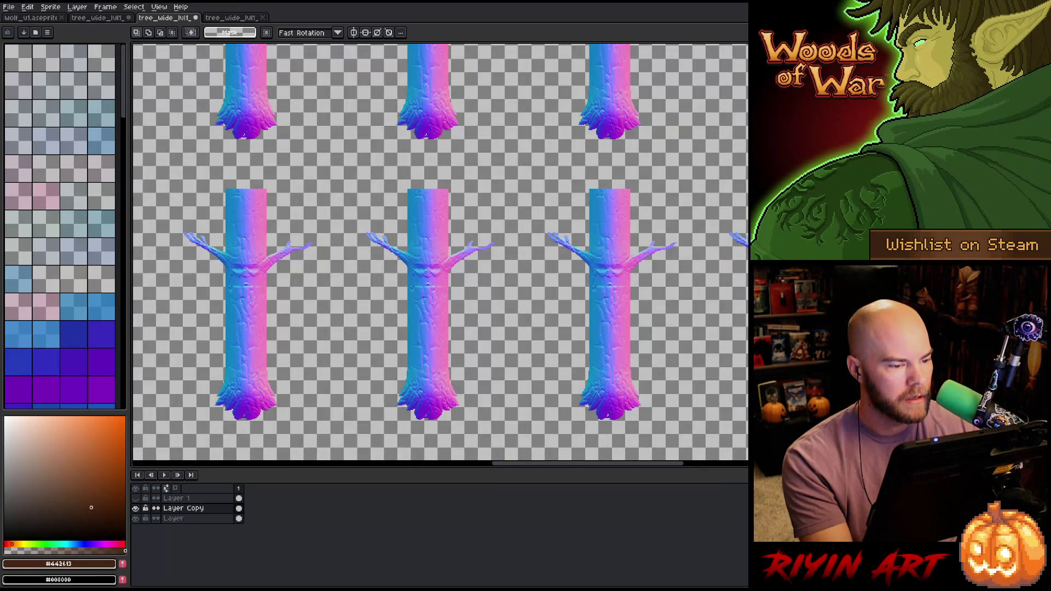
scroll(376, 188, down, 3)
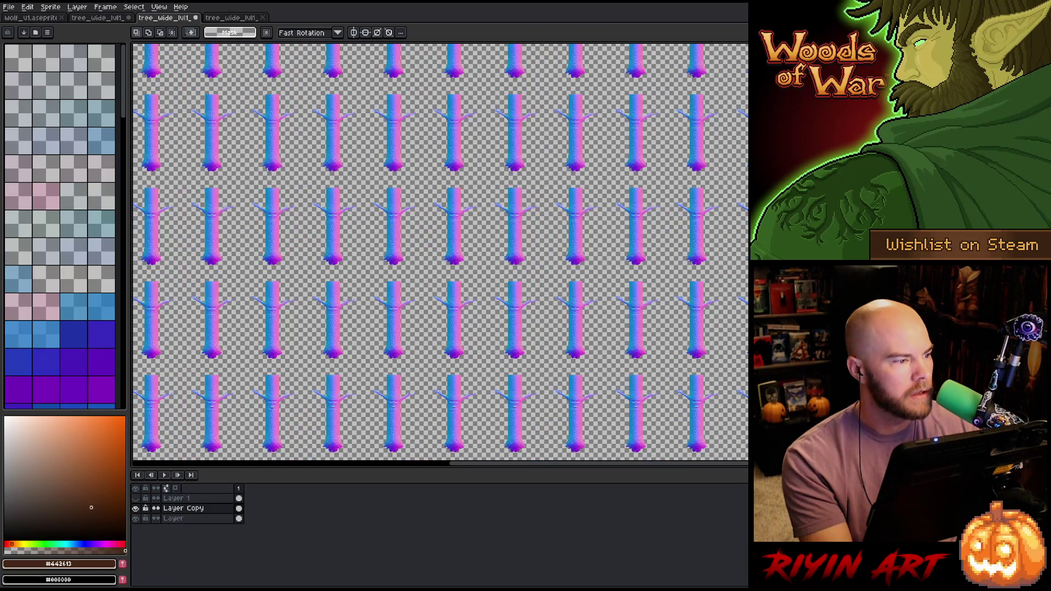
click(254, 21)
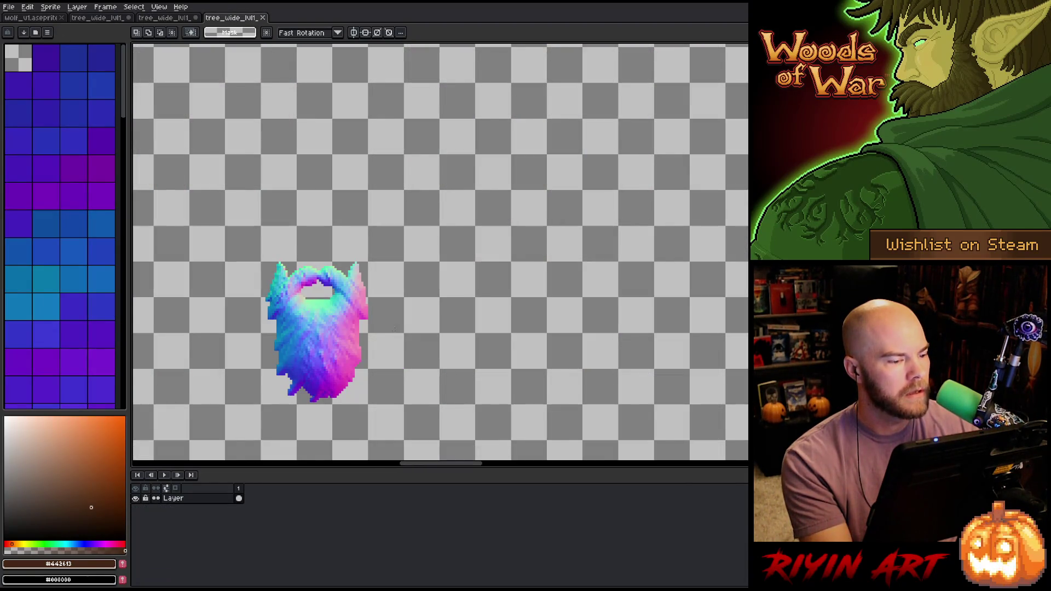
scroll(393, 329, down, 5)
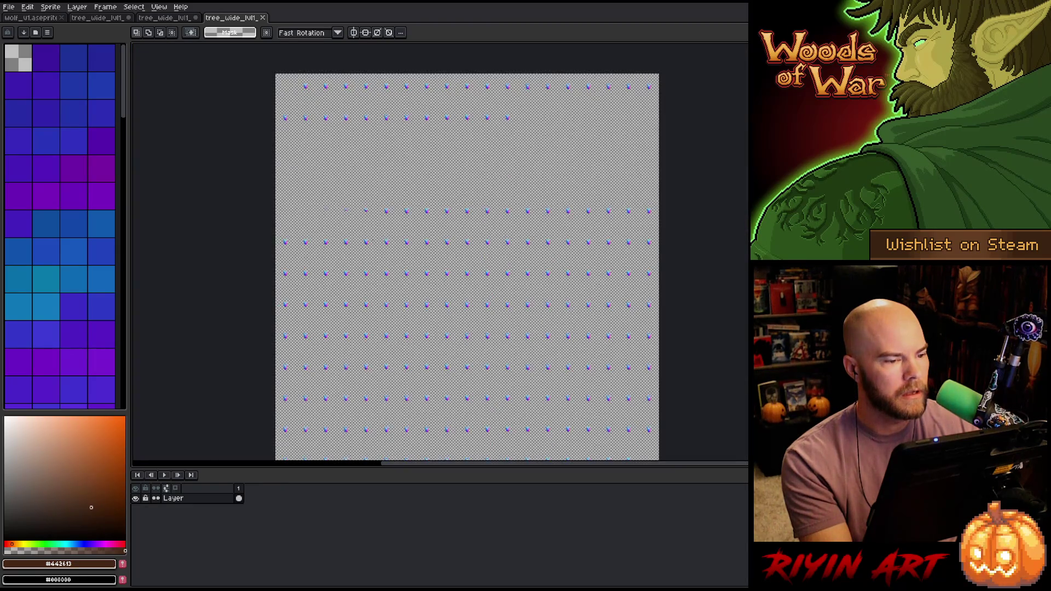
scroll(391, 192, up, 2)
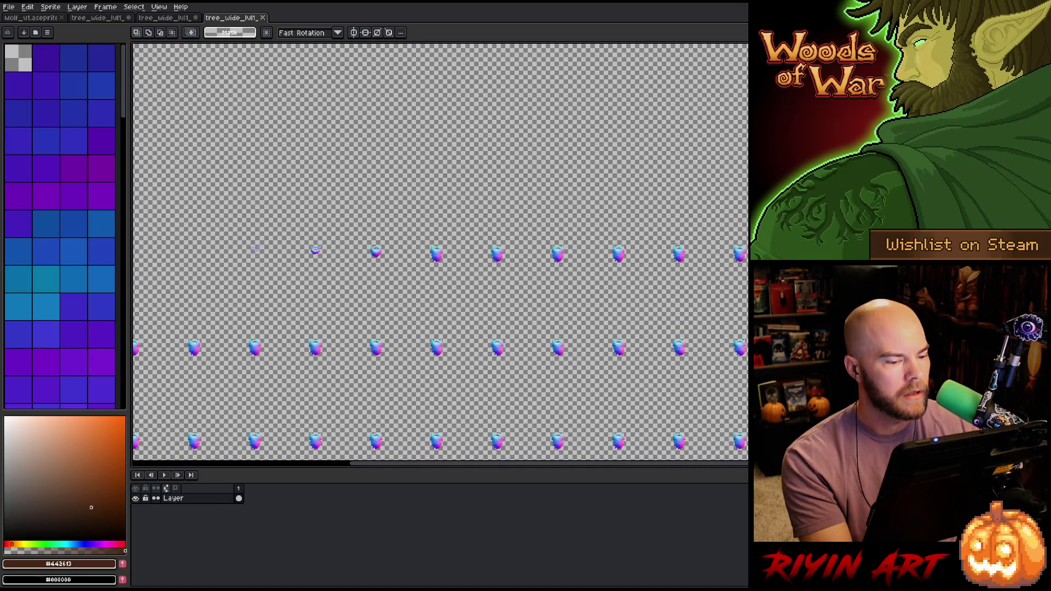
scroll(421, 191, down, 2)
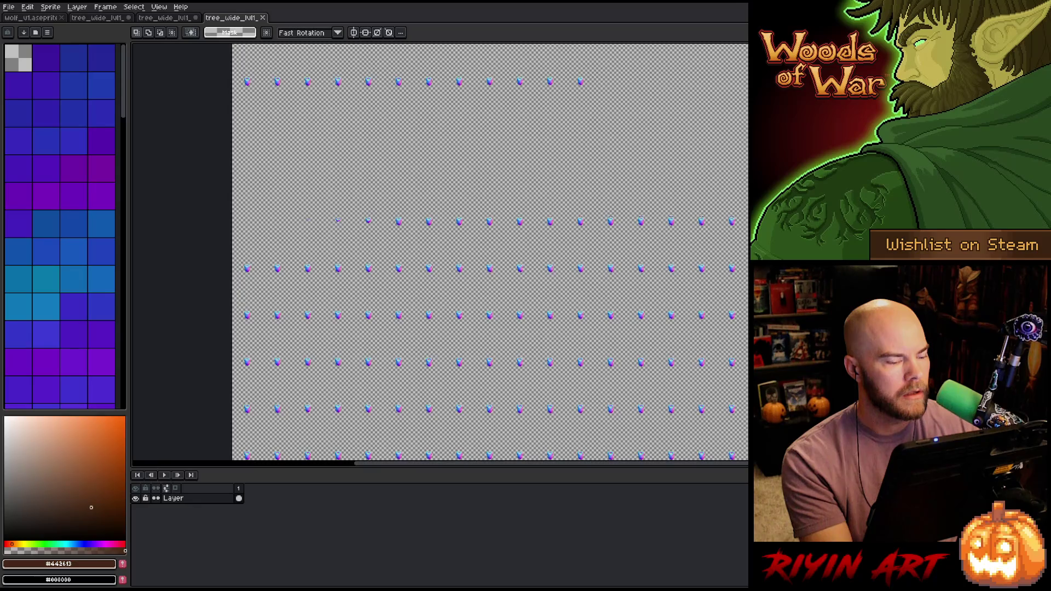
- Return to the tree_wide_lvl1 normal-map sheet after checking the beard sprite, and select Layer 1
click(161, 18)
scroll(446, 195, up, 4)
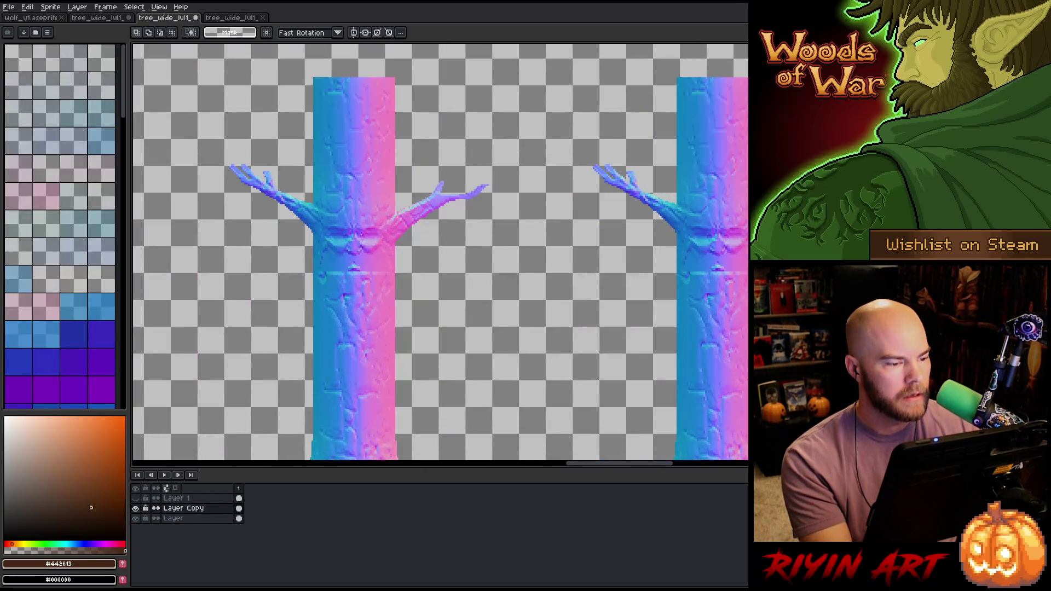
scroll(364, 232, down, 1)
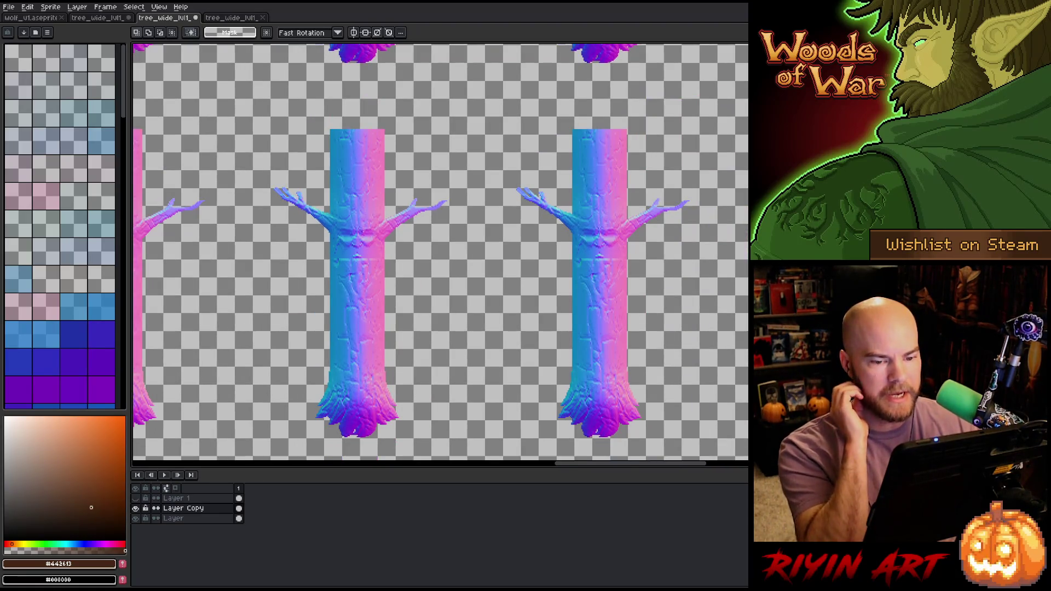
scroll(364, 232, down, 2)
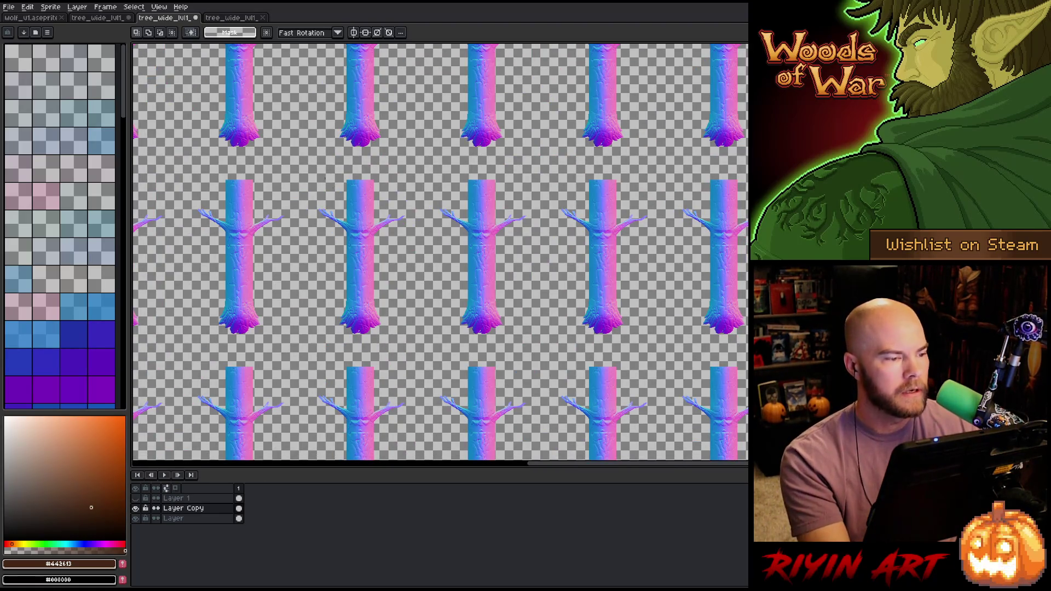
click(231, 18)
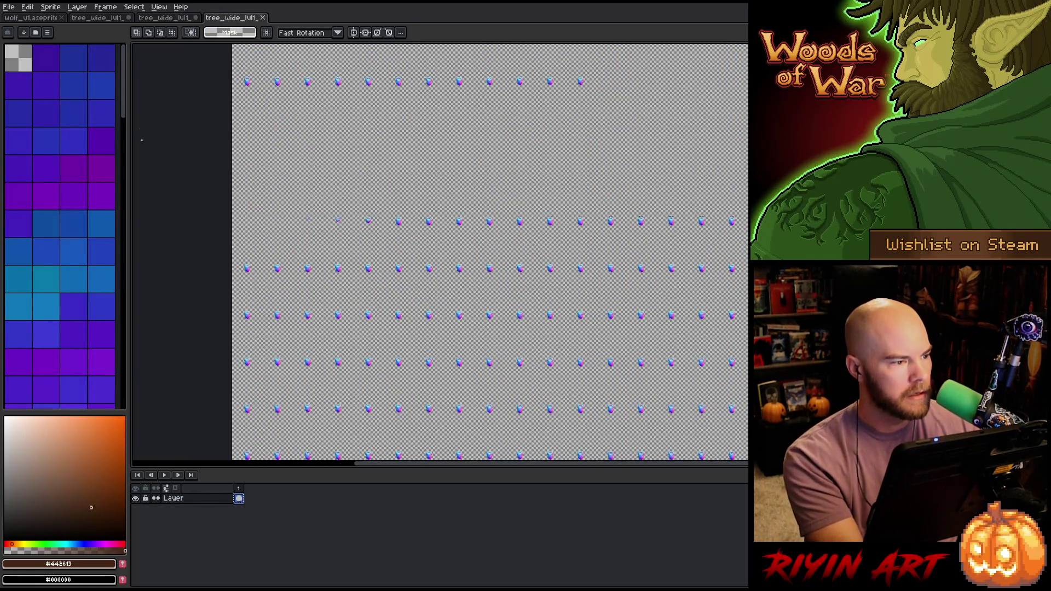
click(170, 19)
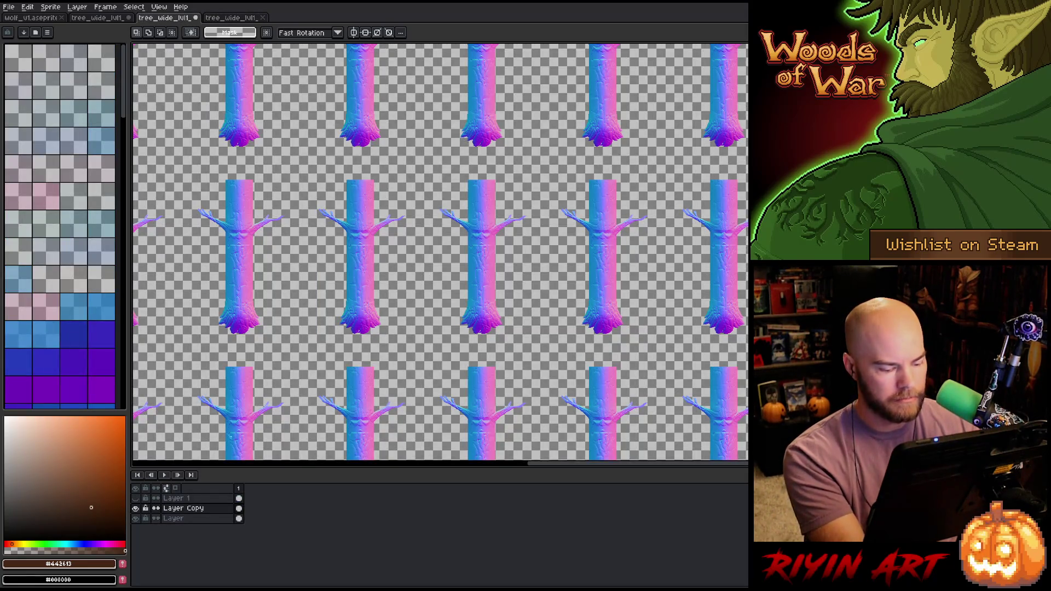
click(183, 499)
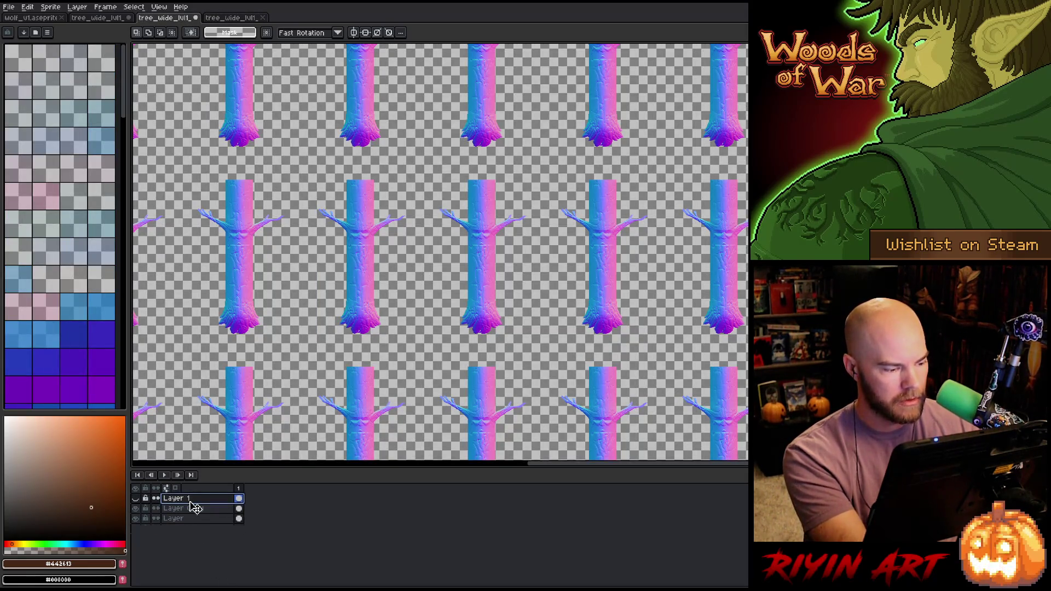
- Add a new Layer 2 and paste the bearded face onto every trunk
key(shift+n)
key(ctrl+v)
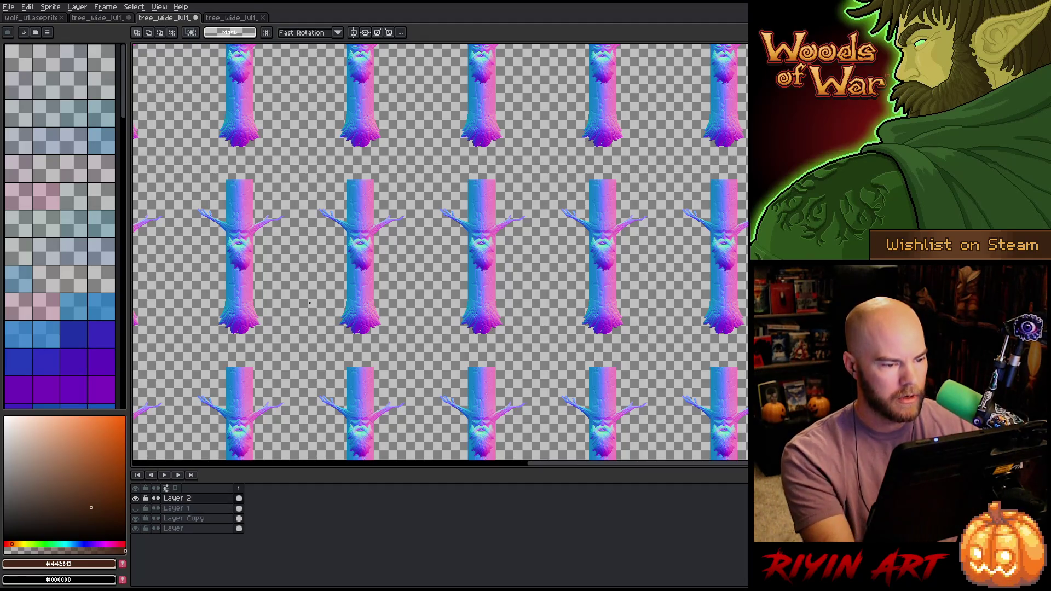
scroll(726, 280, up, 6)
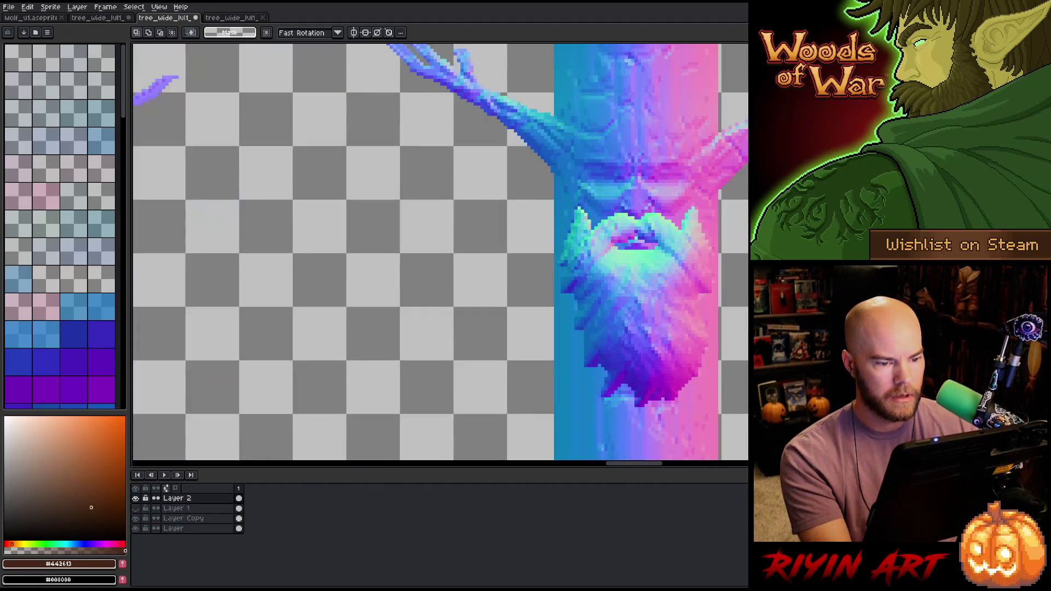
key(space)
scroll(725, 280, down, 3)
scroll(400, 382, down, 2)
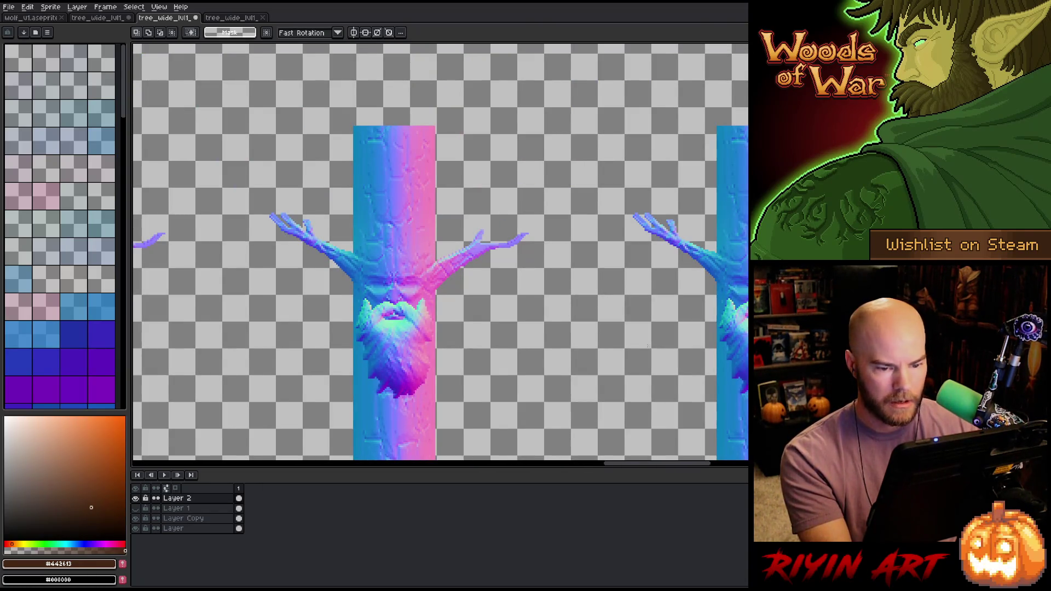
scroll(400, 339, down, 1)
key(space)
- Pan and zoom across the tiled trunks to check each face lines up
mouse_move(487, 362)
mouse_down()
mouse_move(349, 332)
mouse_move(310, 335)
mouse_move(443, 313)
mouse_up()
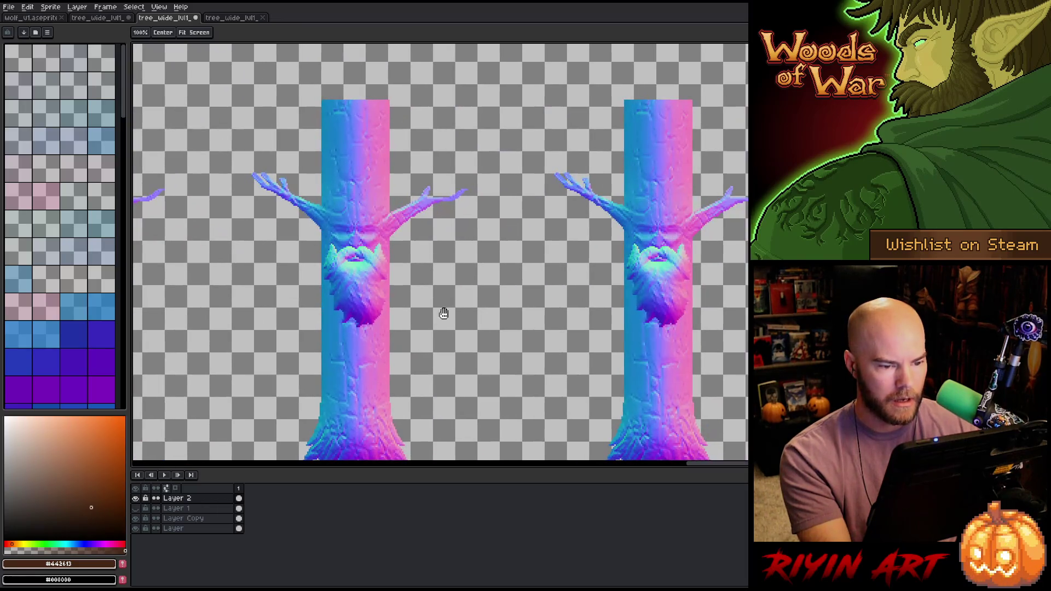
scroll(460, 302, down, 5)
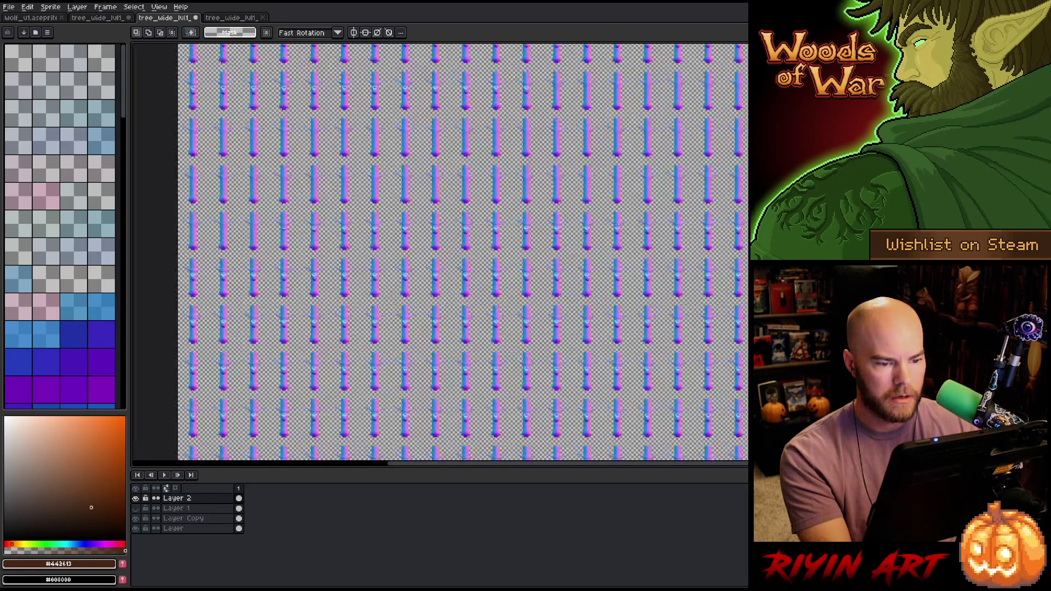
scroll(460, 302, up, 4)
scroll(358, 224, down, 2)
scroll(357, 225, up, 3)
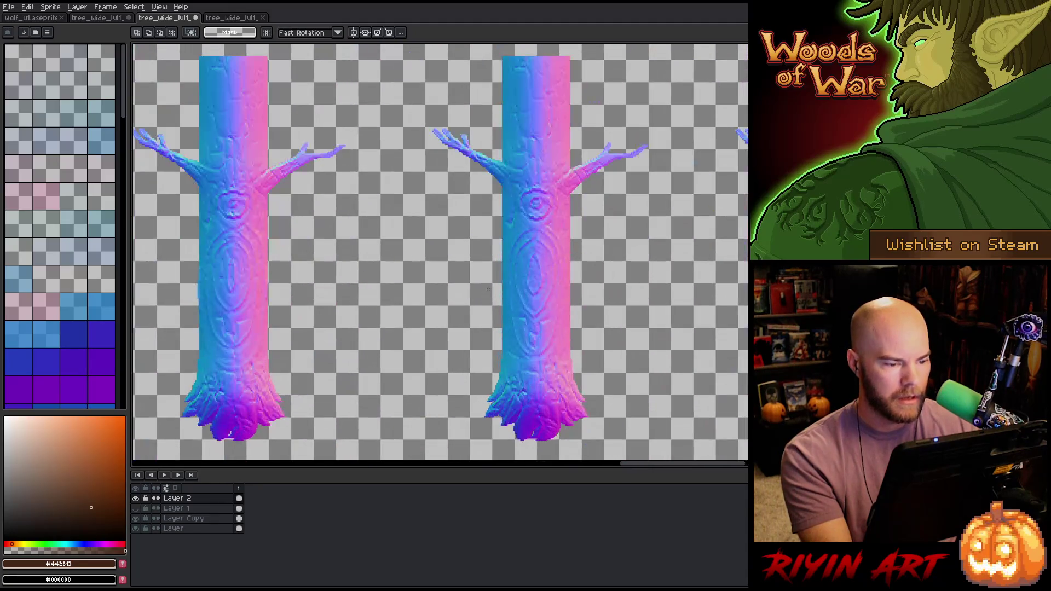
scroll(576, 255, down, 2)
scroll(576, 257, down, 1)
key(space)
mouse_move(405, 408)
mouse_down()
mouse_move(477, 443)
mouse_move(460, 433)
mouse_move(383, 273)
mouse_move(405, 329)
mouse_move(422, 285)
mouse_move(428, 302)
mouse_move(663, 302)
mouse_up()
scroll(428, 301, up, 3)
scroll(378, 291, down, 1)
scroll(663, 303, down, 3)
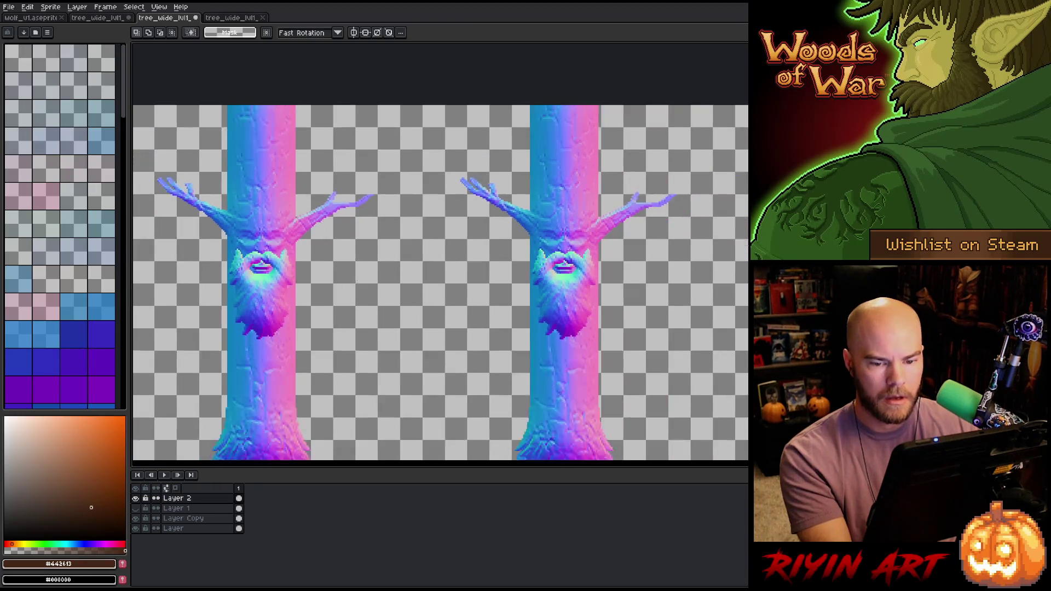
mouse_move(432, 460)
mouse_down()
mouse_move(478, 445)
mouse_move(418, 351)
mouse_move(417, 297)
mouse_move(465, 232)
mouse_move(432, 237)
mouse_move(411, 277)
mouse_up()
scroll(411, 277, up, 3)
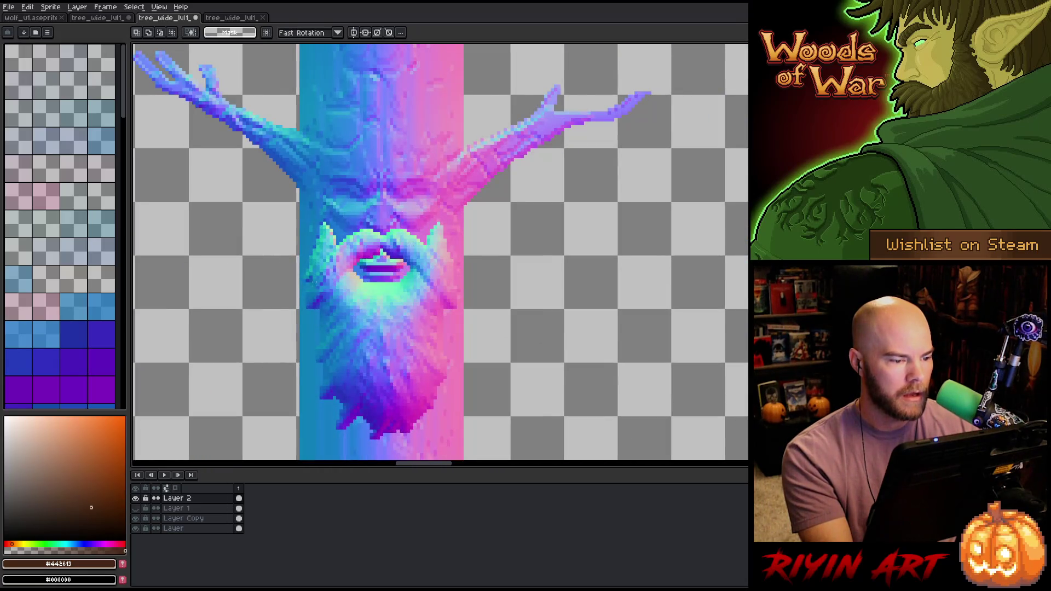
scroll(311, 290, down, 5)
scroll(214, 142, up, 3)
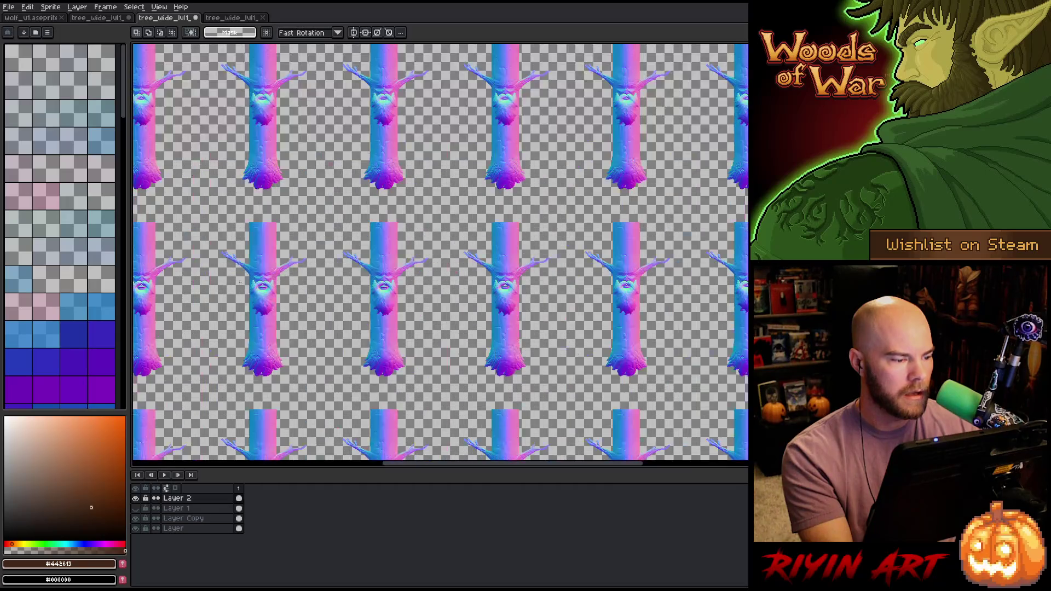
scroll(214, 142, down, 5)
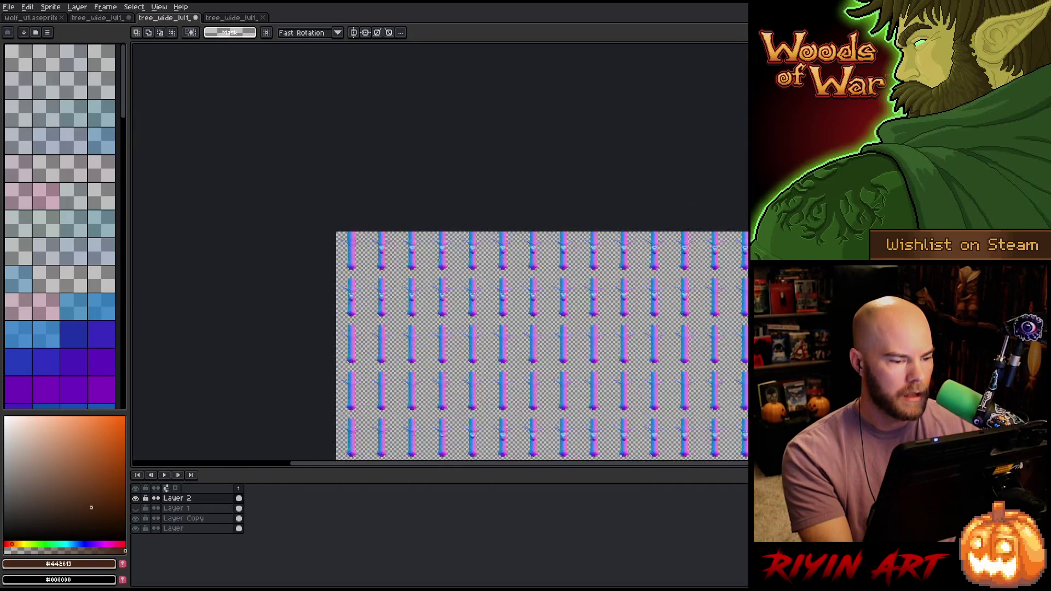
scroll(460, 326, up, 5)
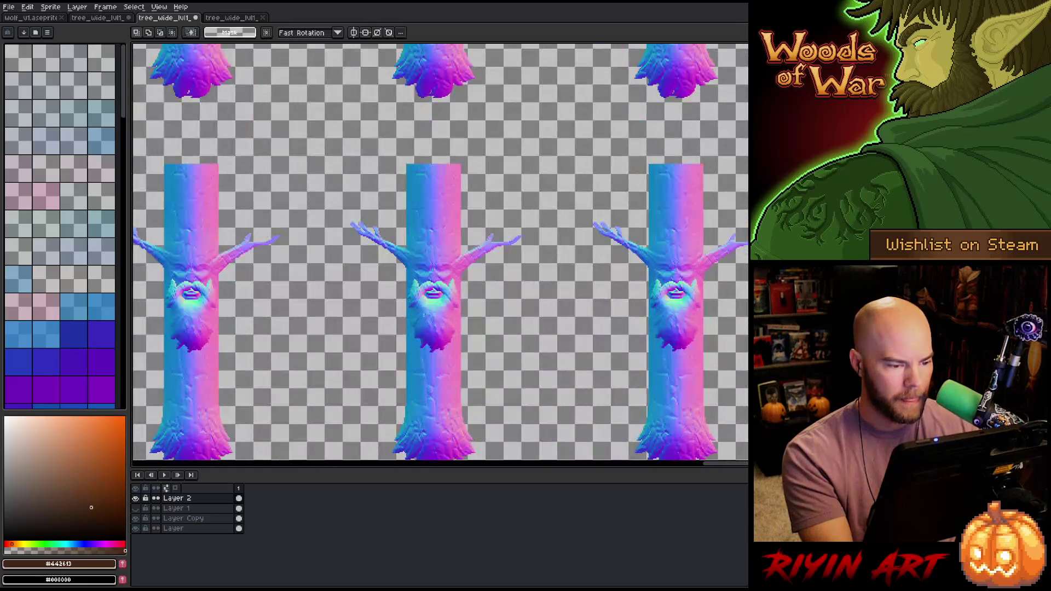
scroll(419, 310, down, 4)
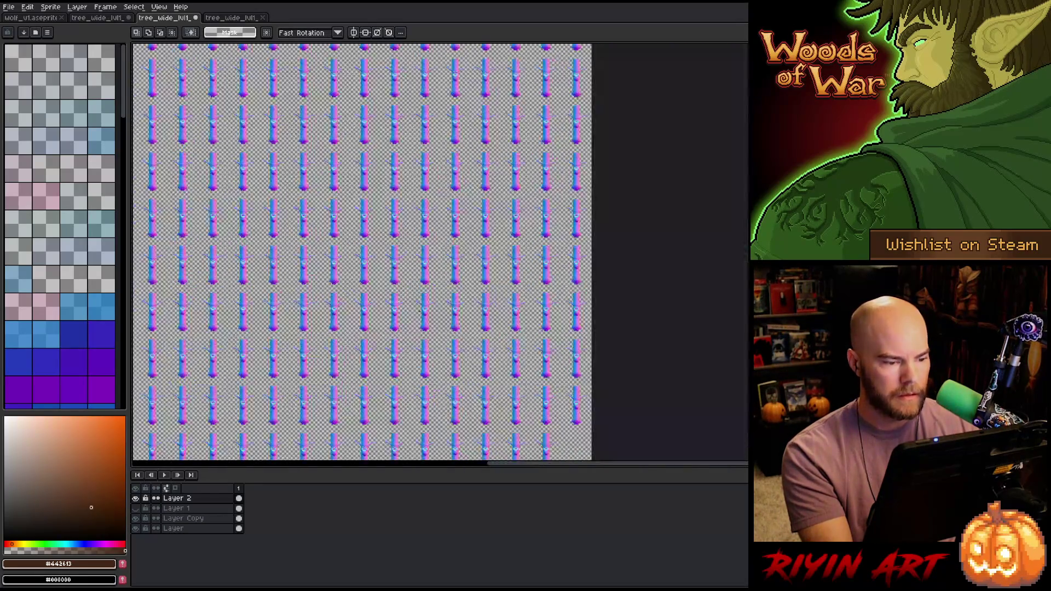
scroll(419, 311, up, 1)
- Close the beard sprite and save the sheet as tree_wide_lvl1_layer1_n.aseprite in TreeRevenge
click(263, 17)
click(9, 6)
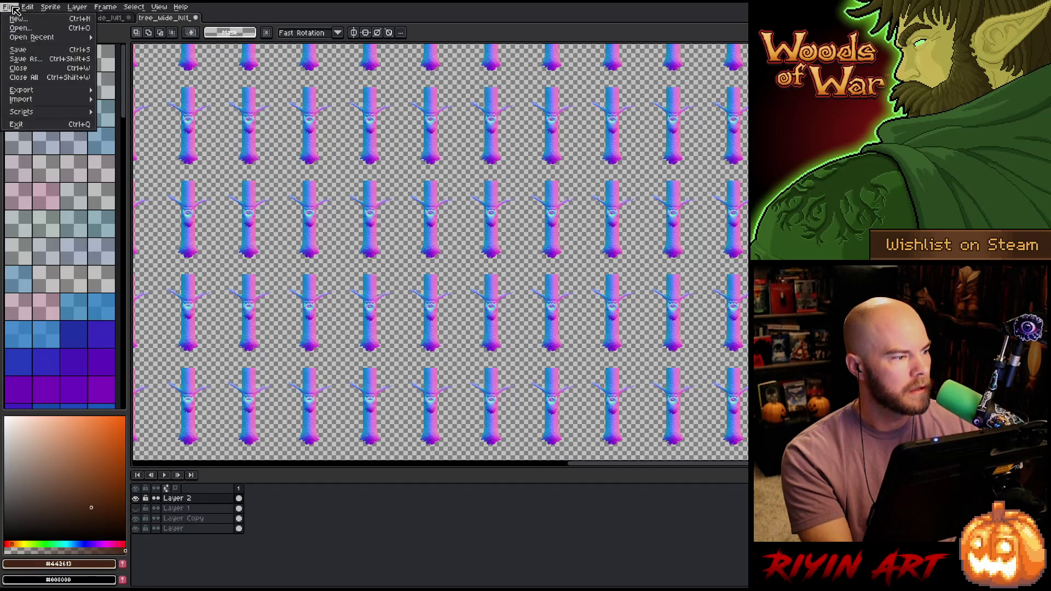
click(36, 62)
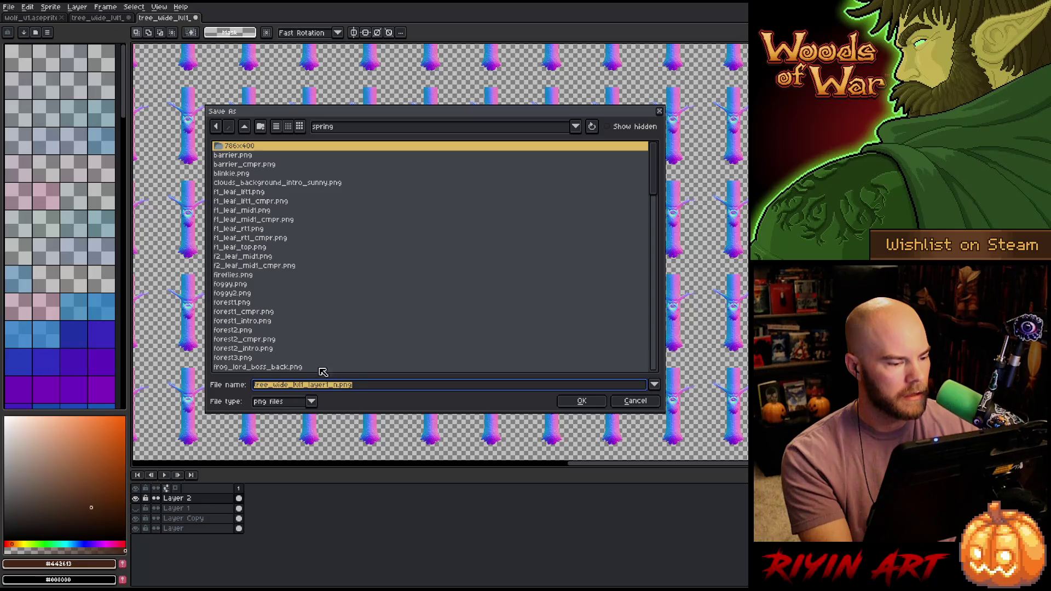
click(350, 128)
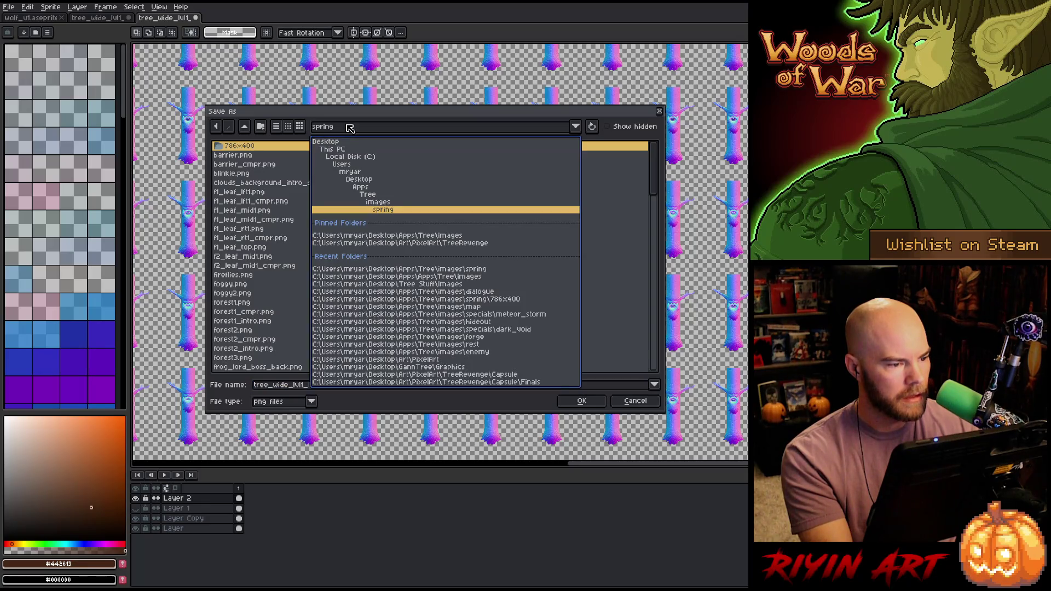
click(437, 244)
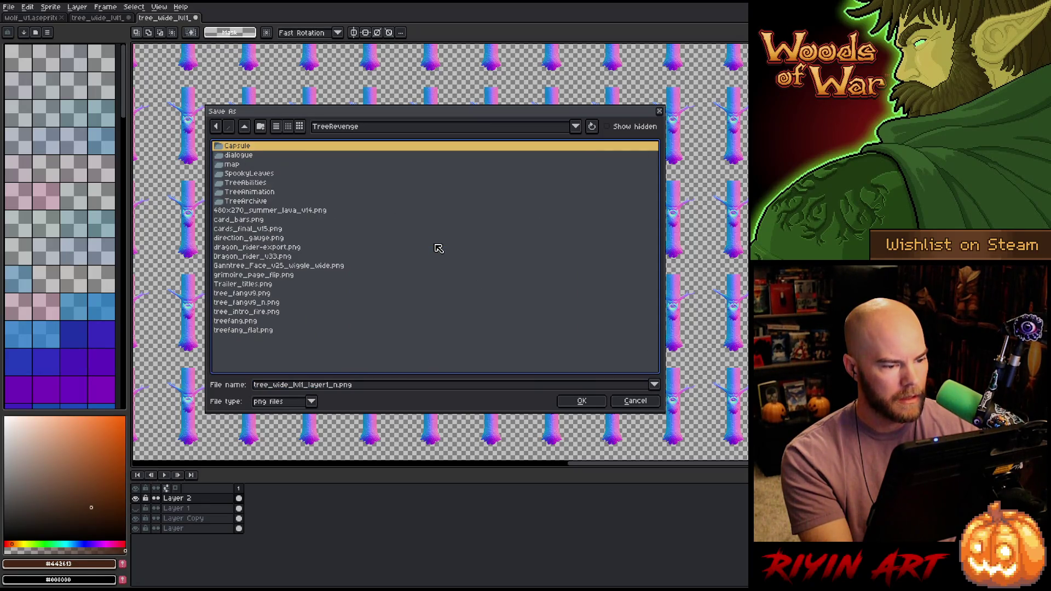
click(309, 404)
click(292, 431)
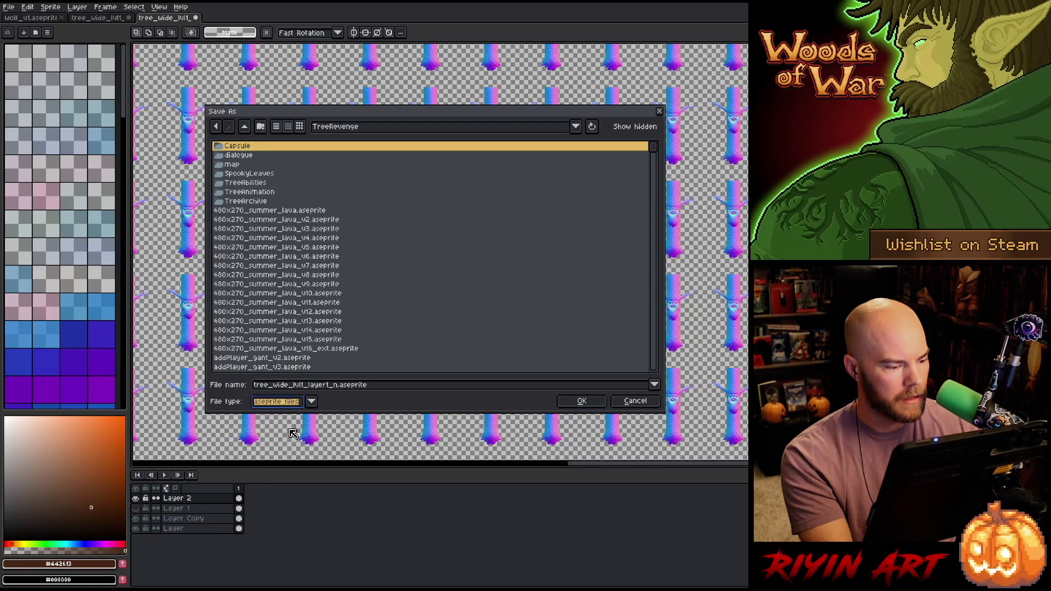
click(582, 401)
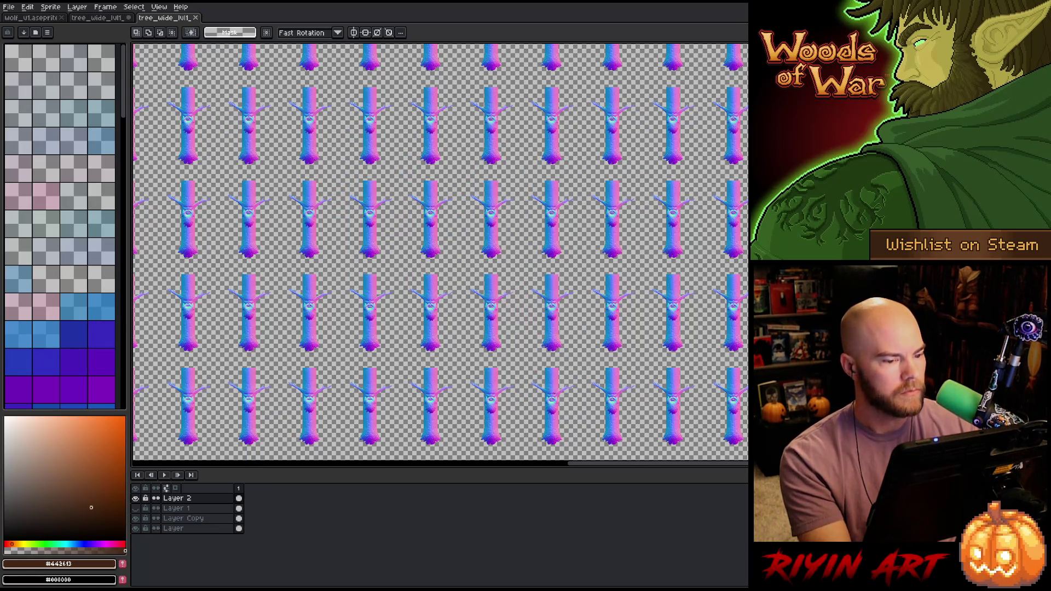
click(14, 10)
- Open the Export Sprite Sheet settings and cancel them
mouse_move(38, 91)
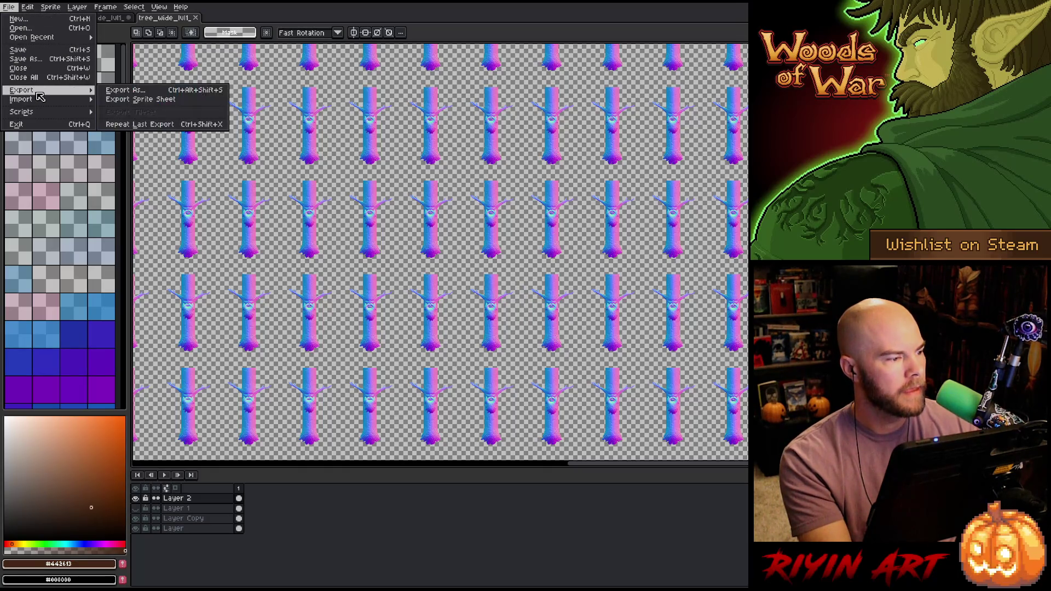
click(158, 102)
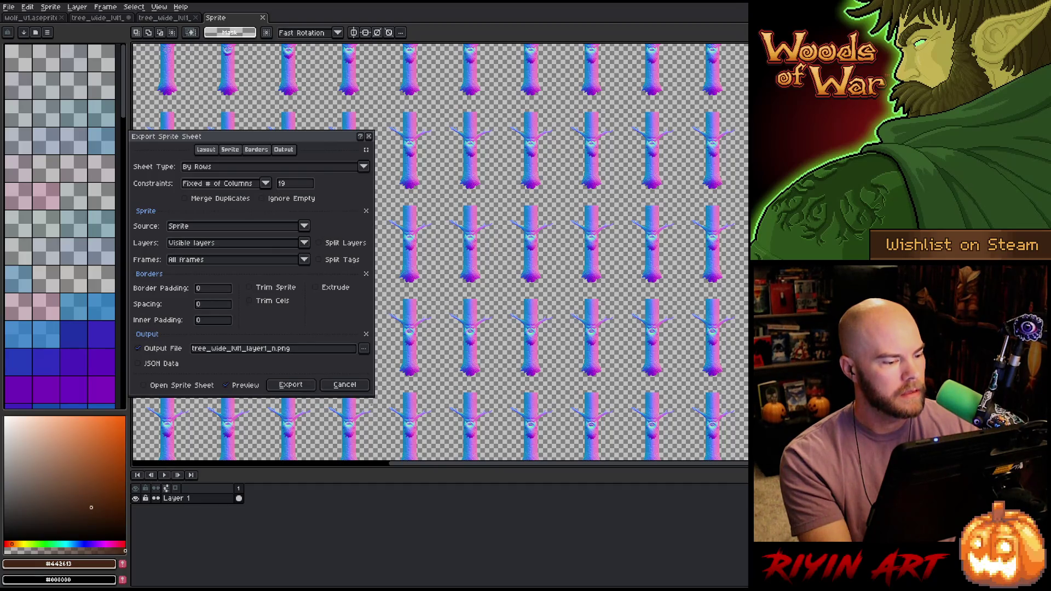
click(342, 384)
- Start a single-image Export As and browse to the game's images\spring folder
click(8, 7)
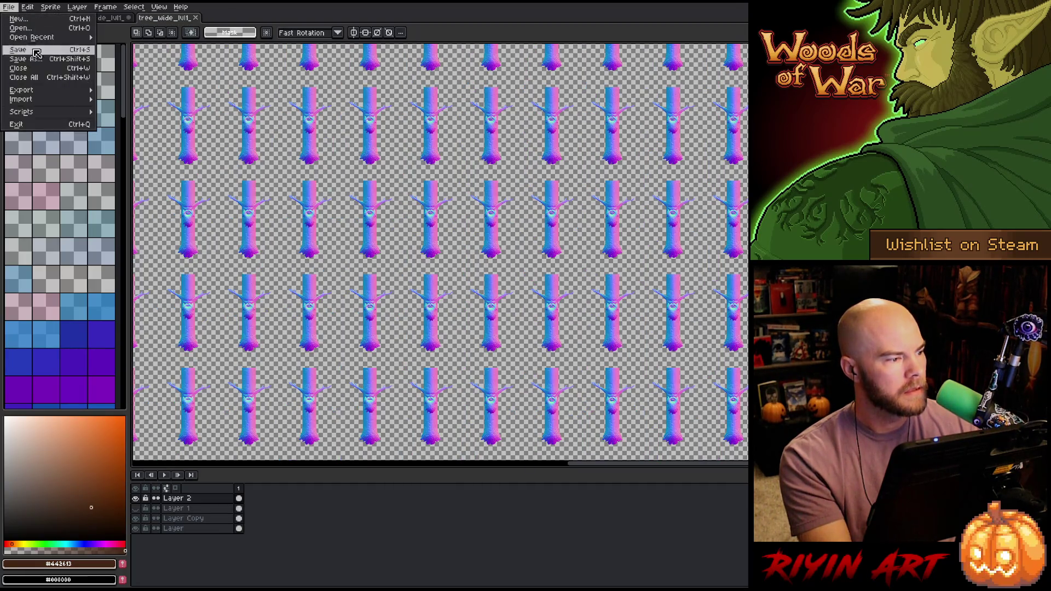
mouse_move(57, 90)
click(141, 98)
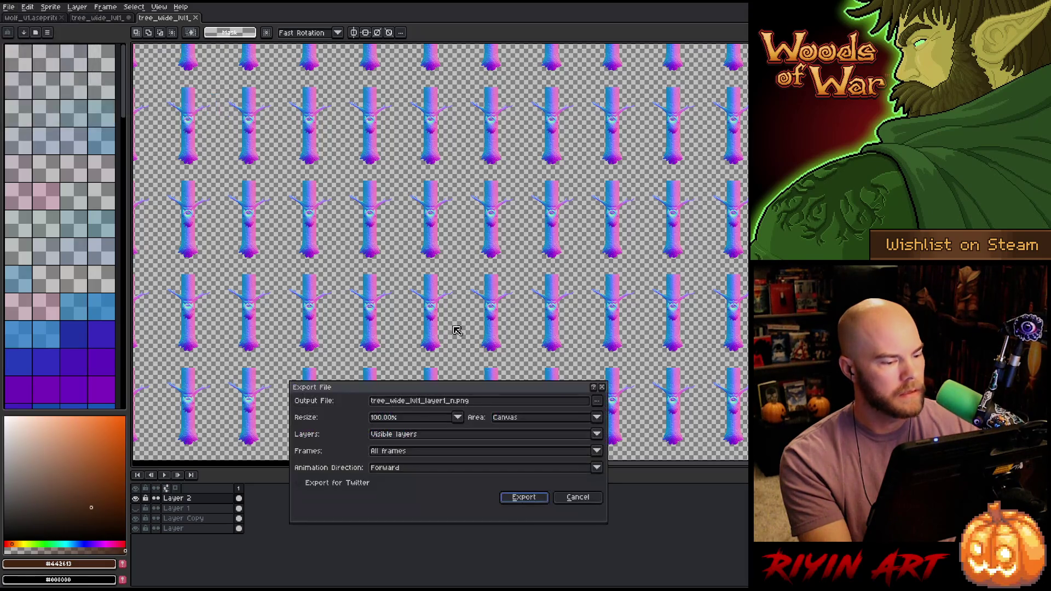
click(599, 403)
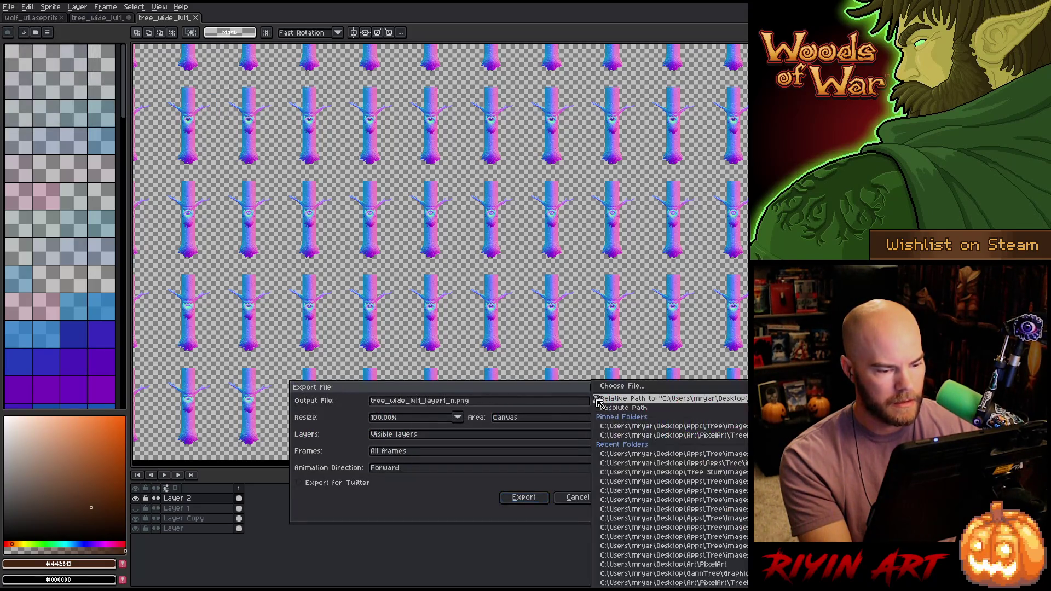
click(318, 128)
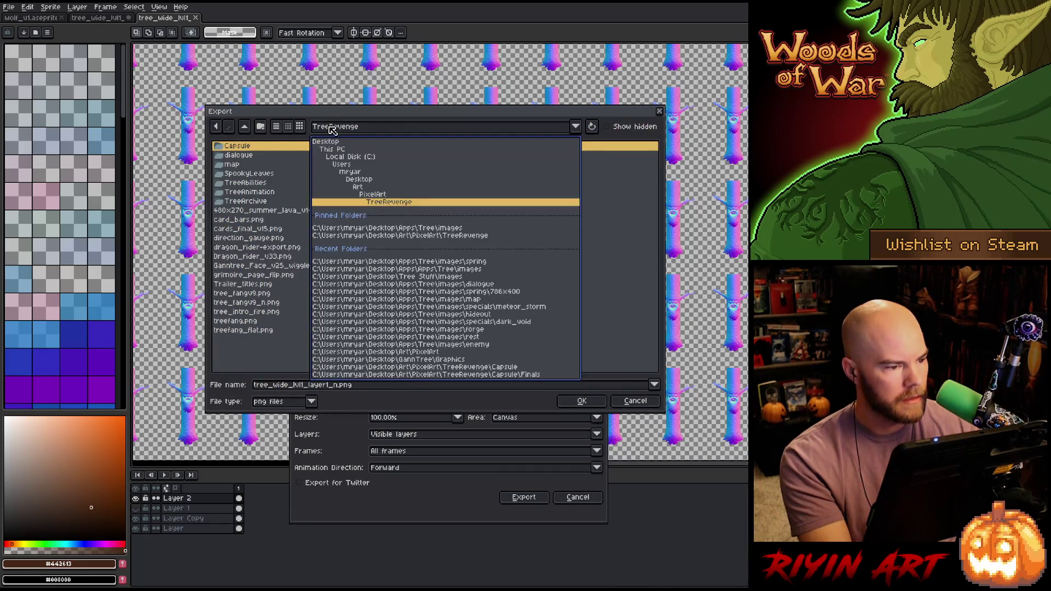
click(425, 232)
double_click(236, 228)
- Overwrite tree_wide_lvl1_n.png with the export, then switch to the VS Code project
scroll(306, 258, down, 10)
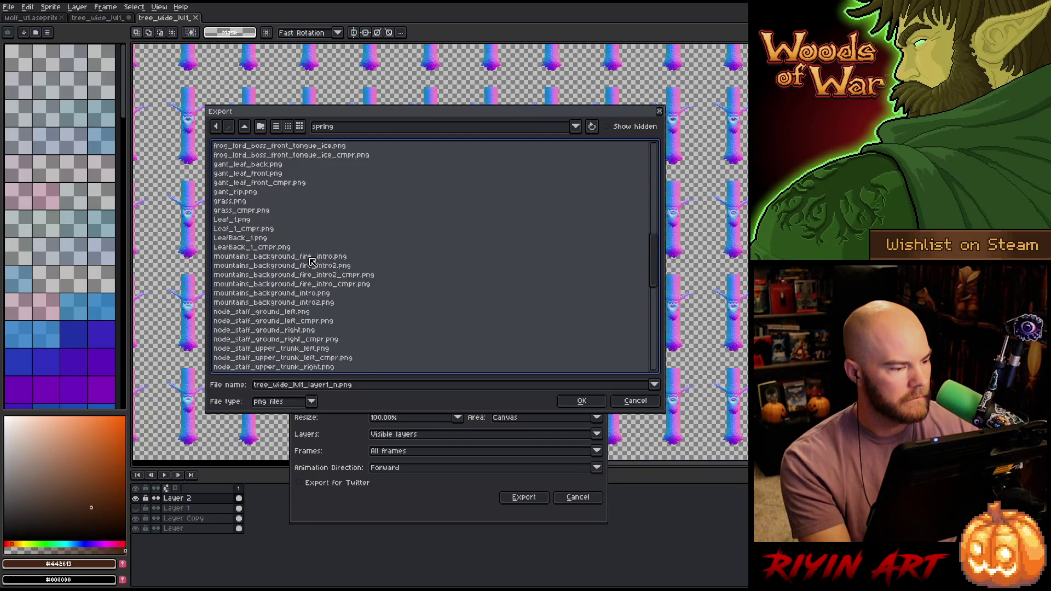
scroll(309, 262, down, 10)
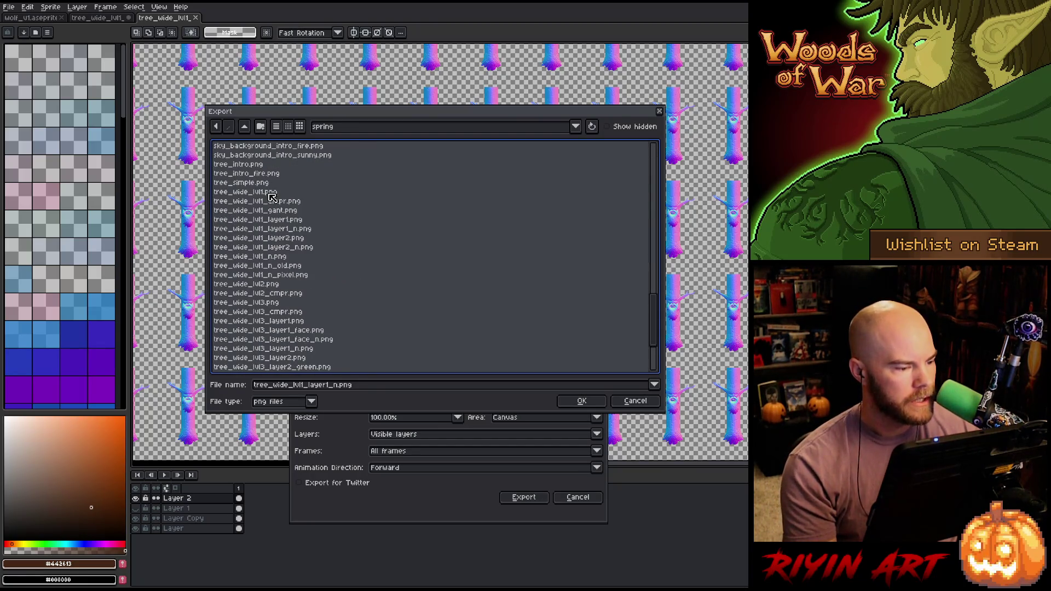
click(271, 195)
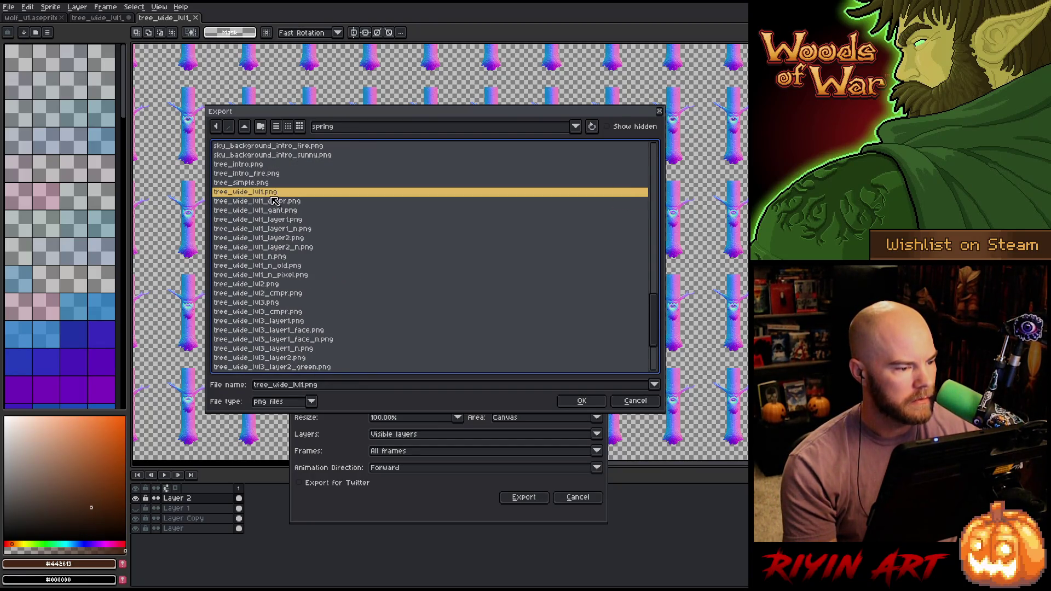
click(285, 257)
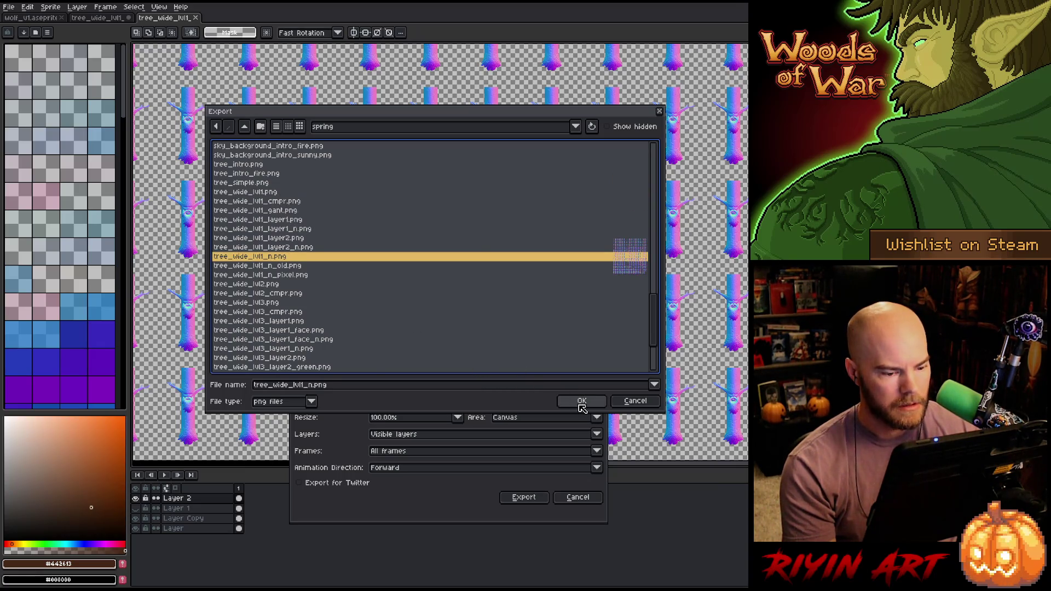
click(581, 402)
click(496, 322)
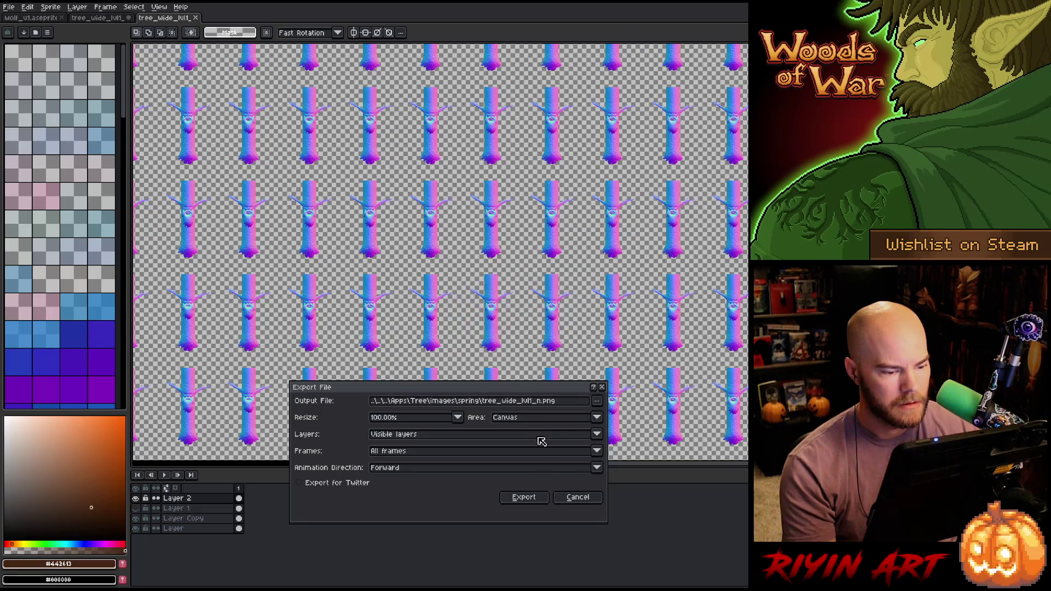
click(528, 497)
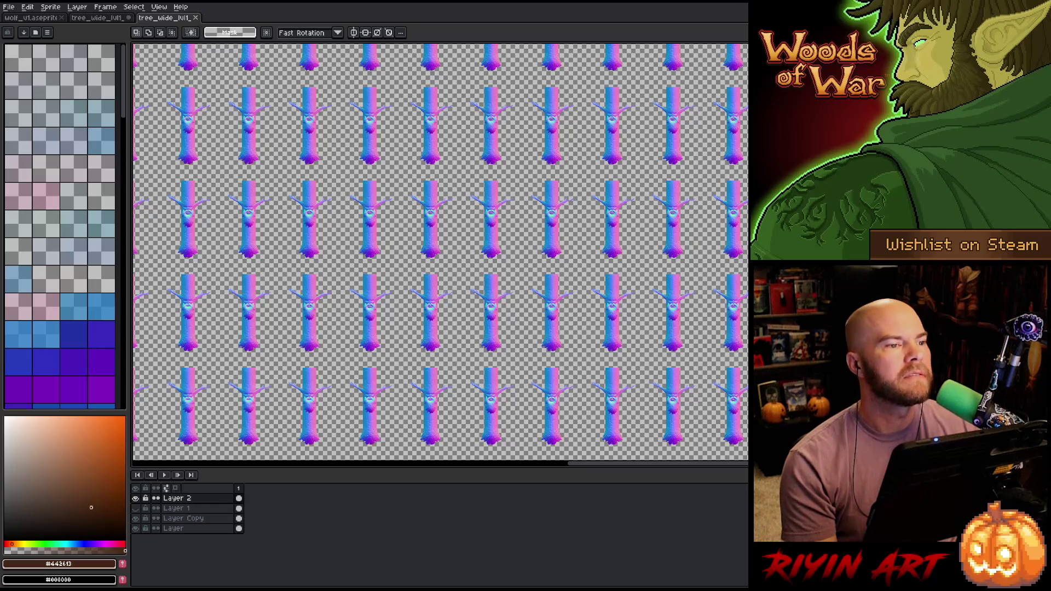
key(alt+Tab)
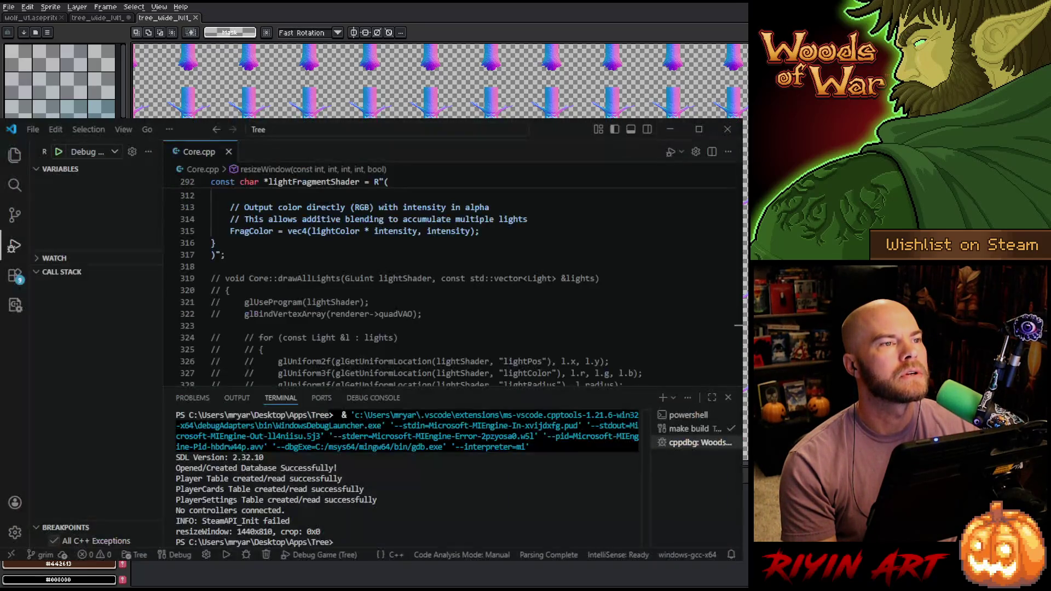
- Close VS Code, view the bearded trees on the Woods of War title screen, then quit the game
click(720, 134)
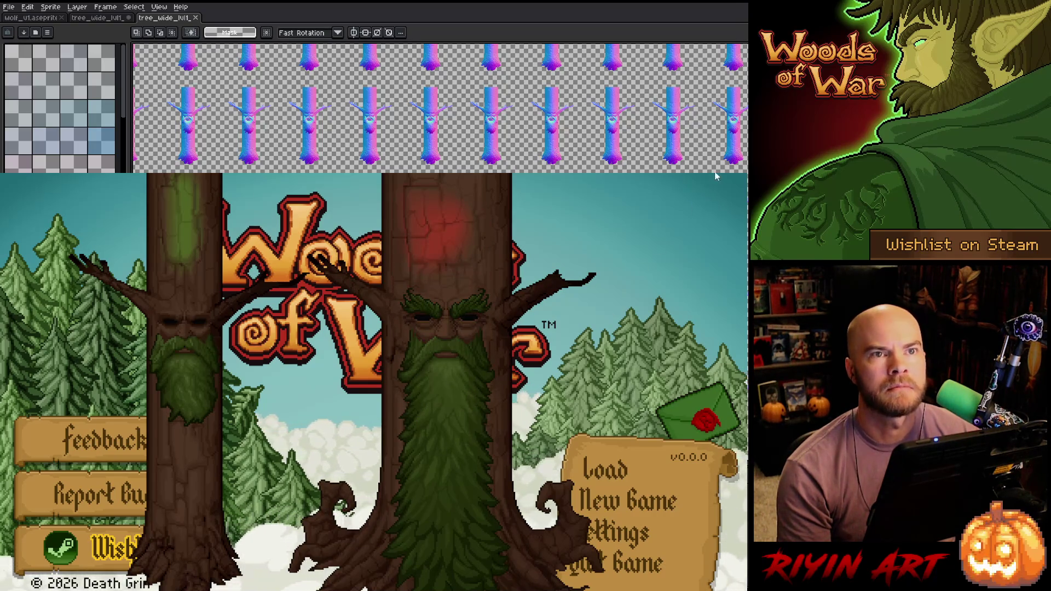
key(alt+F4)
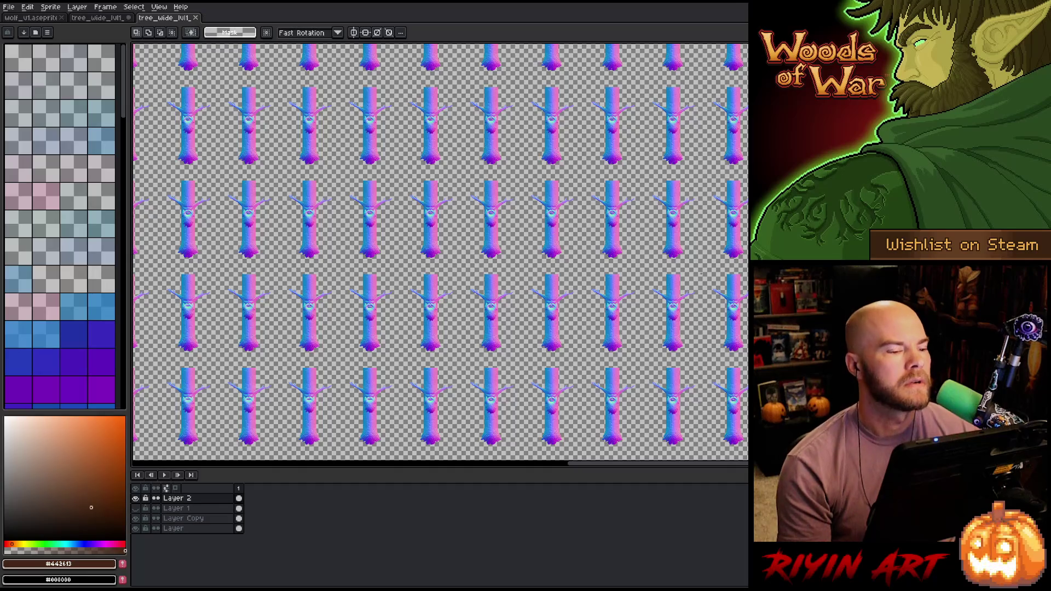
- Close both tree_wide sheets, saving the layered one when prompted
click(198, 21)
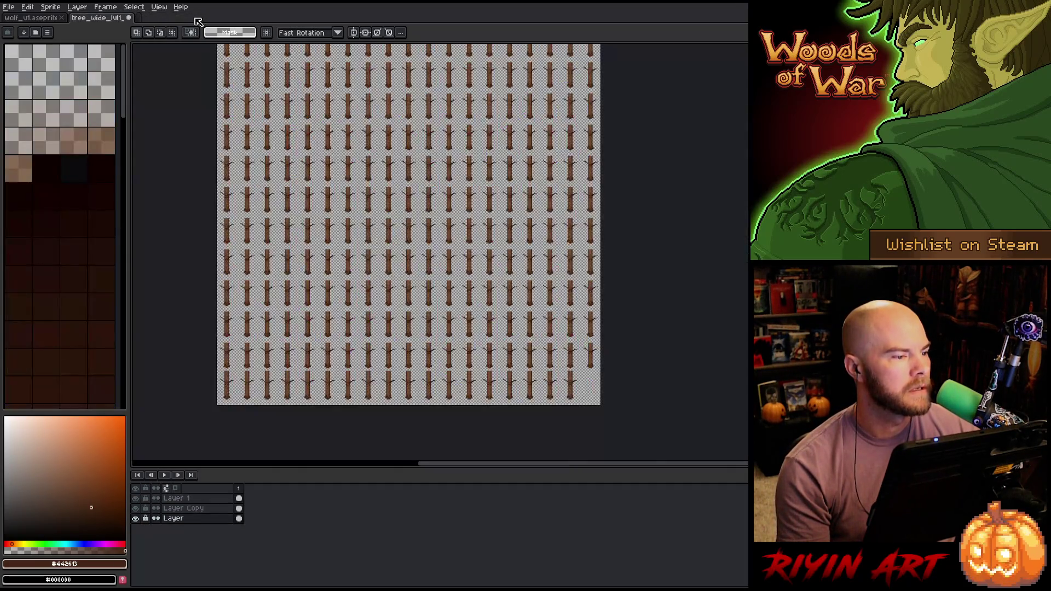
click(129, 18)
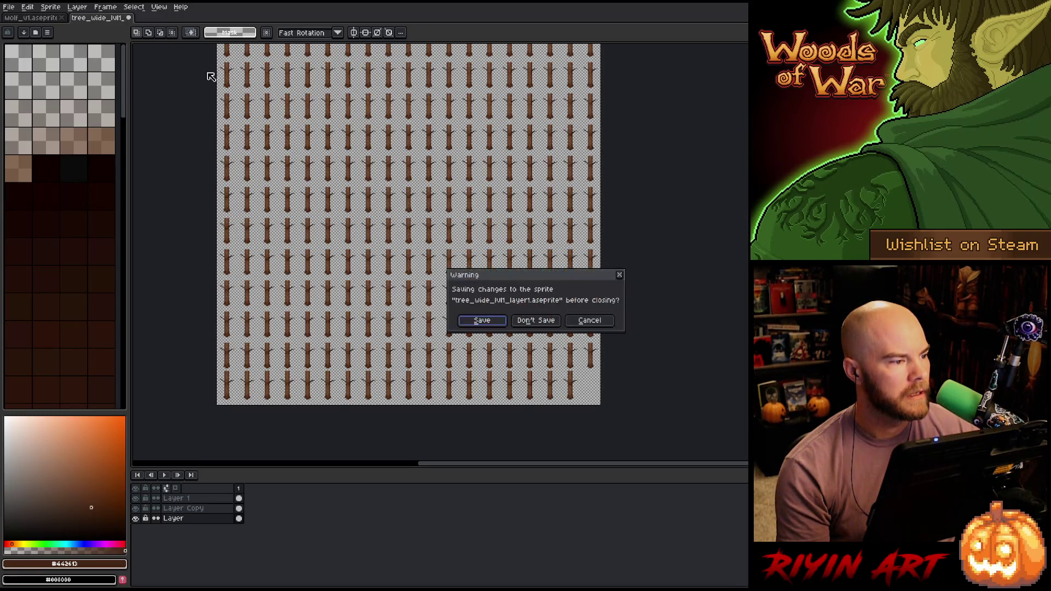
click(482, 322)
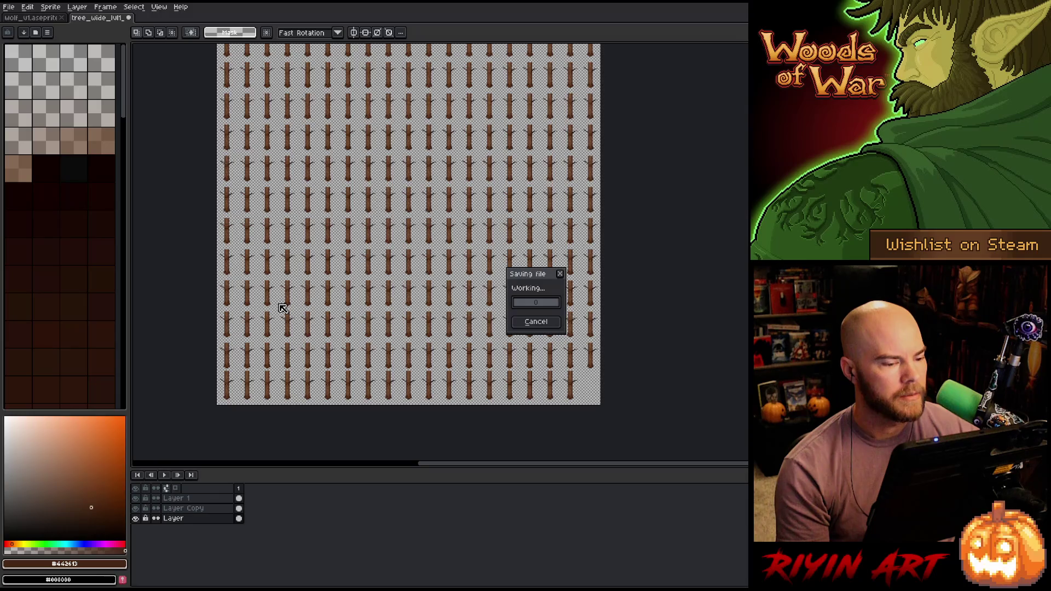
- Browse for a file to open, cancel, and bring up the Open Recent list
click(10, 9)
click(21, 31)
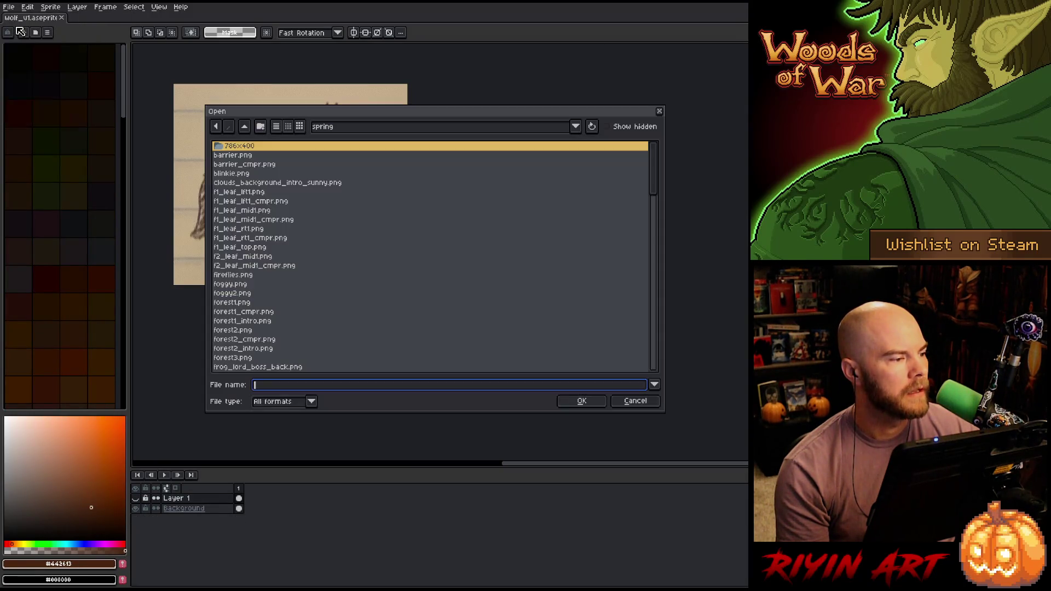
click(625, 397)
click(9, 6)
mouse_move(87, 36)
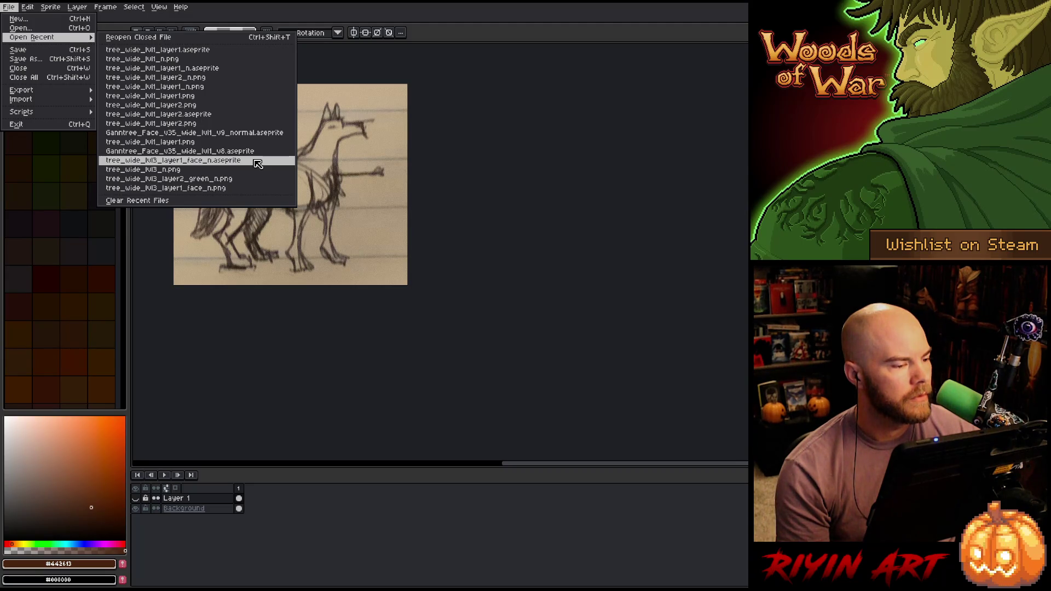
- Reopen tree_wide_lvl3_layer1_face_n.aseprite from the recent files list
click(257, 162)
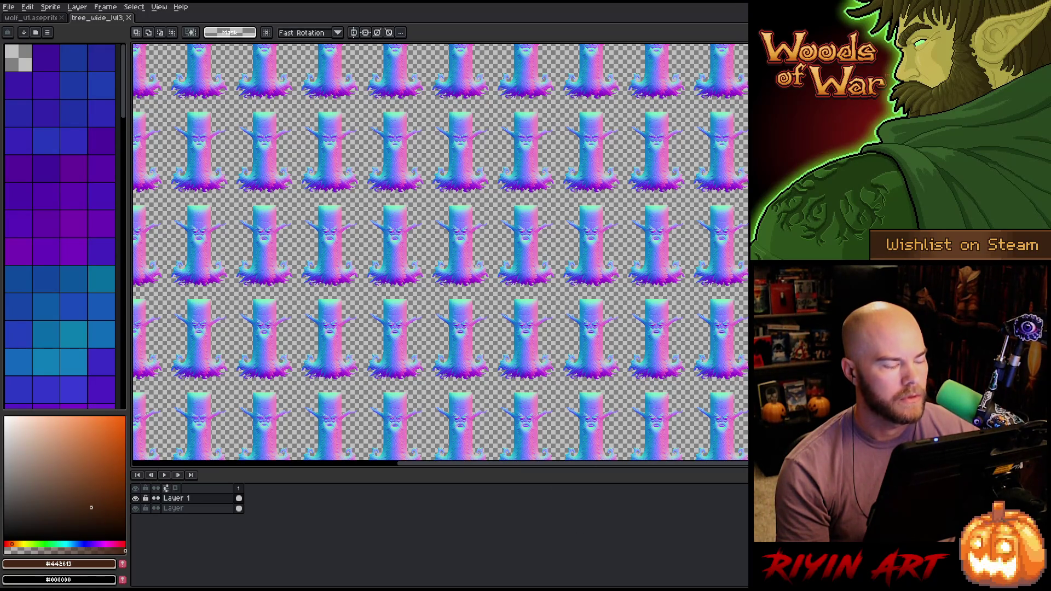
click(8, 7)
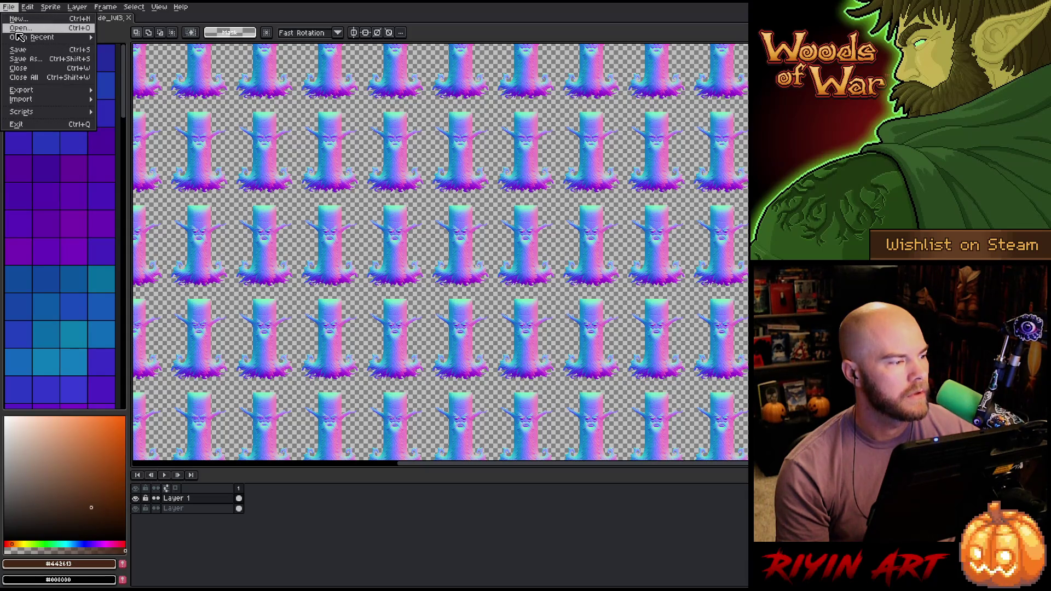
click(9, 8)
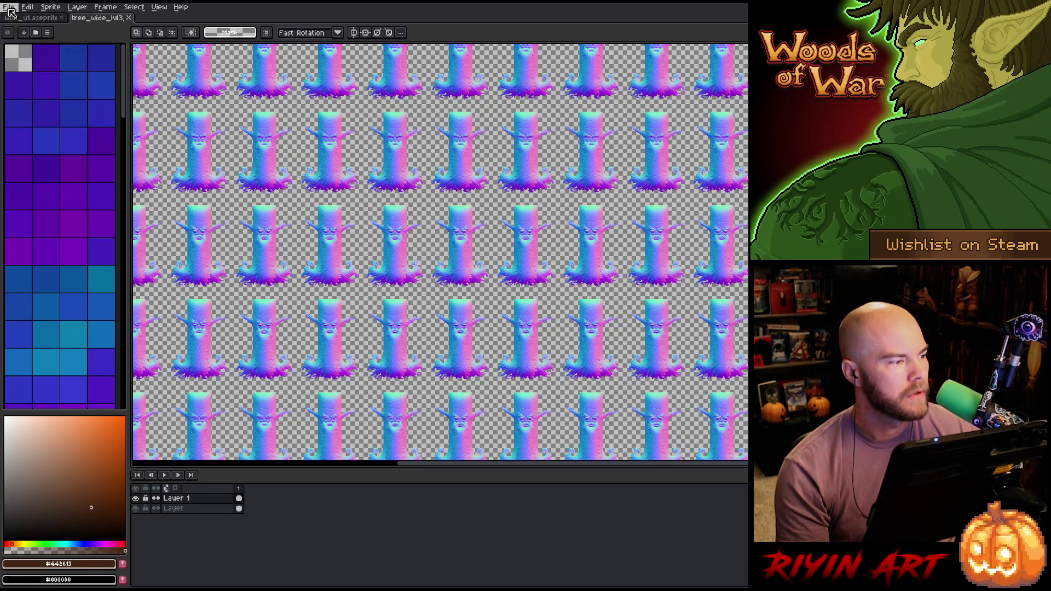
- Toggle Layer 1's visibility off and on to compare the faces, leaving it shown
click(136, 499)
click(136, 499)
click(136, 499)
click(136, 499)
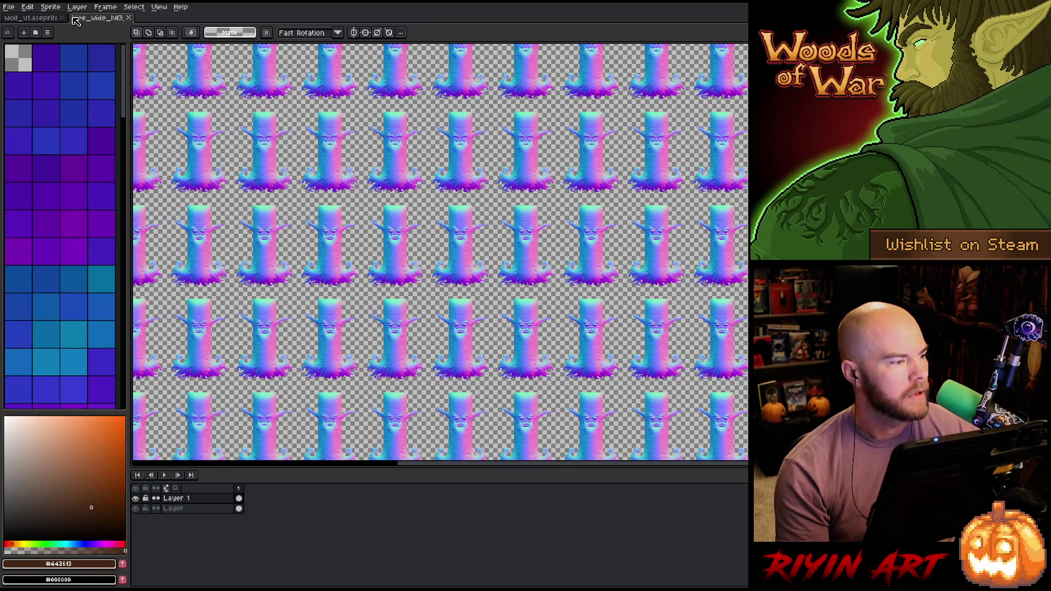
click(9, 8)
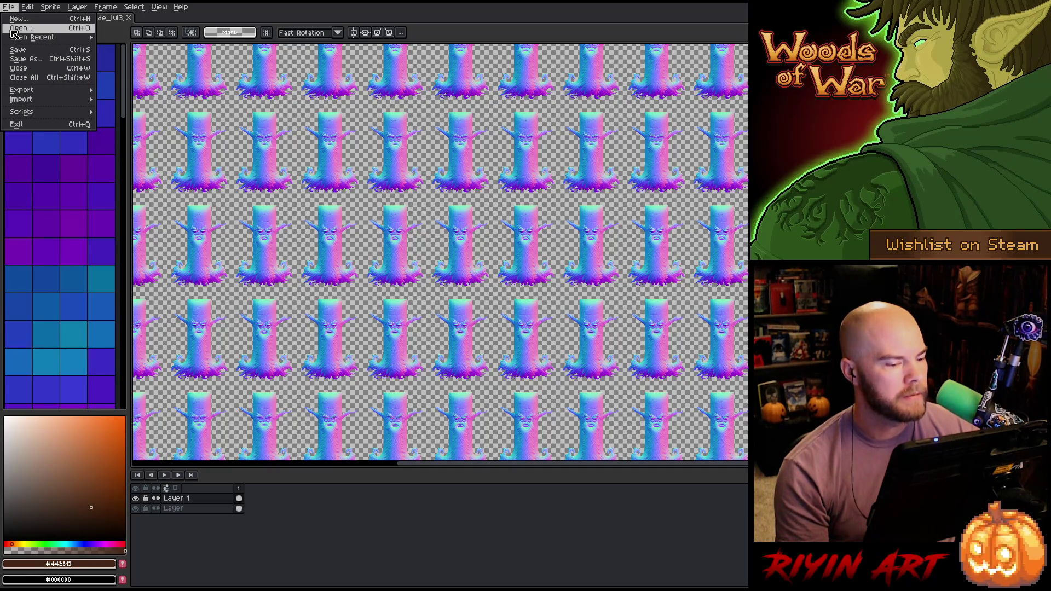
- Open Ganntree_Face_v35_wide_lvl1_v9_normal.aseprite from the TreeRevenge art folder in a new tab
mouse_move(23, 40)
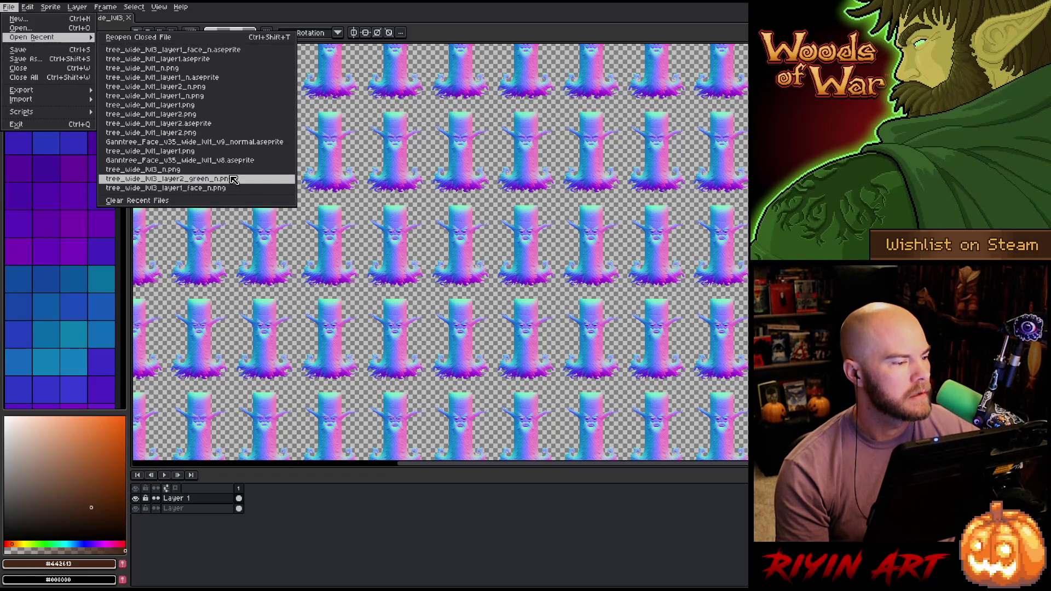
click(26, 29)
scroll(332, 236, down, 15)
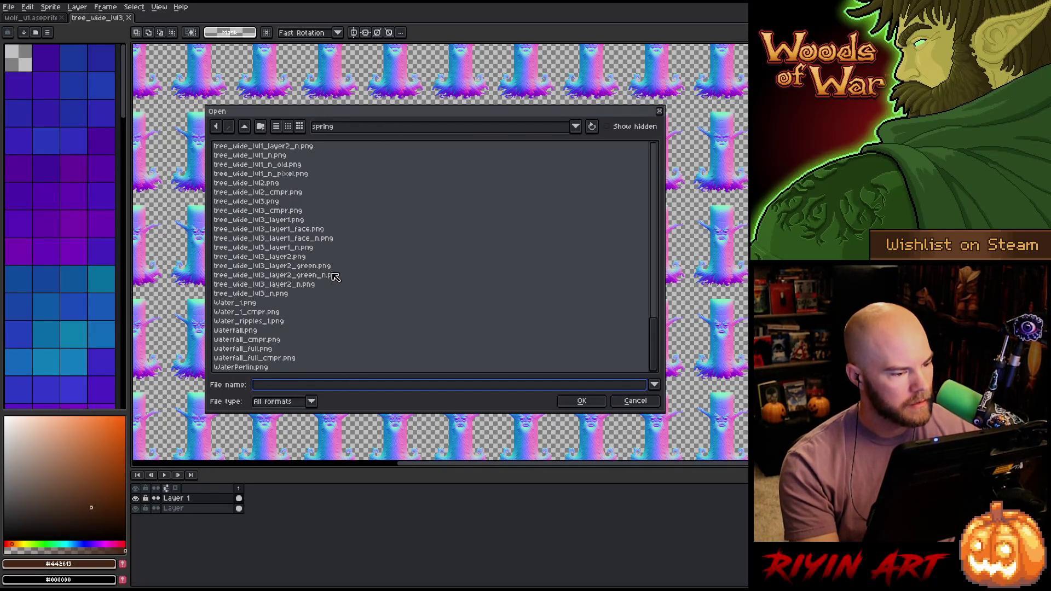
click(350, 128)
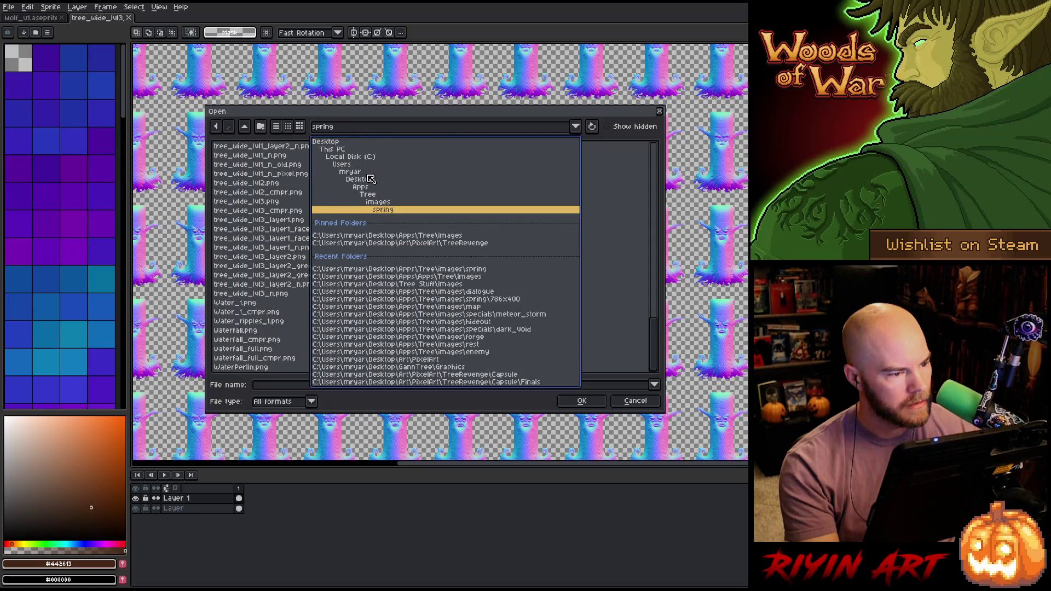
click(449, 242)
scroll(371, 272, down, 5)
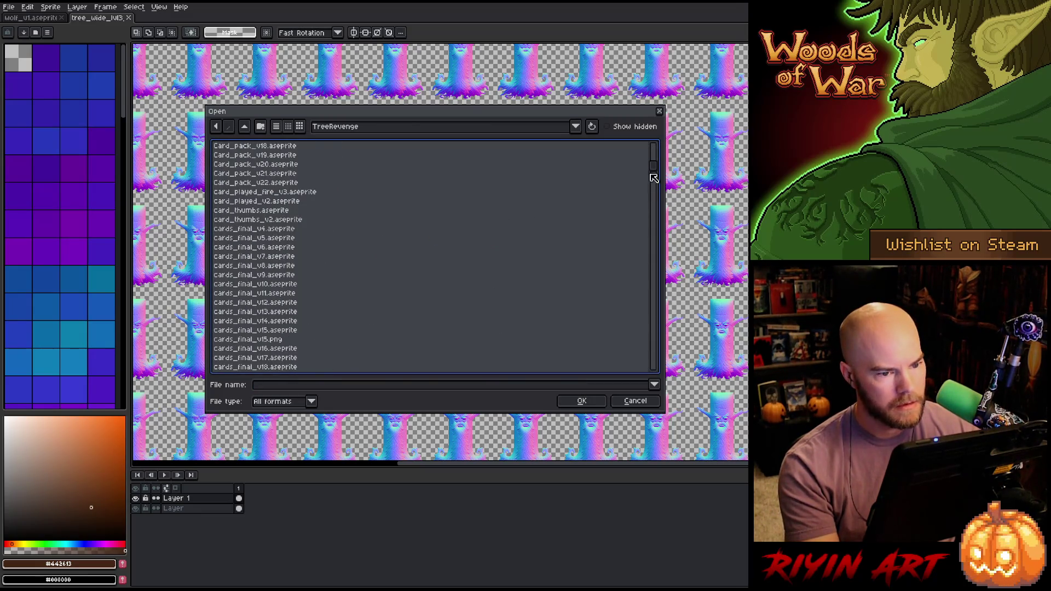
drag(656, 171, 655, 253)
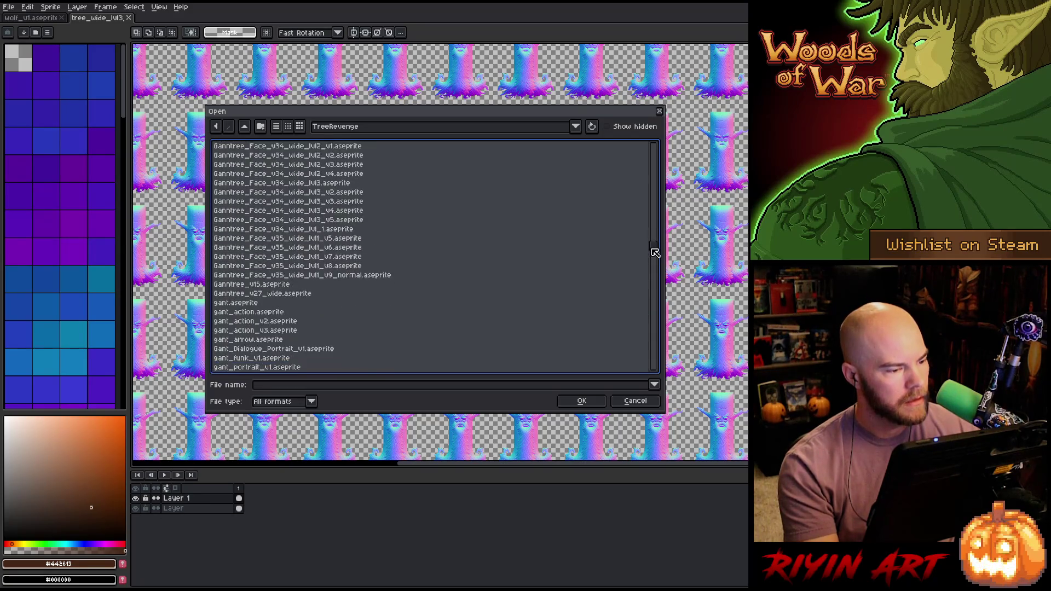
click(351, 277)
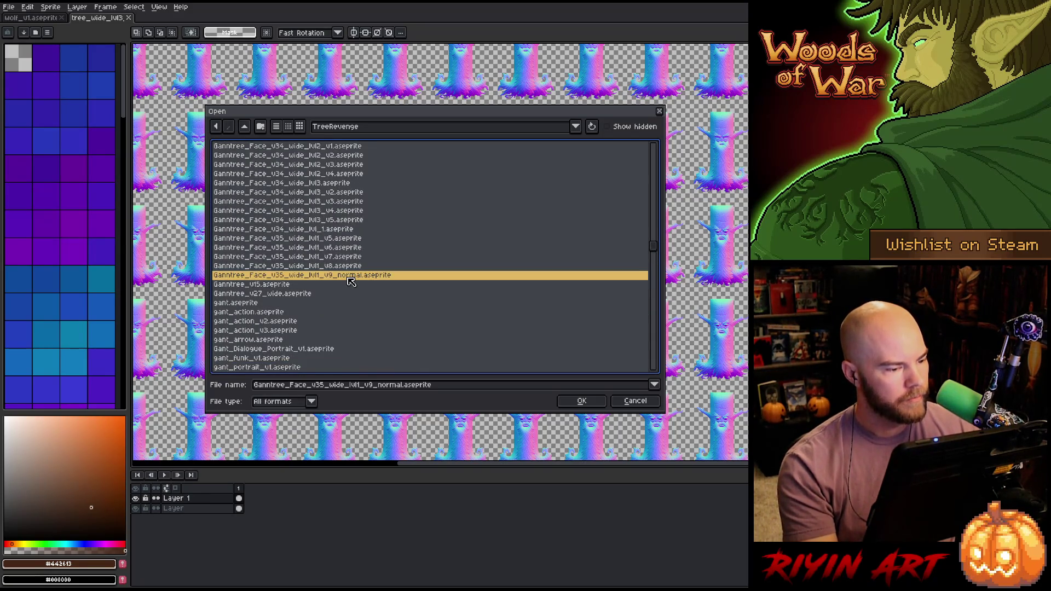
double_click(351, 279)
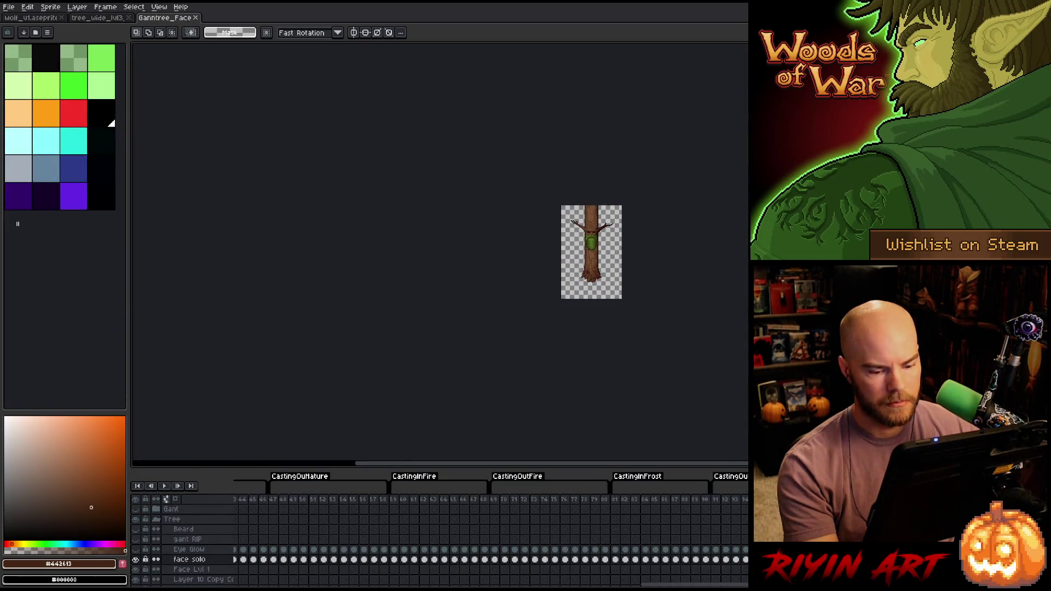
- Close the v35 Ganntree face file and browse the file list for another version
drag(745, 499, 664, 499)
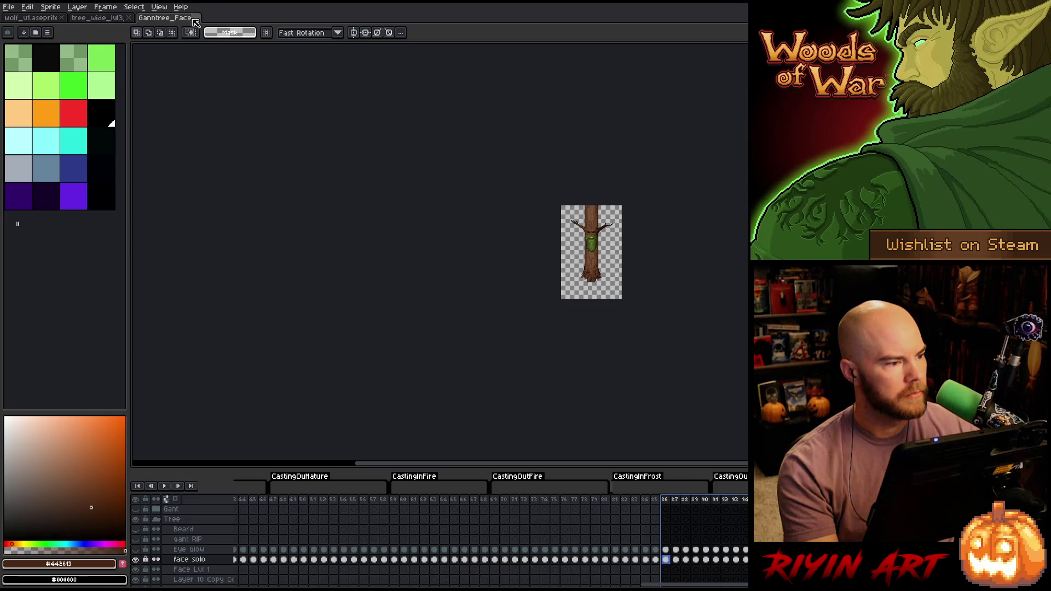
click(195, 18)
click(8, 6)
click(25, 25)
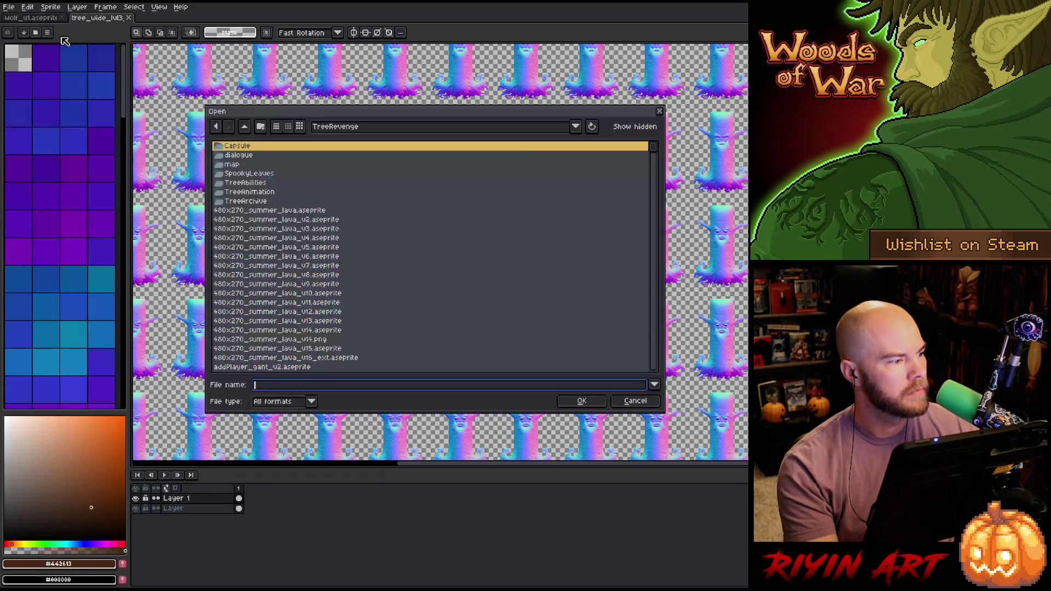
click(655, 147)
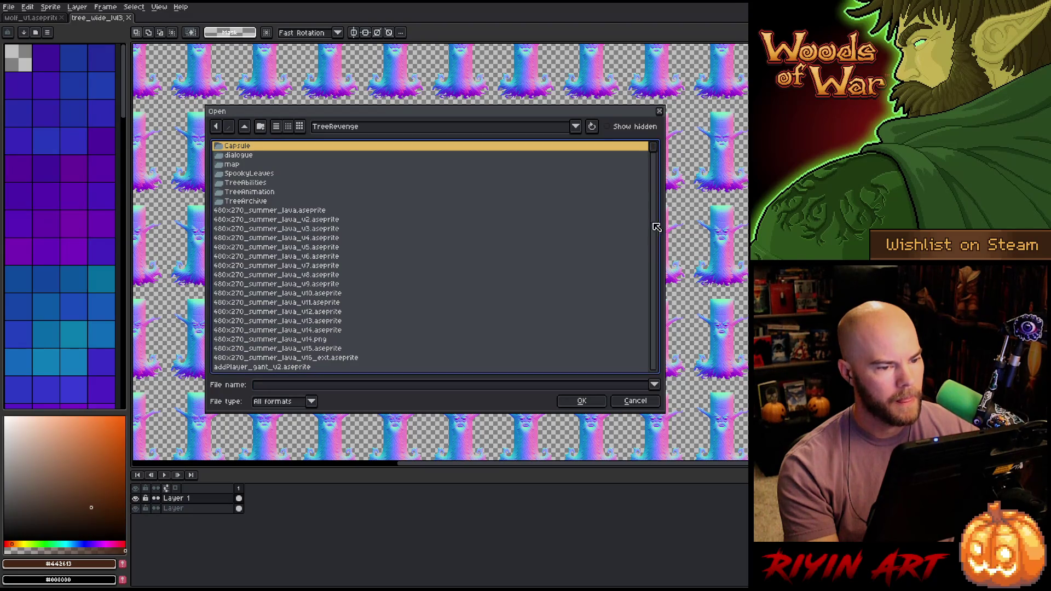
mouse_move(653, 158)
mouse_down()
mouse_move(661, 267)
mouse_move(663, 255)
mouse_up()
- Open Ganntree_Face_v34_wide_lvl3_v5.aseprite, drop its selection, then close it
scroll(661, 253, up, 3)
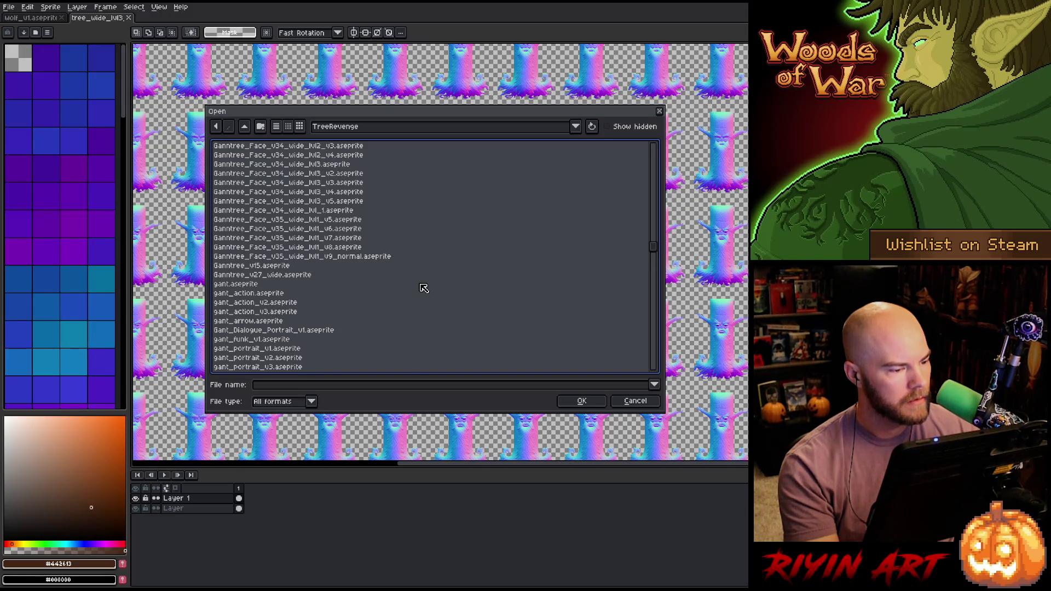
scroll(425, 287, up, 3)
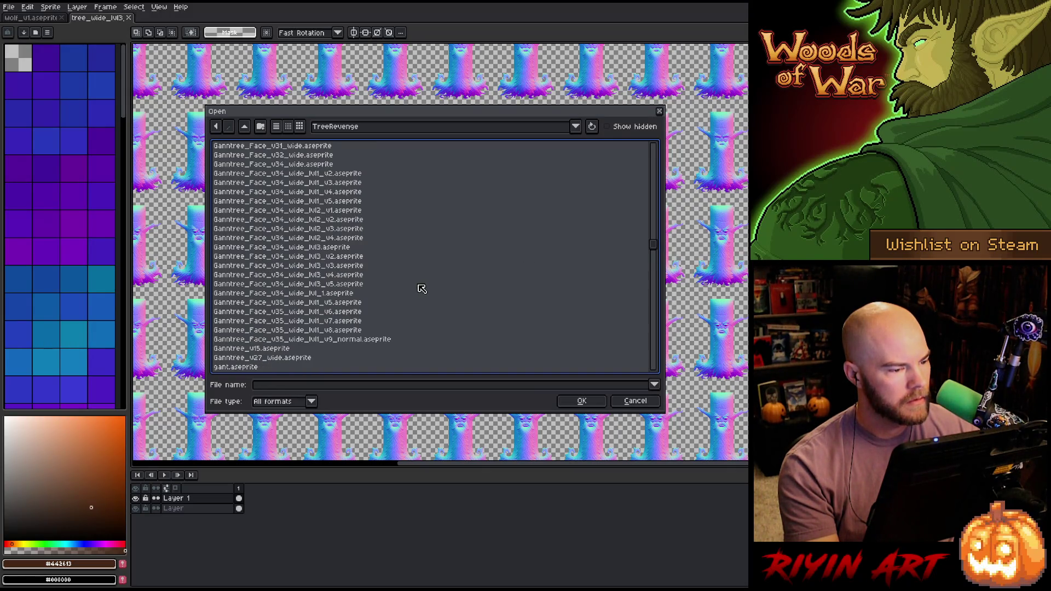
click(337, 284)
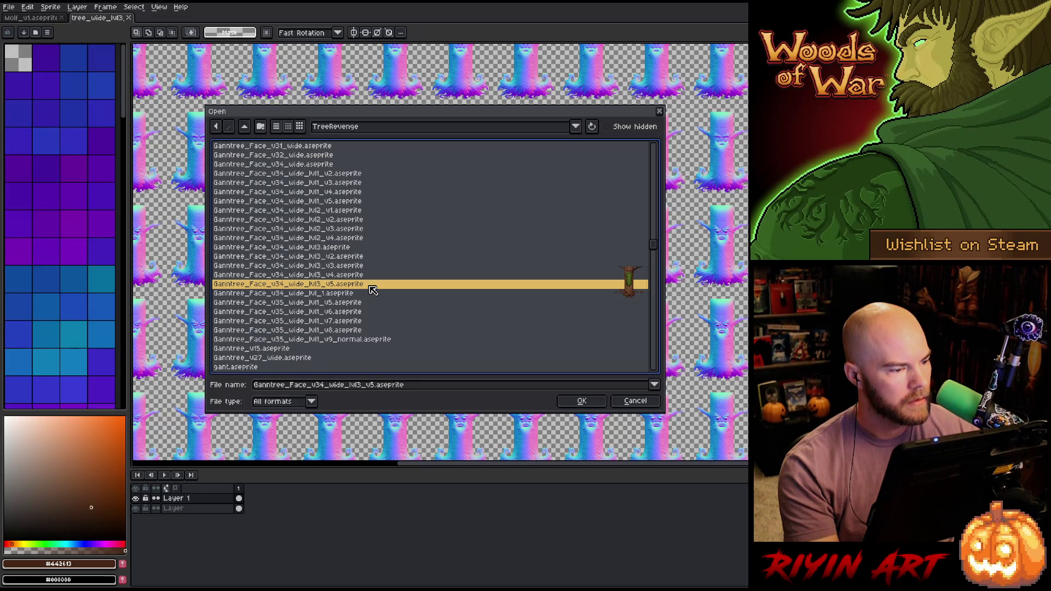
double_click(370, 286)
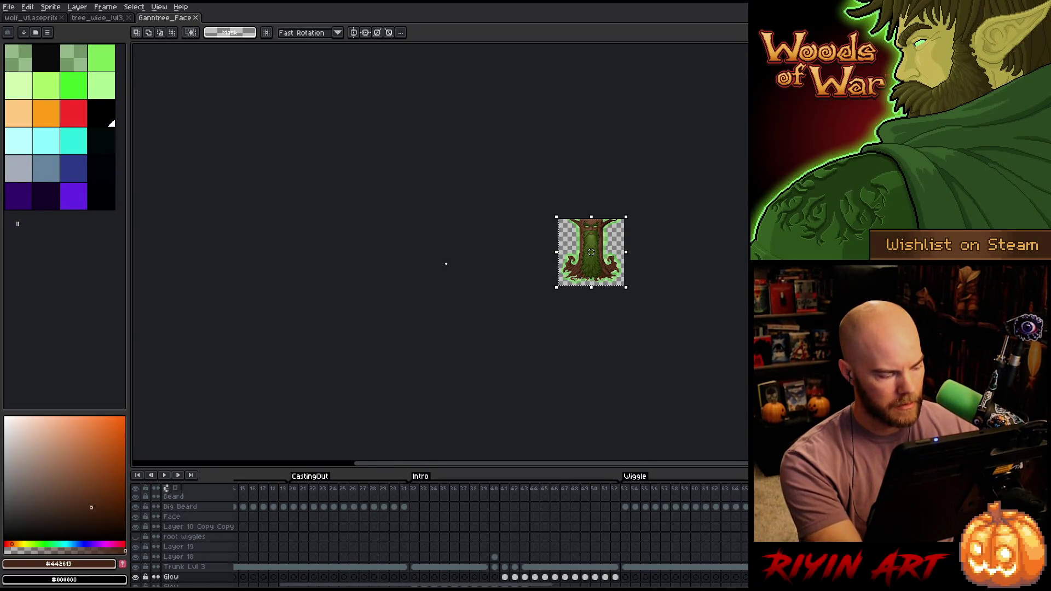
key(ctrl+d)
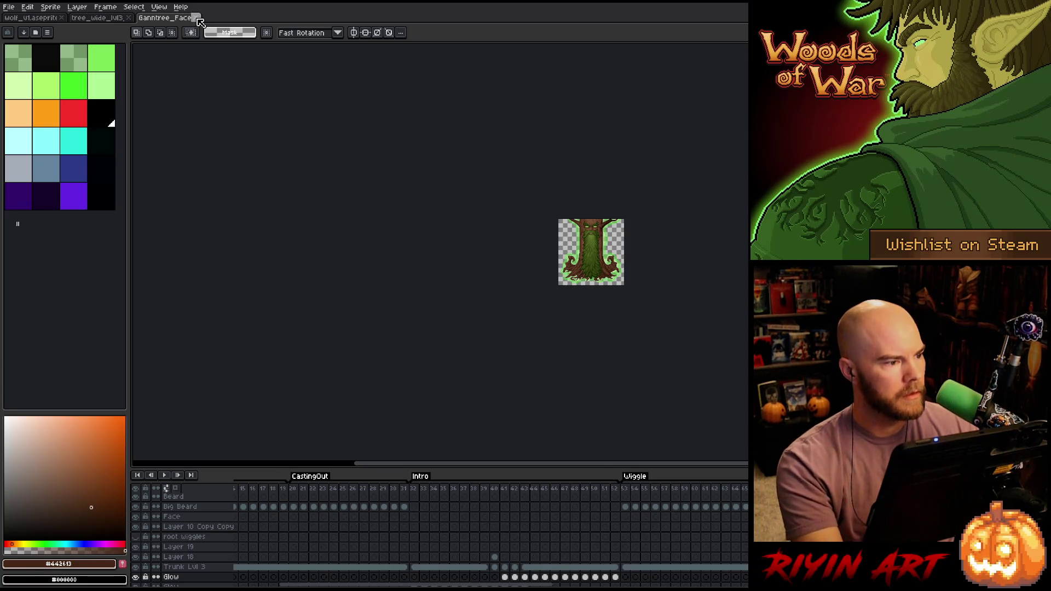
click(196, 18)
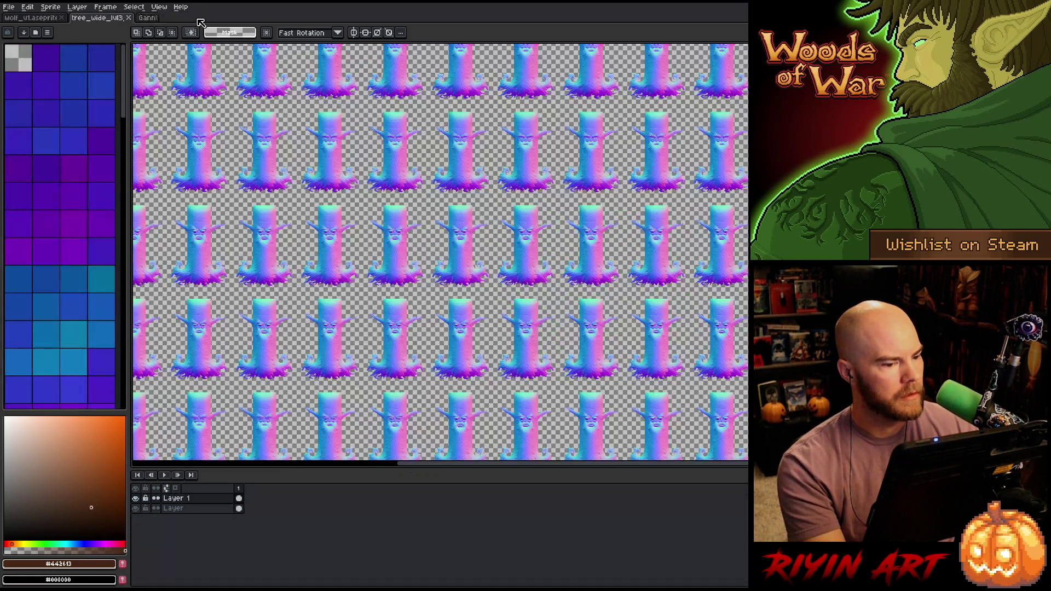
- In the Open dialog, preview the Ganntree face lvl3 v5 and v4 files
click(8, 7)
click(28, 34)
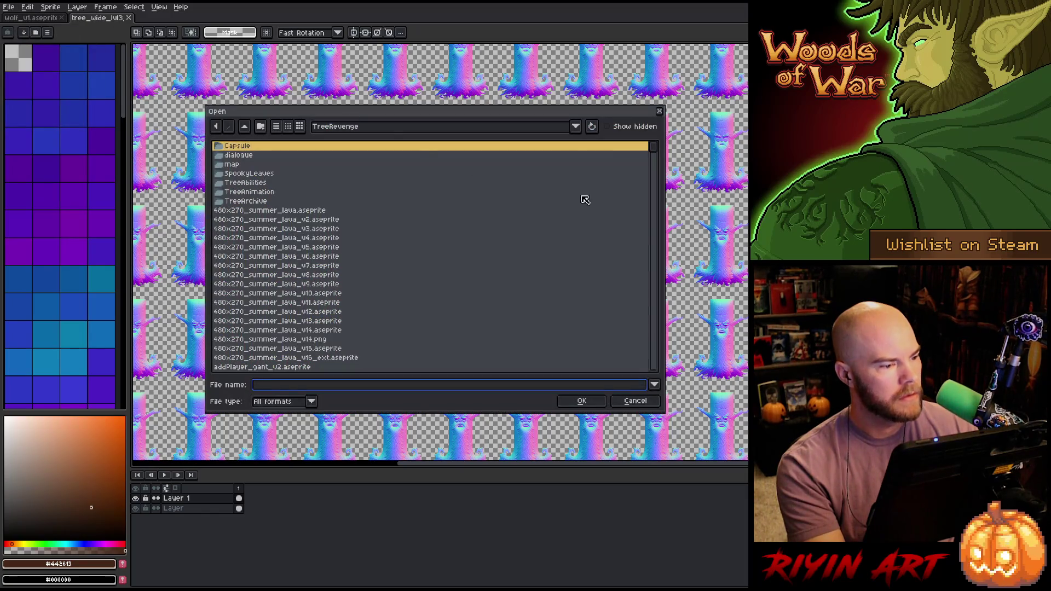
click(653, 216)
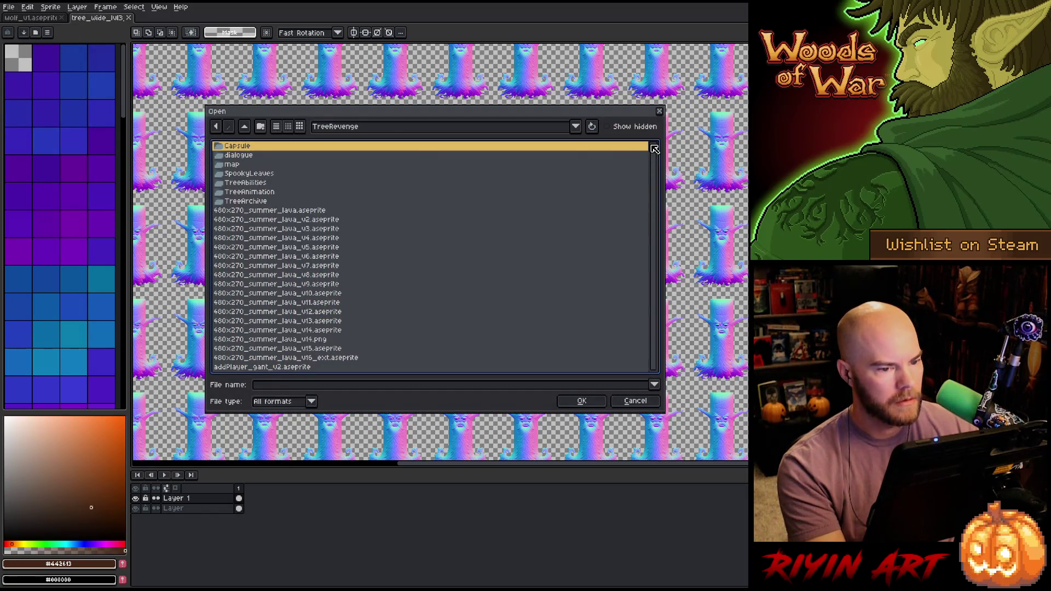
drag(658, 154, 657, 254)
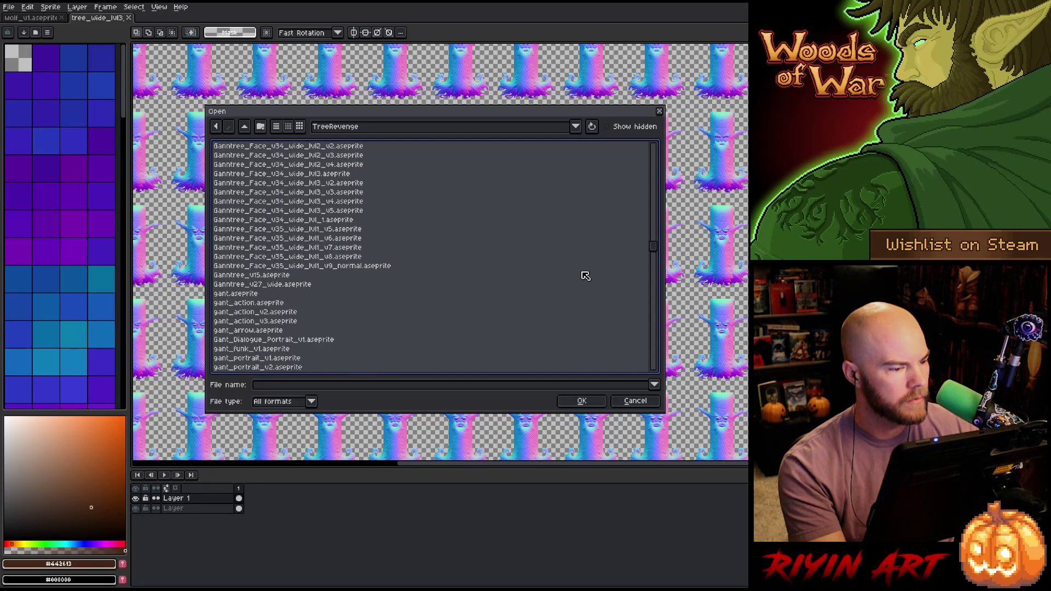
click(333, 213)
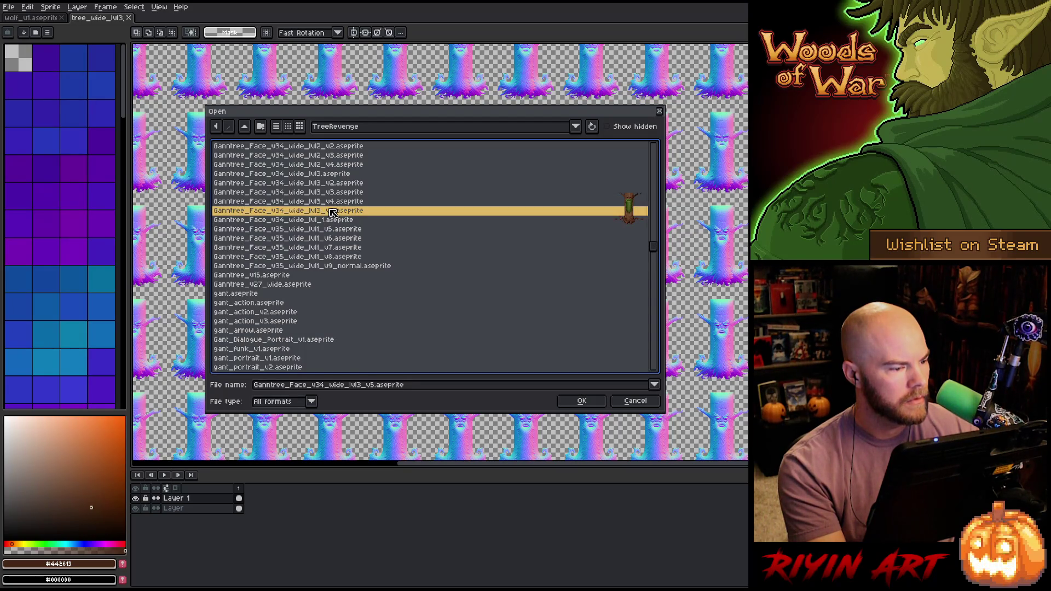
scroll(333, 213, up, 4)
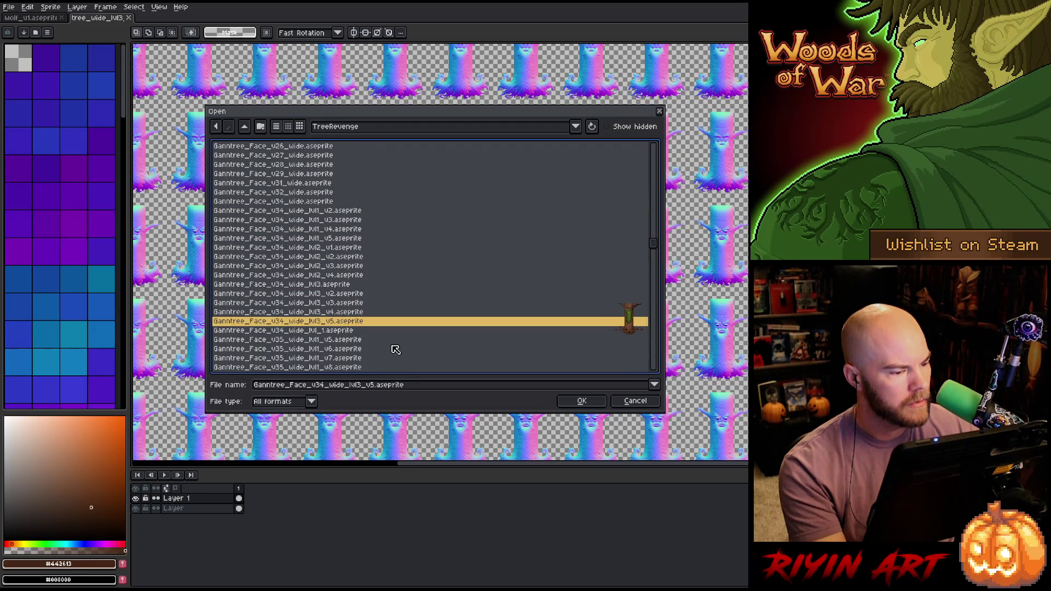
scroll(396, 349, up, 4)
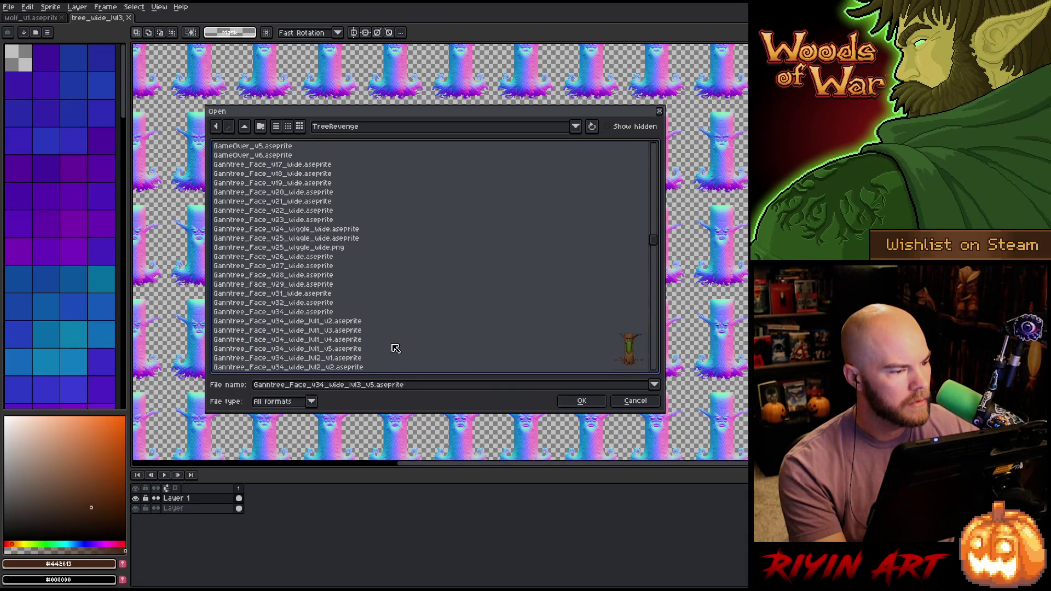
scroll(396, 349, down, 6)
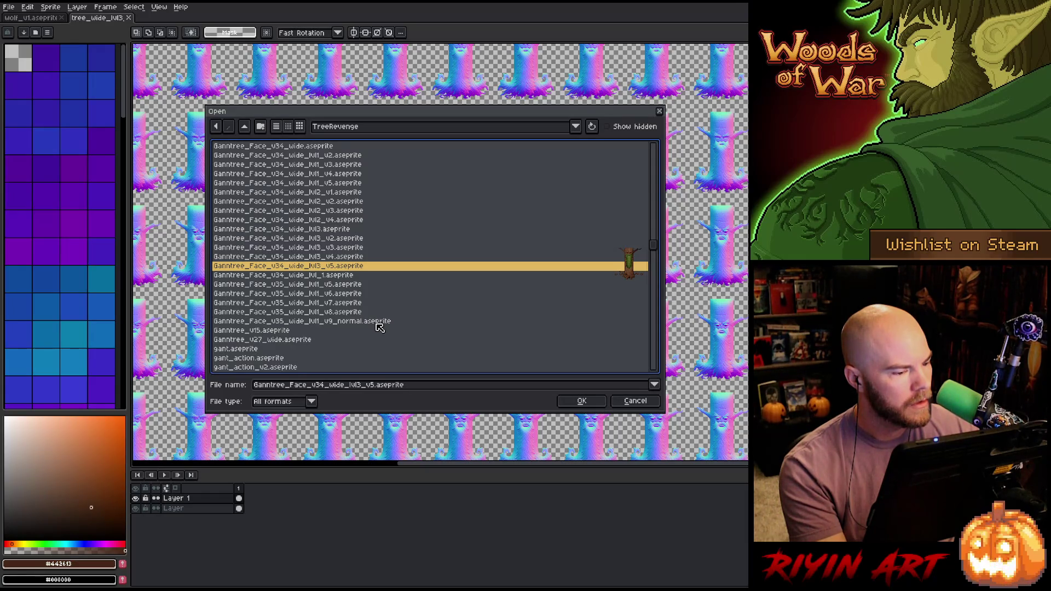
click(331, 256)
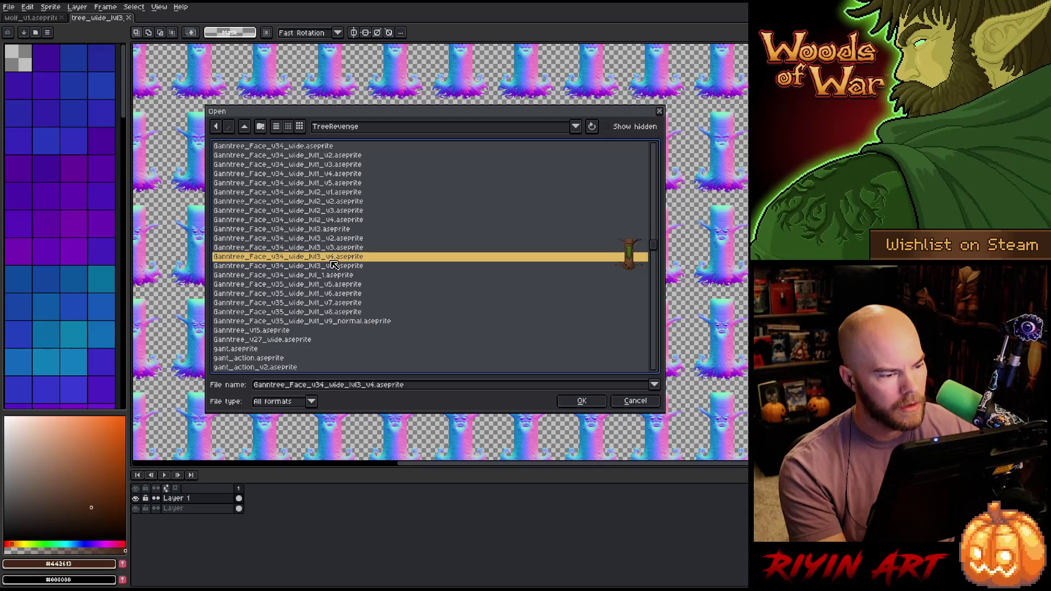
click(333, 265)
- Select tree_wide_lvl3_layer1_face_n.aseprite and show the folder locations list
scroll(331, 267, down, 5)
scroll(332, 268, down, 10)
drag(657, 270, 658, 352)
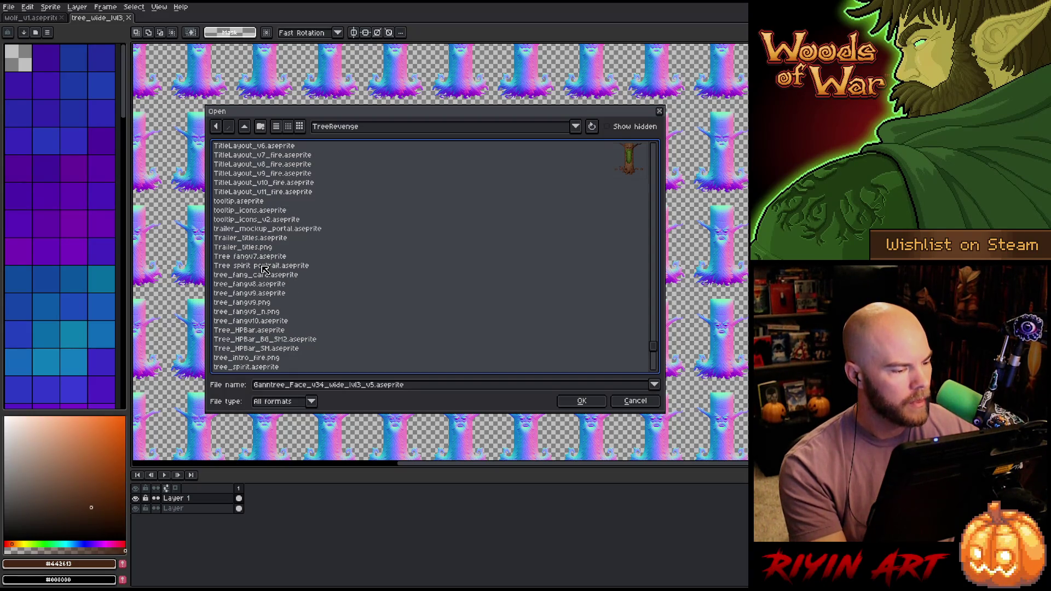
scroll(306, 285, down, 1)
scroll(307, 284, down, 4)
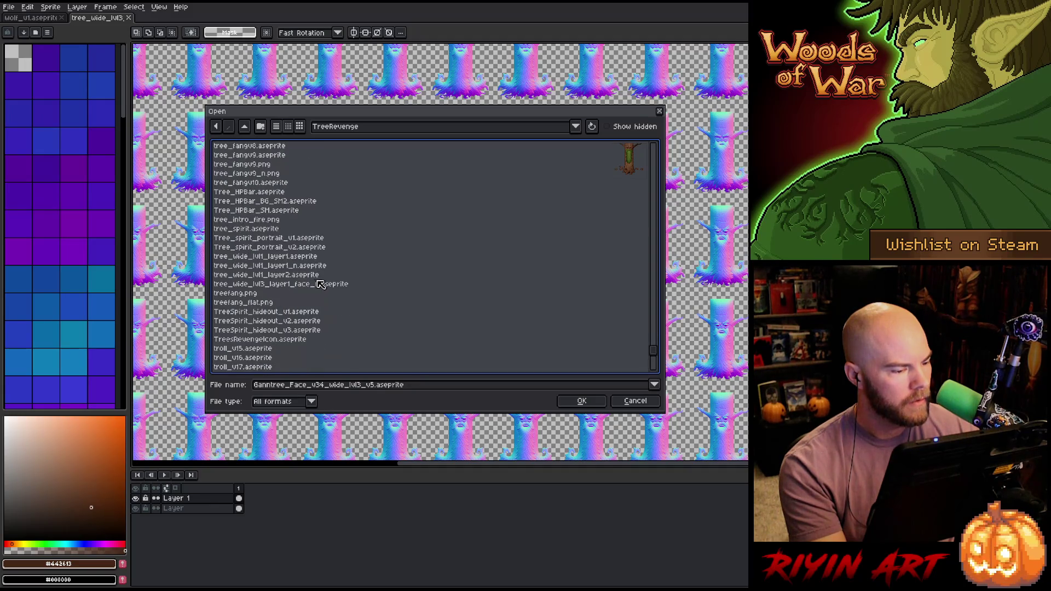
click(289, 285)
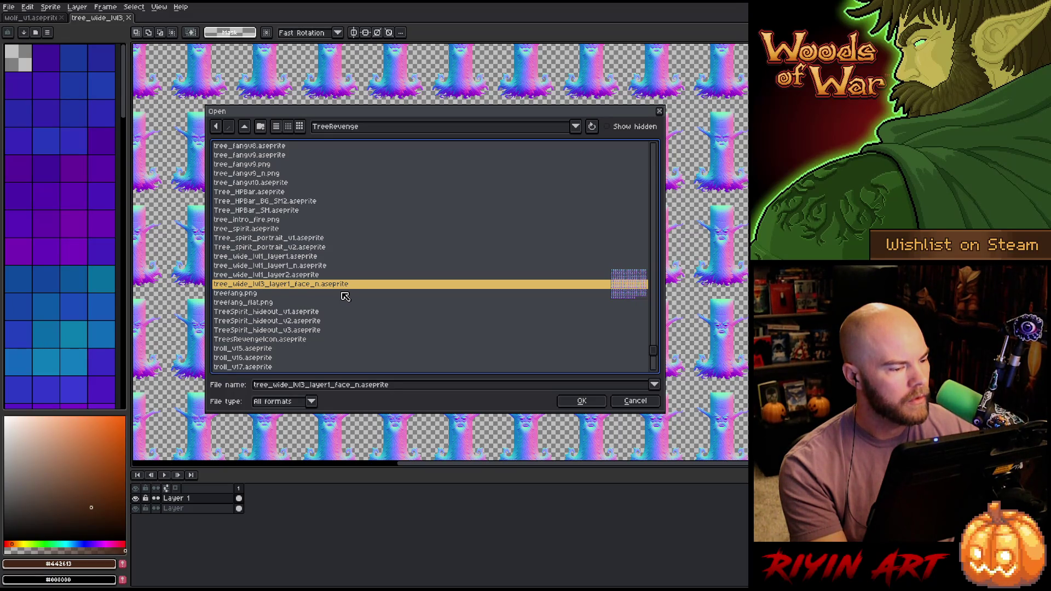
click(353, 127)
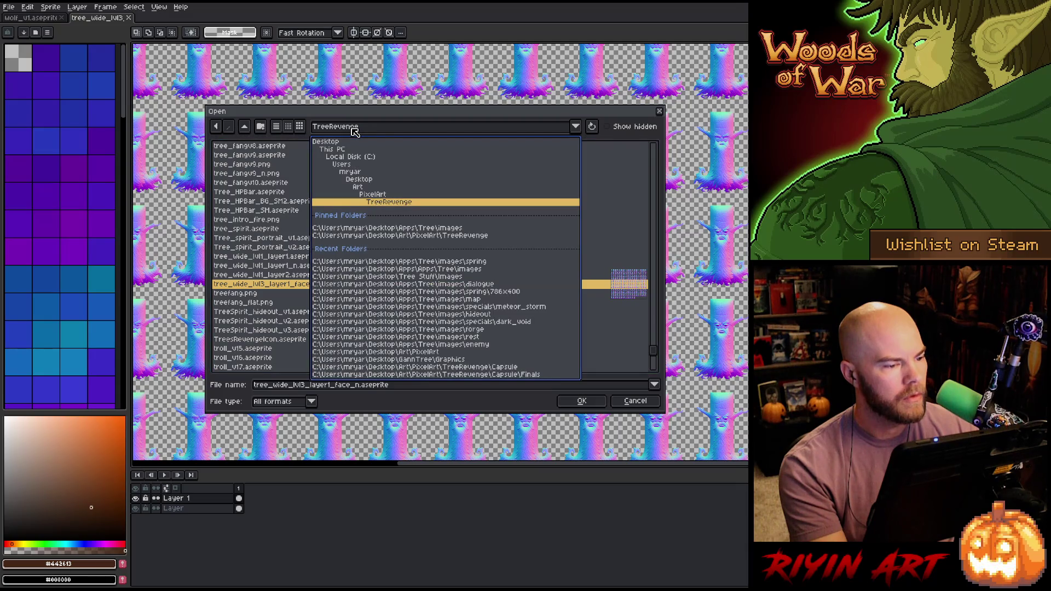
- From the spring images folder, open tree_wide_lvl3_layer1.png, layer1_face.png and layer2_green.png together
click(403, 229)
scroll(345, 254, down, 5)
scroll(277, 235, up, 5)
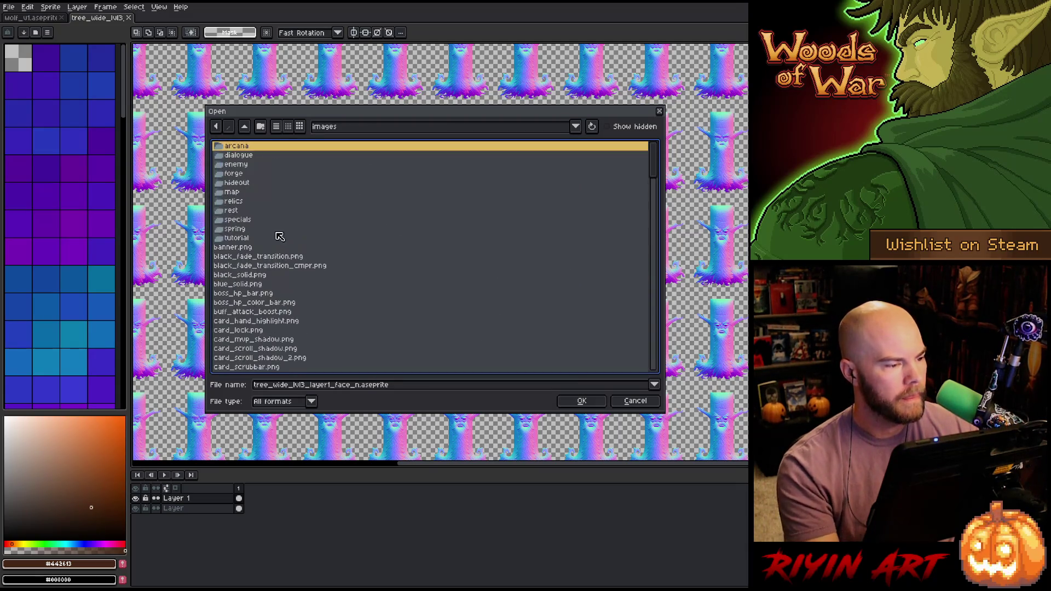
double_click(240, 228)
scroll(285, 246, down, 15)
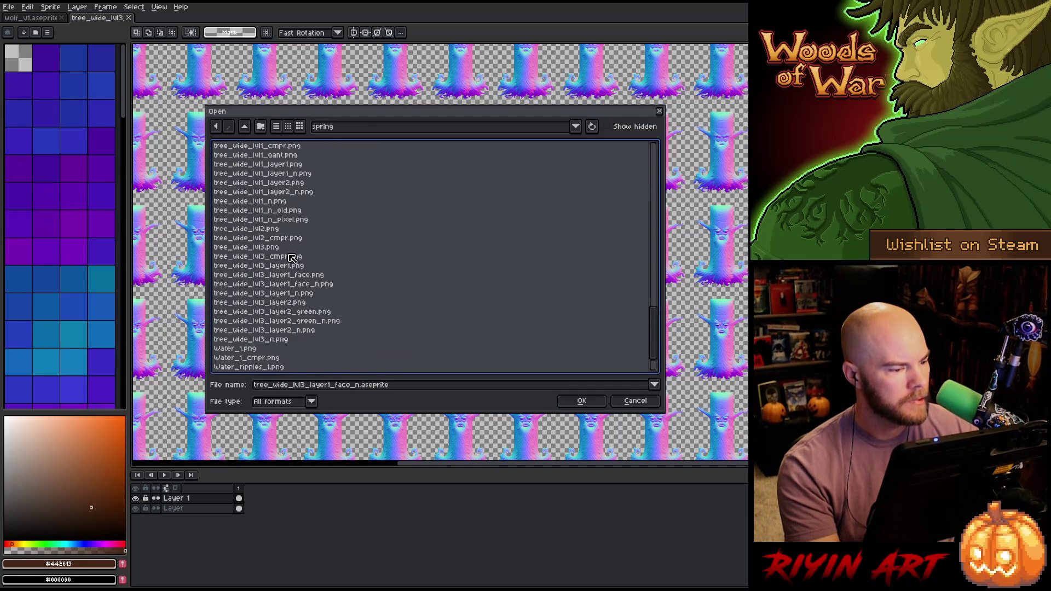
click(300, 267)
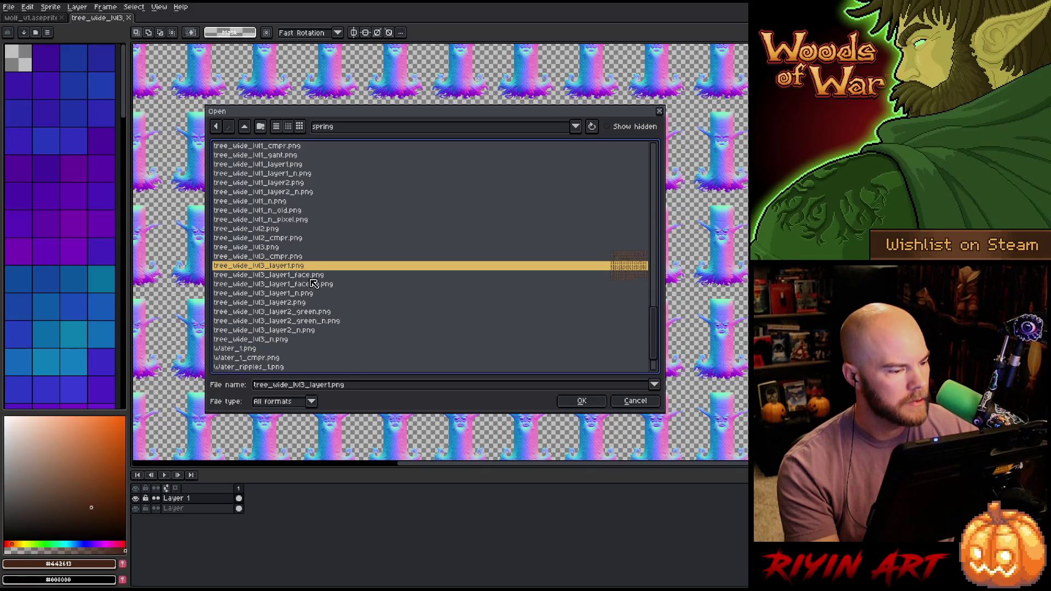
ctrl+click(284, 279)
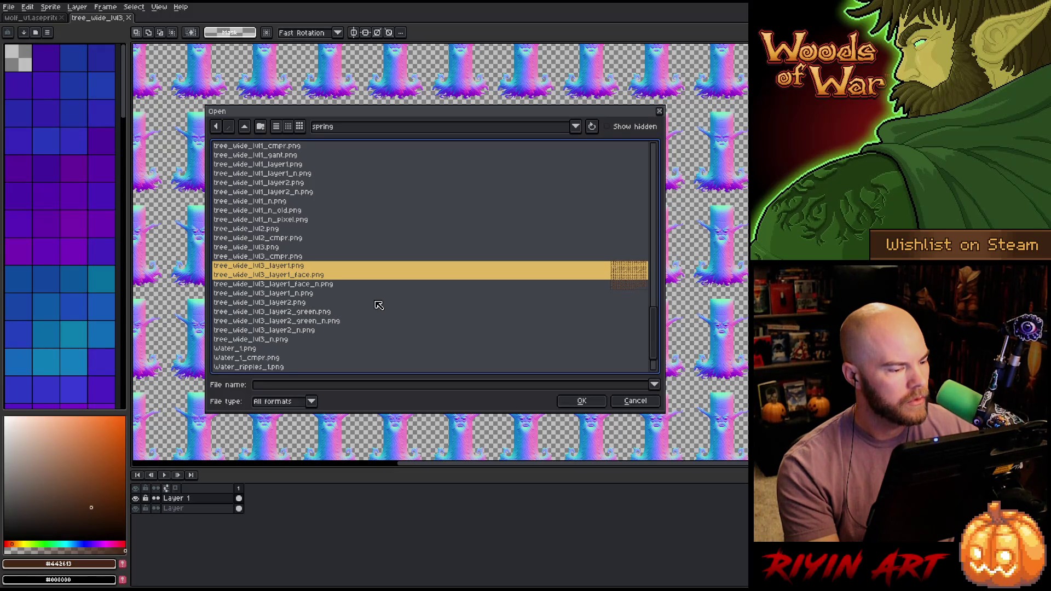
ctrl+click(327, 314)
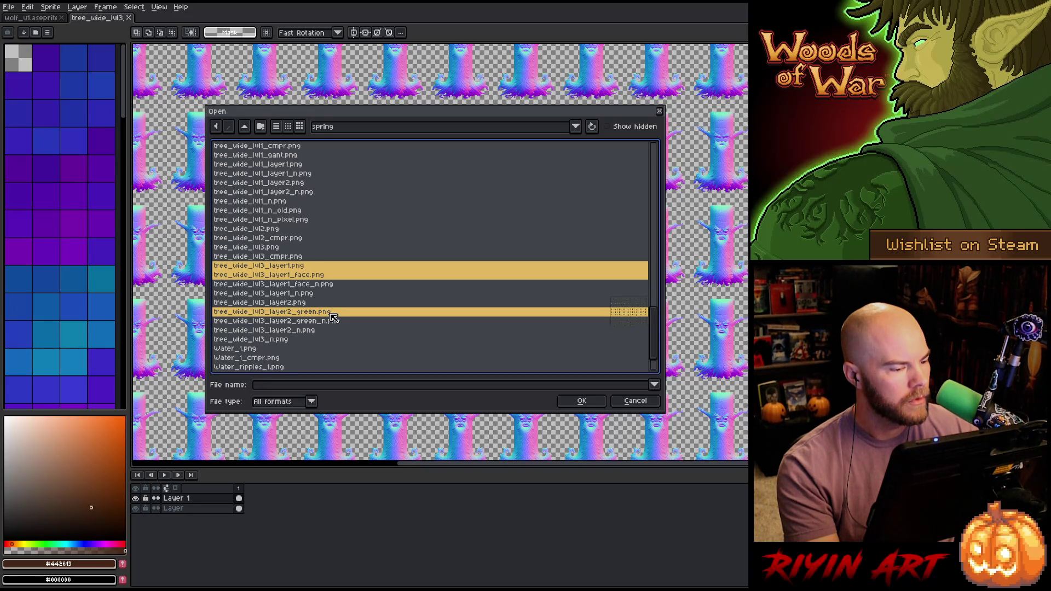
key(Return)
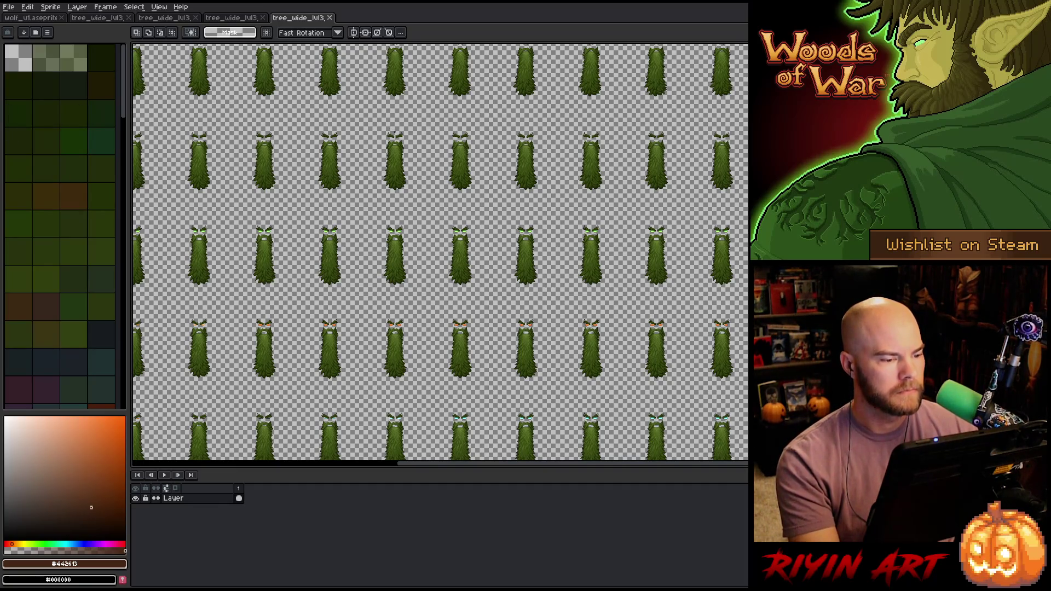
- Switch to the fourth tree_wide_lvl3 tab of brown faced trunks, zooming out and back in
click(245, 19)
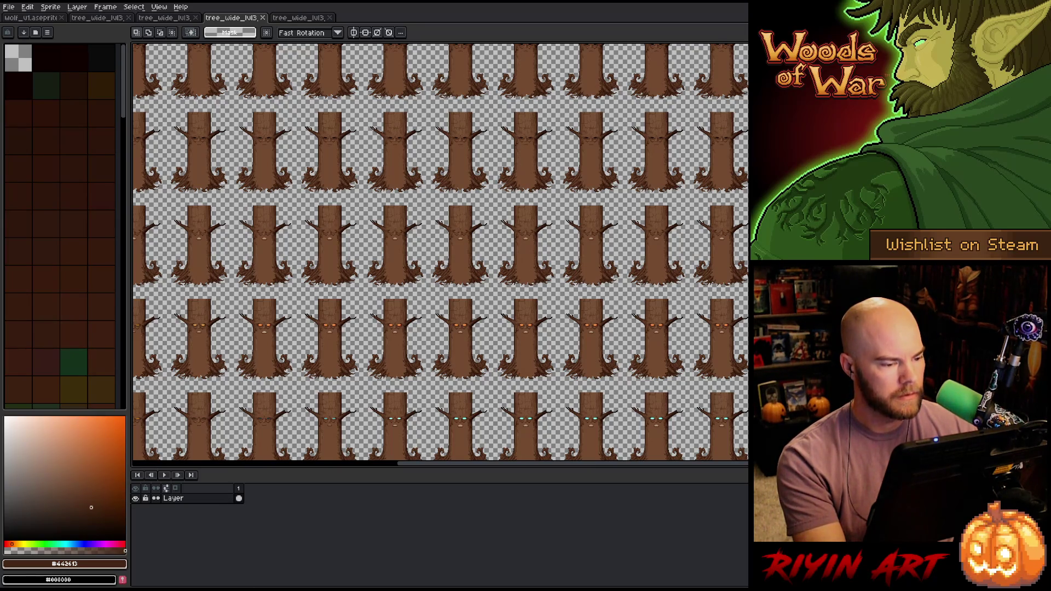
key(minus)
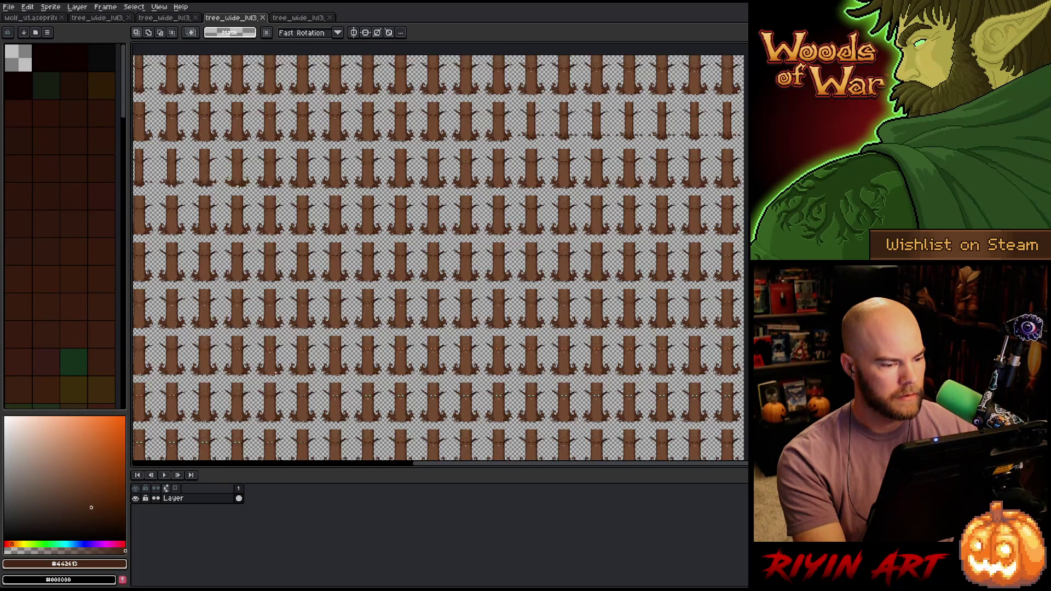
key(plus)
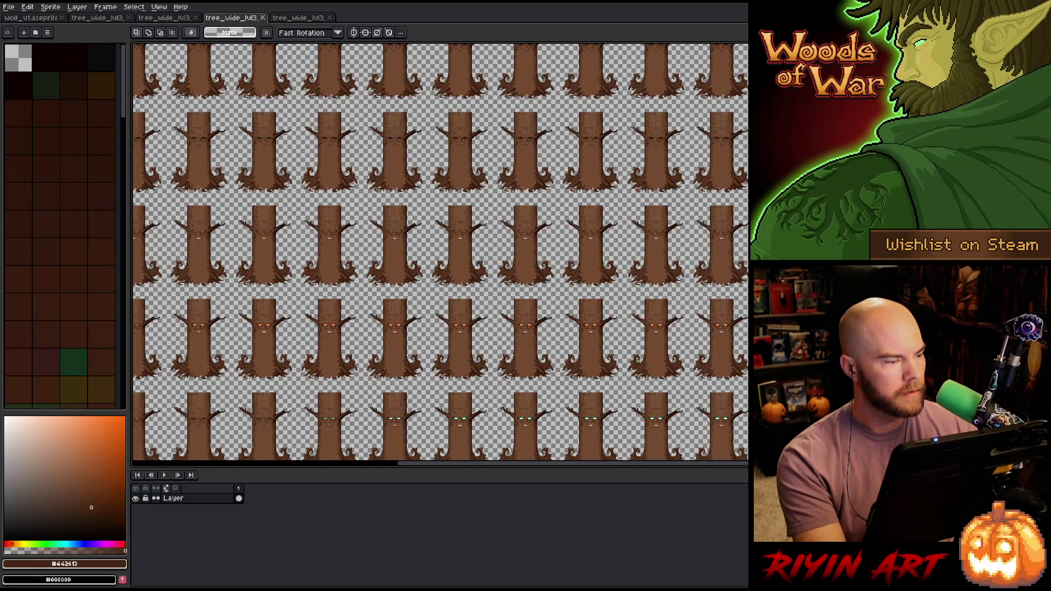
click(10, 7)
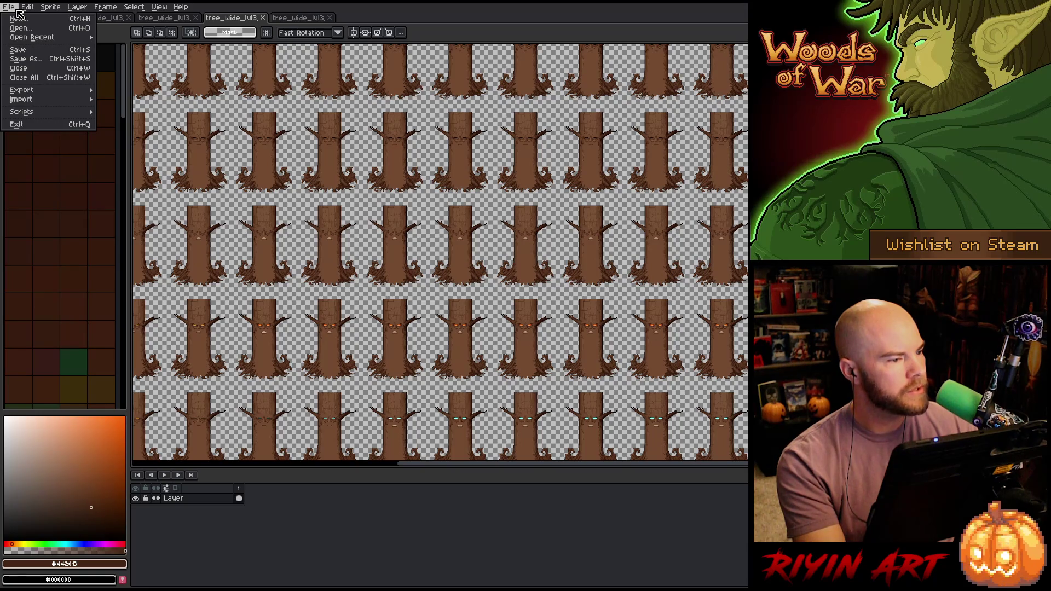
click(20, 28)
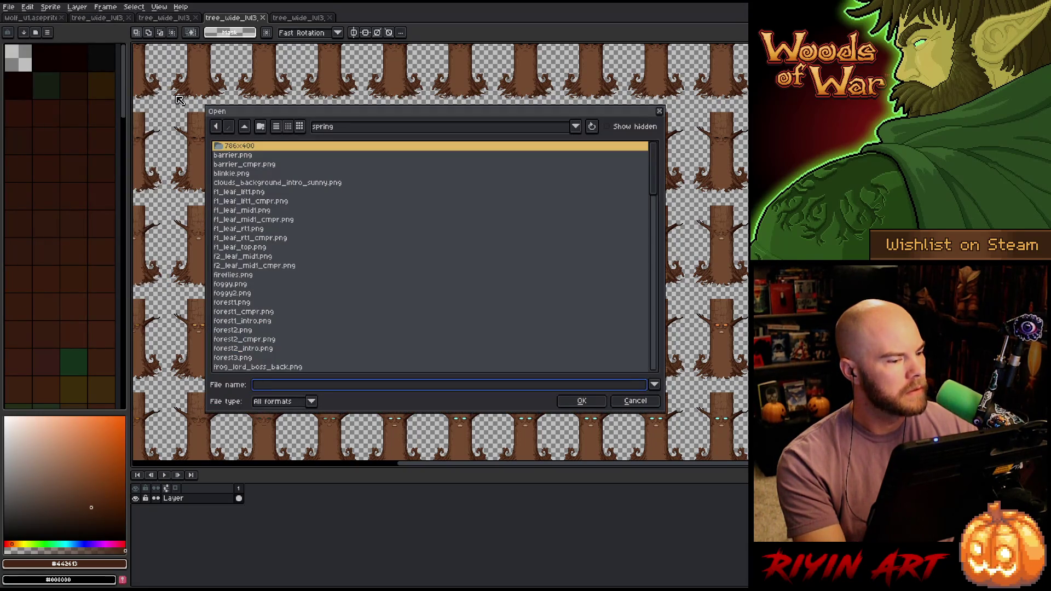
click(635, 401)
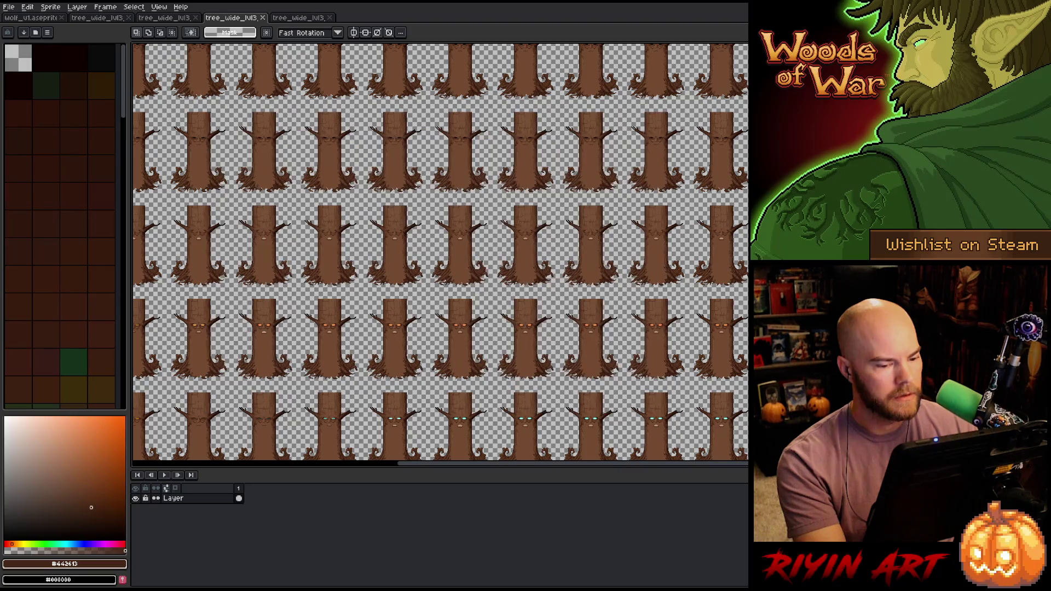
click(15, 8)
mouse_move(33, 38)
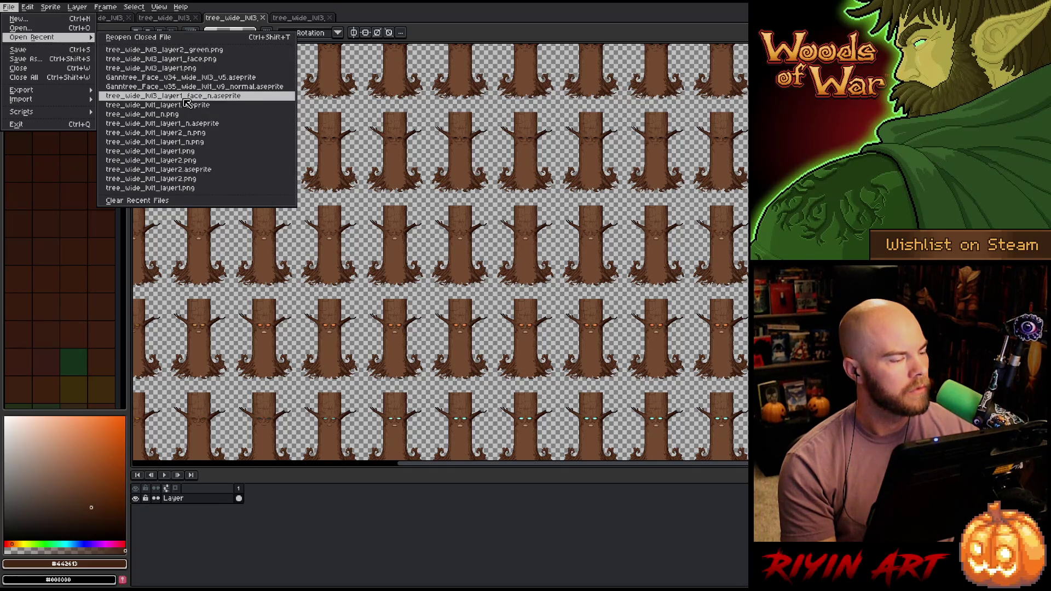
click(38, 30)
scroll(364, 202, down, 15)
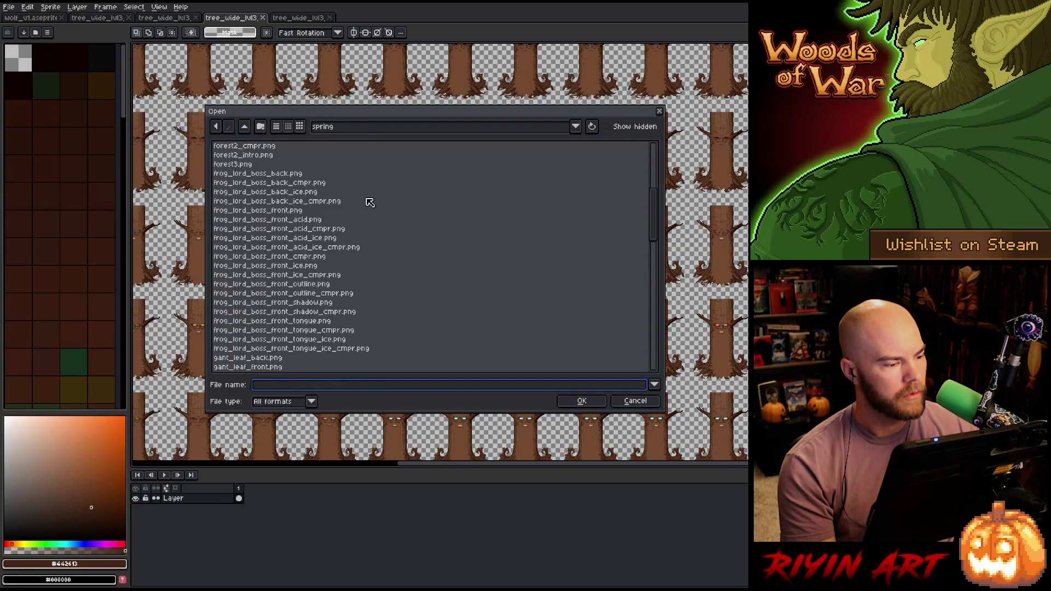
scroll(364, 202, down, 6)
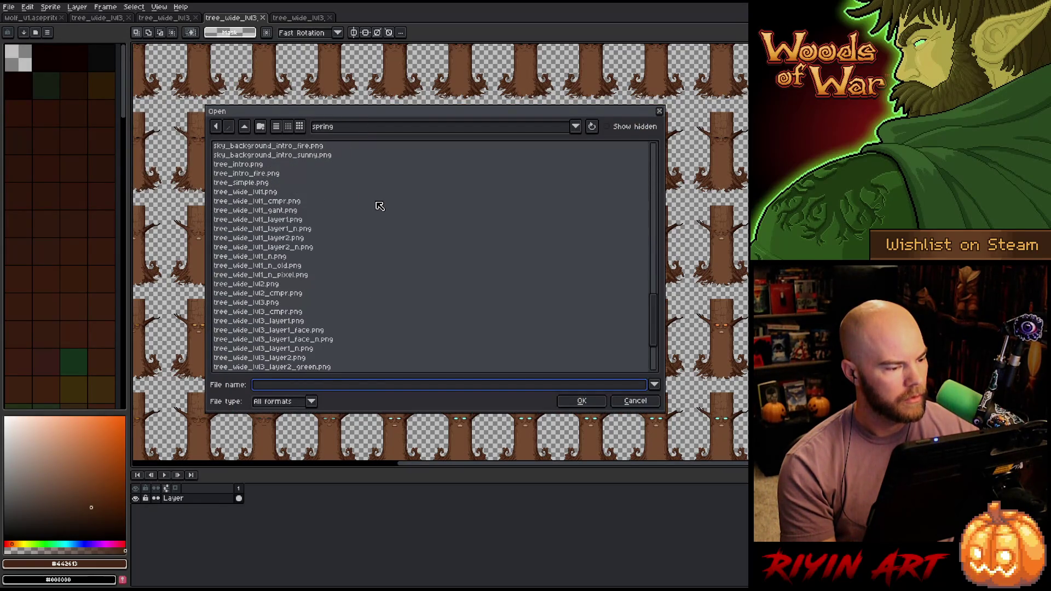
scroll(379, 208, down, 3)
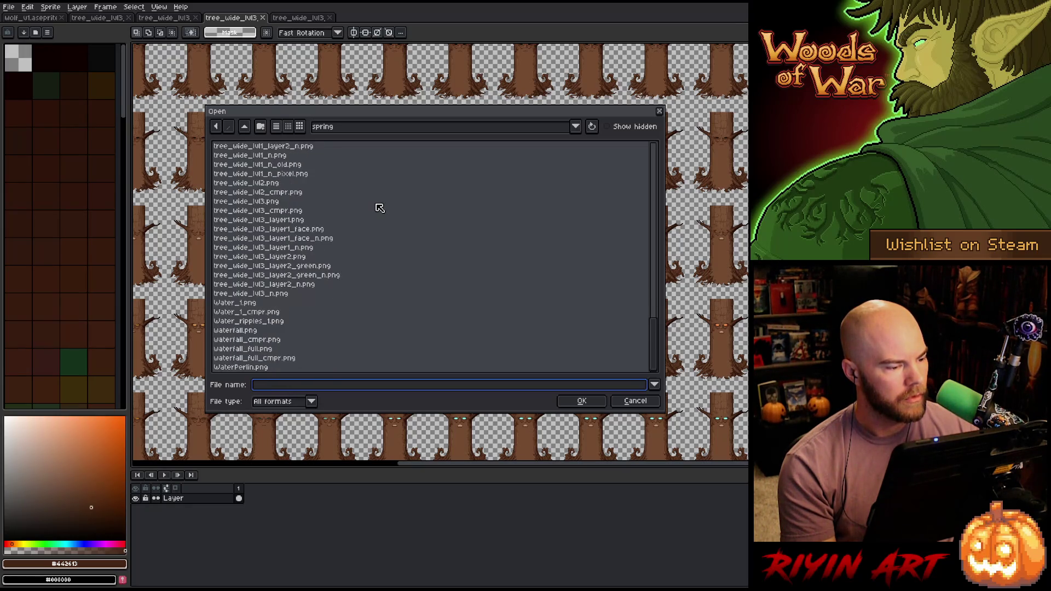
scroll(329, 168, up, 15)
scroll(307, 167, up, 5)
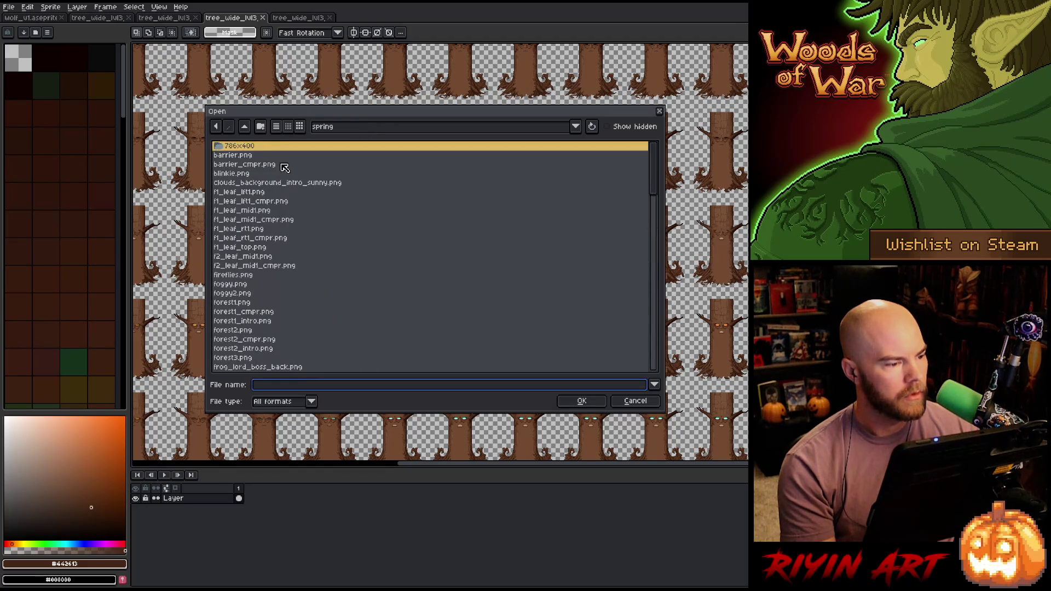
double_click(258, 150)
click(346, 129)
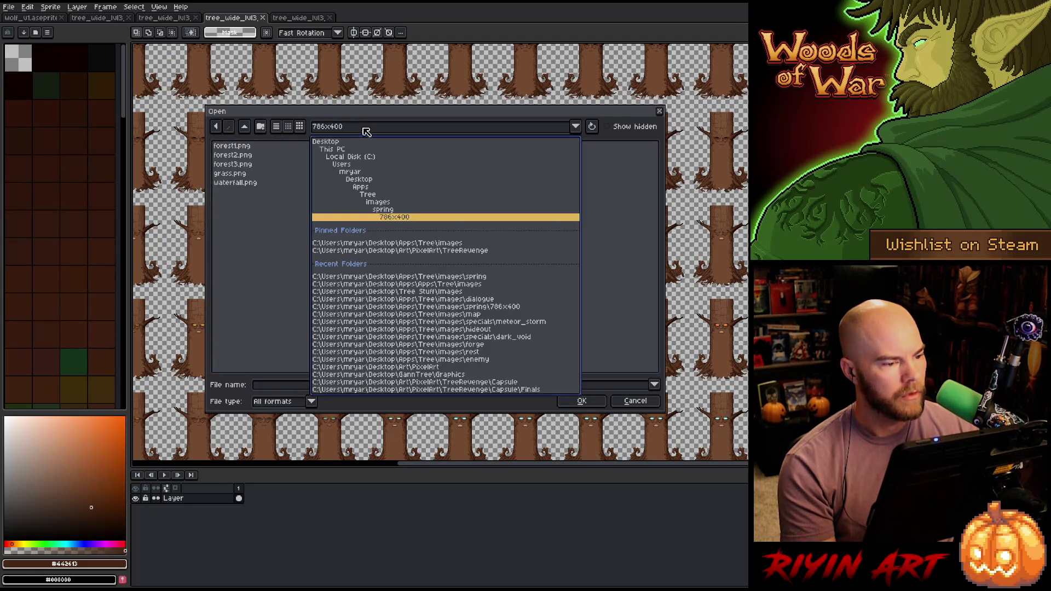
click(398, 211)
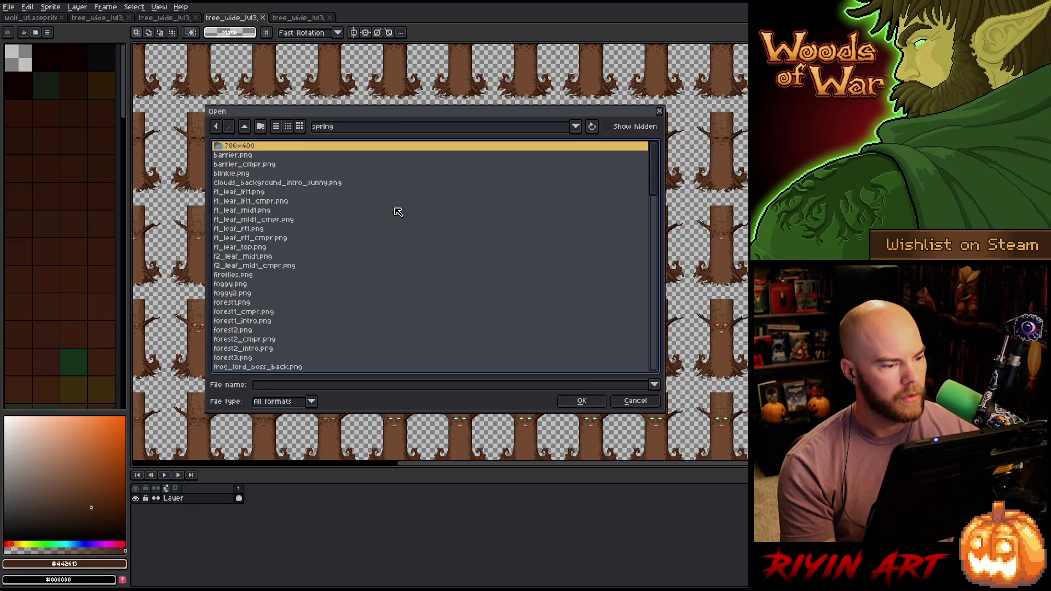
click(373, 129)
click(432, 244)
scroll(584, 190, down, 5)
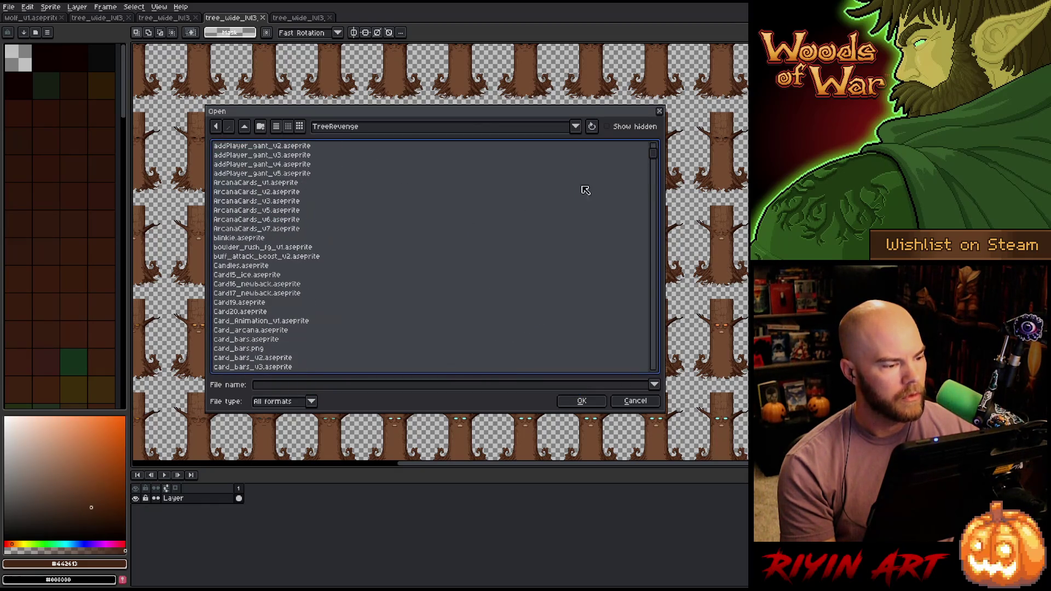
mouse_move(654, 156)
mouse_down()
mouse_move(650, 340)
mouse_move(581, 106)
mouse_up()
scroll(596, 228, down, 10)
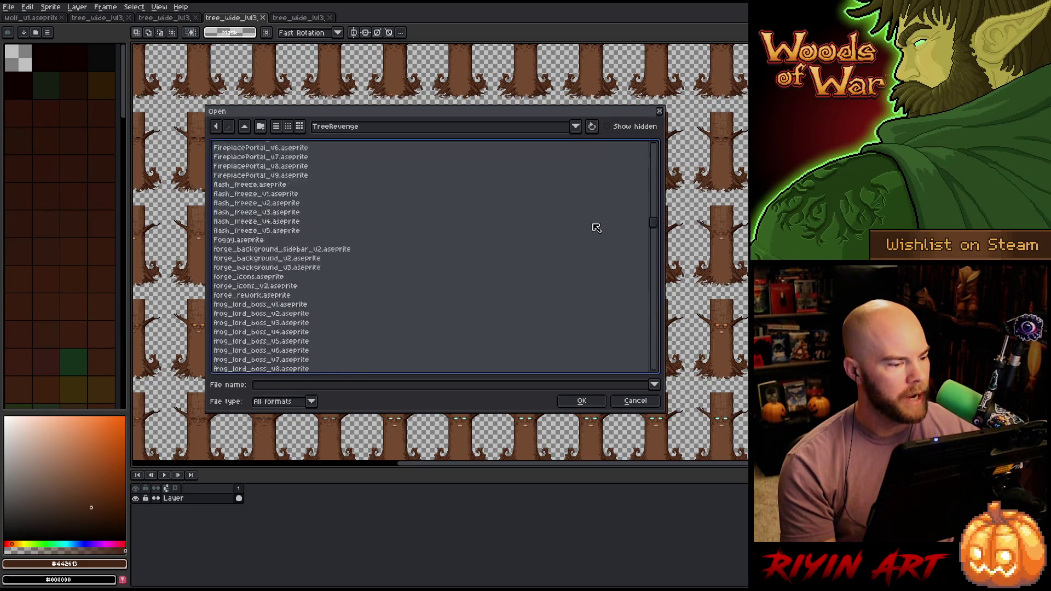
scroll(599, 258, down, 8)
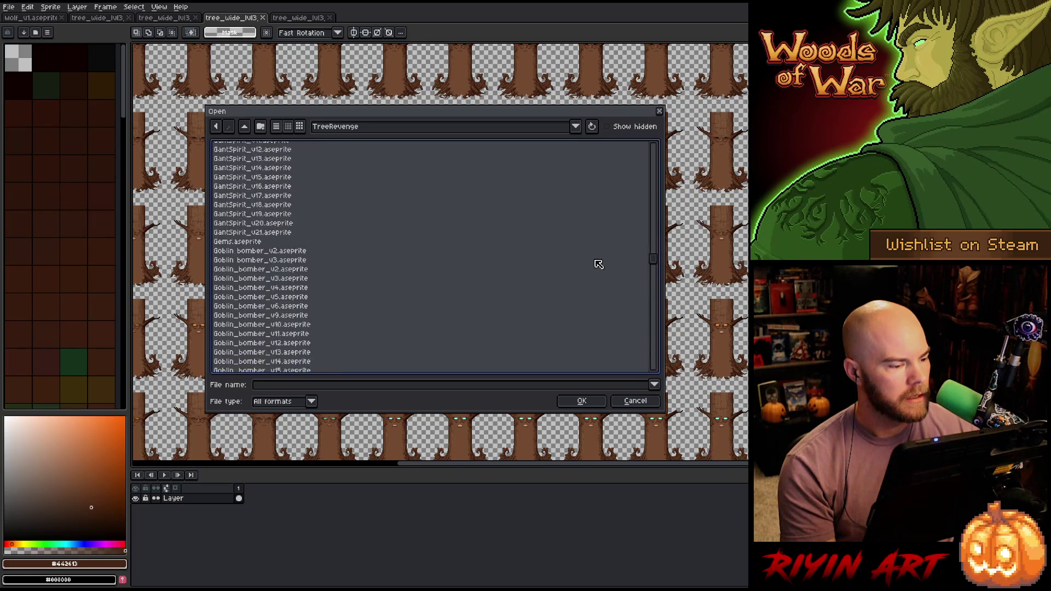
scroll(599, 267, down, 6)
scroll(600, 273, down, 5)
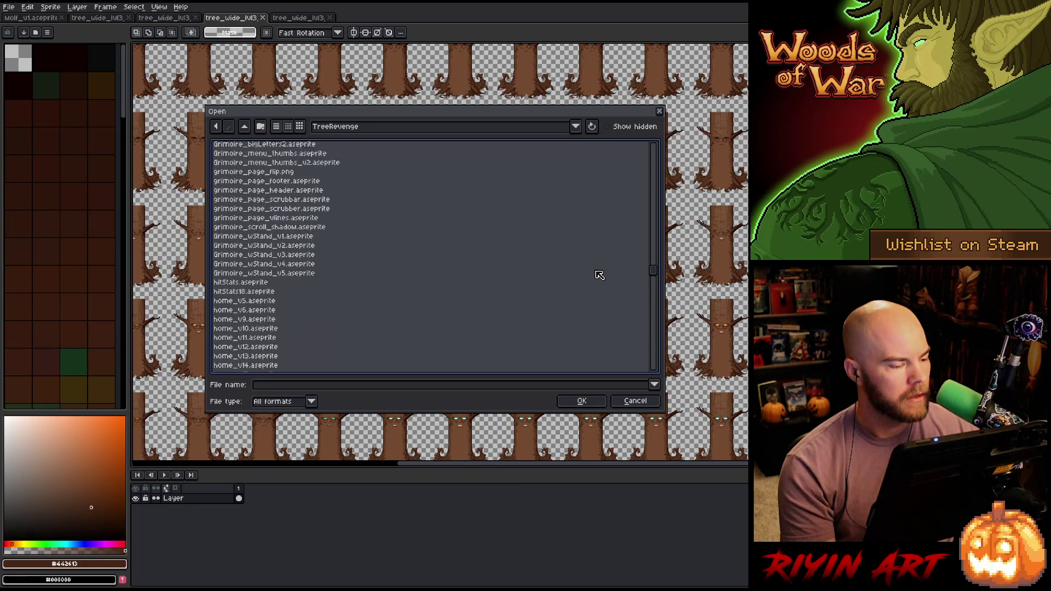
click(635, 400)
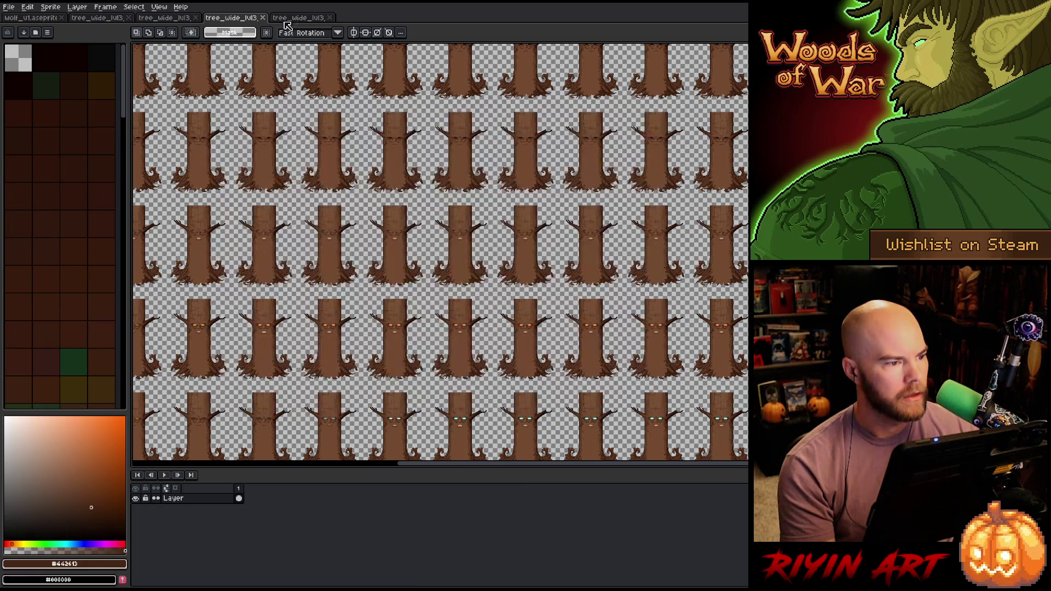
click(290, 19)
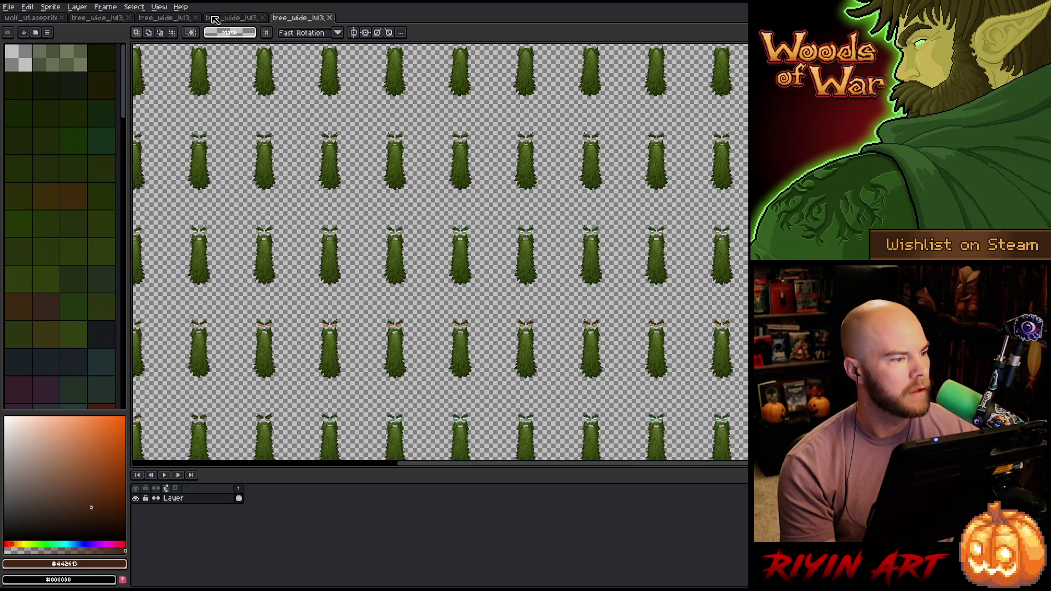
click(177, 18)
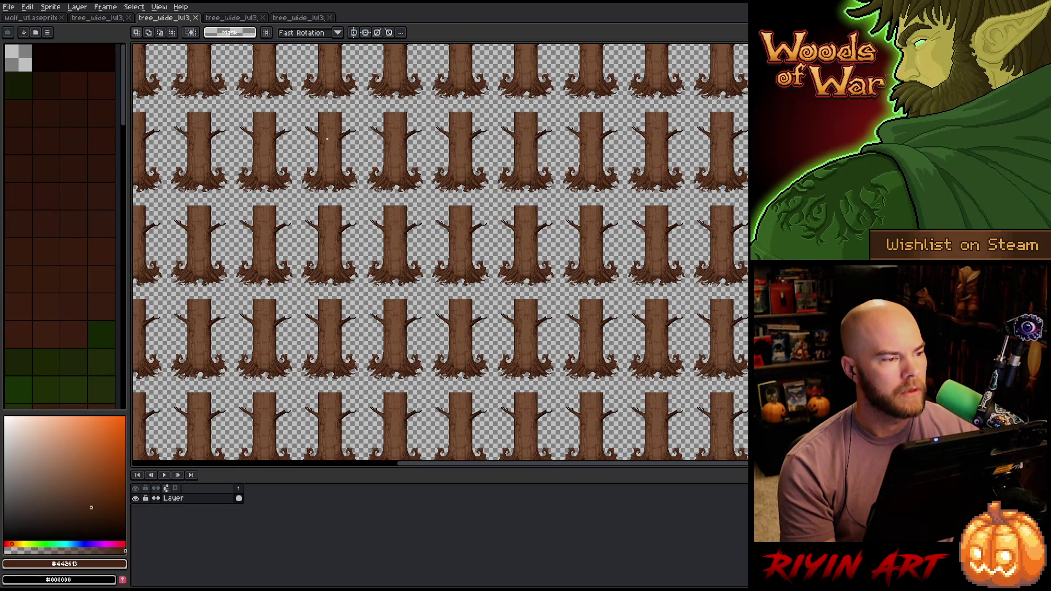
click(242, 18)
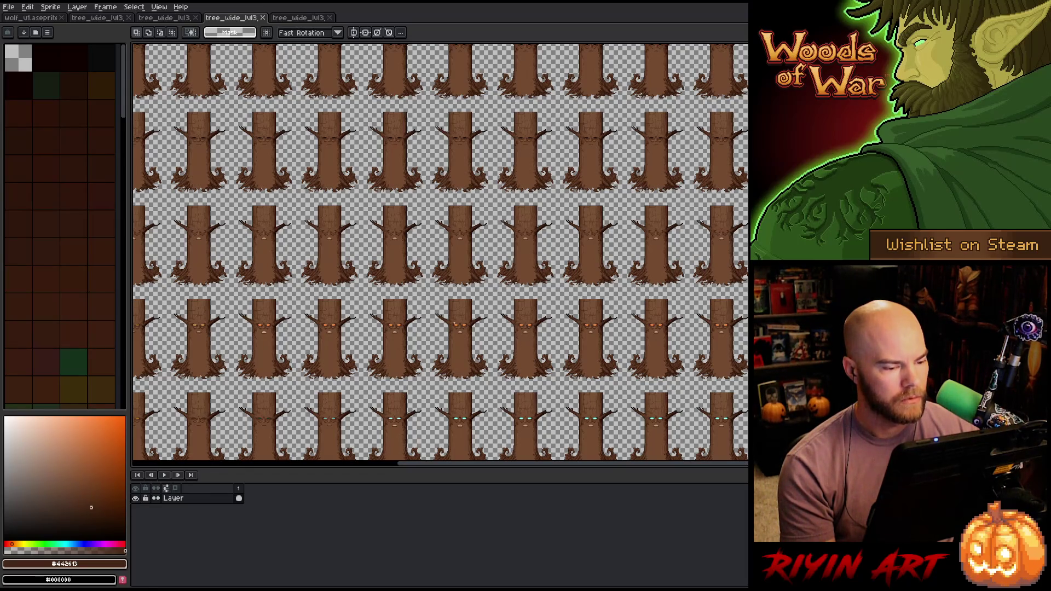
- Zoom in on a trunk face, then zoom out and pan to view the whole tree sheet
scroll(475, 337, up, 4)
scroll(587, 371, up, 1)
scroll(454, 229, down, 6)
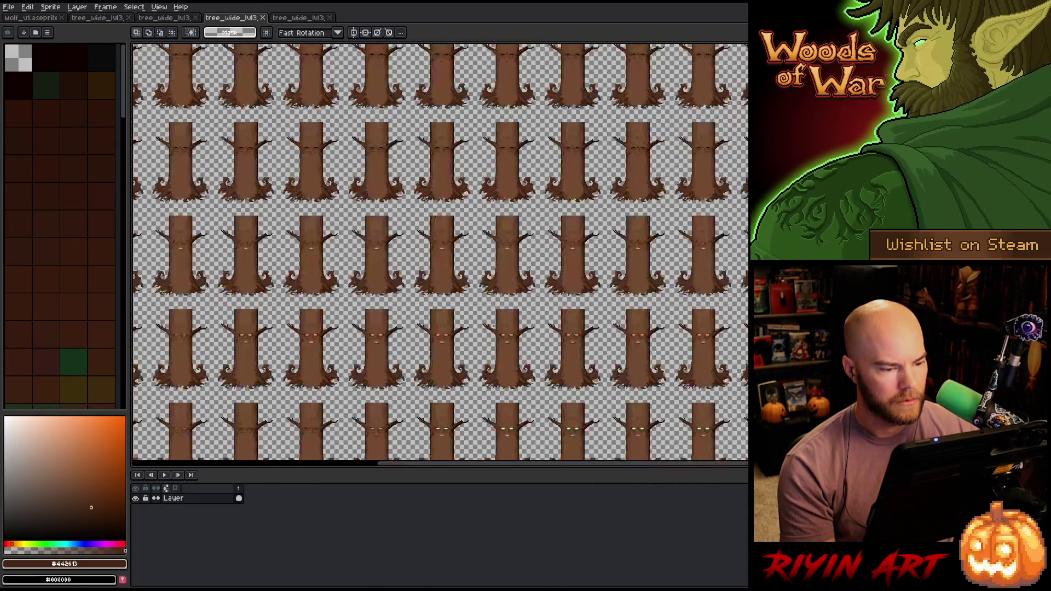
scroll(454, 229, up, 6)
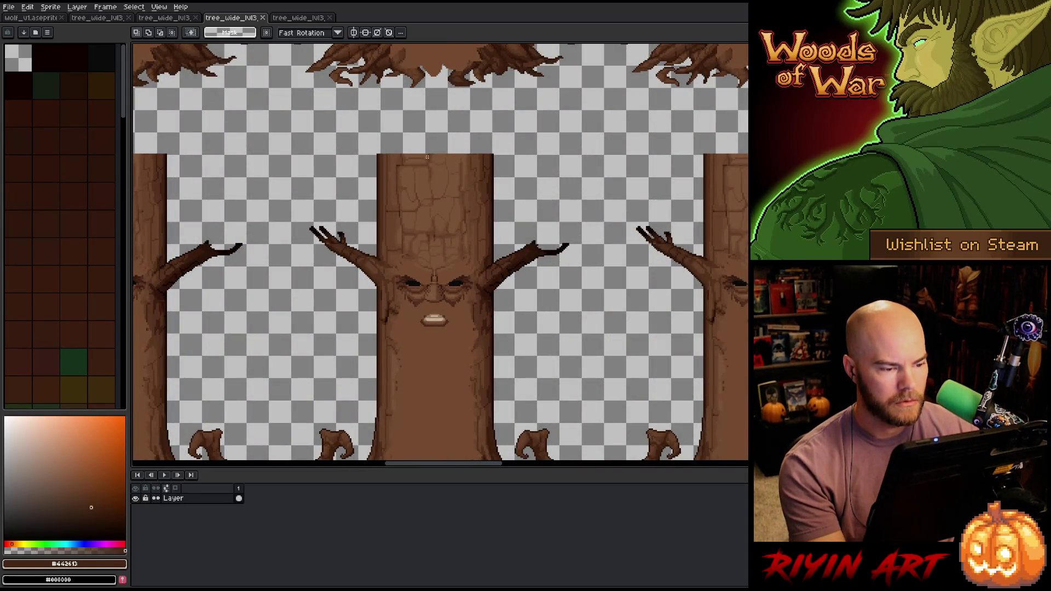
scroll(427, 157, down, 3)
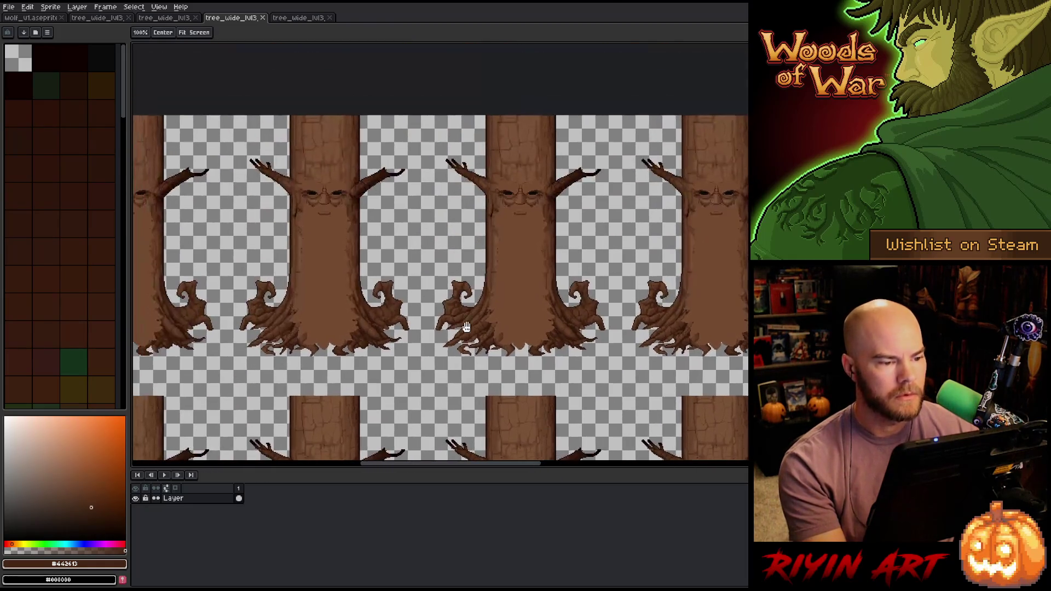
scroll(660, 339, left, 3)
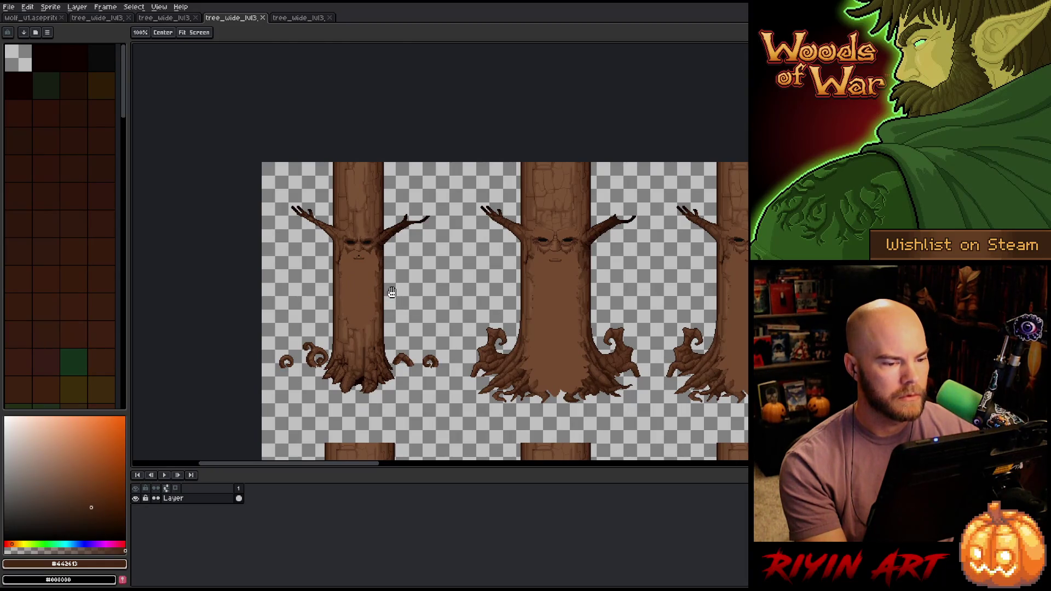
scroll(392, 291, down, 4)
scroll(395, 261, right, 1)
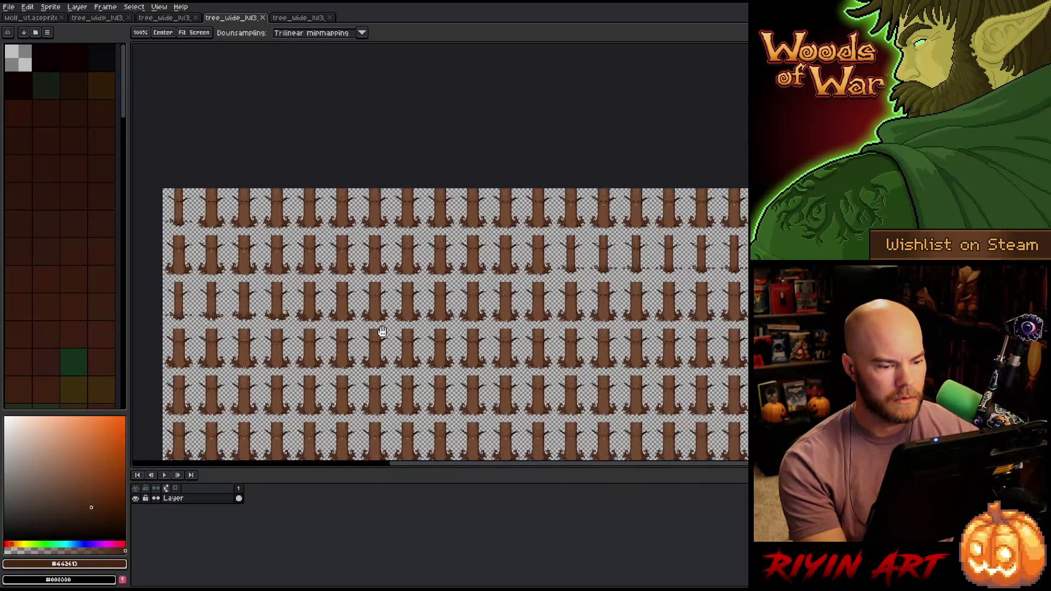
scroll(405, 323, left, 1)
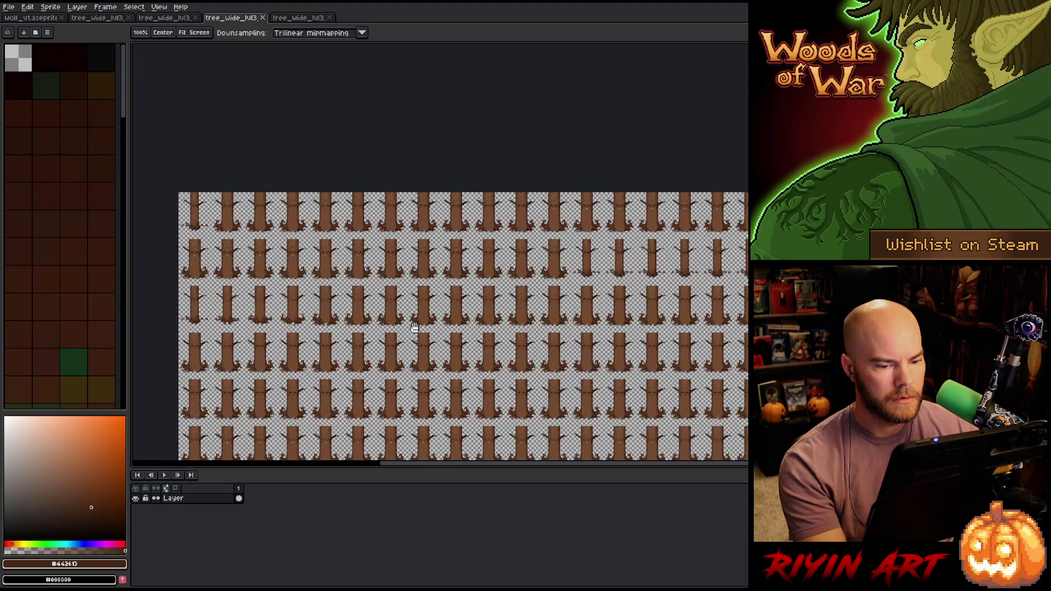
drag(415, 328, 442, 327)
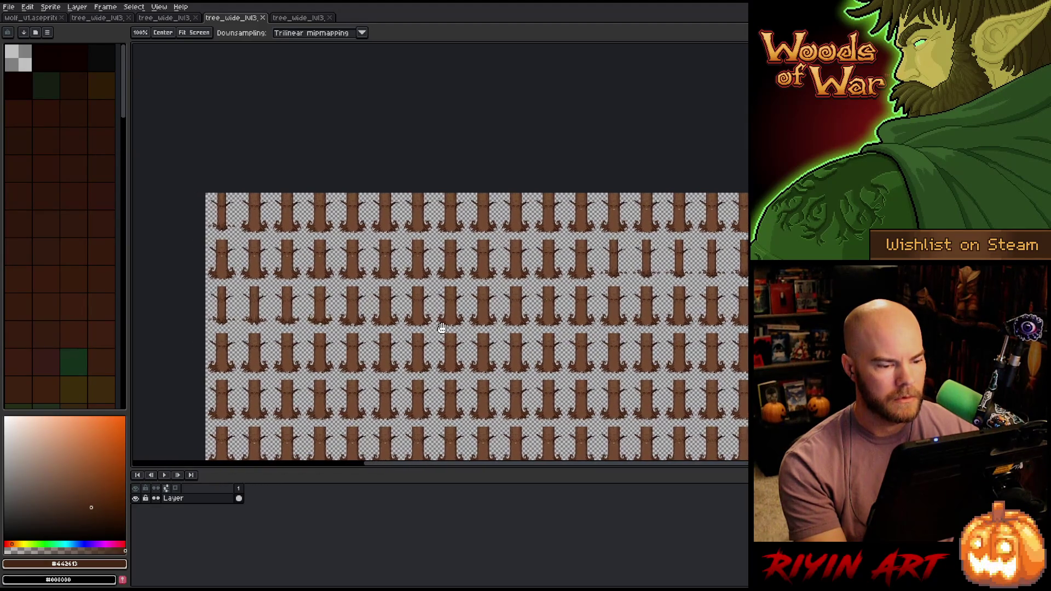
key(v)
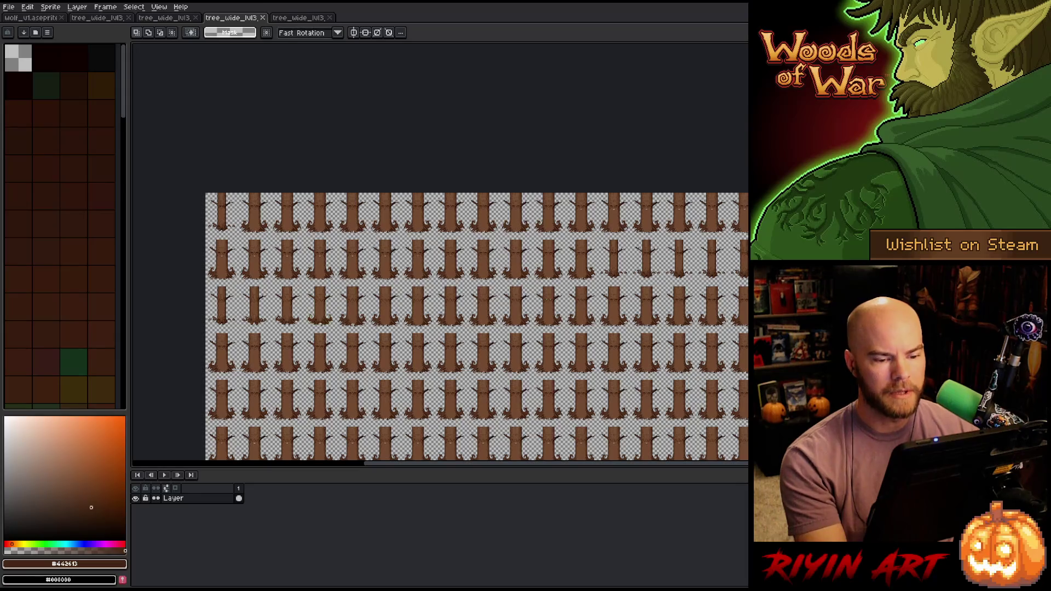
- Select a thin horizontal strip across the trunk tops of one sprite row
key(1)
scroll(304, 296, up, 2)
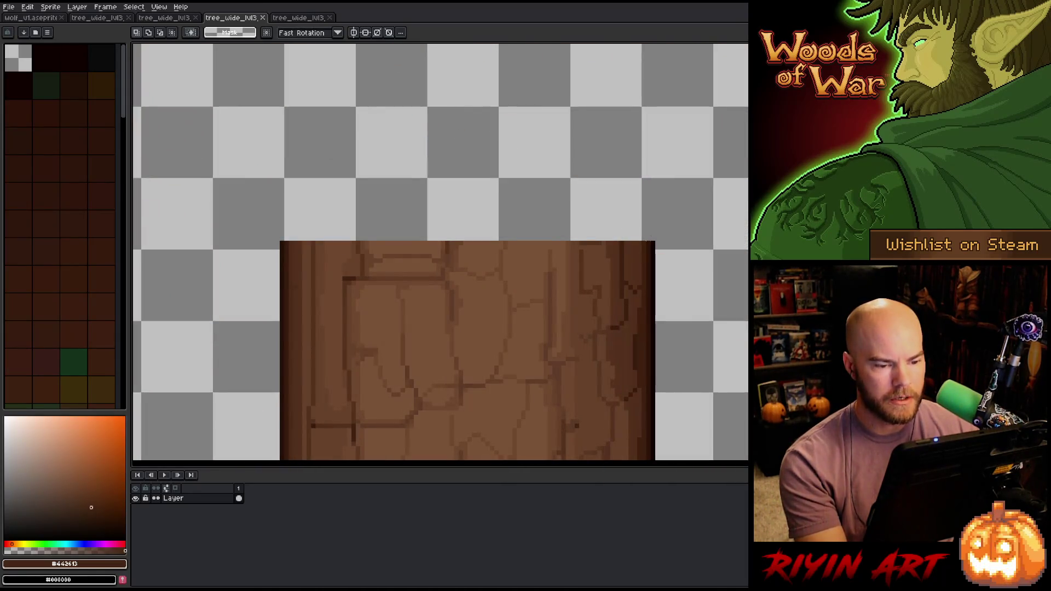
drag(656, 243, 265, 249)
scroll(620, 241, down, 2)
scroll(493, 245, up, 1)
scroll(329, 248, up, 1)
scroll(265, 250, down, 3)
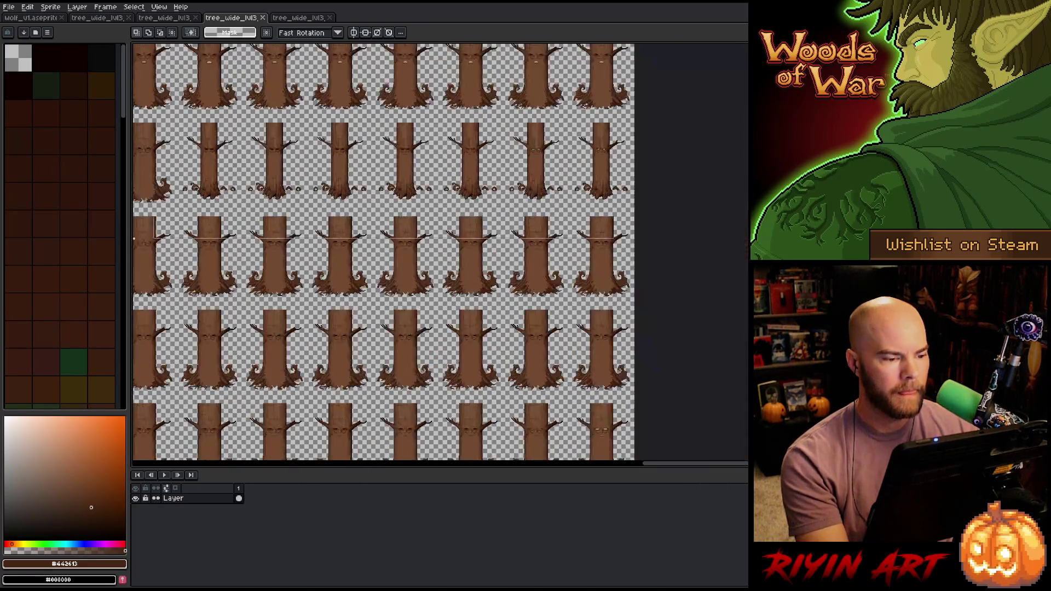
scroll(567, 265, up, 6)
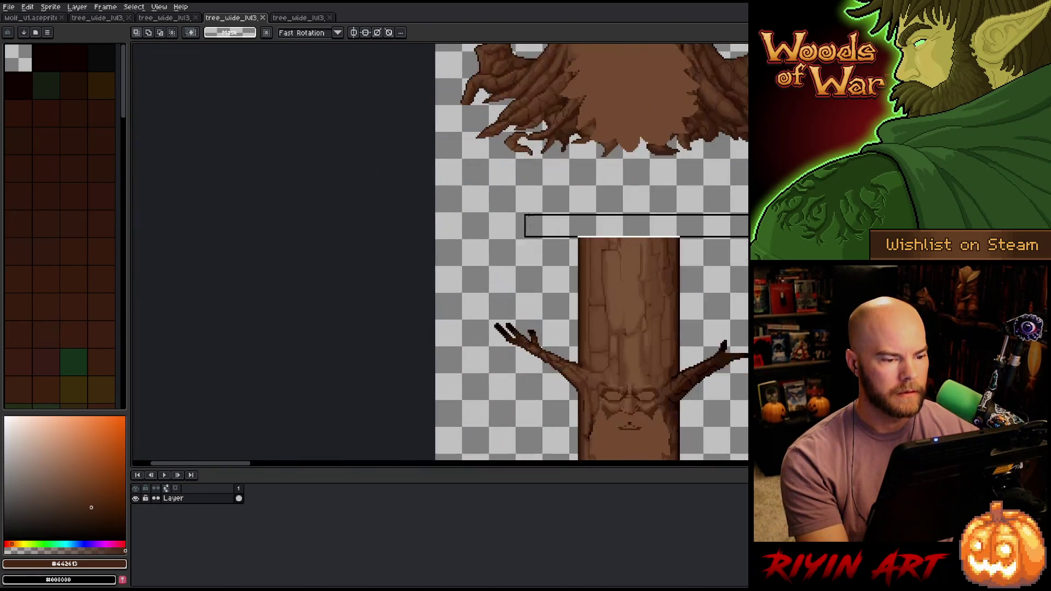
drag(567, 266, 551, 263)
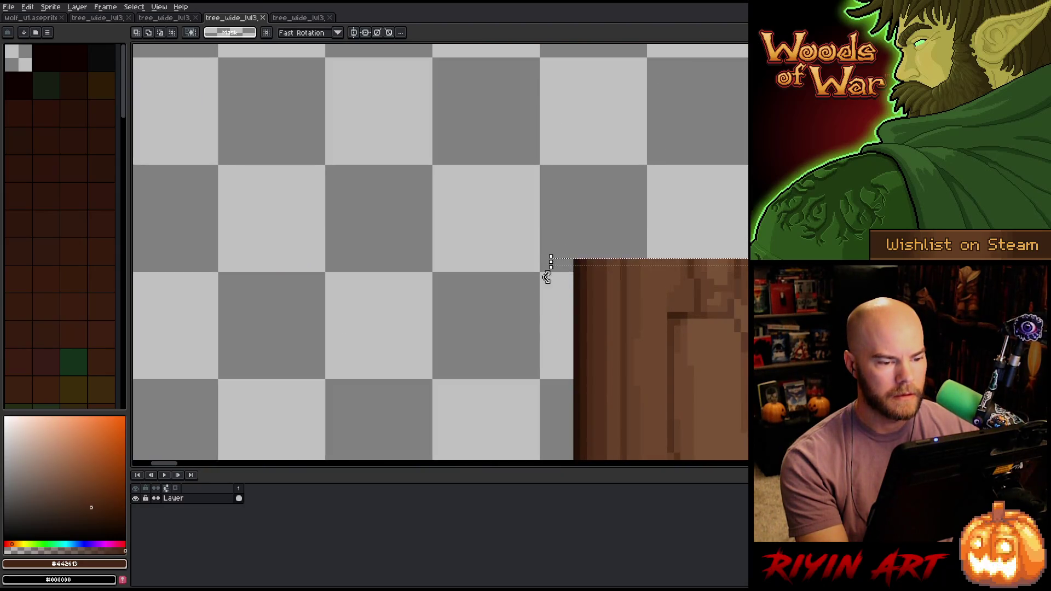
right_click(191, 500)
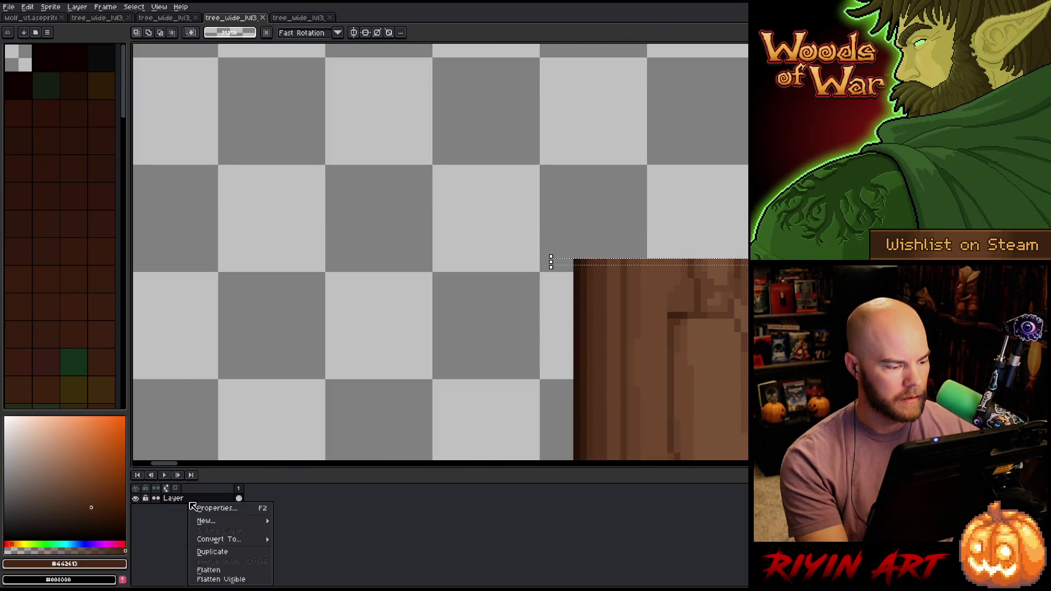
- Duplicate the tree layer as Layer Copy
click(213, 552)
scroll(613, 219, down, 6)
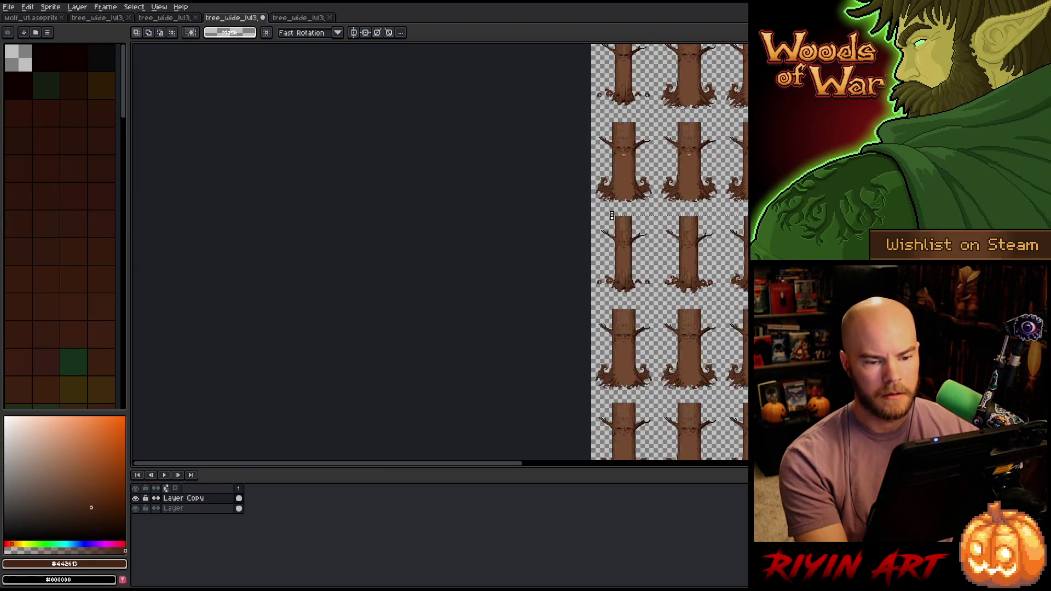
scroll(611, 215, down, 3)
scroll(481, 281, up, 2)
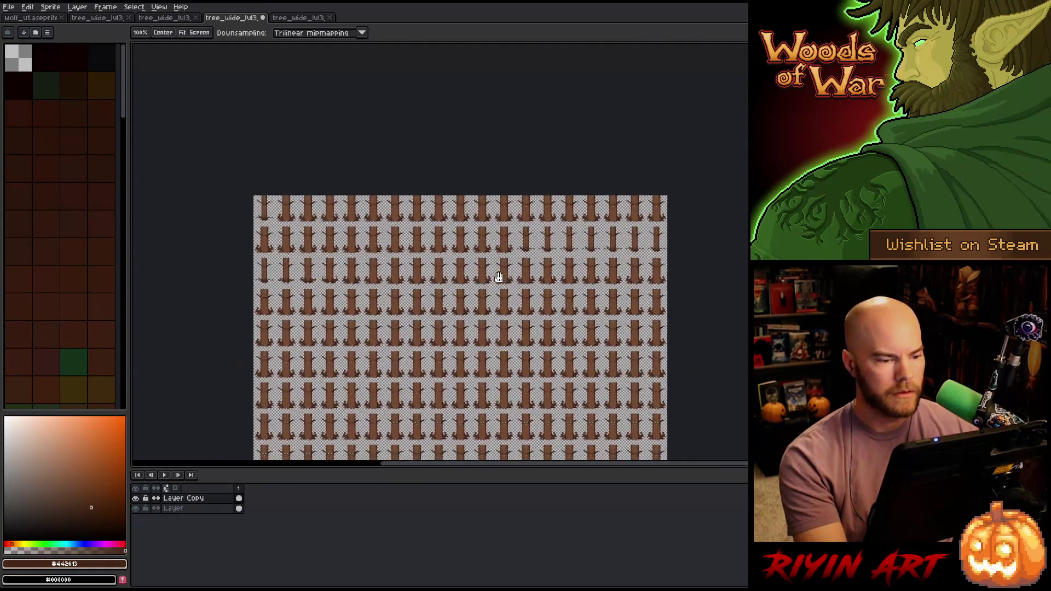
- Move the trunk-top strip up 3 pixels to close the gap and commit it
key(v)
scroll(417, 370, up, 8)
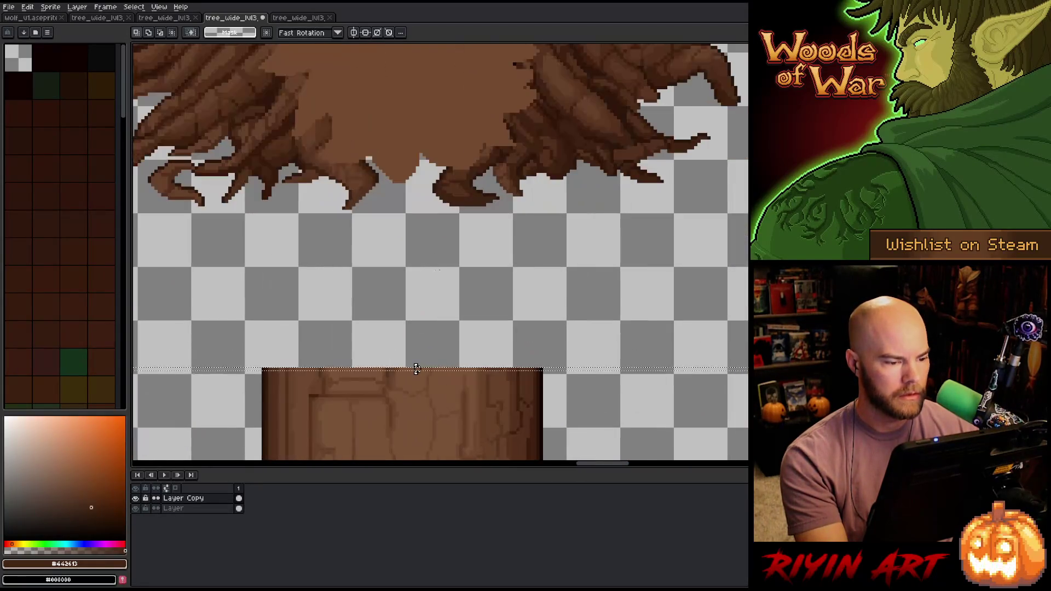
mouse_move(416, 368)
mouse_down()
mouse_move(415, 227)
mouse_move(290, 265)
mouse_up()
scroll(415, 226, down, 5)
scroll(624, 320, up, 5)
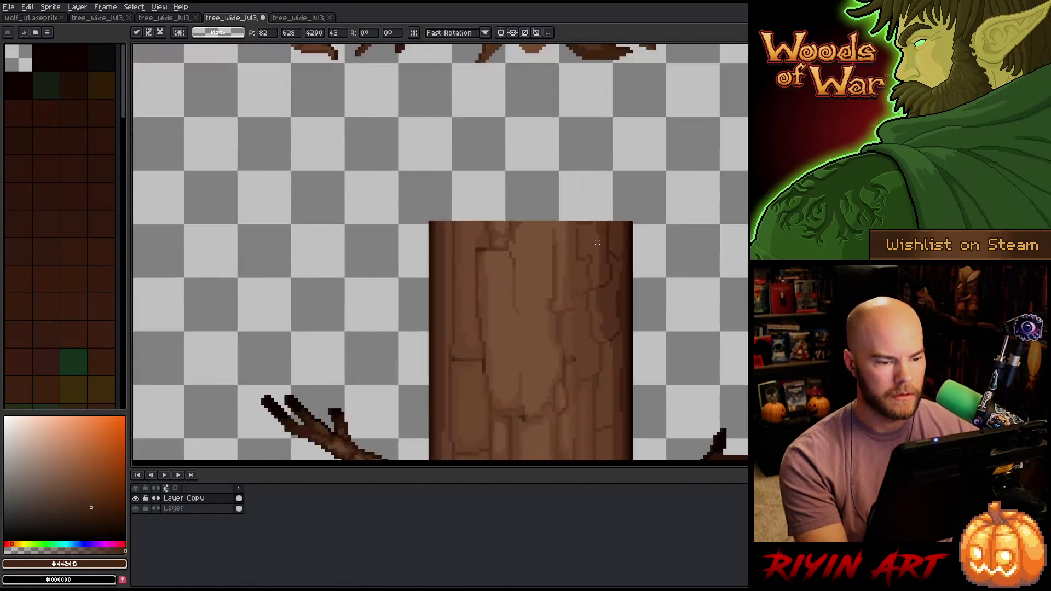
key(Return)
scroll(726, 168, down, 2)
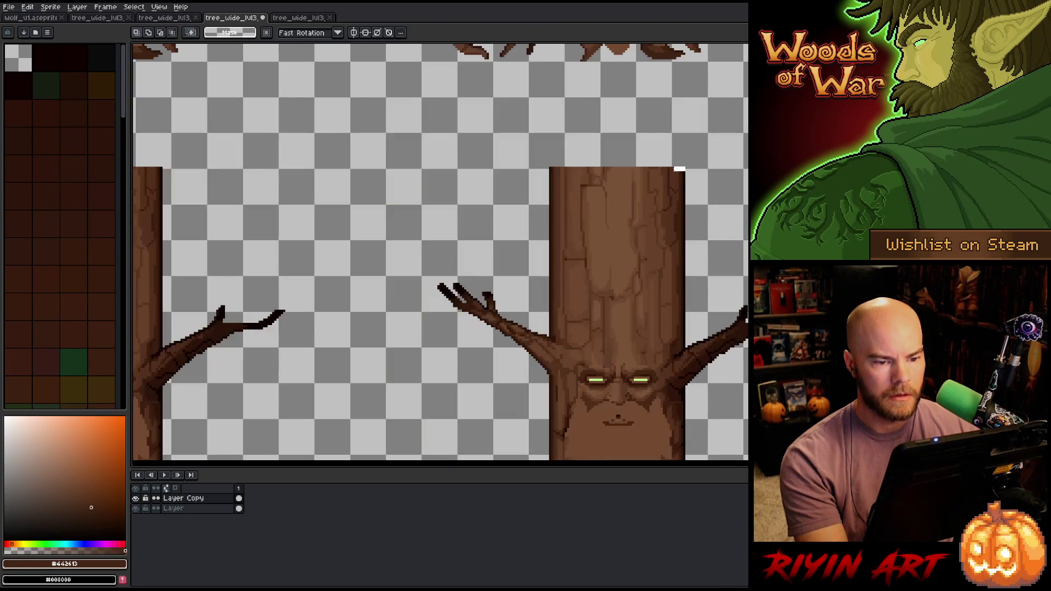
- Stretch the selected trunk strip upward toward the canopy and commit it
scroll(727, 168, down, 3)
scroll(355, 272, down, 3)
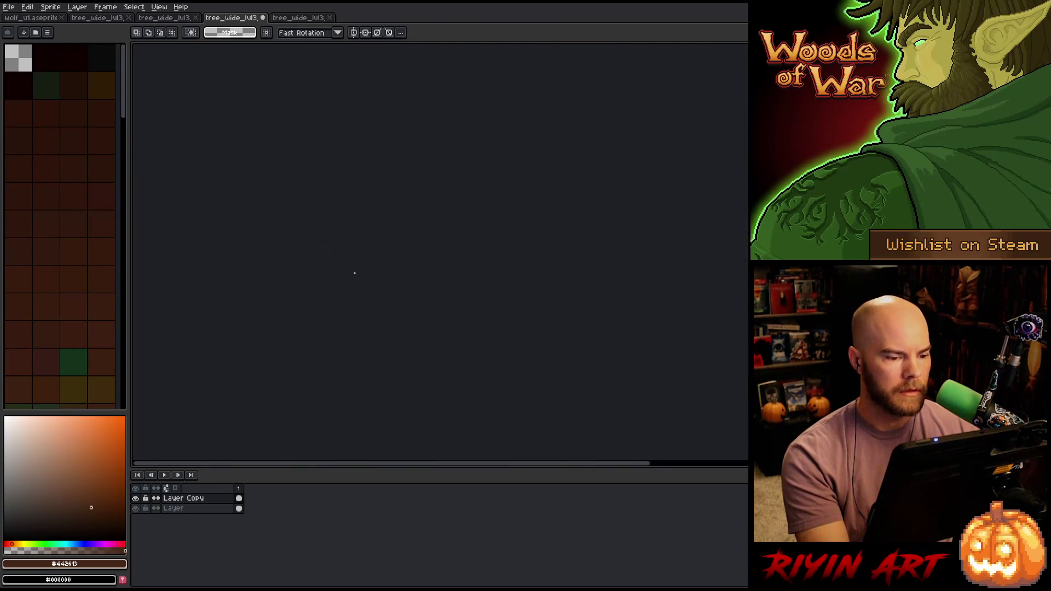
scroll(552, 249, up, 1)
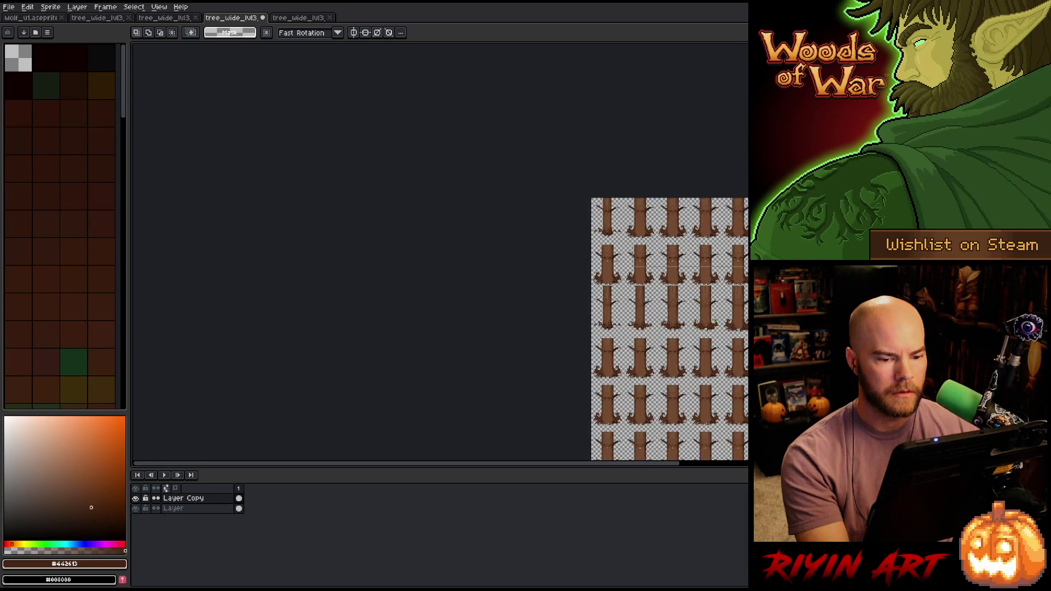
scroll(577, 239, up, 3)
scroll(576, 239, up, 5)
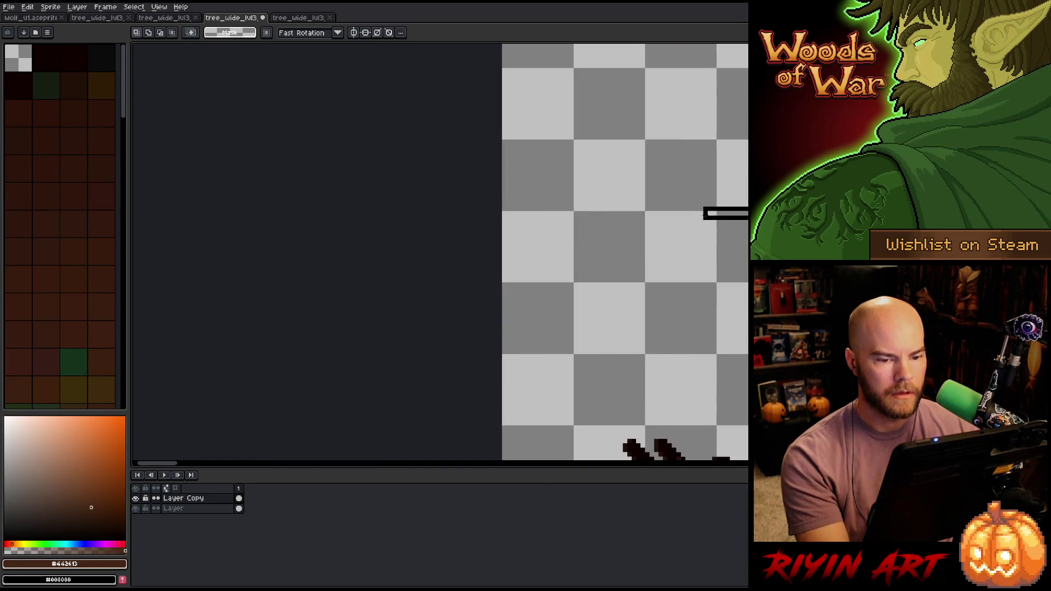
scroll(660, 193, down, 8)
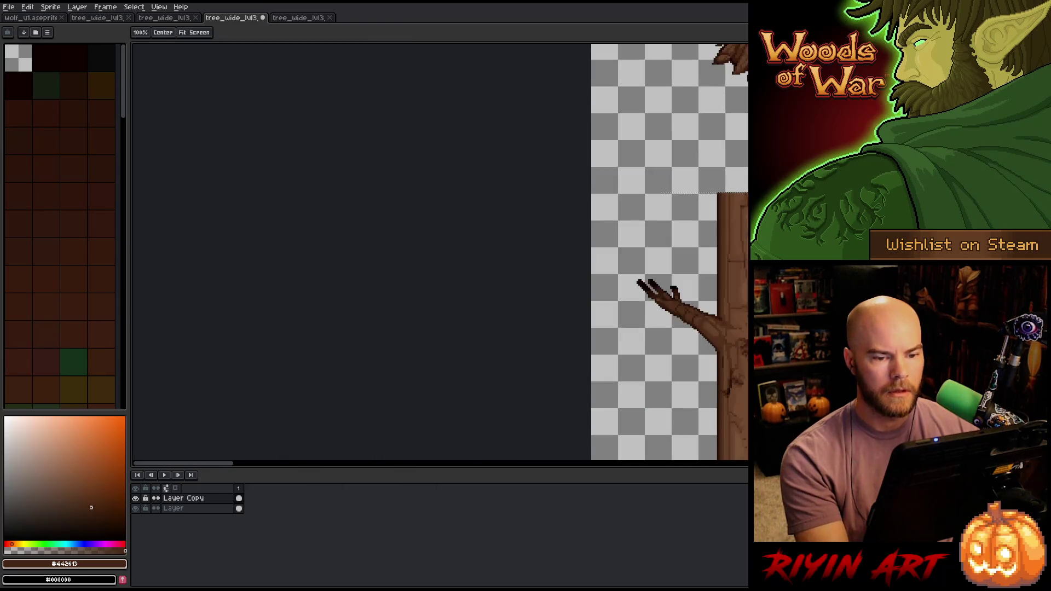
scroll(316, 219, down, 2)
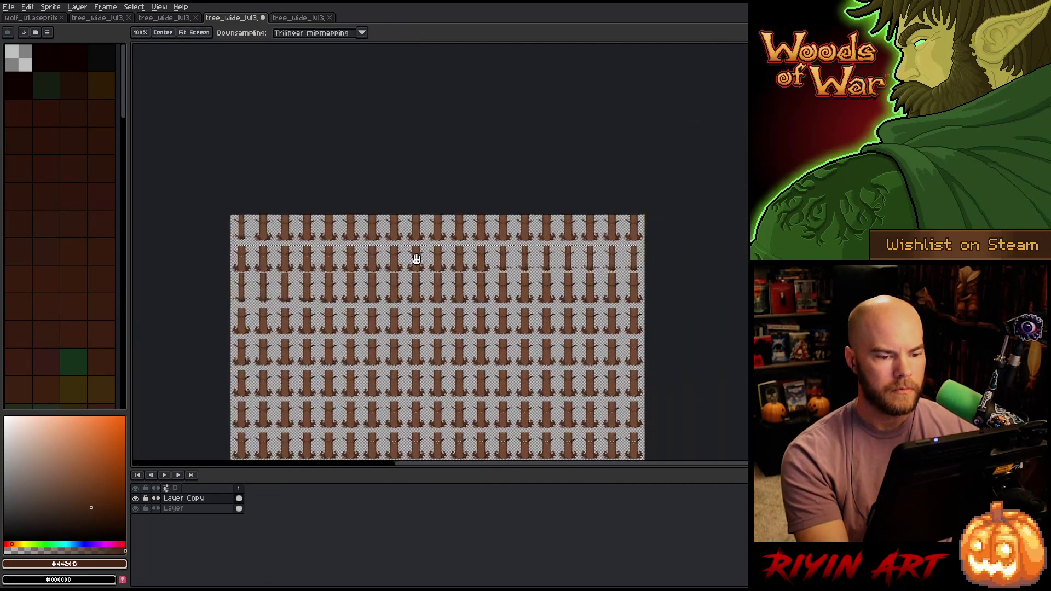
scroll(367, 222, up, 5)
scroll(367, 221, up, 4)
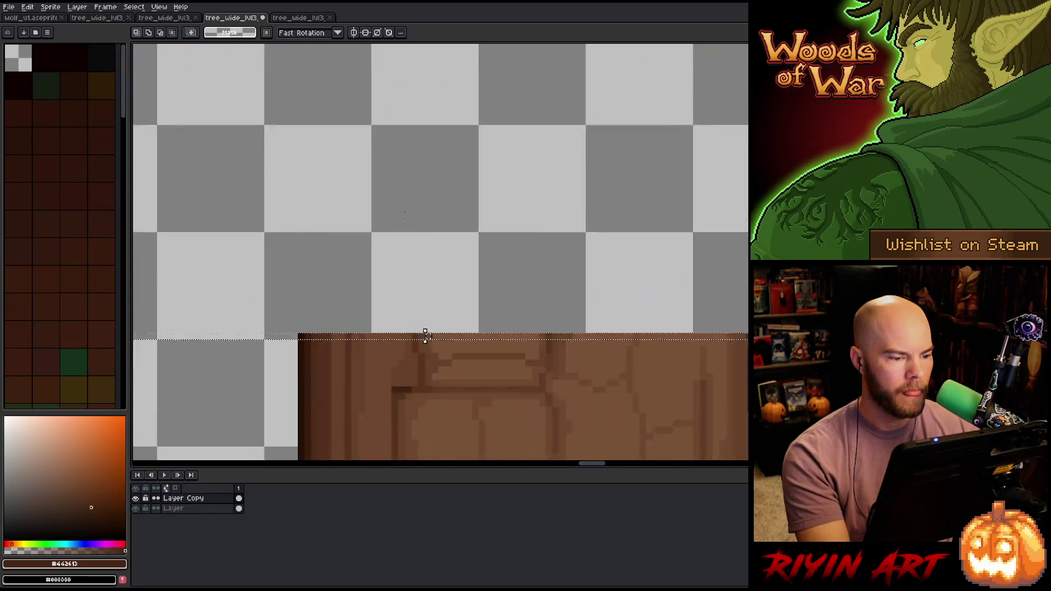
drag(431, 369, 438, 65)
scroll(442, 93, down, 3)
scroll(438, 64, down, 2)
mouse_move(553, 104)
mouse_down()
mouse_move(589, 277)
mouse_move(469, 225)
mouse_move(455, 186)
mouse_up()
scroll(571, 247, down, 4)
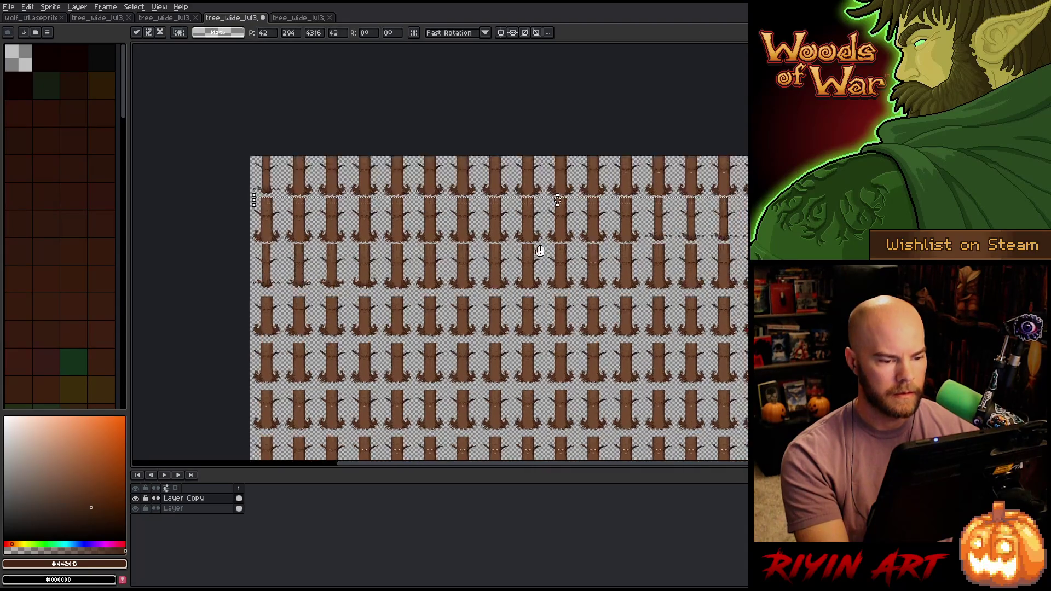
scroll(557, 213, up, 2)
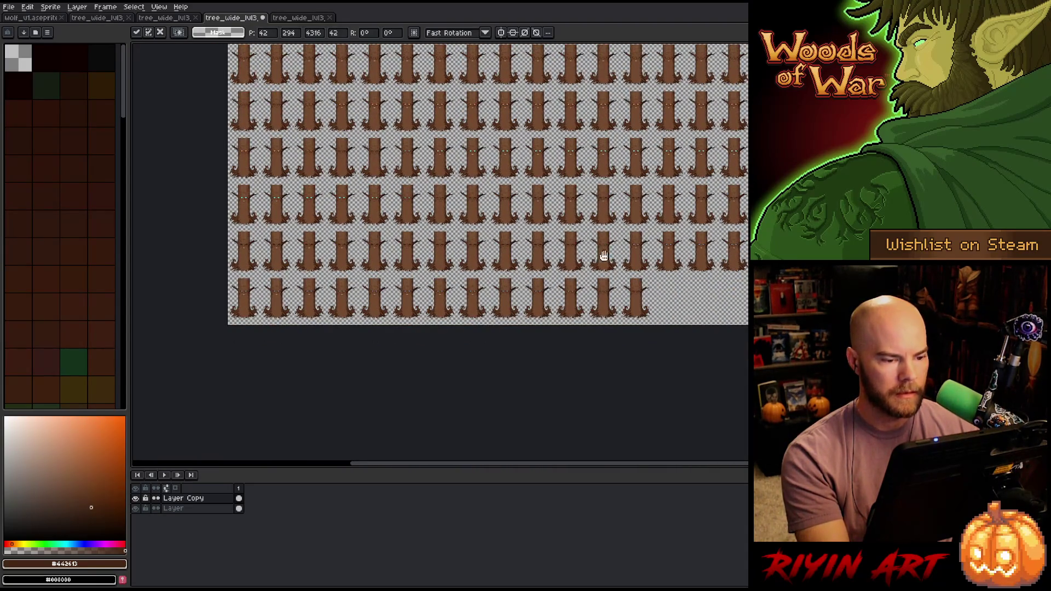
scroll(605, 256, up, 6)
scroll(336, 227, up, 3)
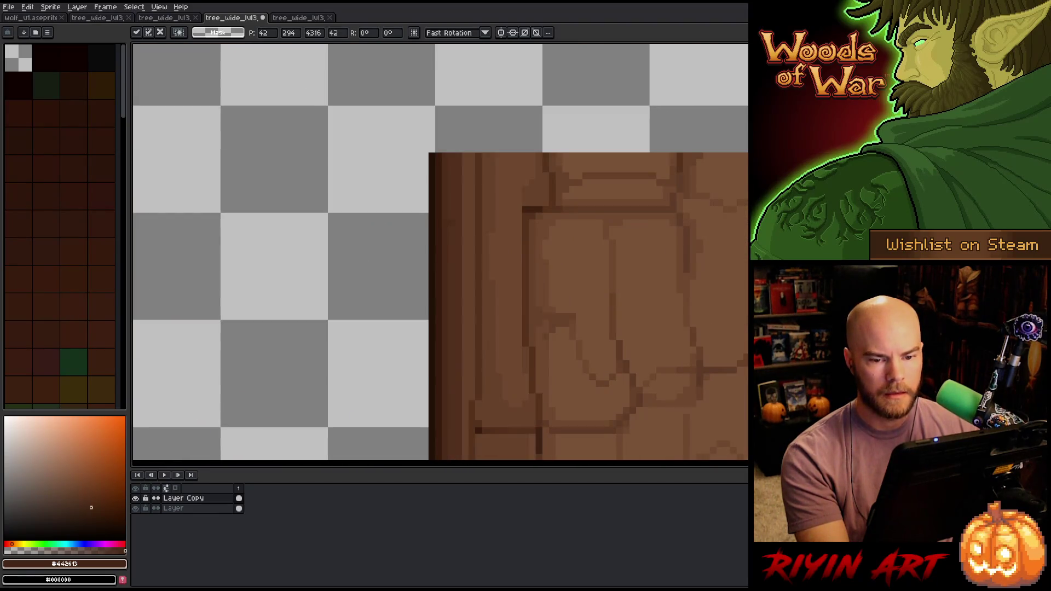
key(Return)
- Stretch the trunk tops up to meet the canopies, save the sheet, and switch to Laigter
scroll(440, 251, down, 8)
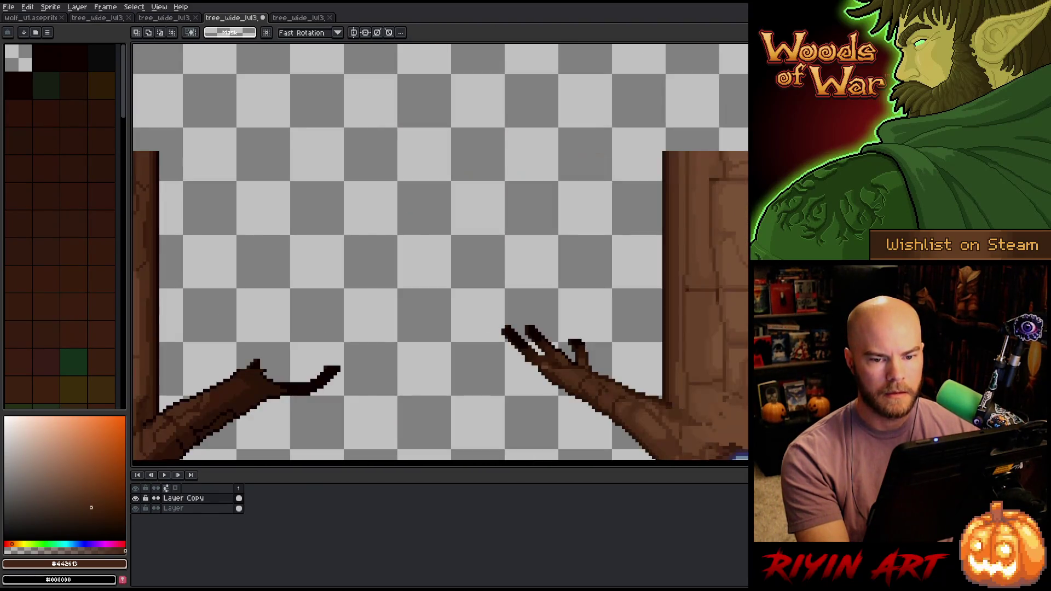
scroll(194, 145, down, 5)
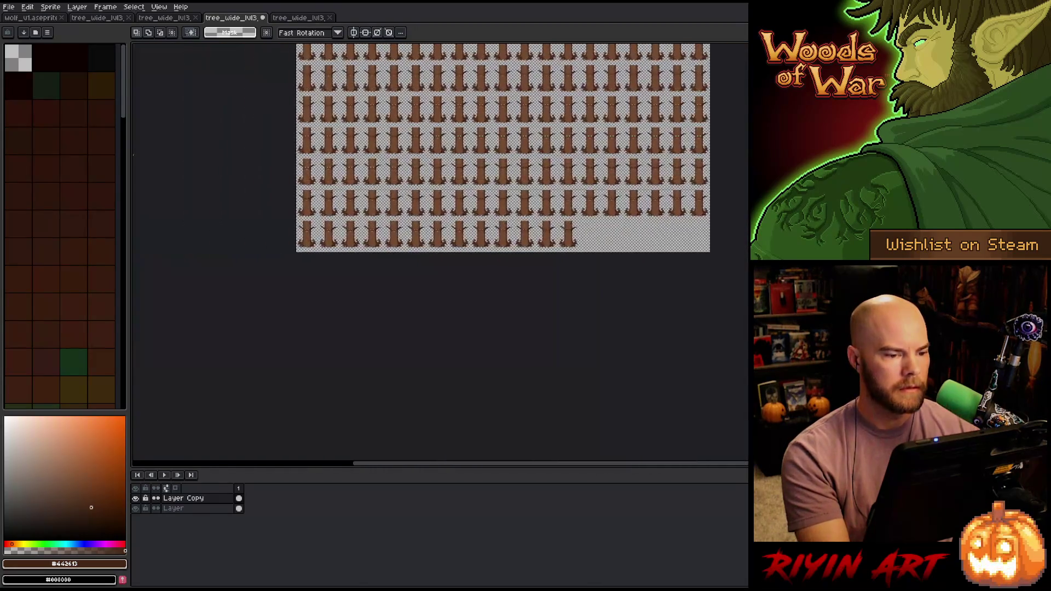
scroll(264, 159, up, 4)
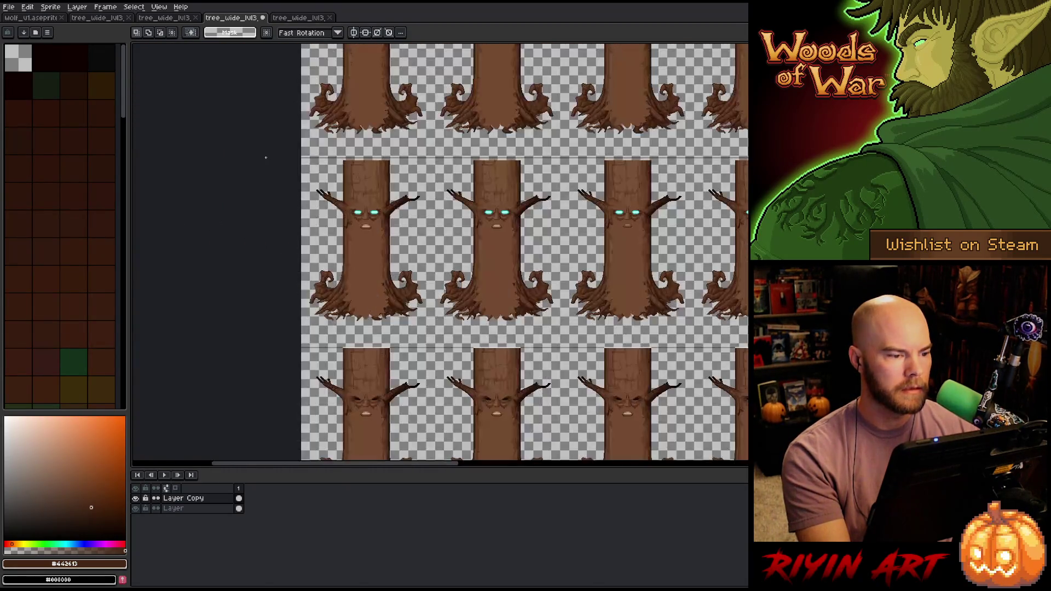
scroll(292, 345, up, 3)
scroll(290, 352, up, 1)
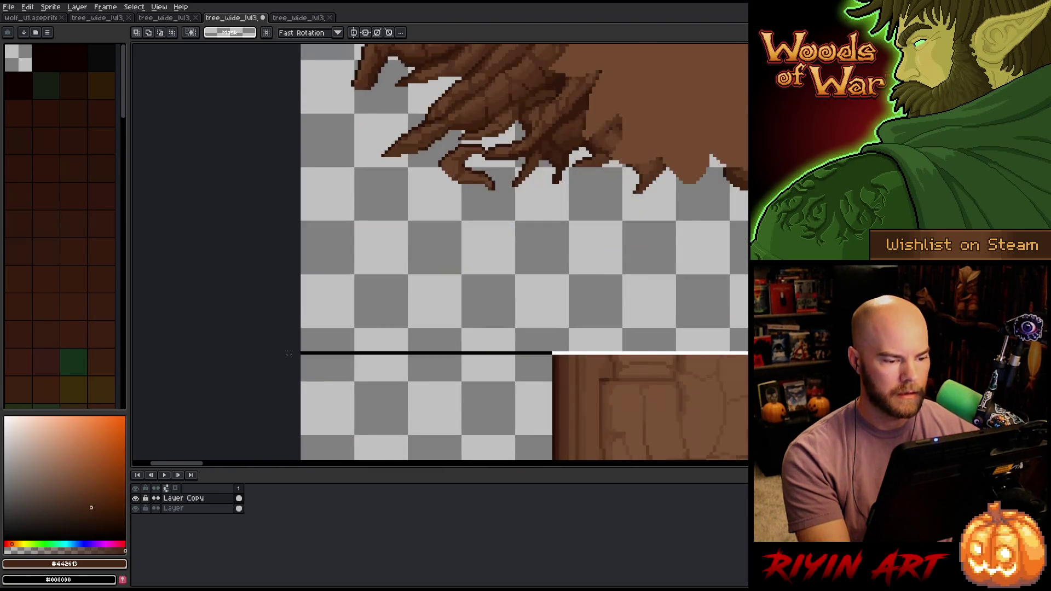
scroll(589, 327, down, 5)
scroll(589, 327, down, 2)
drag(586, 323, 473, 315)
scroll(473, 315, up, 6)
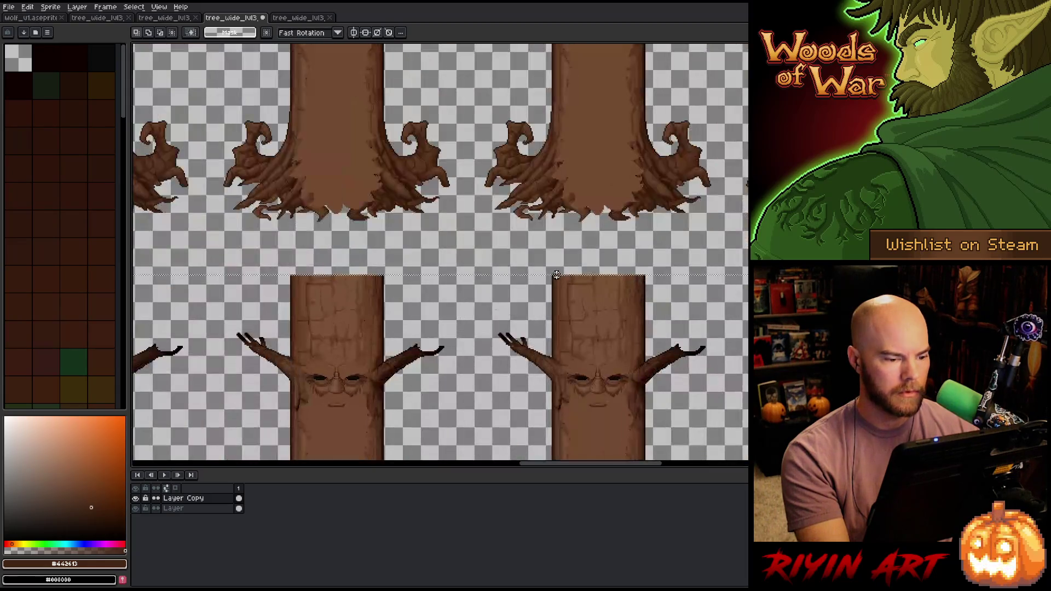
drag(542, 277, 541, 86)
scroll(554, 131, down, 7)
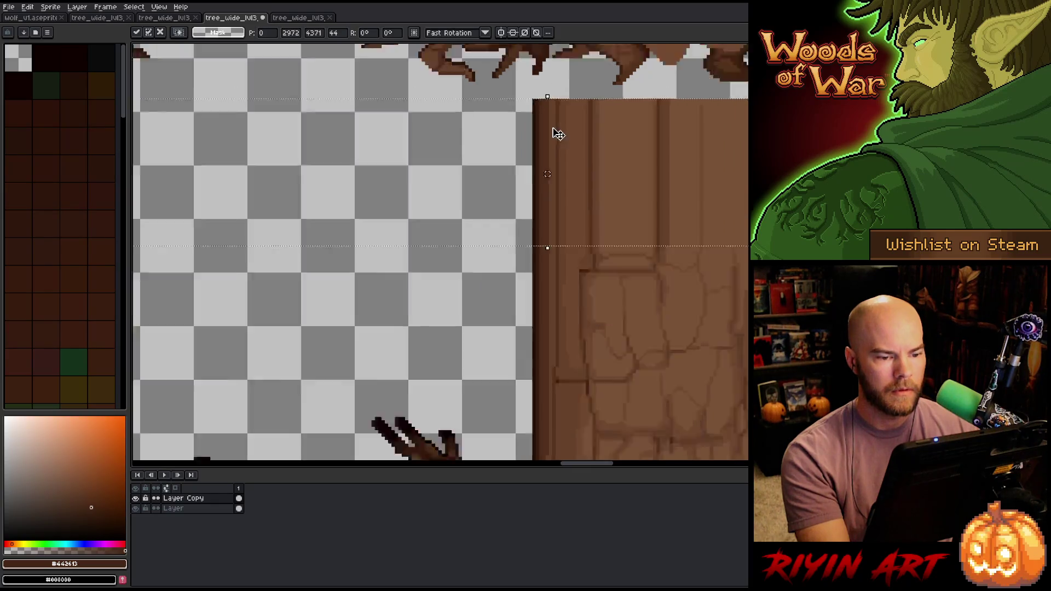
scroll(493, 219, down, 1)
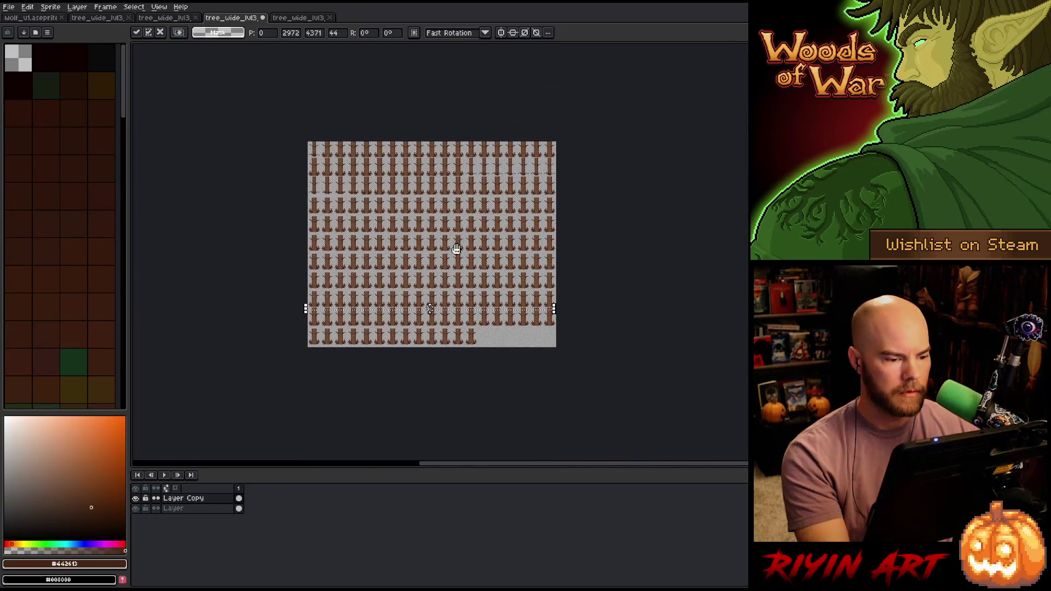
scroll(414, 346, up, 2)
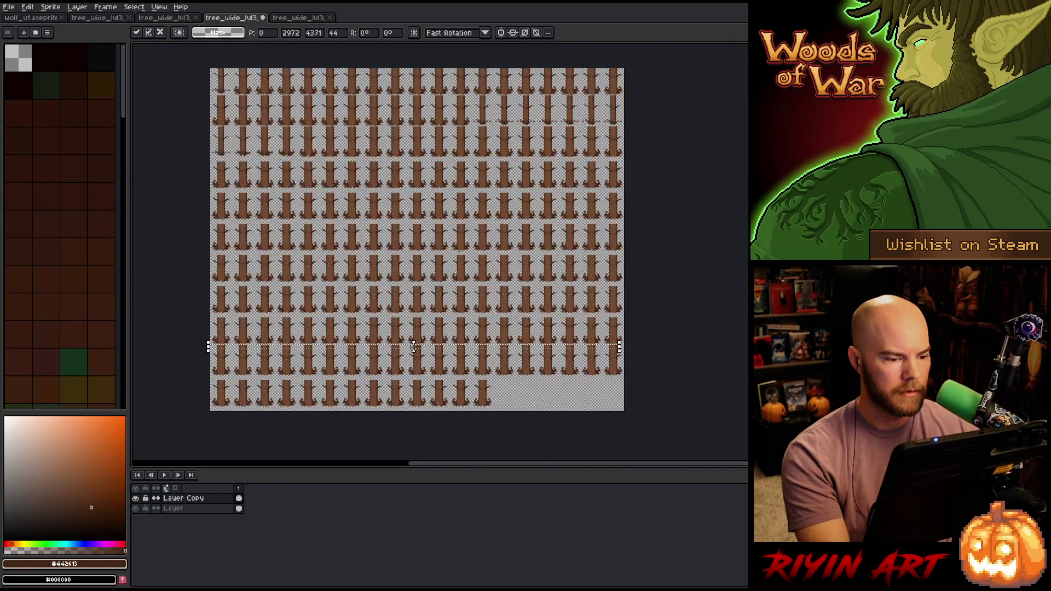
click(693, 332)
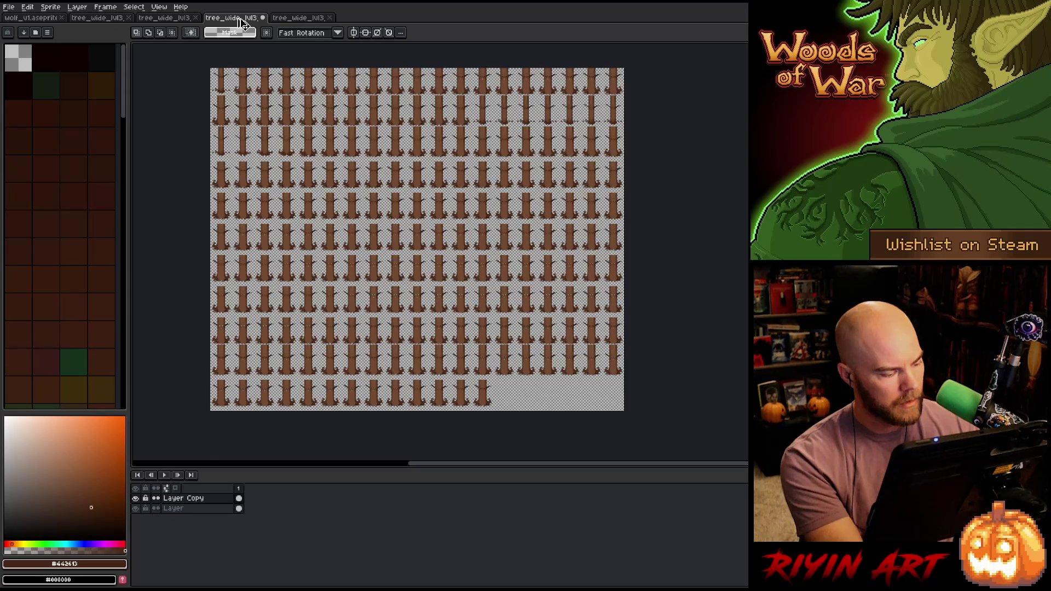
key(ctrl+s)
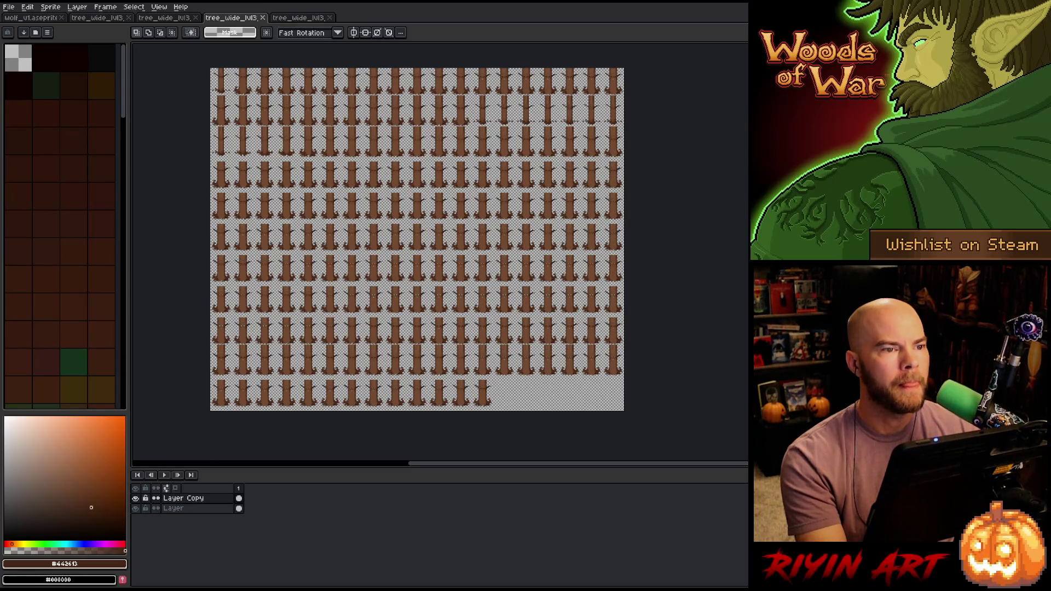
key(alt+Tab)
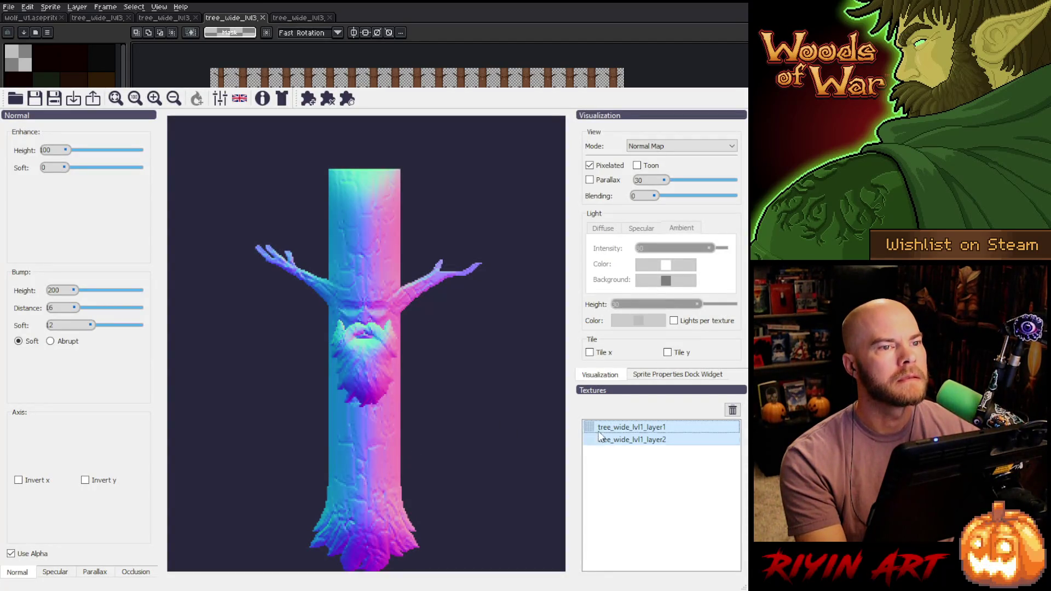
- Trim Laigter's texture list around tree_wide_lvl1_layer1, then return to the sprite sheet in Aseprite
click(698, 424)
click(732, 411)
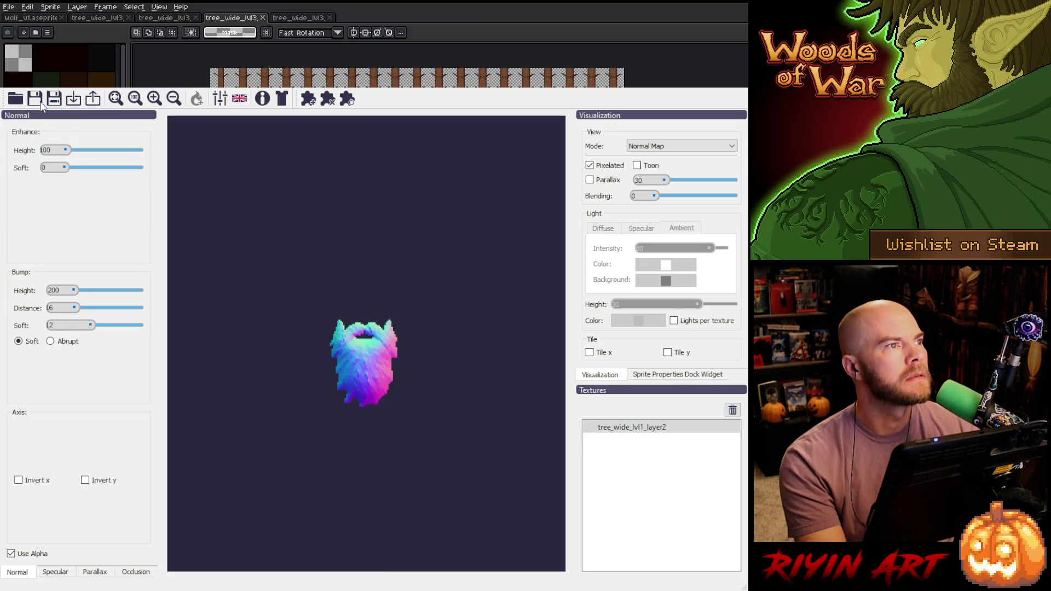
key(alt+Tab)
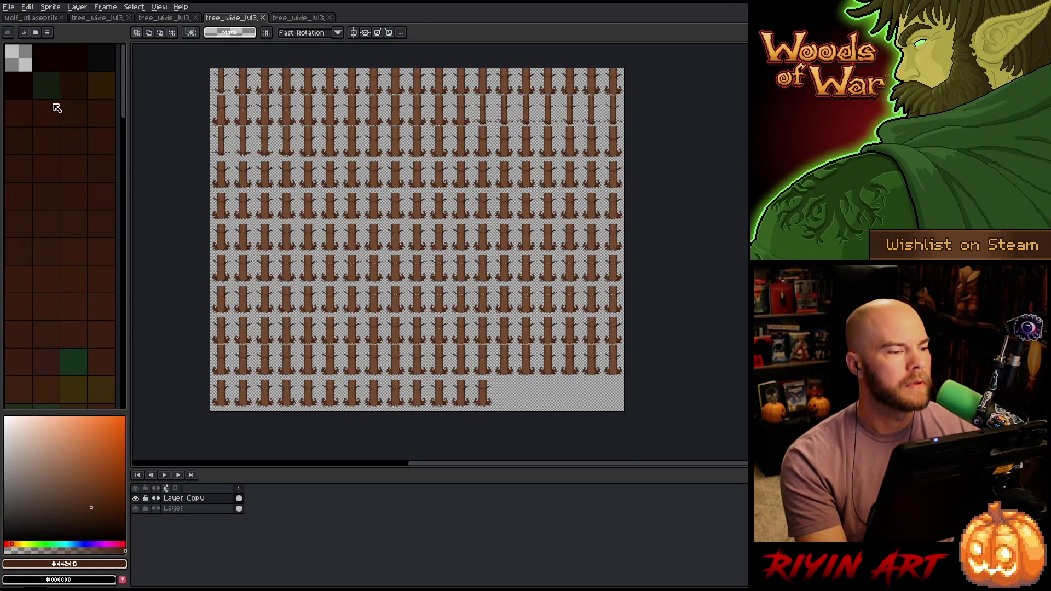
click(309, 18)
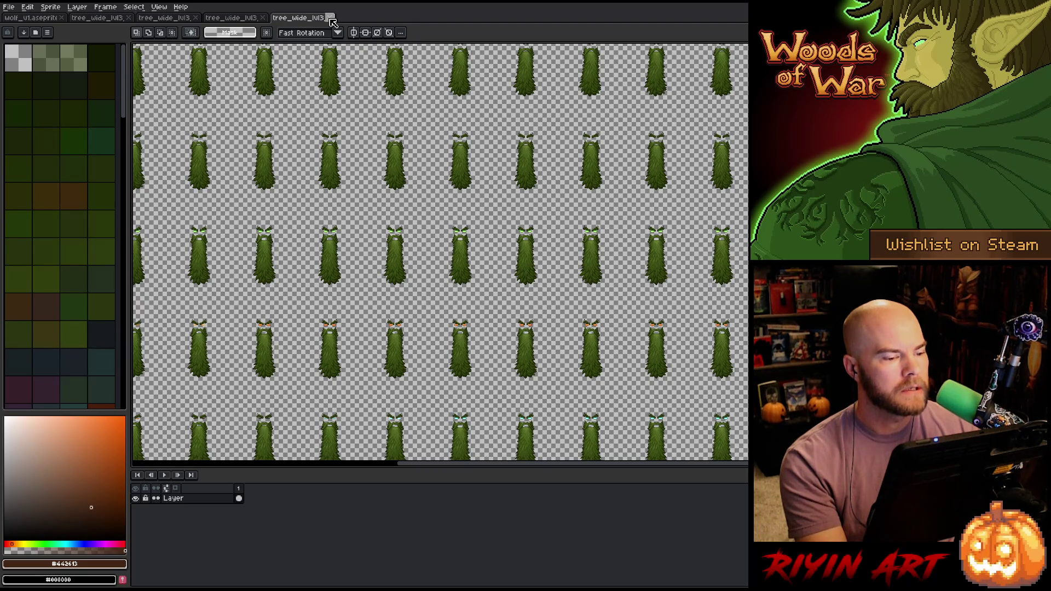
- Close the green beard and large tree-trunk tabs, then return to the two-layer brown tree sheet
click(333, 22)
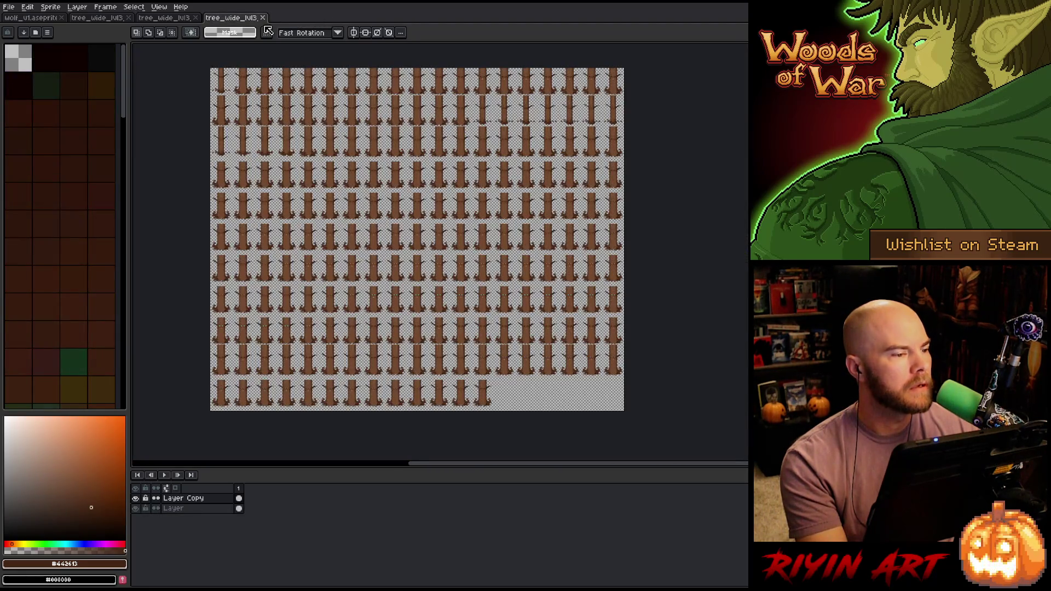
click(164, 21)
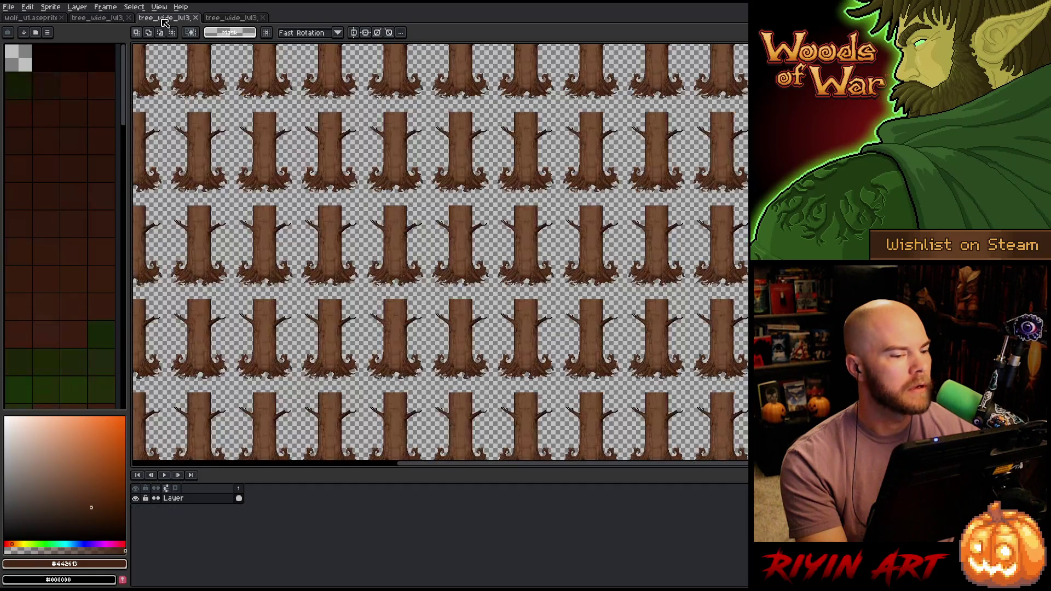
click(196, 17)
click(105, 20)
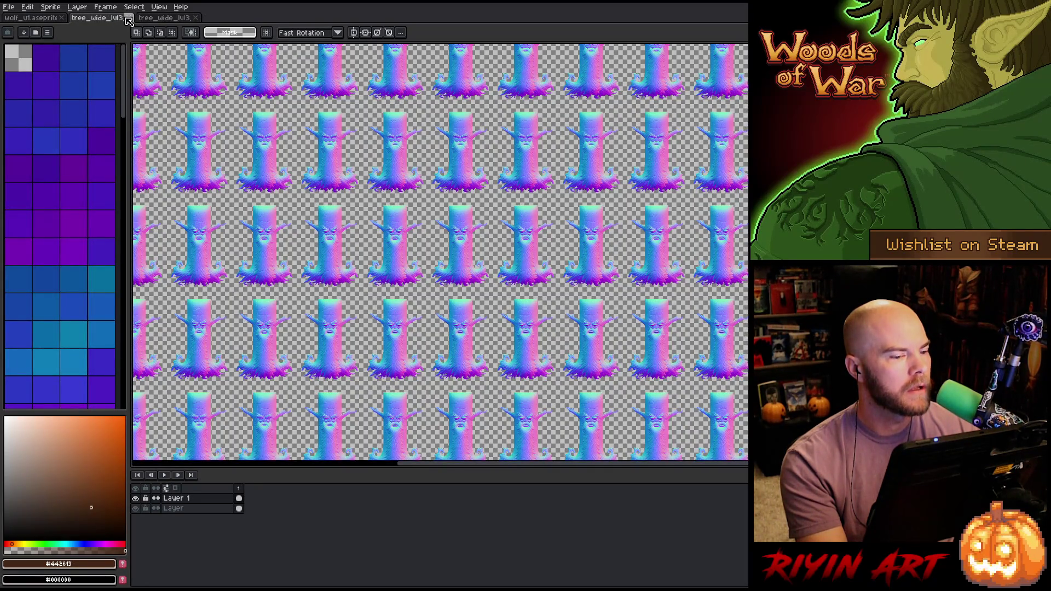
click(151, 20)
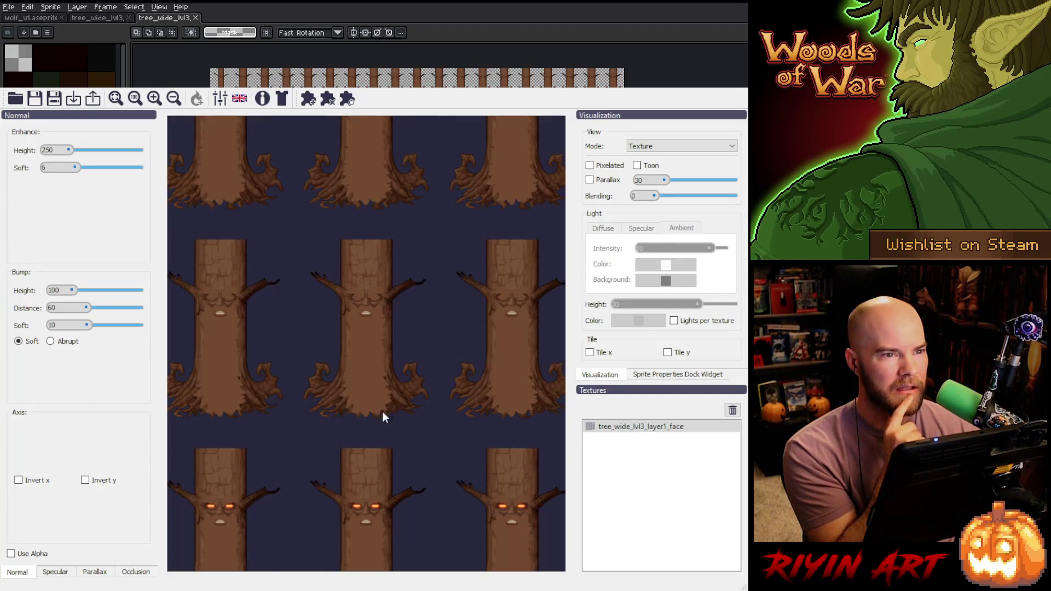
- Show the face texture as a pixelated Normal Map using alpha, with Enhance Height 100
key(Down)
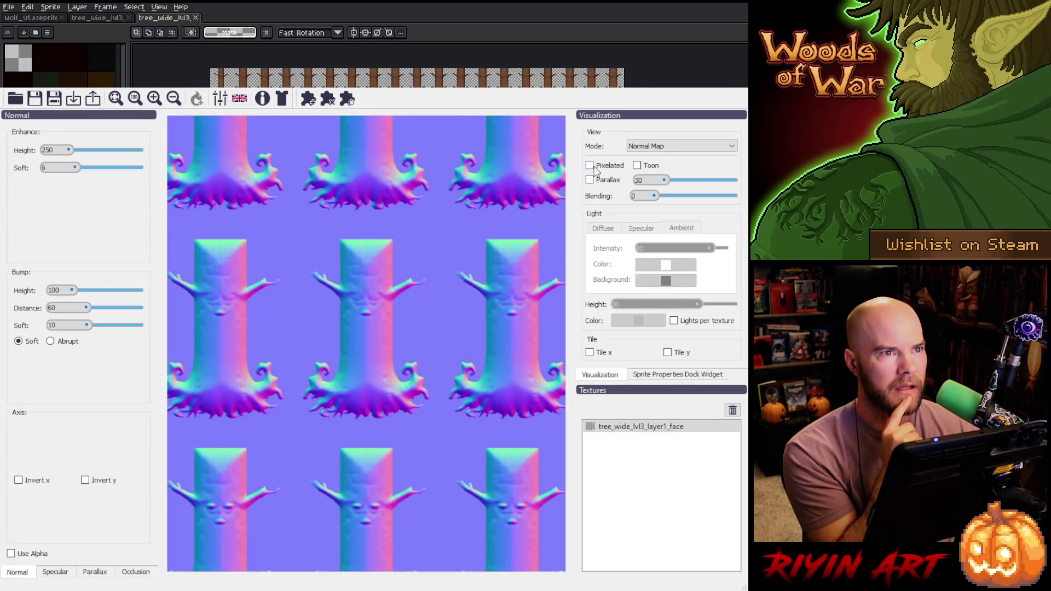
click(590, 166)
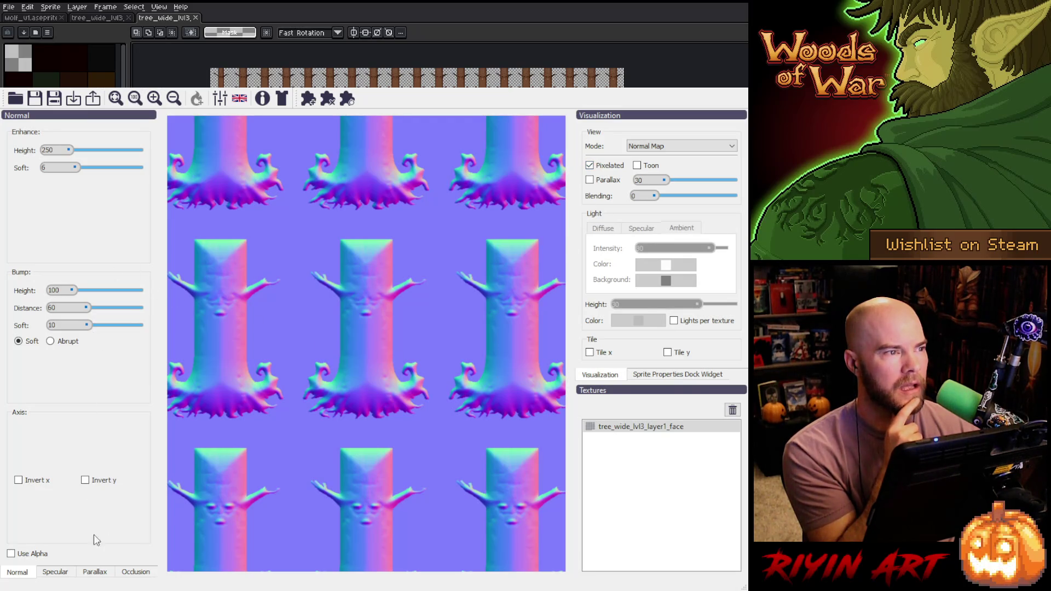
click(11, 553)
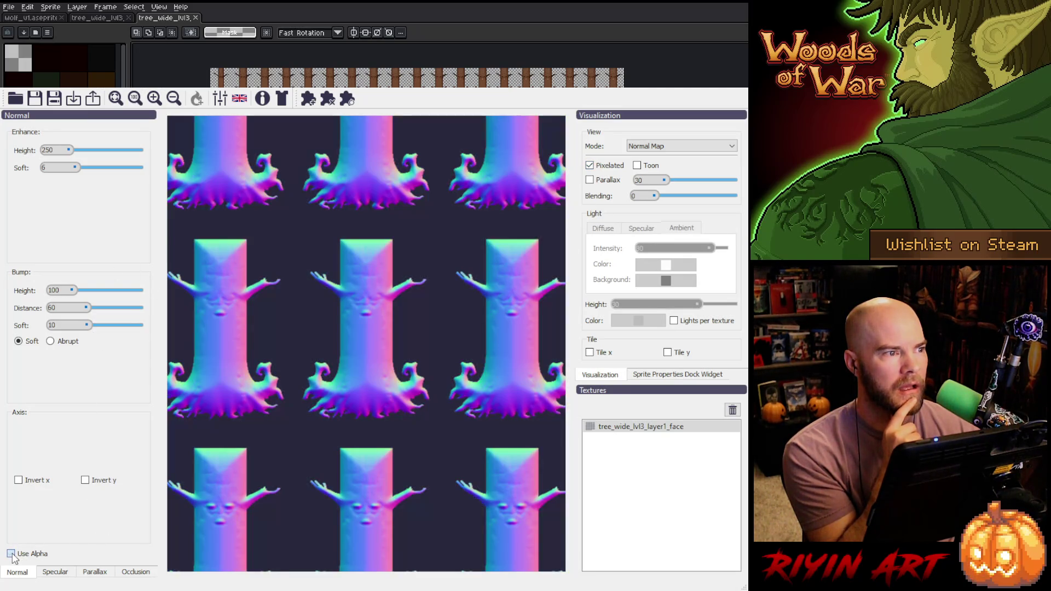
double_click(49, 153)
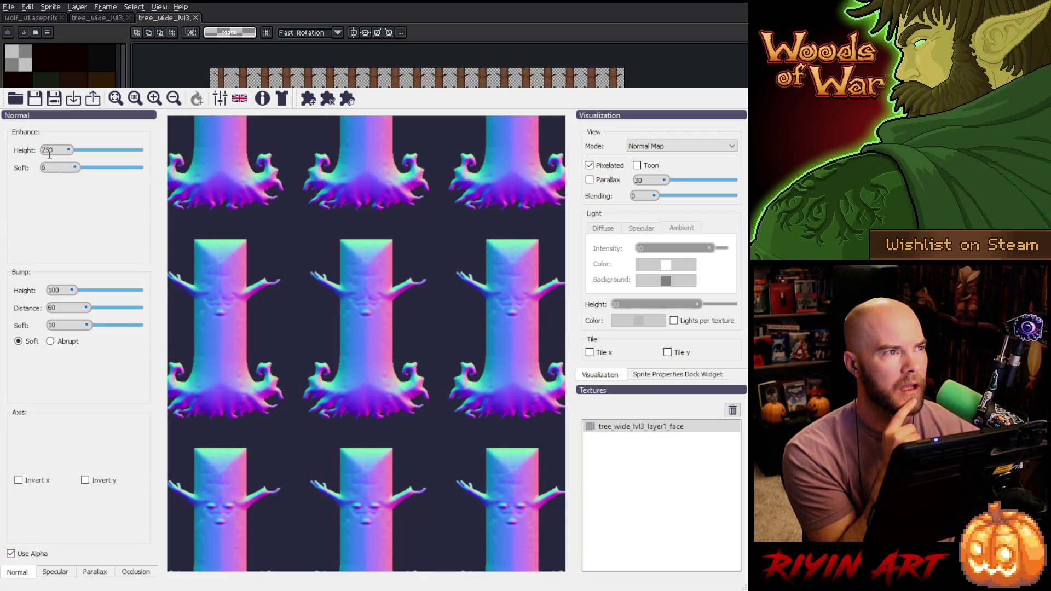
text(100)
click(51, 170)
- Set Bump Height to 300, Bump Distance to 24 and bump Soft to 86
double_click(57, 292)
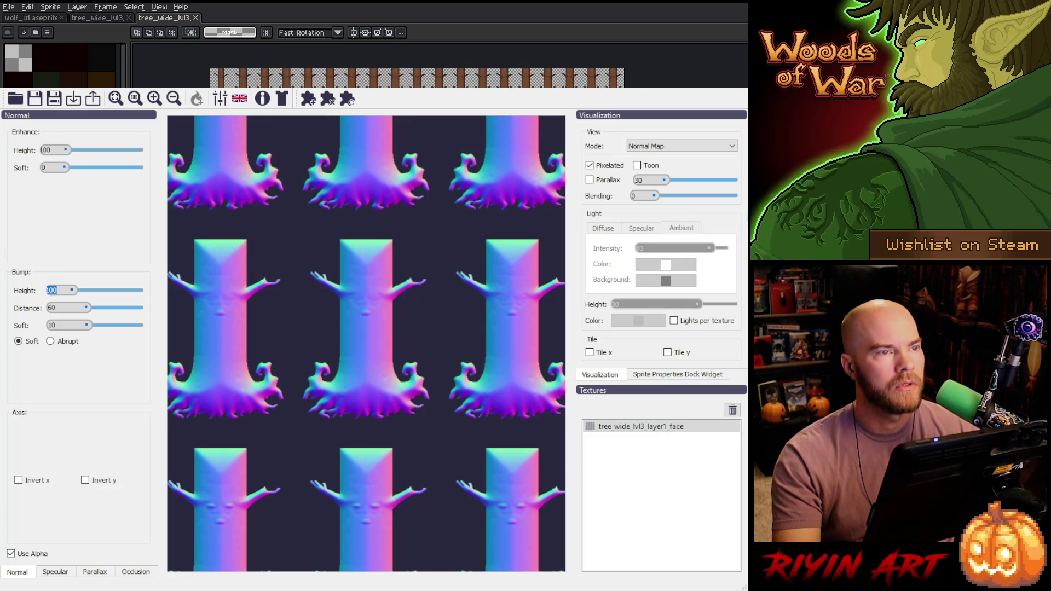
key(Return)
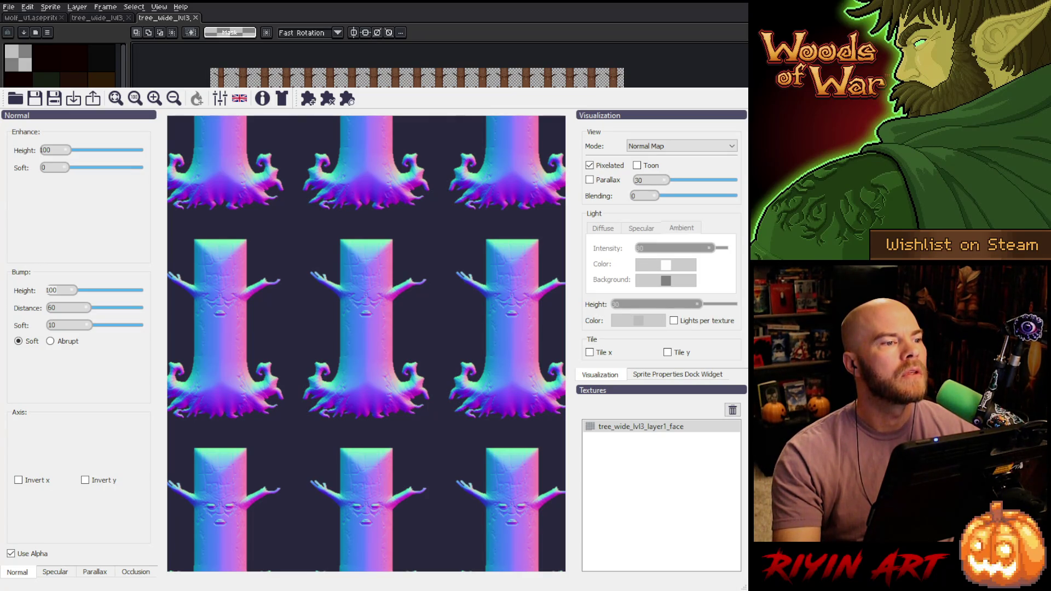
click(49, 290)
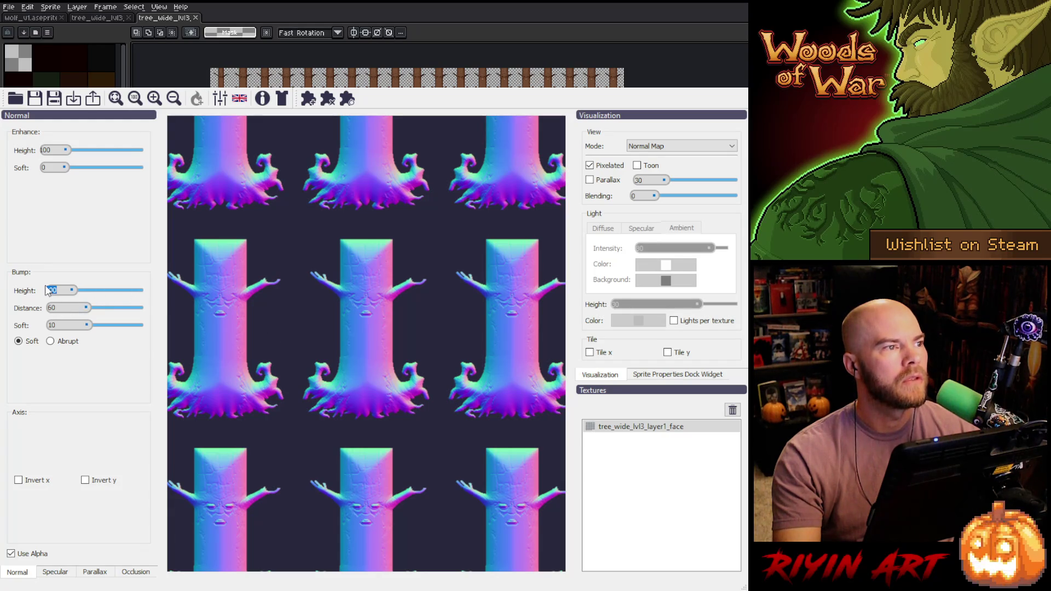
text(300)
click(51, 308)
text(24)
key(Tab)
text(86)
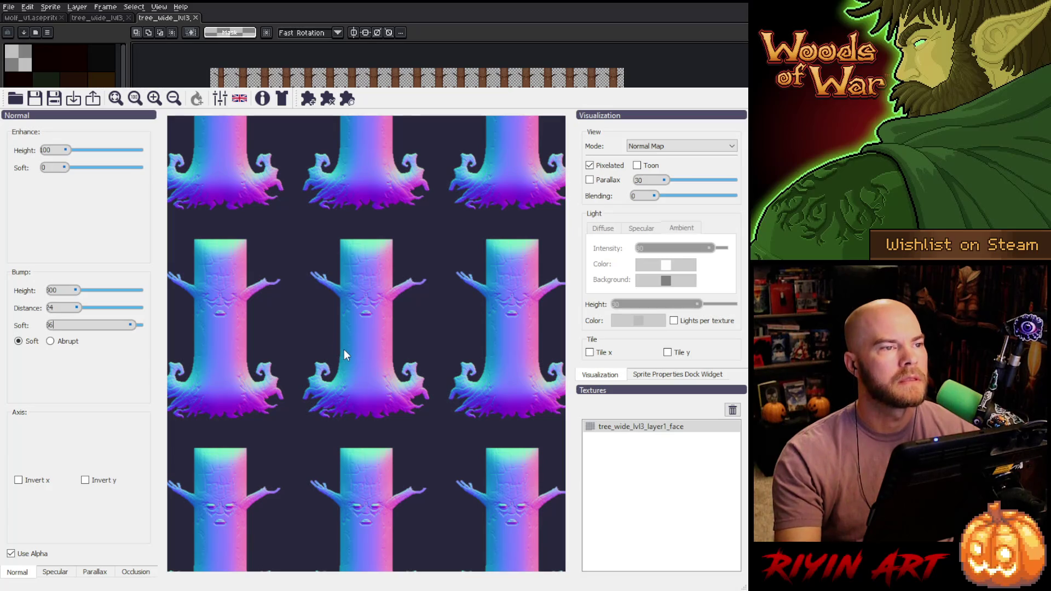
- Zoom into the tuned Laigter normal-map preview, then bring the Aseprite tree sheet forward
scroll(347, 346, up, 1)
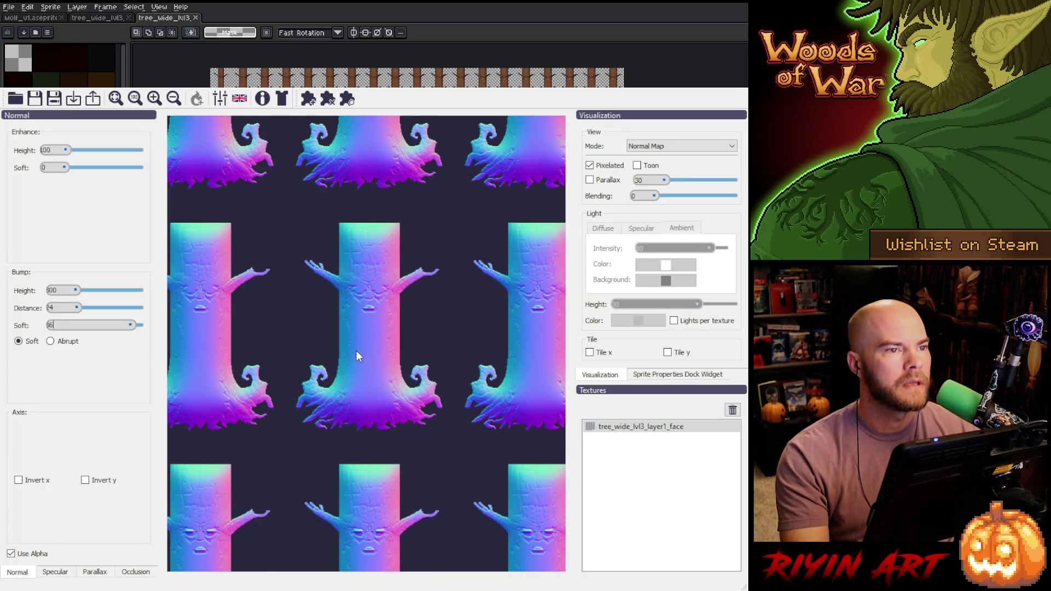
scroll(356, 350, up, 1)
scroll(356, 353, up, 4)
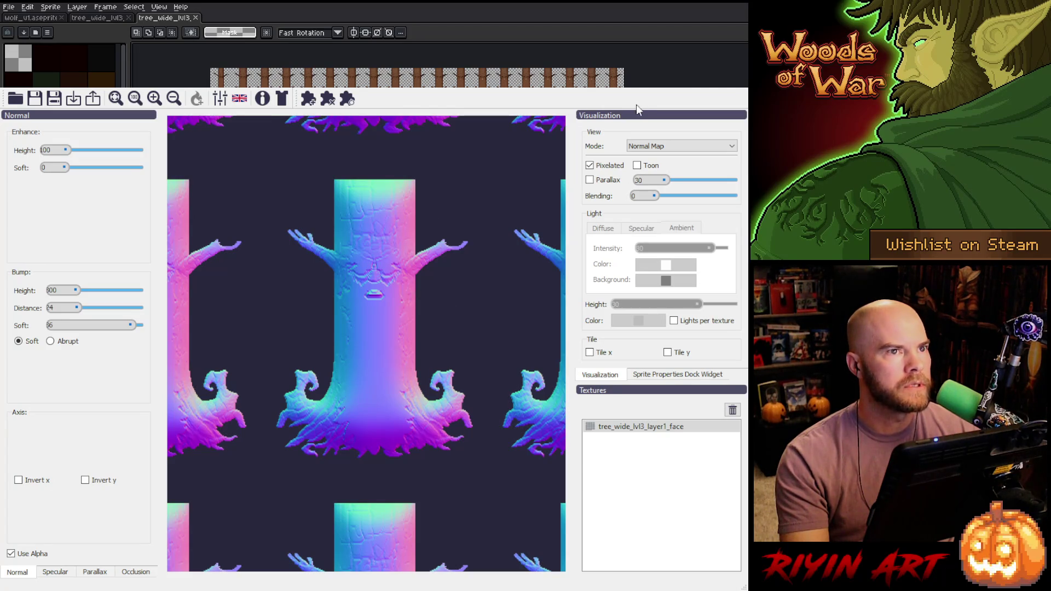
click(662, 82)
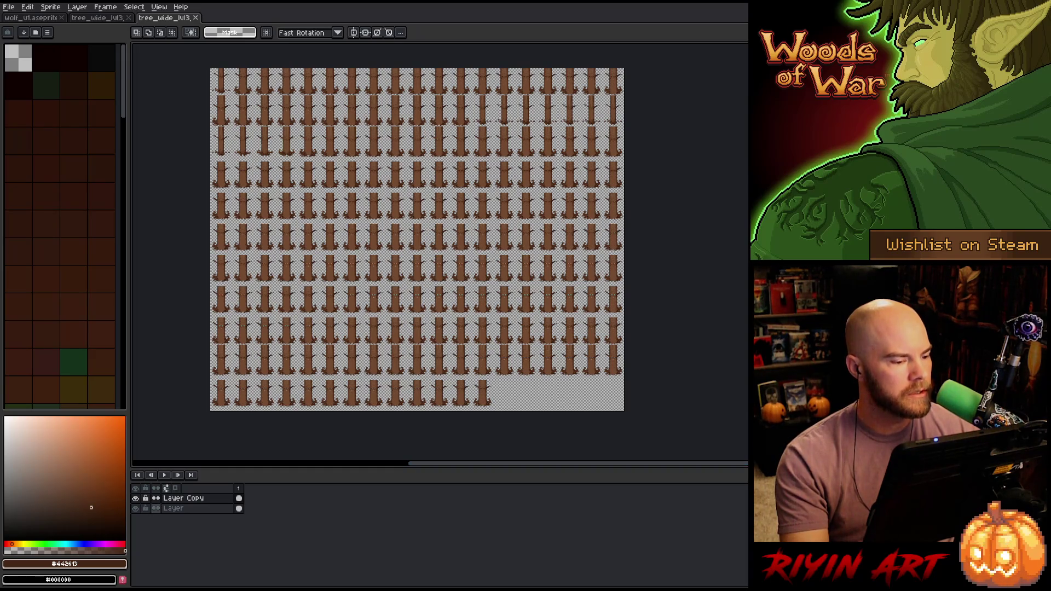
- Open the tree_wide_lvl3 normal-map file from the File menu into a new tab
click(9, 7)
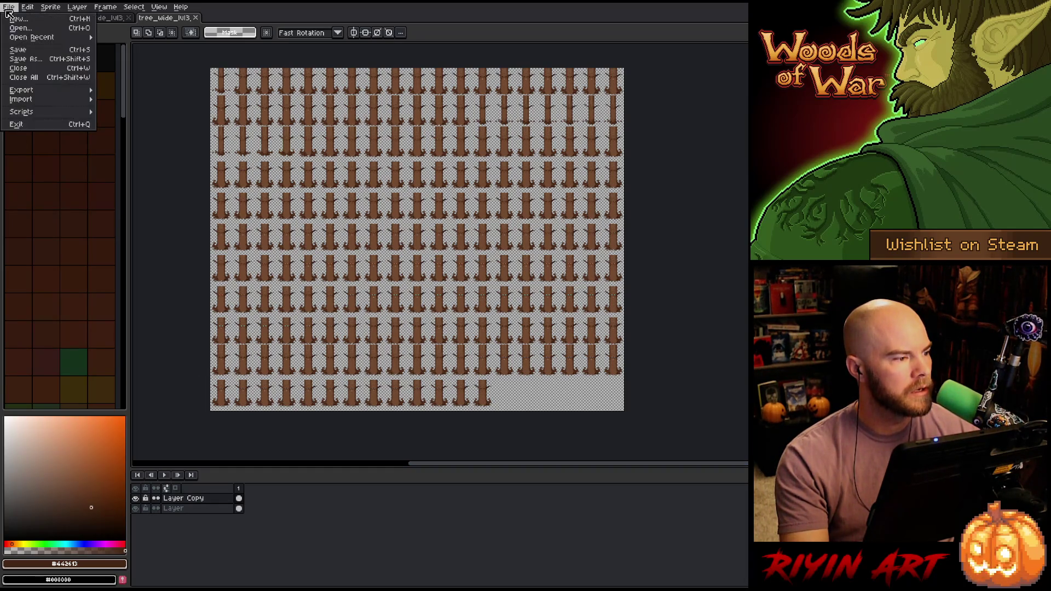
click(14, 28)
scroll(330, 259, down, 10)
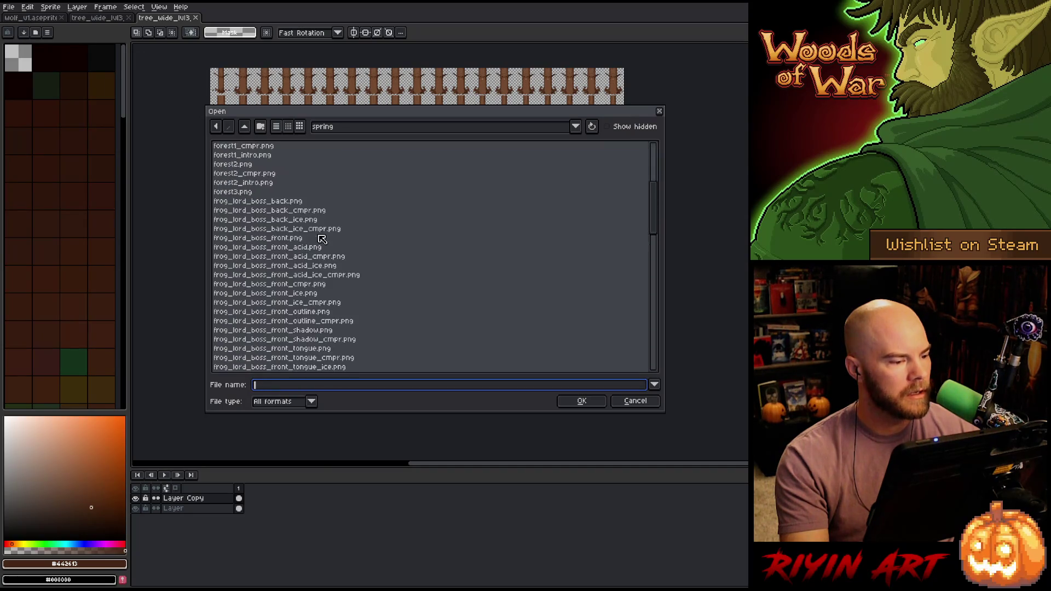
scroll(331, 259, down, 15)
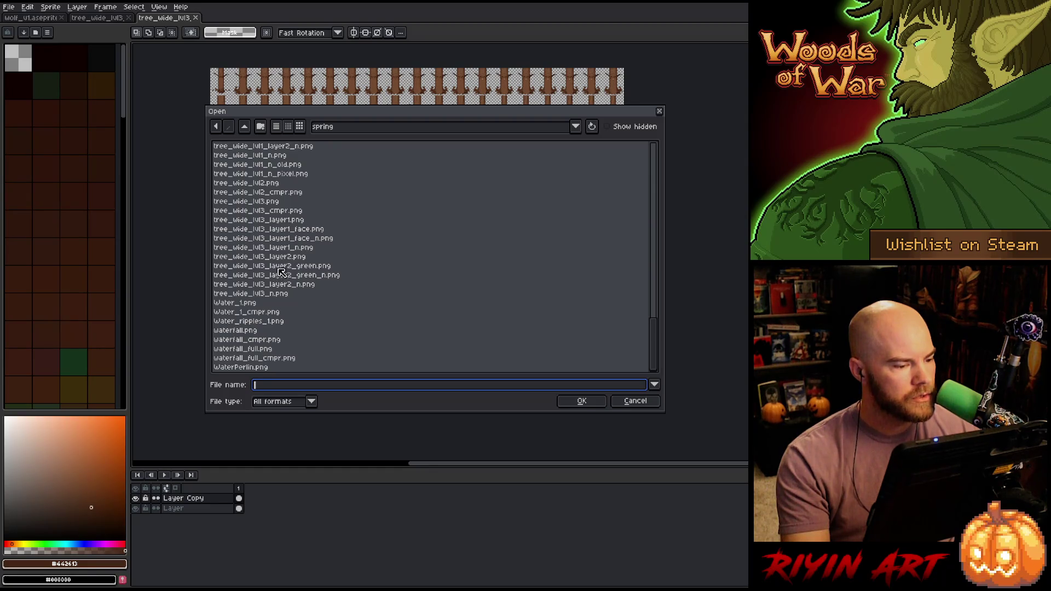
click(288, 239)
key(Return)
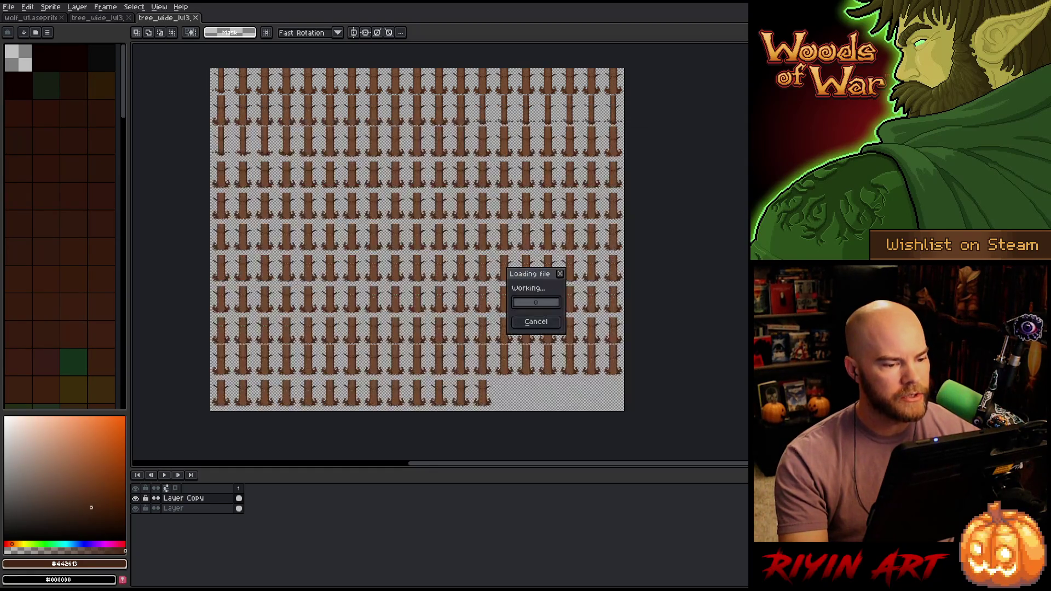
scroll(433, 235, down, 2)
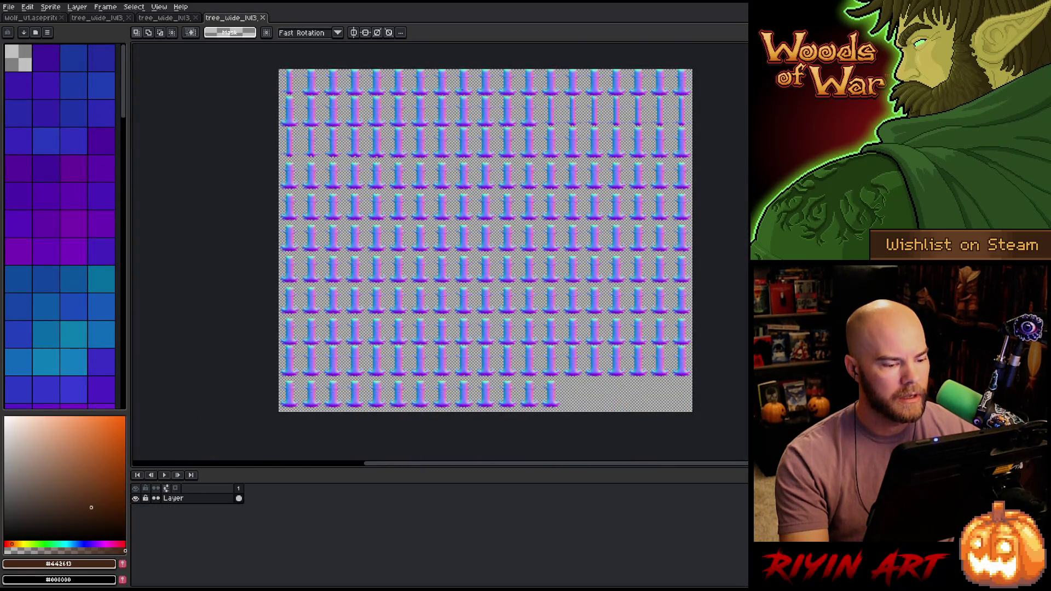
- On the older normal-map tree sheet, paste the new normal-map sheet into a new layer above Layer
scroll(433, 235, up, 4)
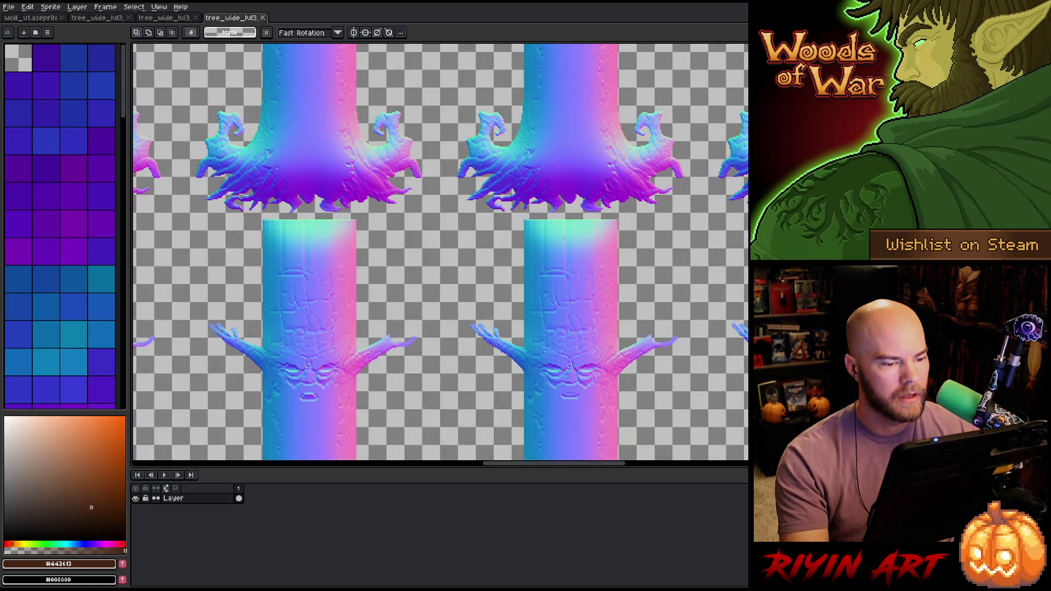
scroll(564, 239, down, 4)
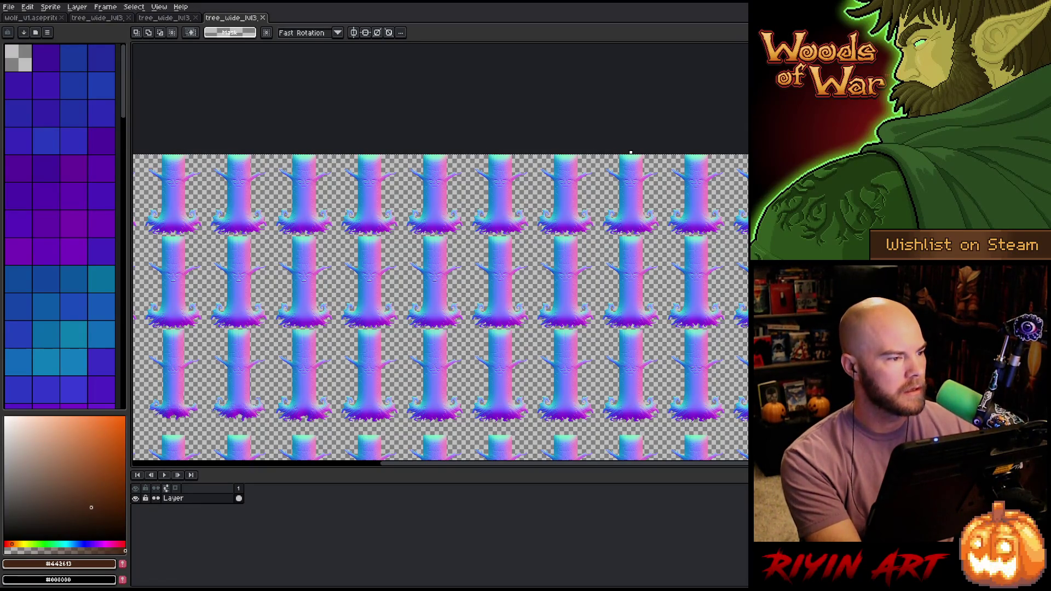
click(114, 18)
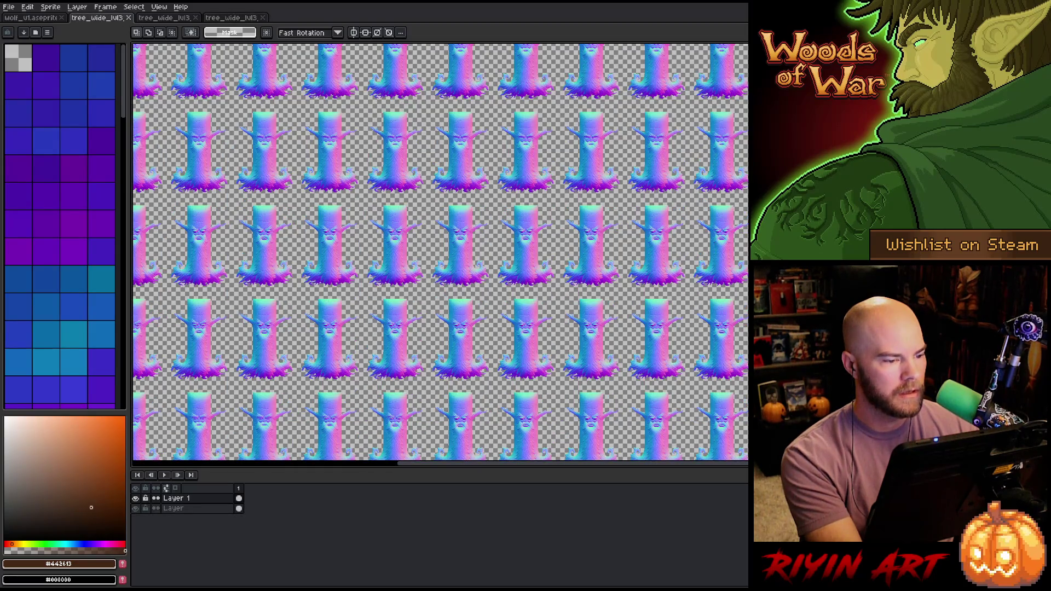
click(178, 510)
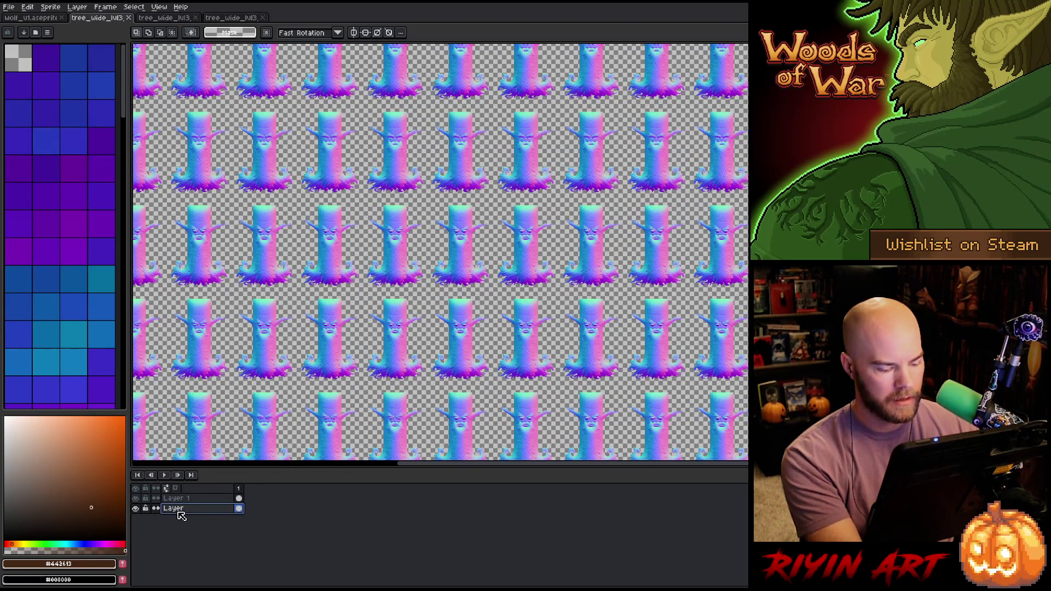
key(shift+n)
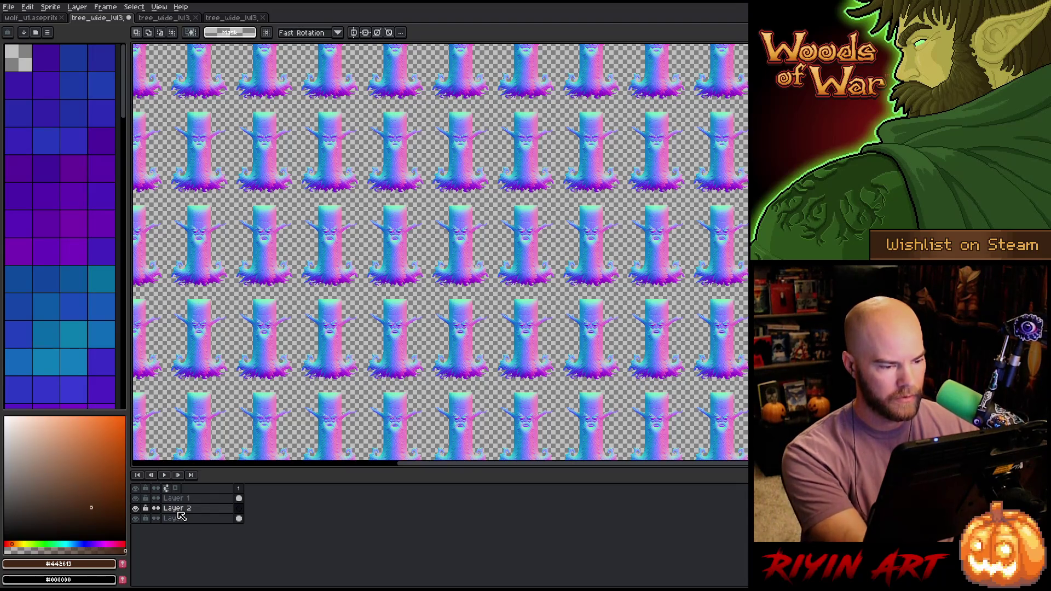
key(ctrl+v)
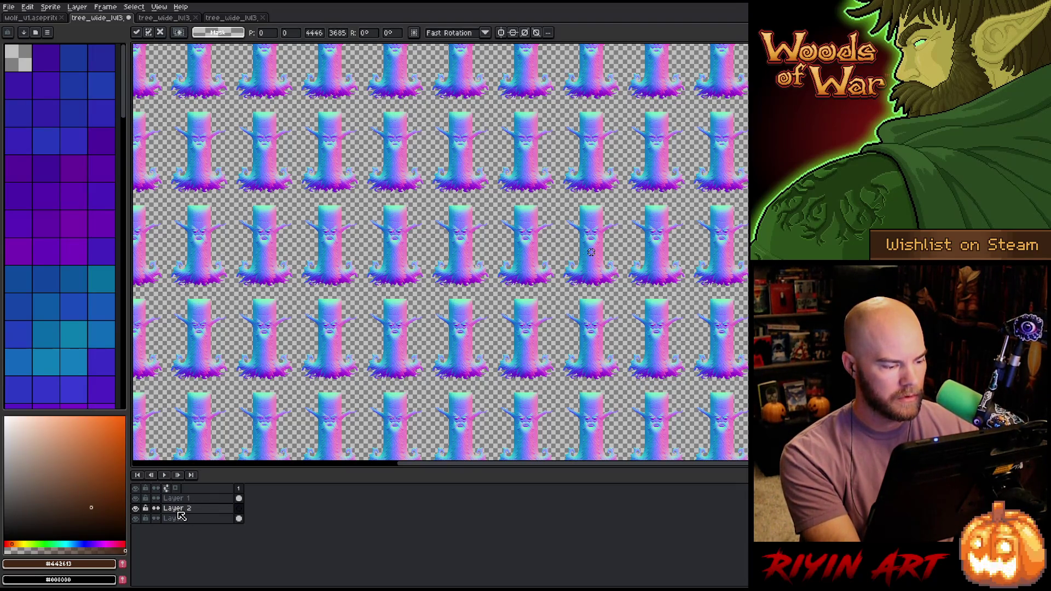
click(181, 519)
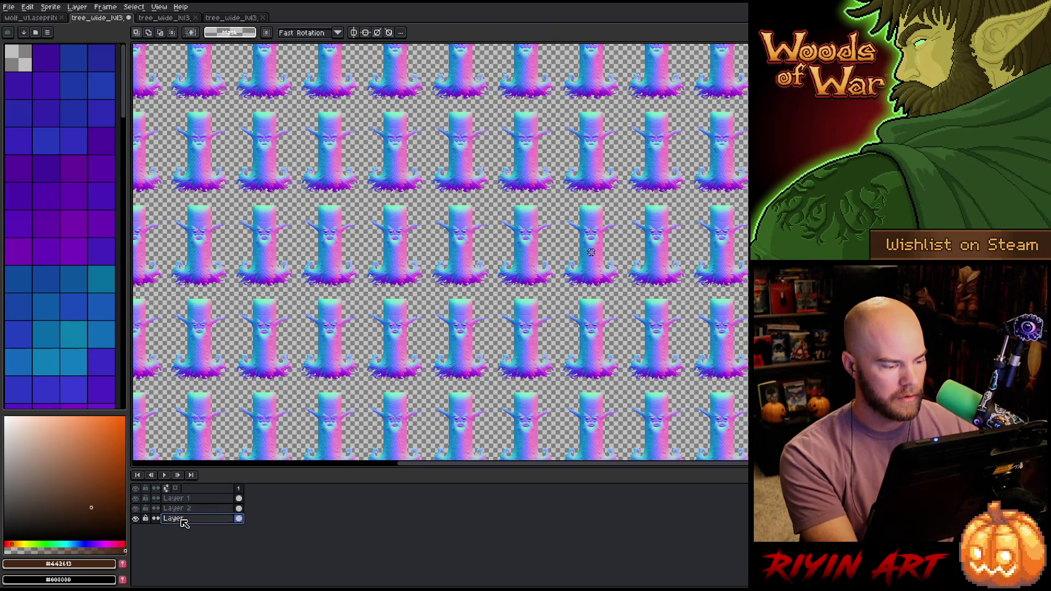
- Make Layer 2 active, zoom out, and hide Layer 1 and Layer
click(240, 509)
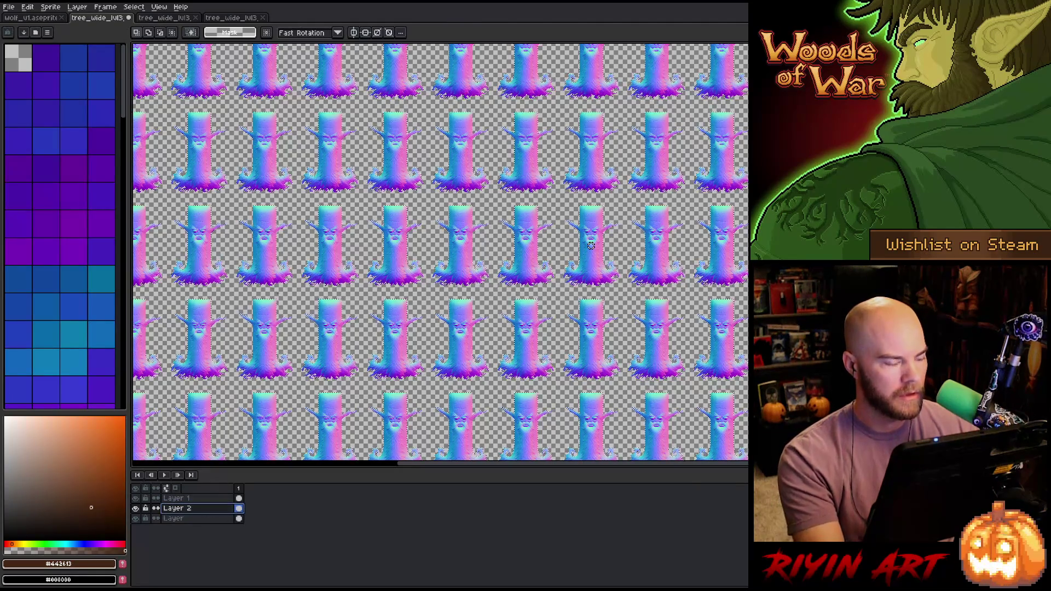
key(minus)
key(minus)
click(135, 519)
click(136, 498)
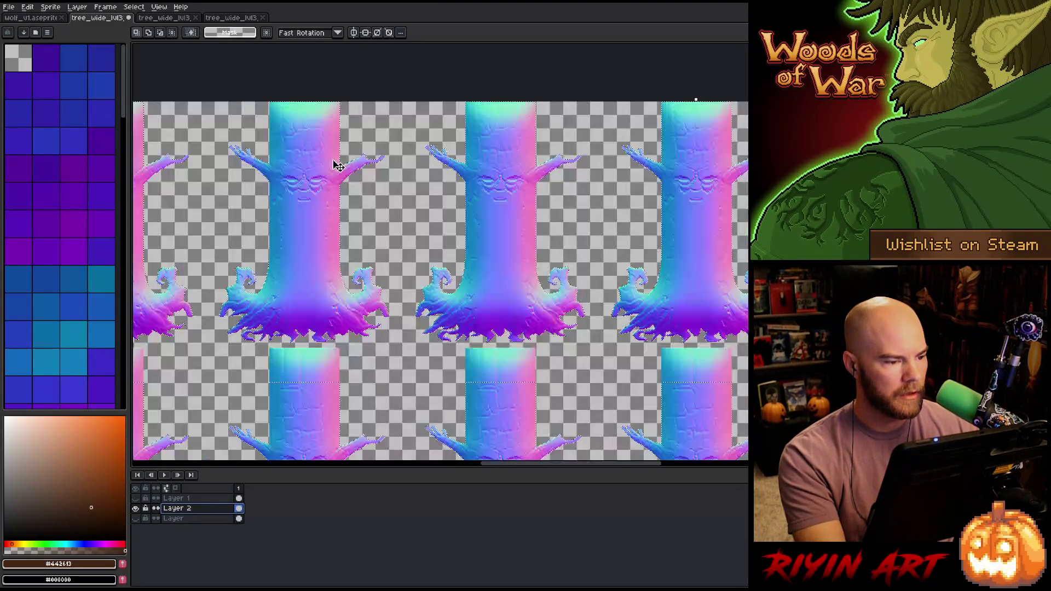
- Inspect the trunk faces and tree rows, then add a new empty layer above Layer 2
scroll(335, 162, up, 5)
key(space)
mouse_move(469, 204)
mouse_down()
mouse_move(410, 345)
mouse_move(397, 312)
mouse_up()
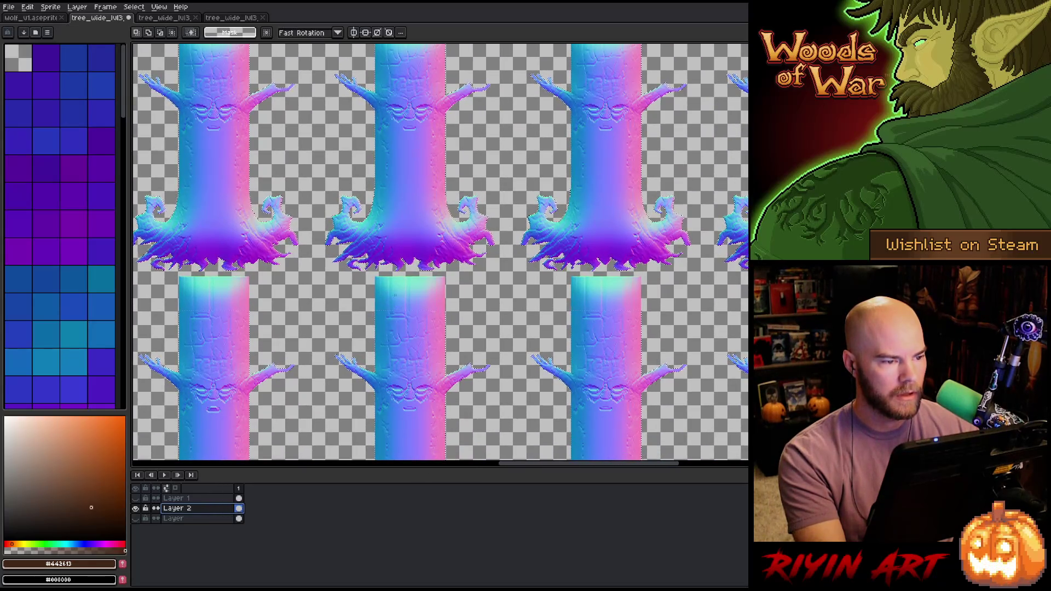
scroll(395, 295, up, 2)
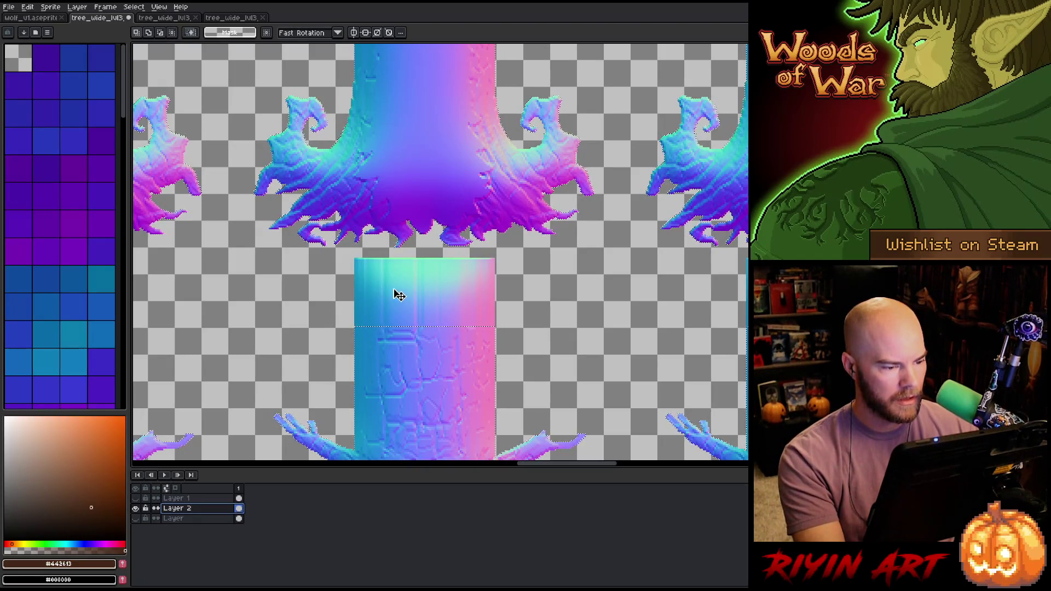
scroll(397, 295, down, 4)
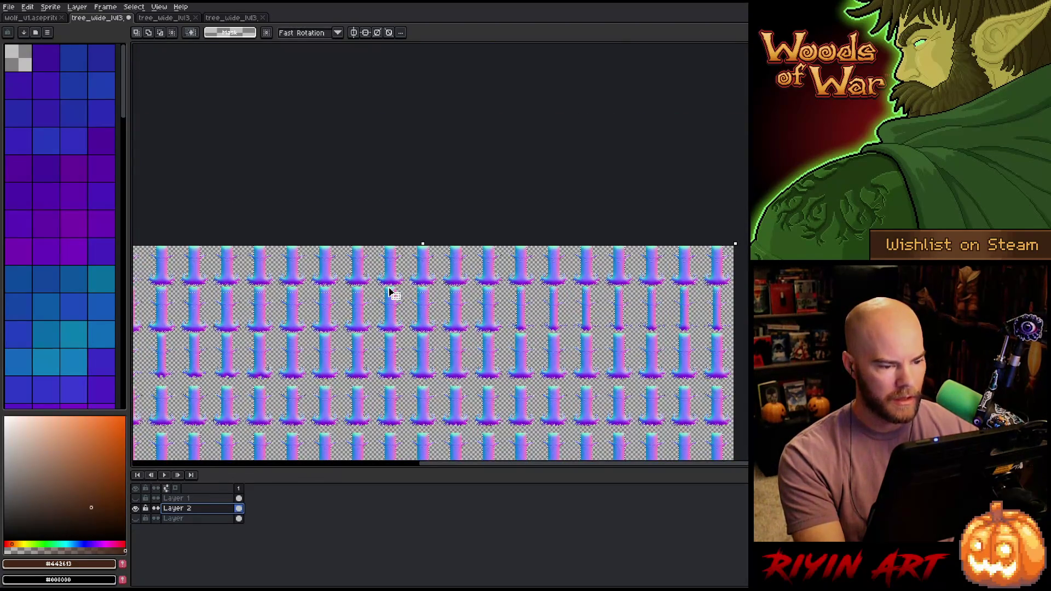
scroll(701, 284, up, 4)
key(space)
drag(648, 220, 363, 108)
drag(551, 199, 512, 196)
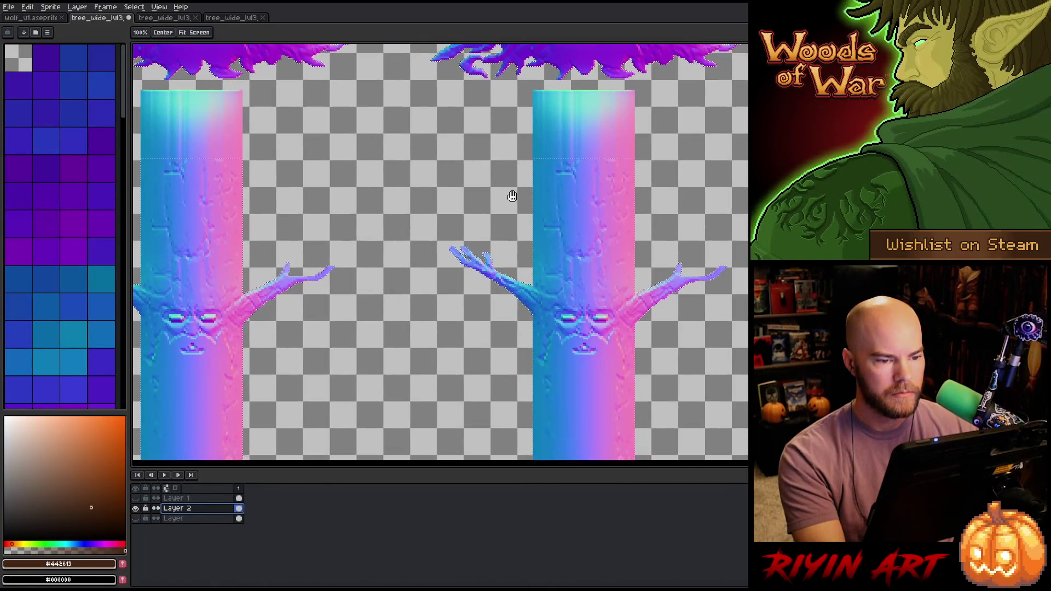
scroll(512, 196, down, 4)
drag(494, 340, 484, 258)
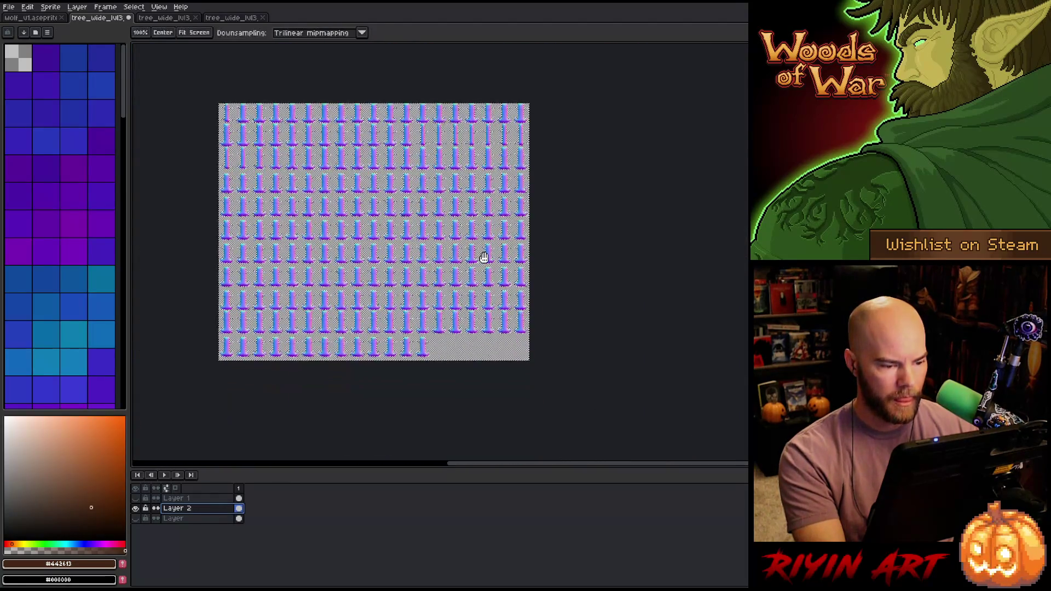
scroll(459, 344, up, 3)
scroll(459, 344, up, 2)
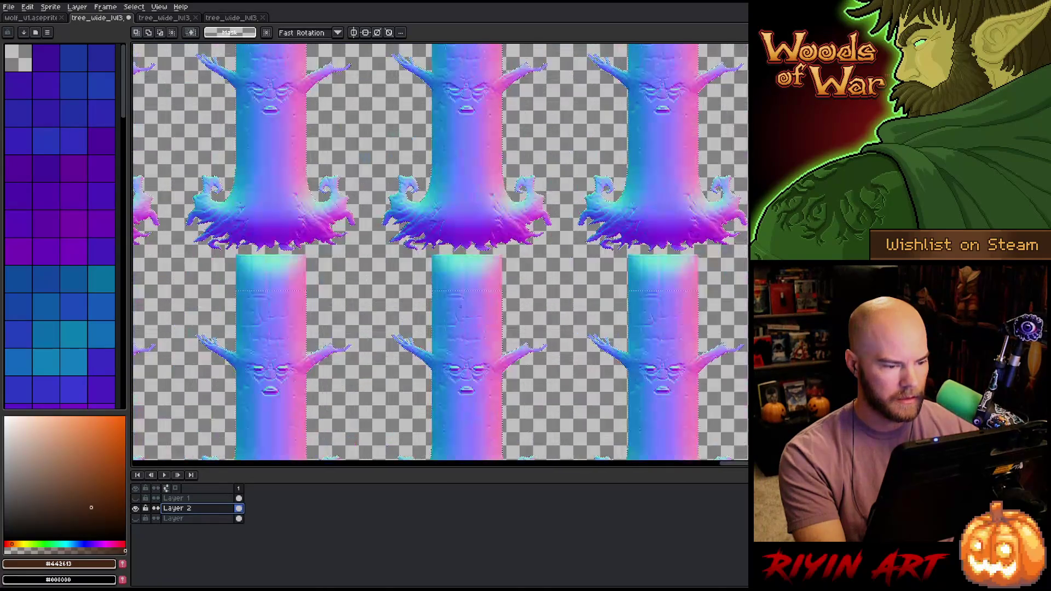
scroll(463, 305, down, 4)
scroll(464, 305, up, 3)
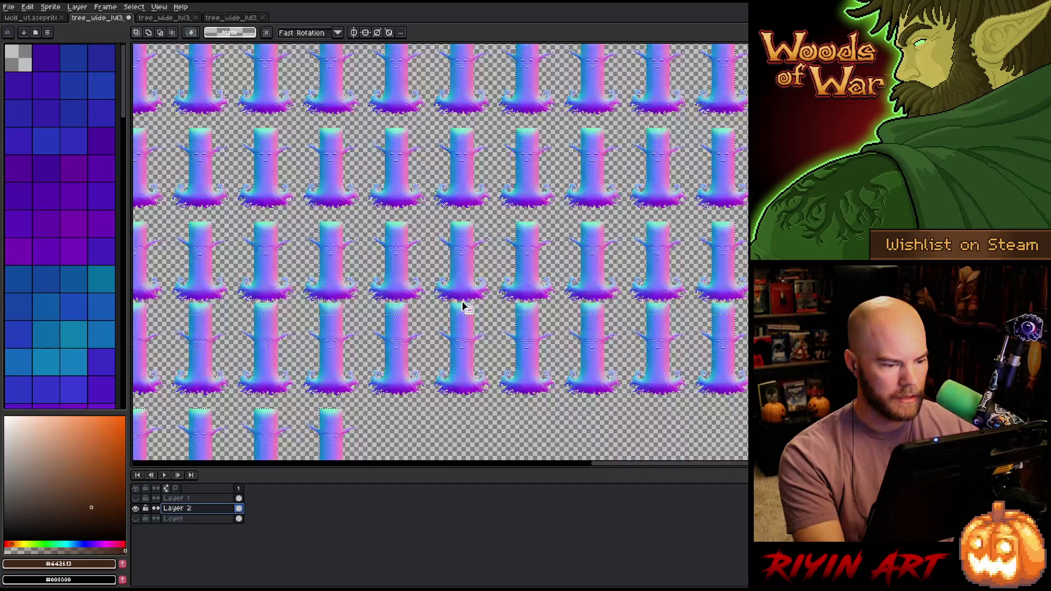
scroll(464, 307, up, 3)
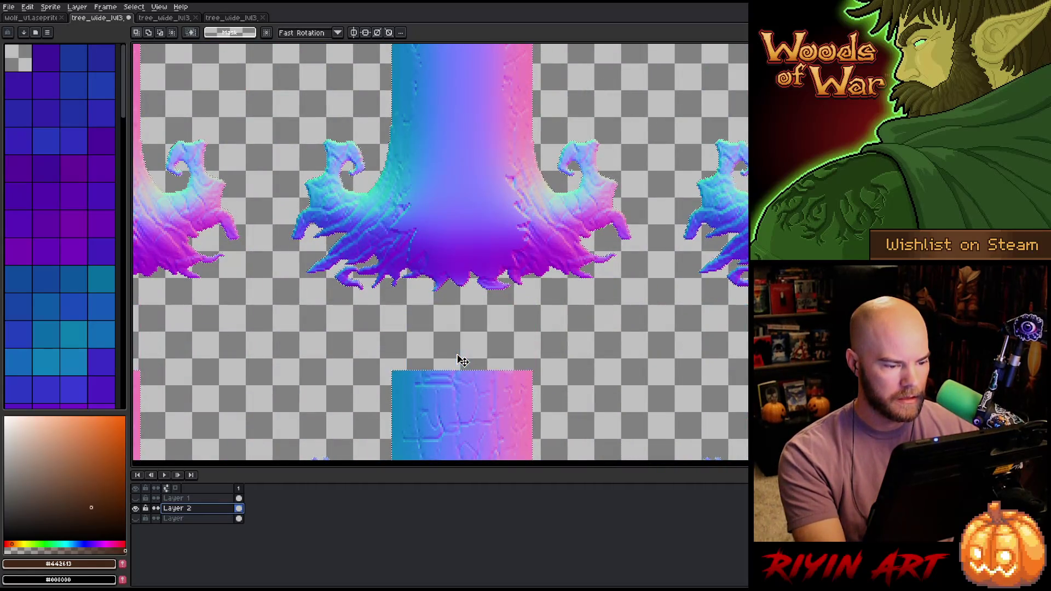
scroll(459, 360, down, 5)
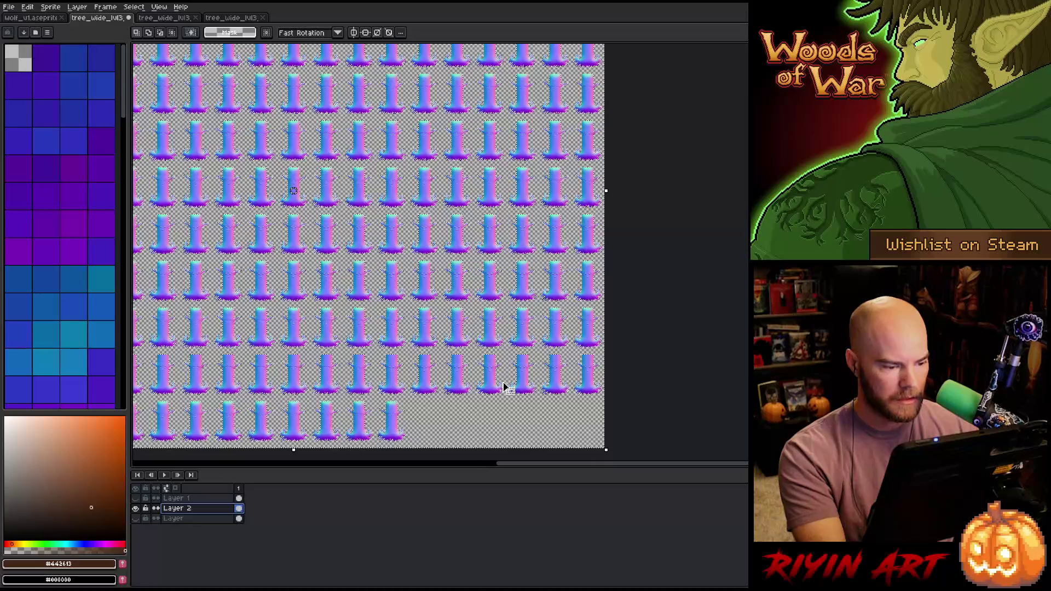
scroll(546, 374, up, 4)
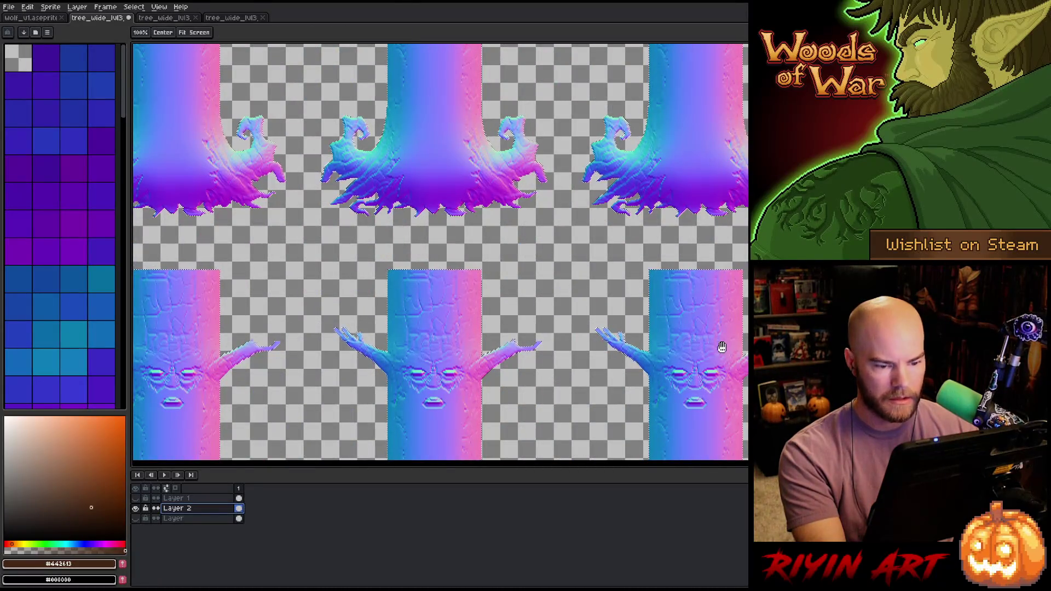
drag(720, 347, 469, 345)
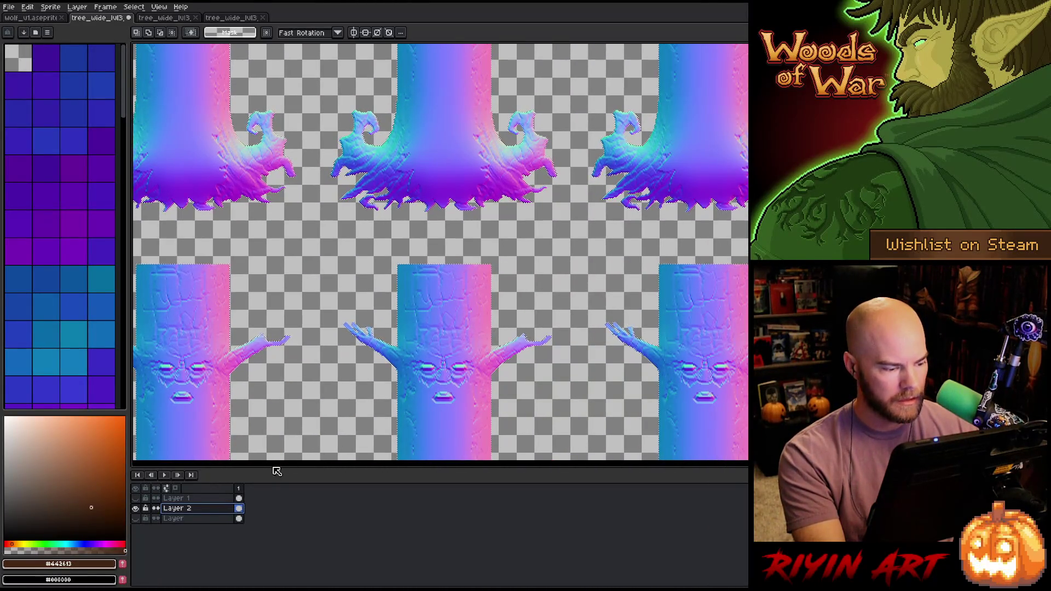
key(shift+n)
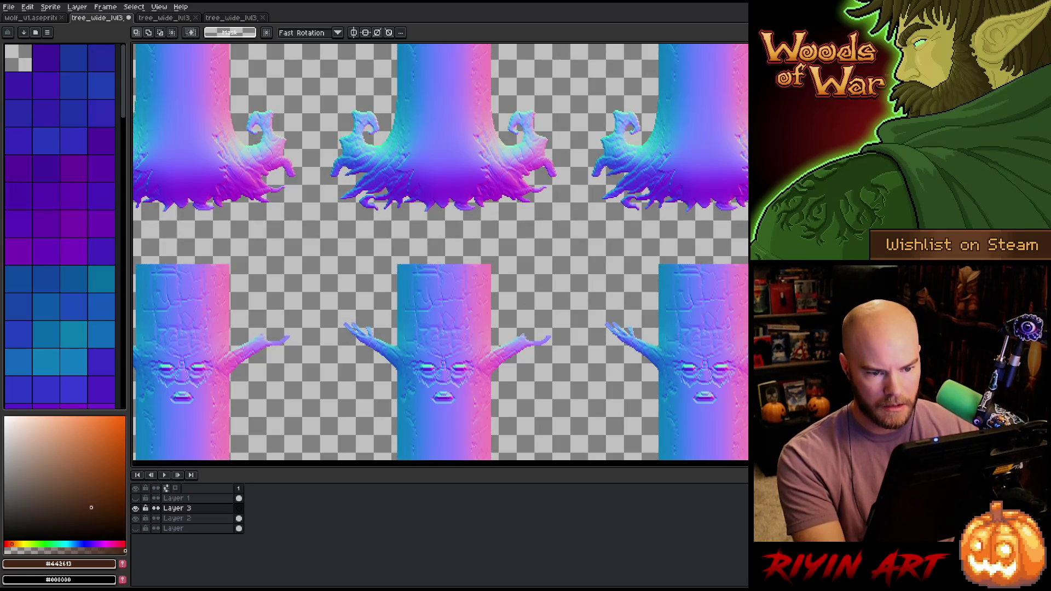
- Fill the gap between tree rows with brown and stretch it across the sheet width
scroll(294, 297, up, 3)
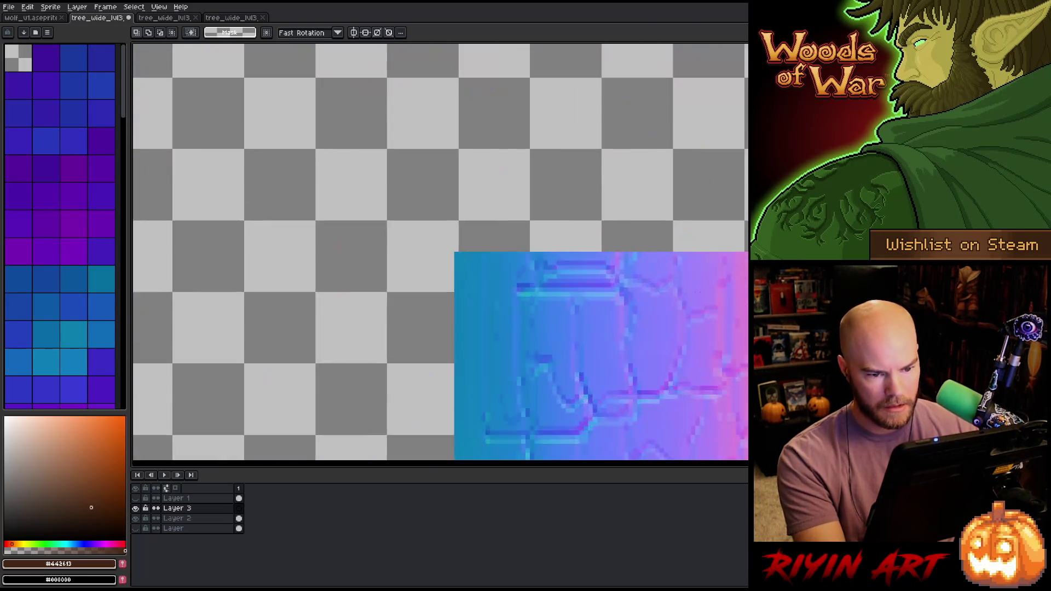
scroll(294, 298, down, 2)
scroll(294, 298, up, 2)
mouse_move(446, 371)
mouse_down()
mouse_move(886, 207)
mouse_move(887, 194)
mouse_up()
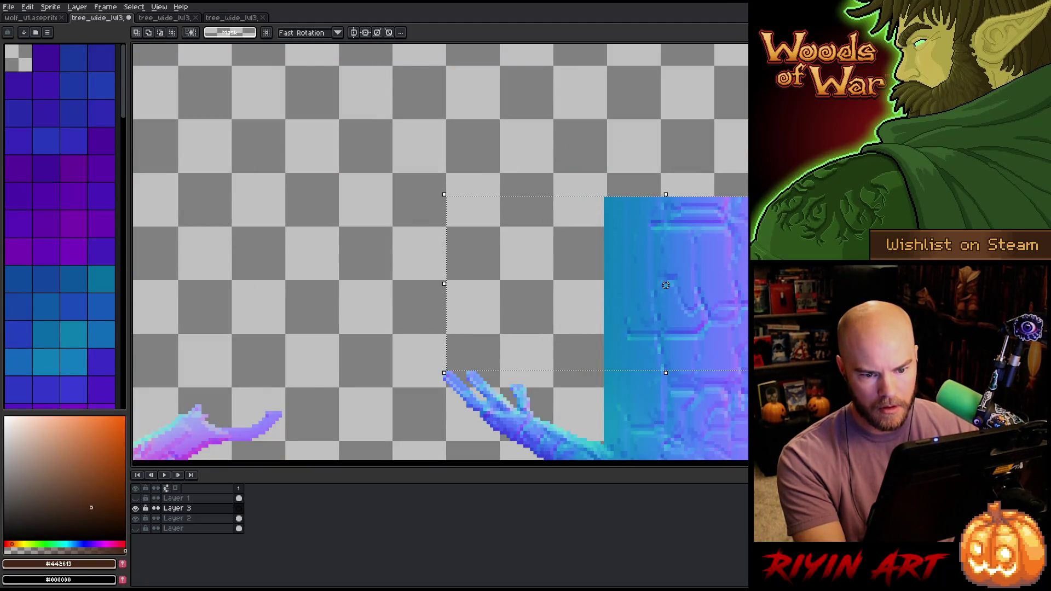
key(f)
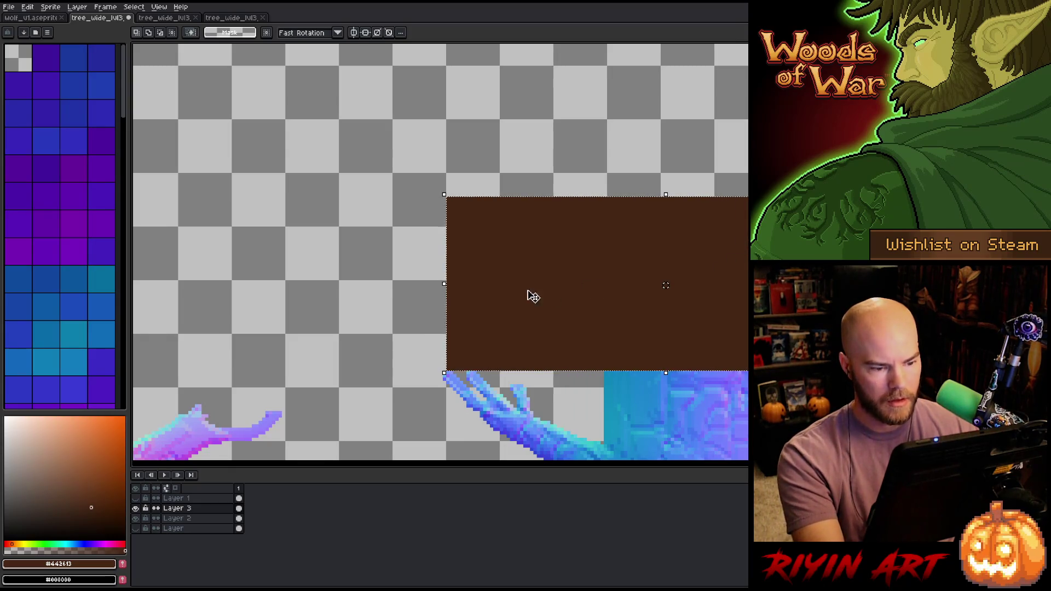
click(440, 283)
scroll(347, 296, down, 8)
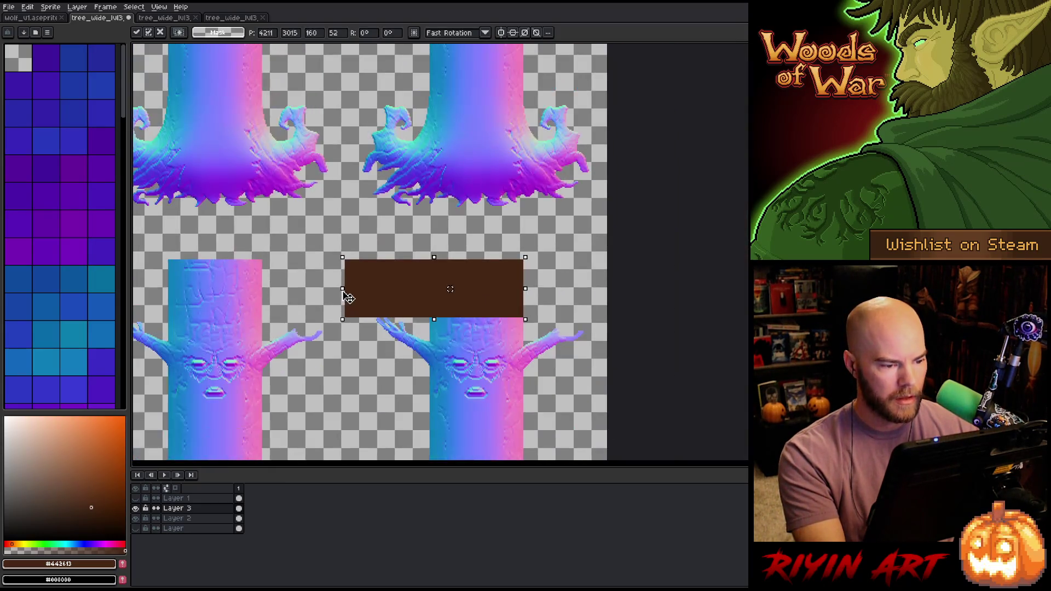
drag(152, 275, 147, 278)
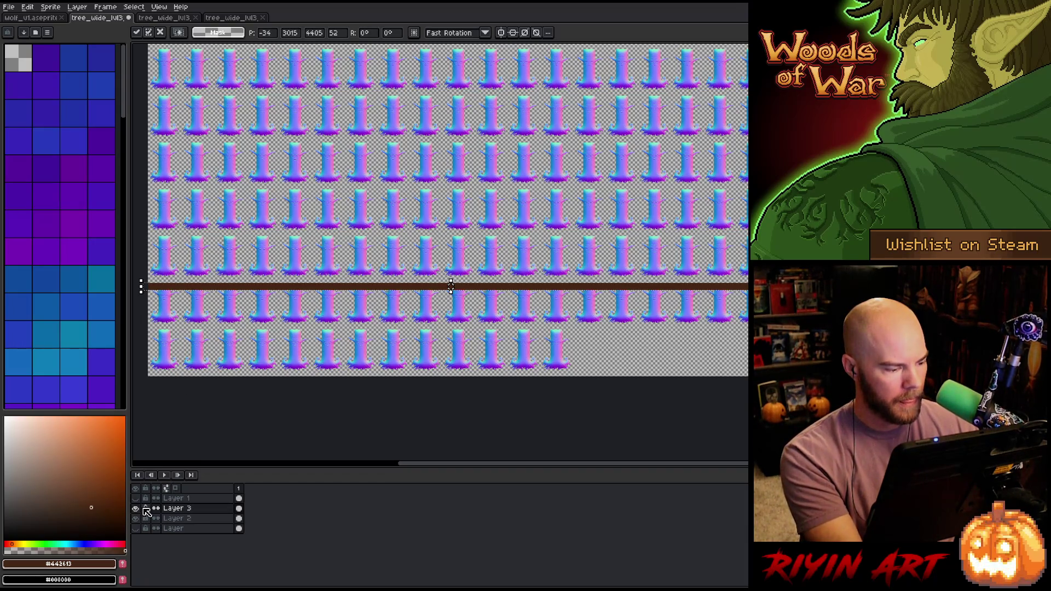
- Delete Layer 3 with its brown strip and add a fresh Layer 3 above Layer 2
right_click(179, 507)
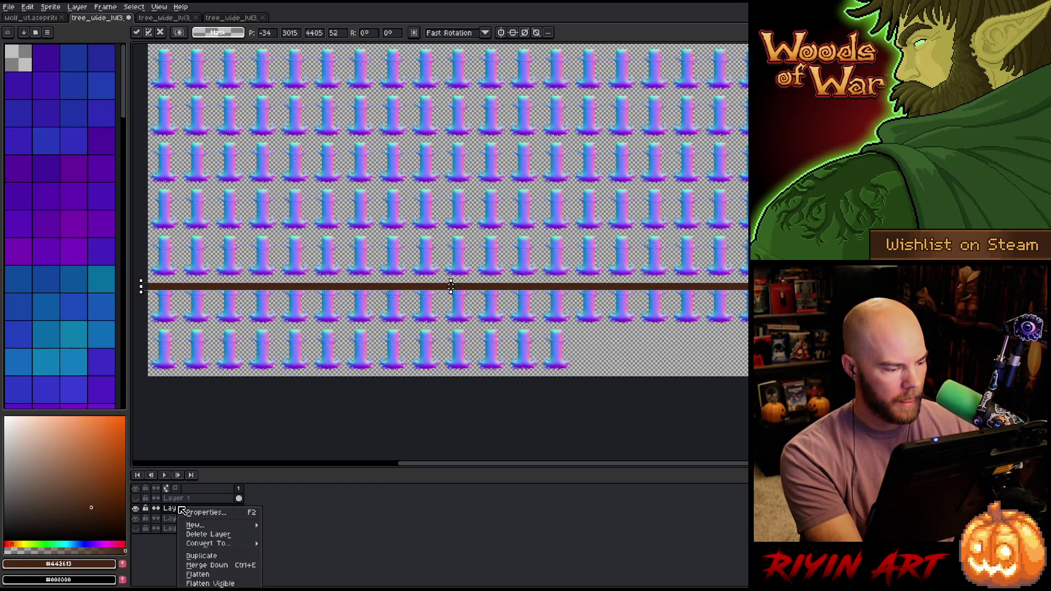
click(210, 535)
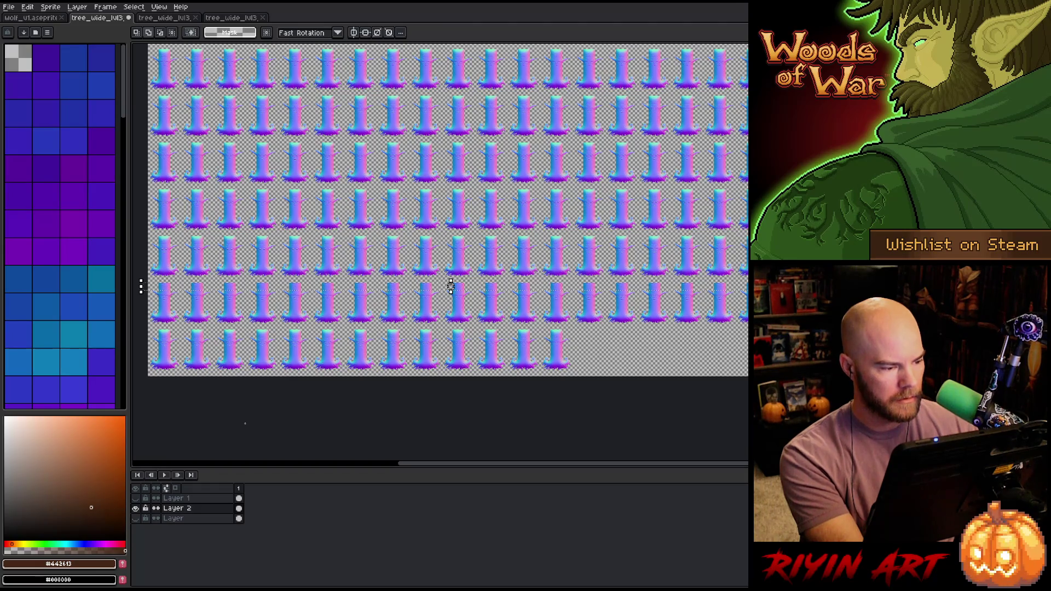
key(shift+n)
- Paste the copied tree strip onto Layer 3, toggling Layer 2 off and on to check it
key(ctrl+v)
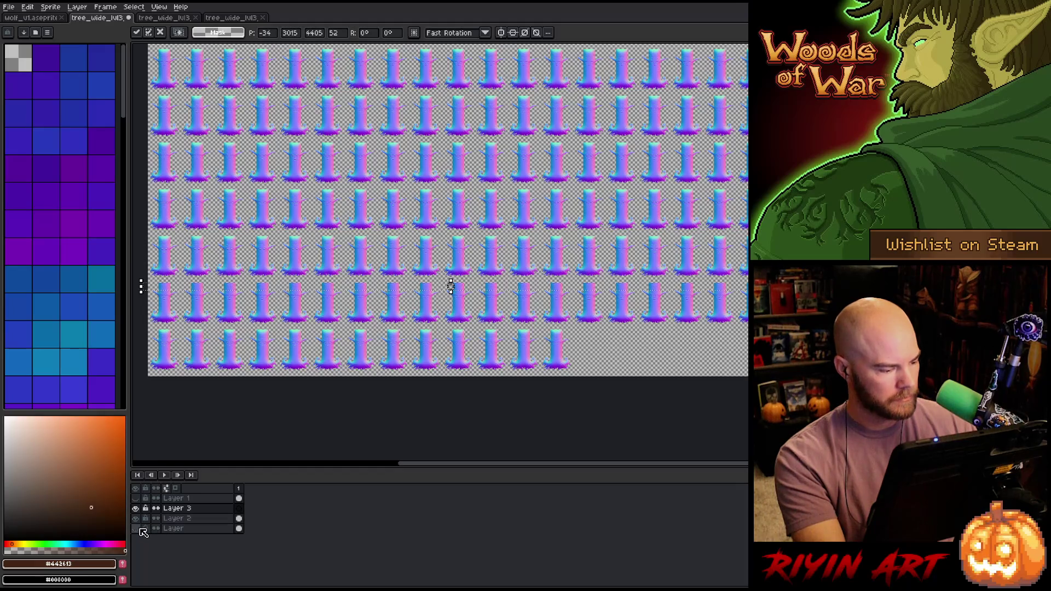
click(136, 519)
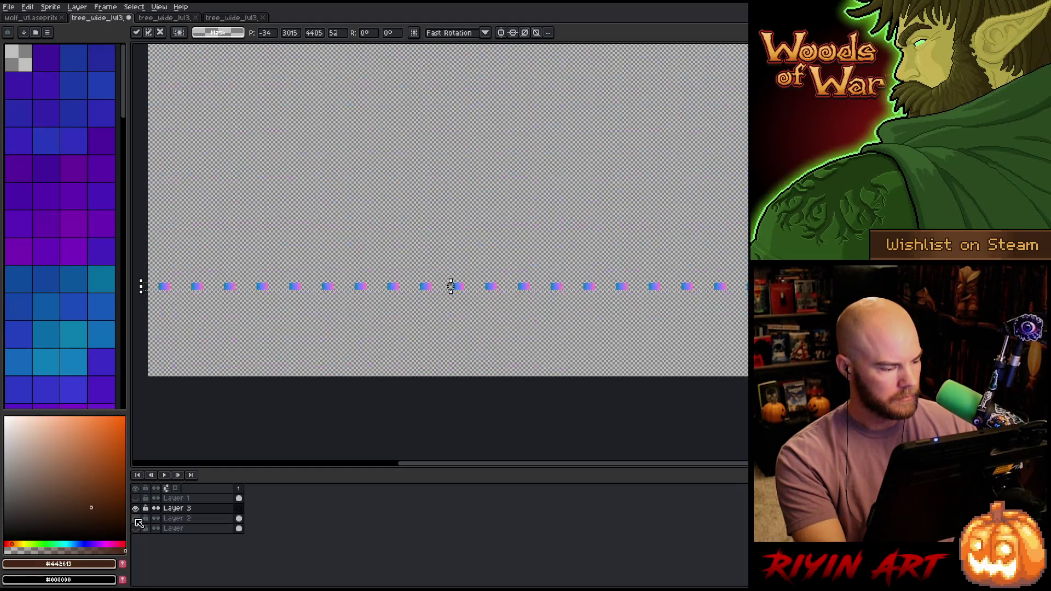
click(167, 510)
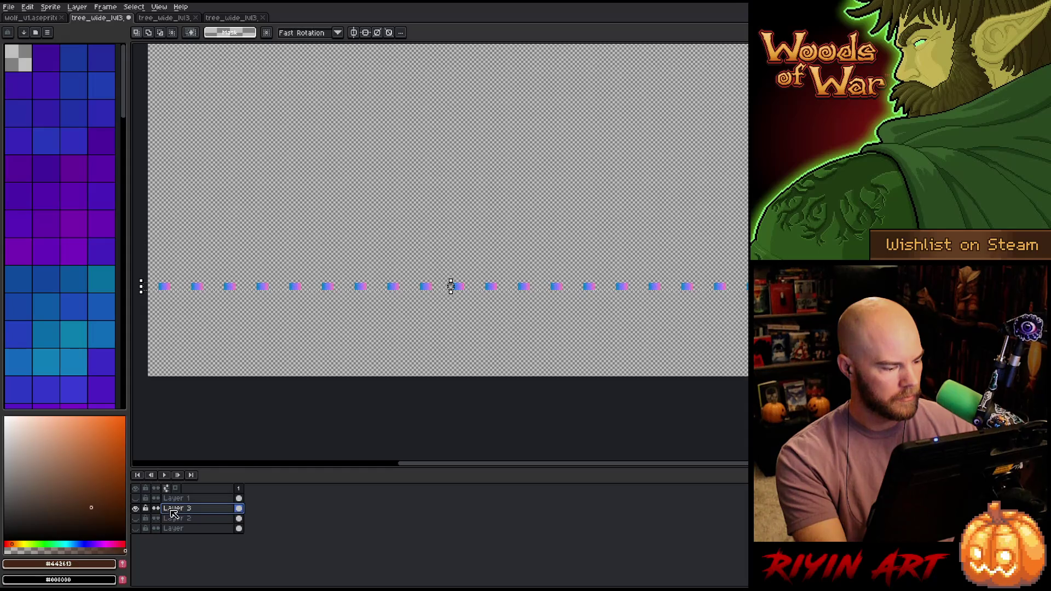
click(136, 519)
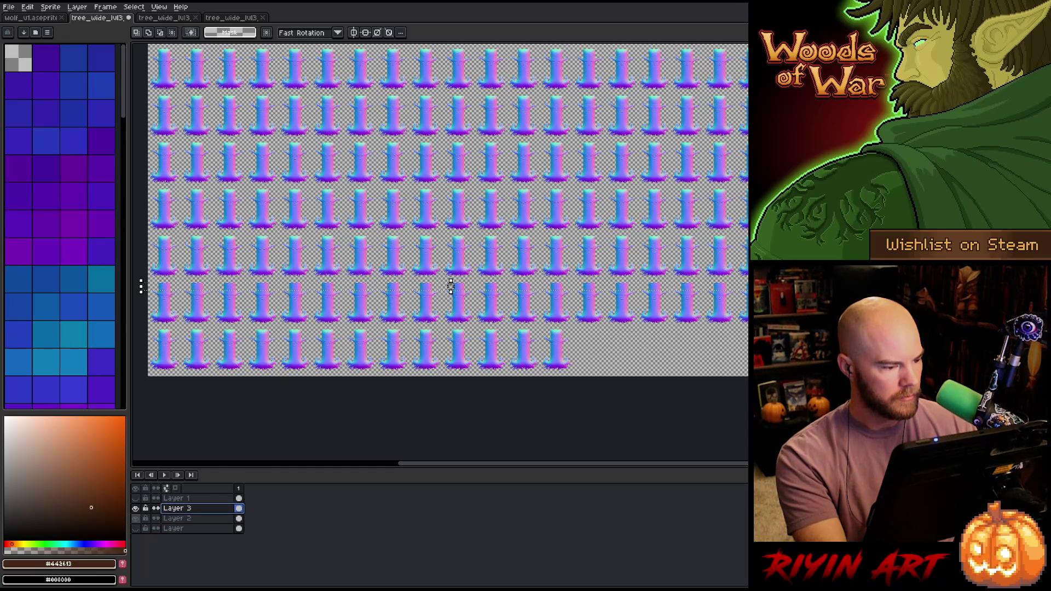
mouse_move(189, 390)
mouse_down()
mouse_move(317, 389)
mouse_move(317, 413)
mouse_up()
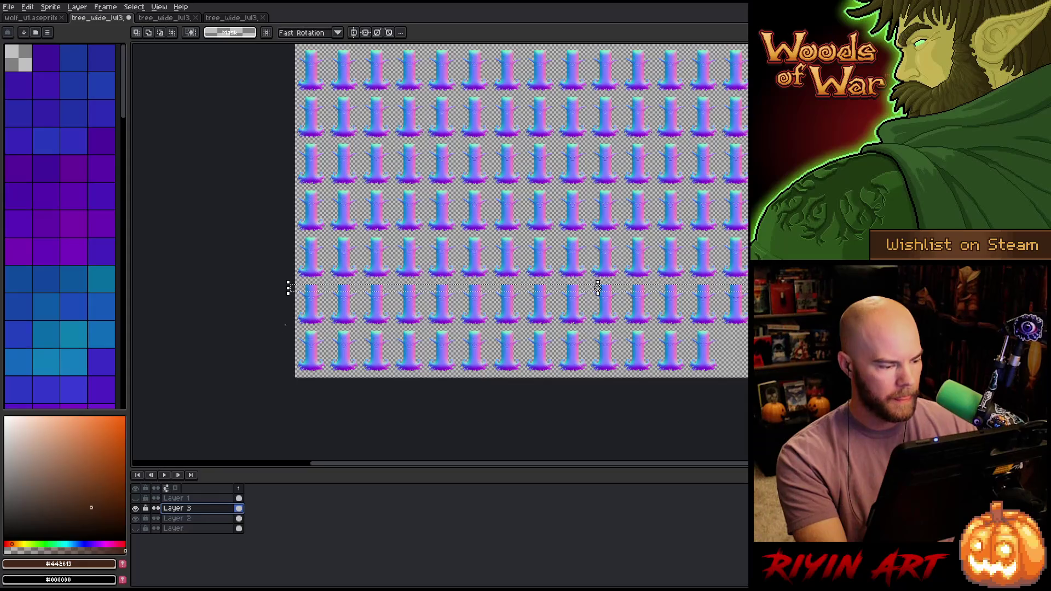
scroll(332, 296, up, 3)
right_click(195, 512)
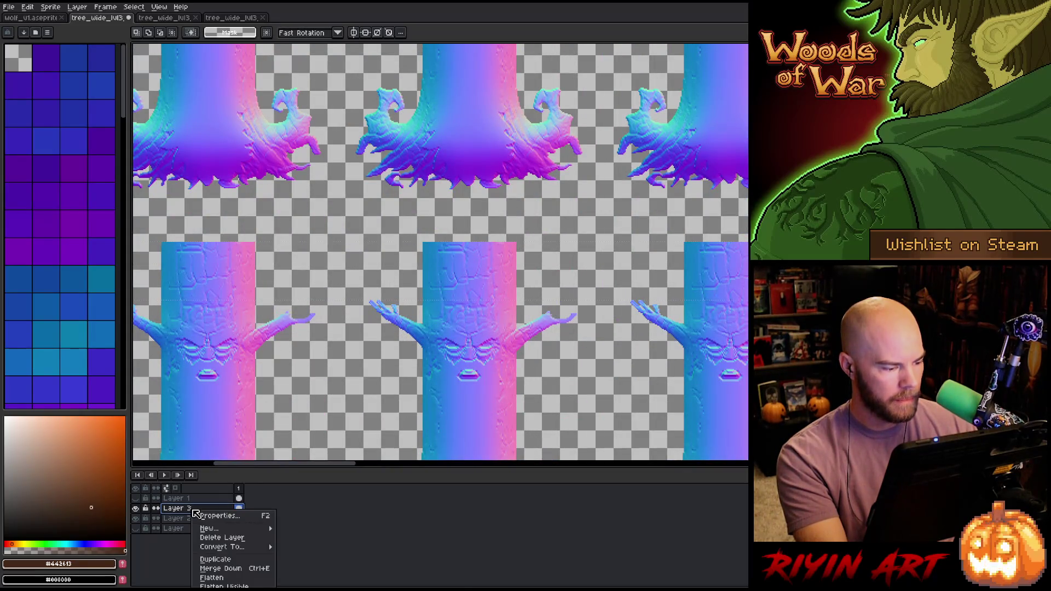
click(187, 511)
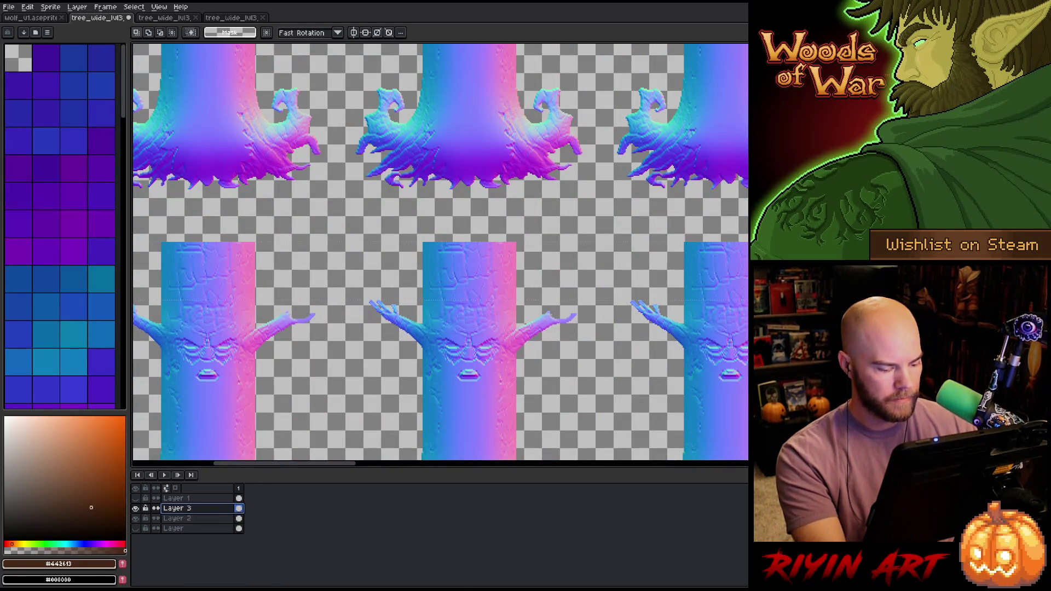
key(v)
mouse_move(223, 281)
mouse_down()
mouse_move(277, 286)
mouse_move(454, 246)
mouse_up()
scroll(454, 246, down, 1)
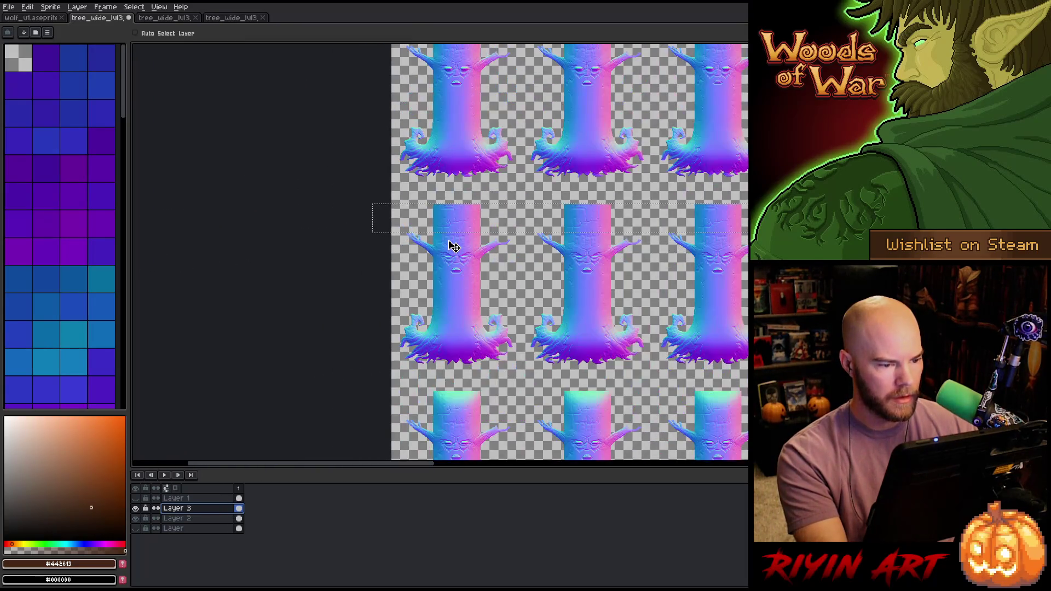
- Duplicate Layer 3 and make Layer 3 Copy the working layer
right_click(181, 512)
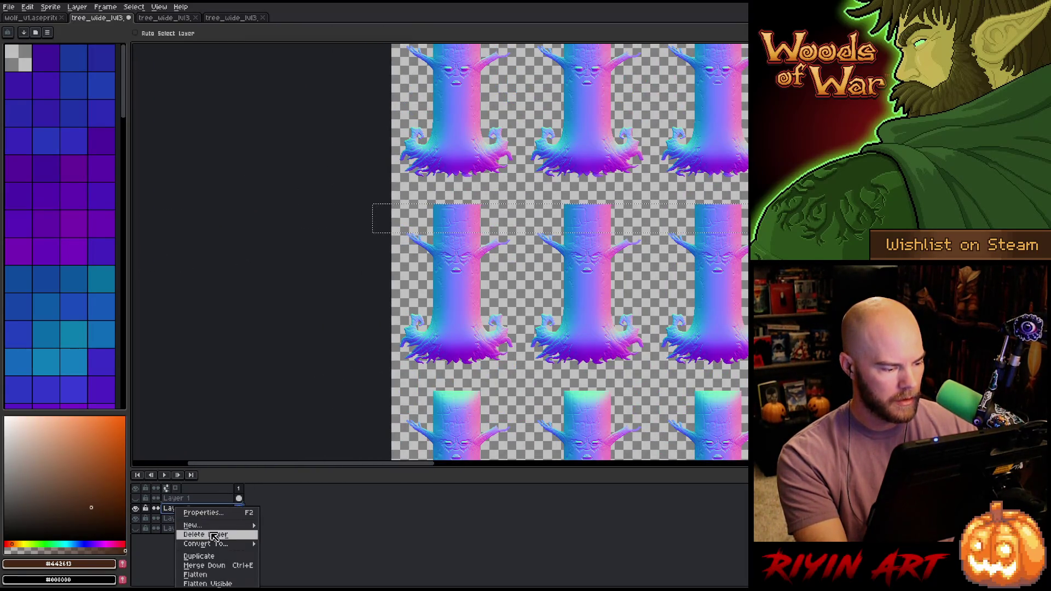
click(219, 557)
key(h)
drag(434, 296, 339, 242)
key(v)
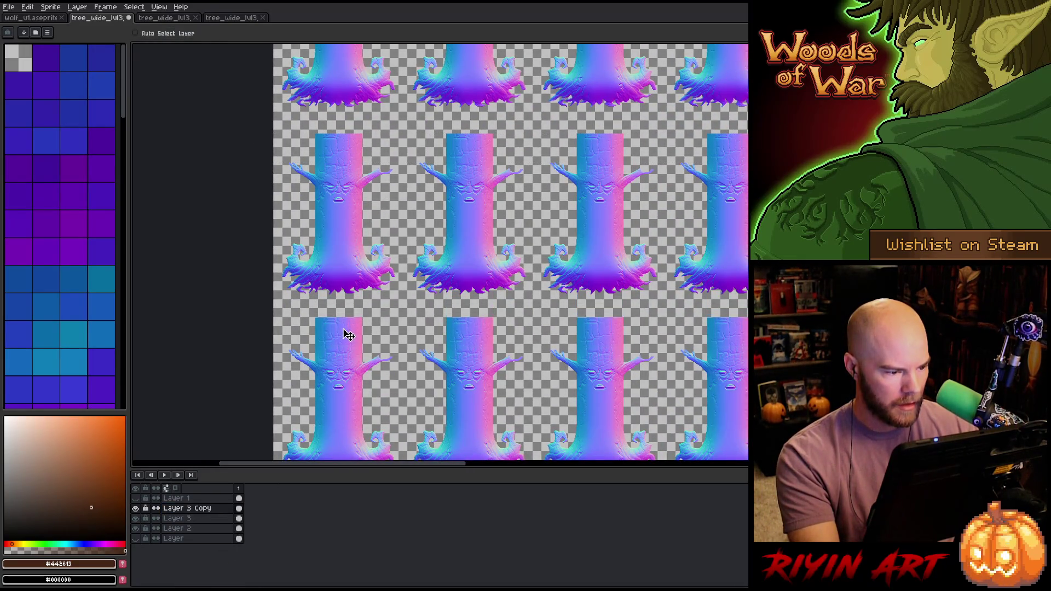
scroll(347, 329, up, 3)
key(alt+Down)
key(alt+Down)
key(alt+Up)
key(alt+Up)
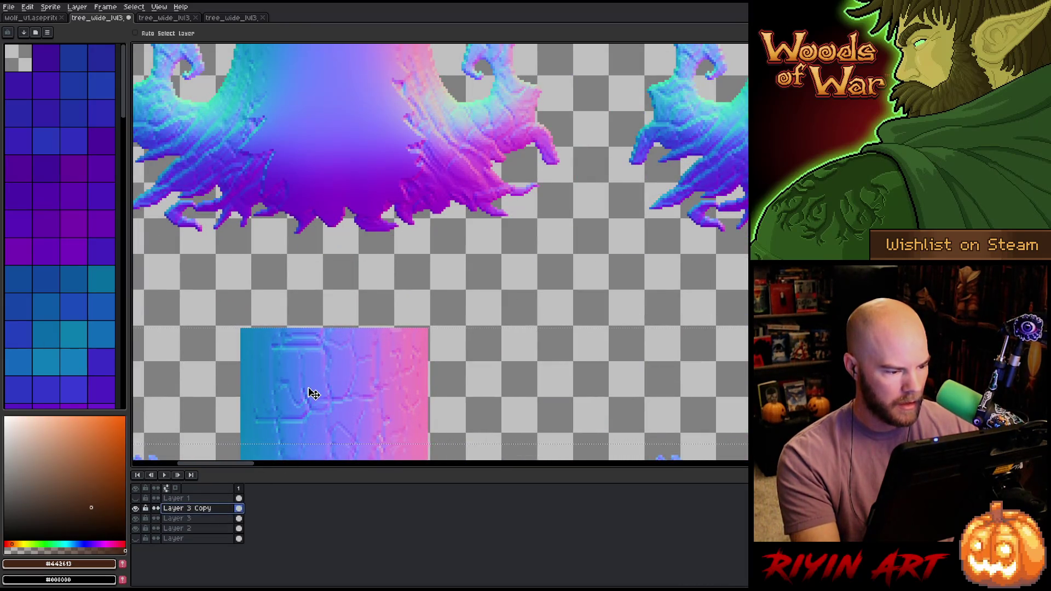
- Nudge the selected row of trunks down, commit it, and merge Layer 3 Copy down
click(312, 383)
key(Down)
key(Down)
key(Down)
key(Down)
key(Down)
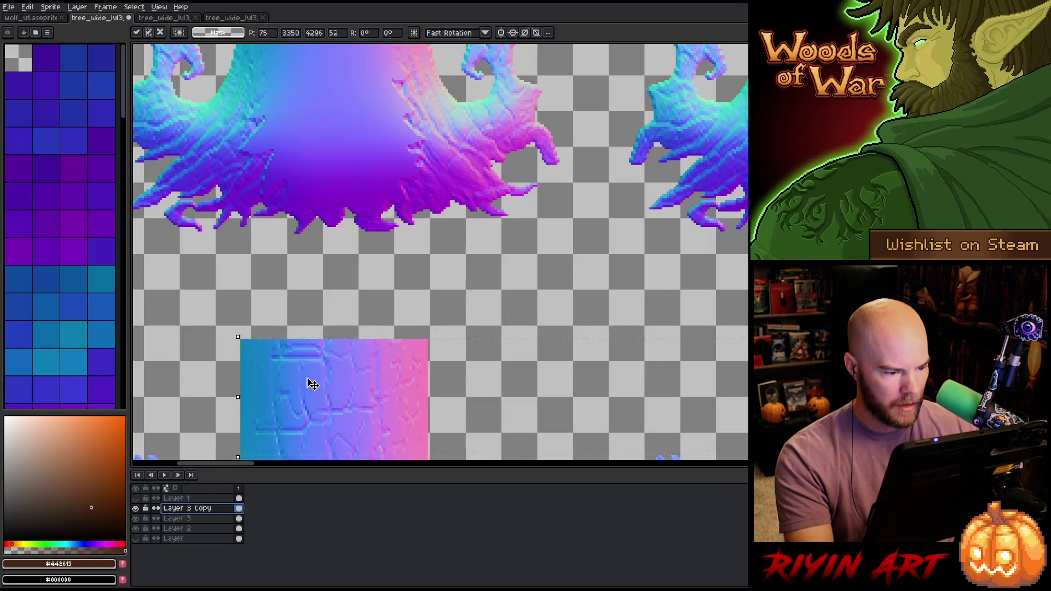
scroll(312, 383, down, 3)
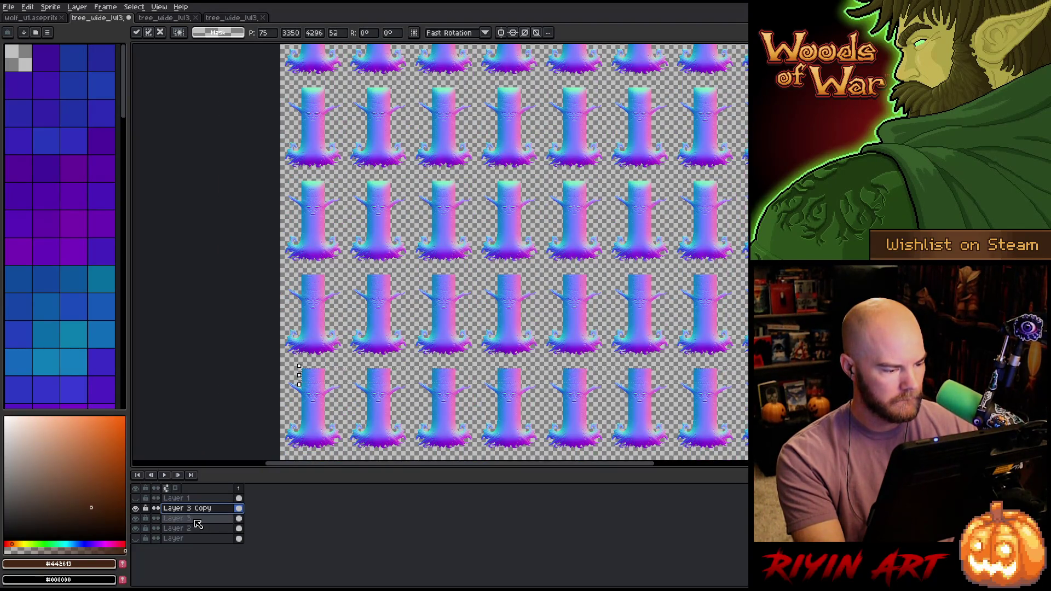
key(Return)
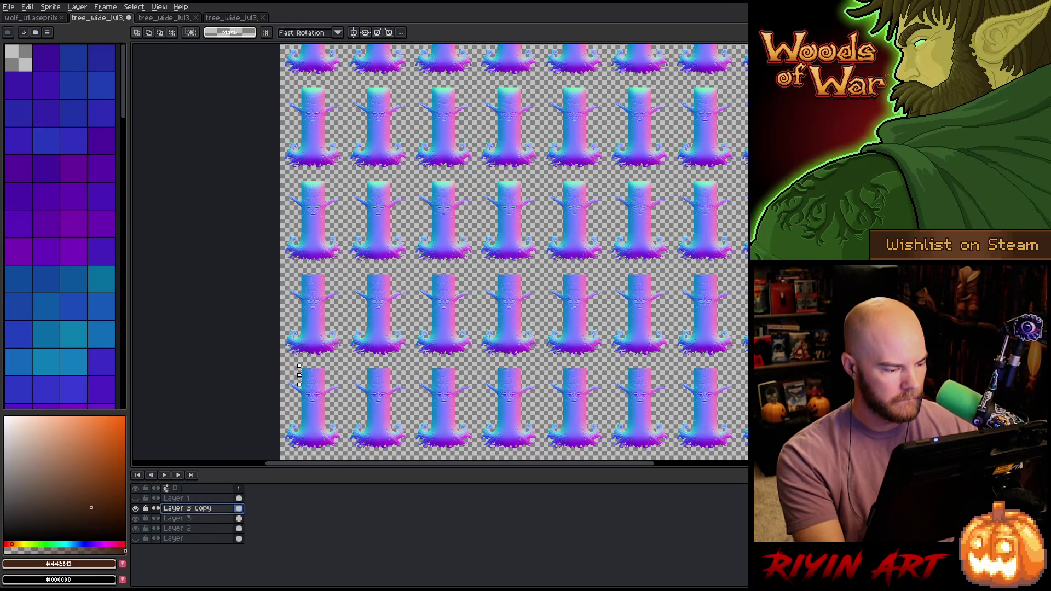
key(ctrl+e)
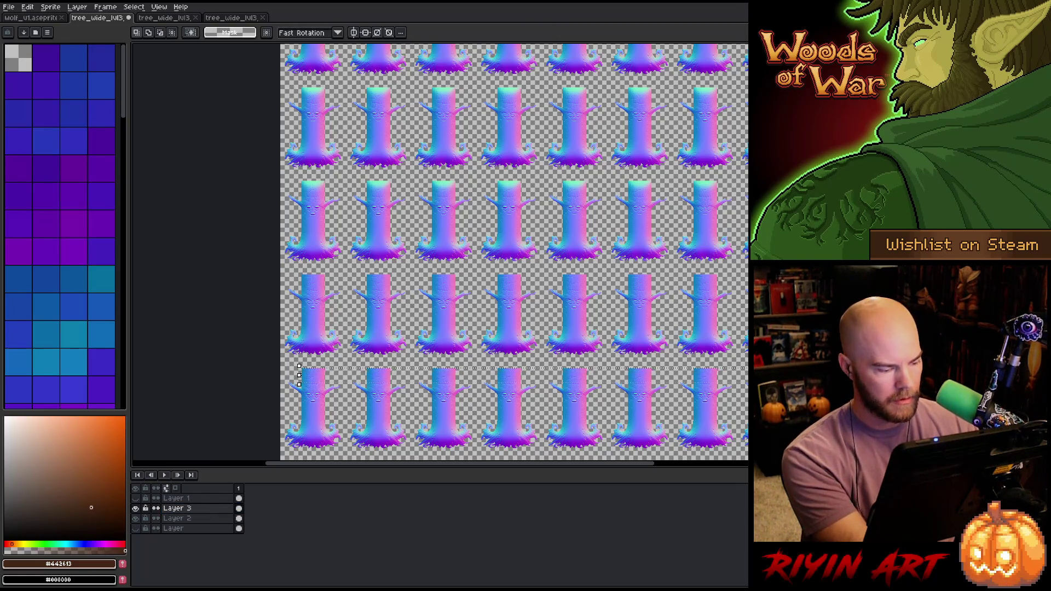
- Duplicate Layer 3 and drag the selected tree rows up to close the gap
right_click(192, 508)
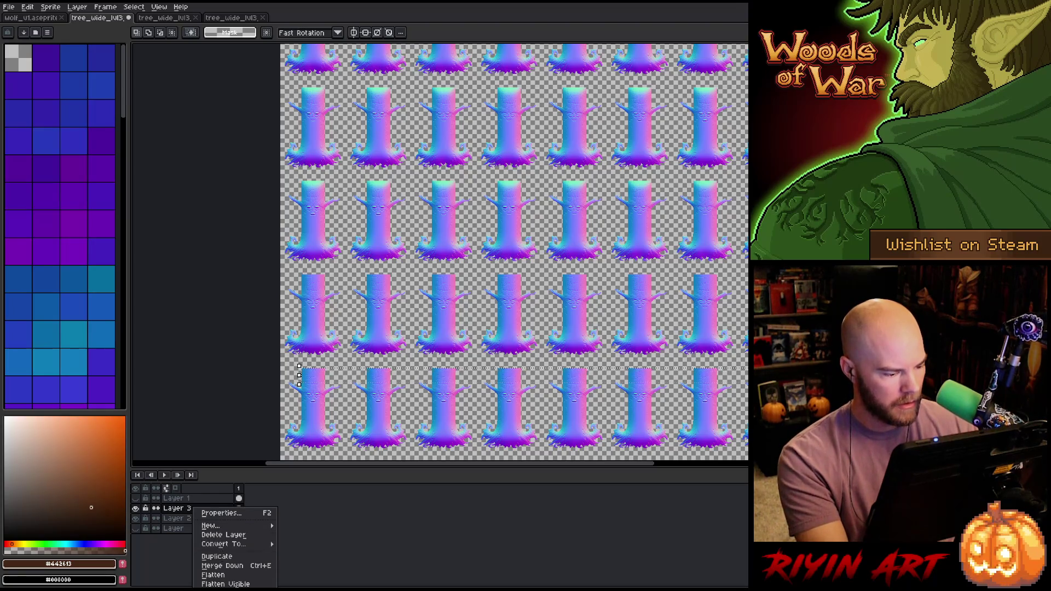
click(216, 557)
click(172, 519)
click(180, 508)
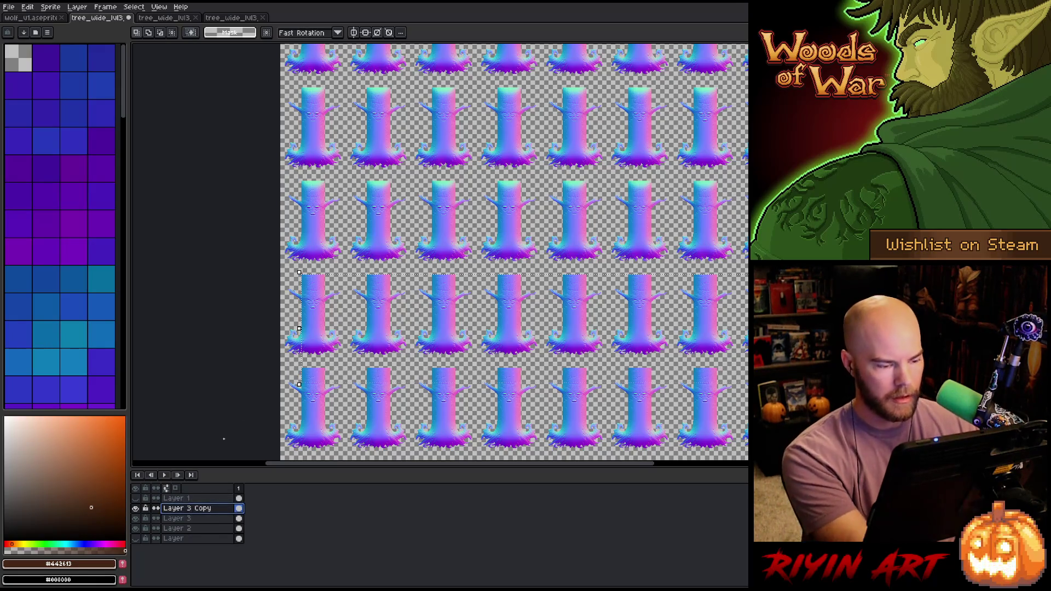
drag(358, 356, 358, 338)
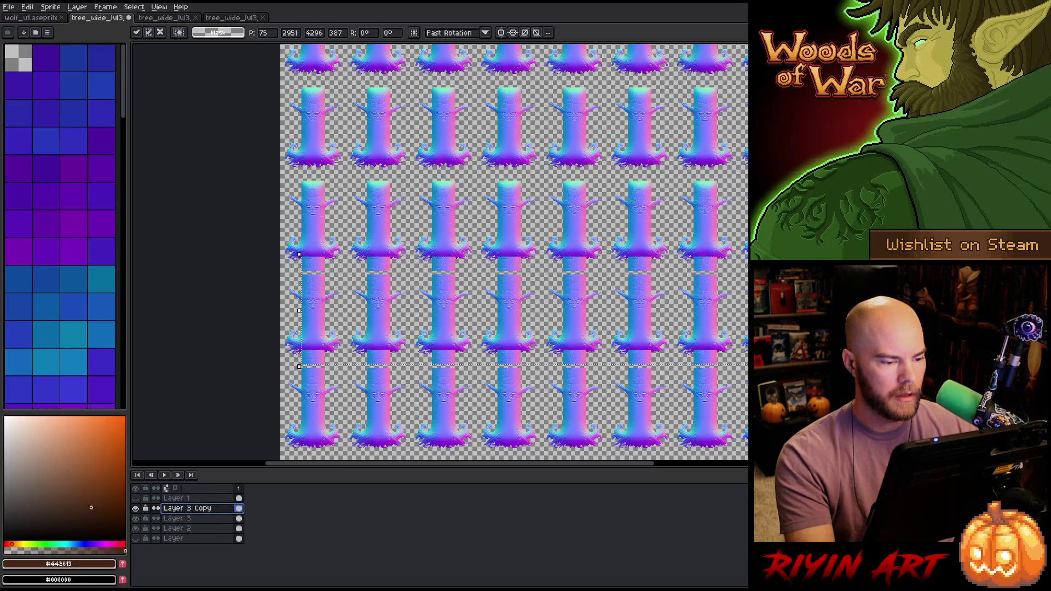
drag(457, 361, 452, 181)
scroll(454, 189, up, 3)
scroll(453, 181, down, 4)
scroll(498, 291, up, 2)
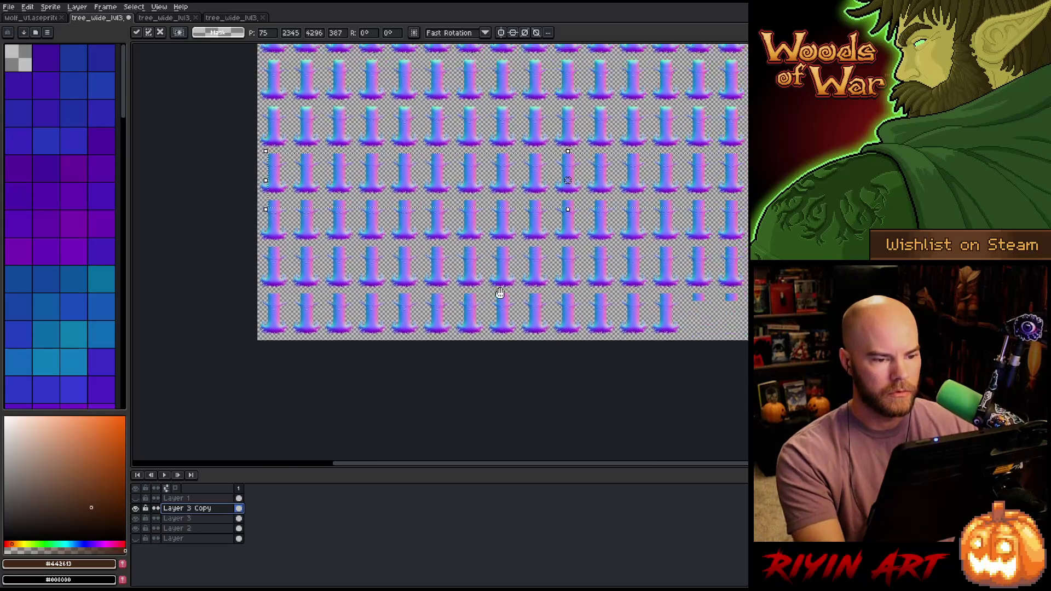
drag(548, 291, 549, 292)
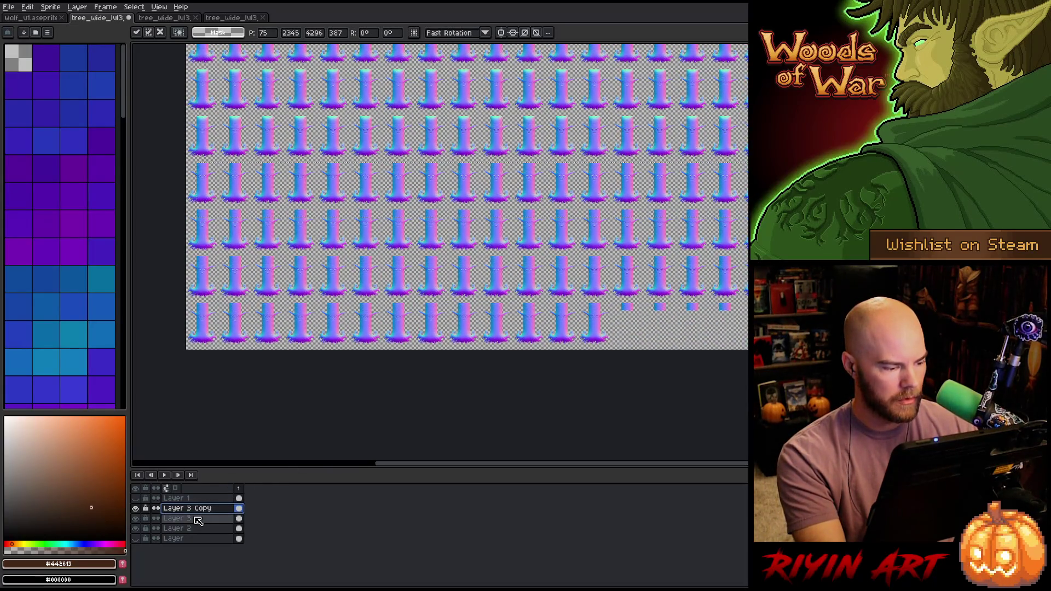
key(Return)
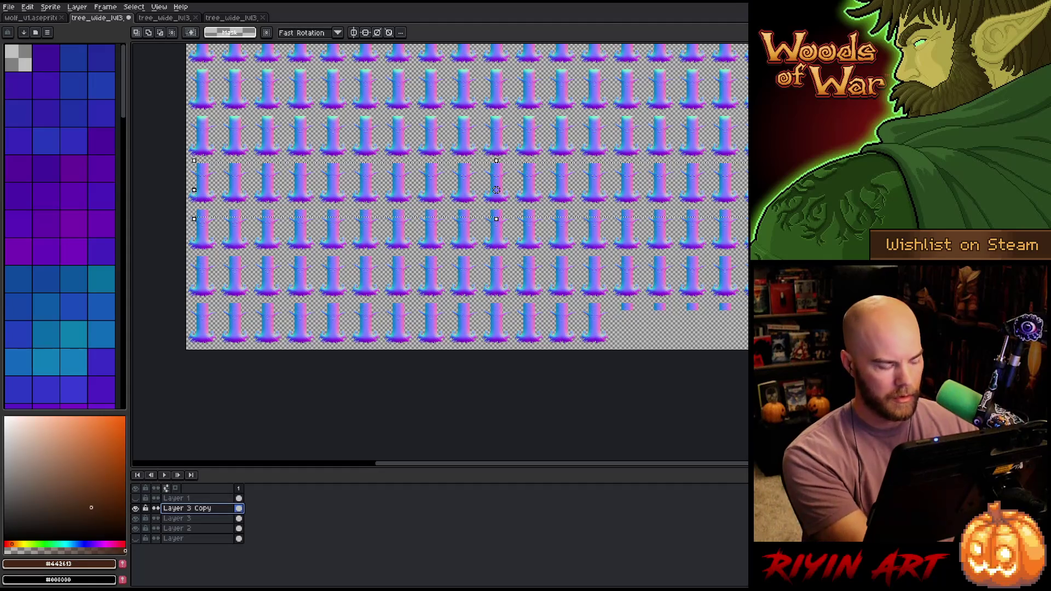
key(ctrl+z)
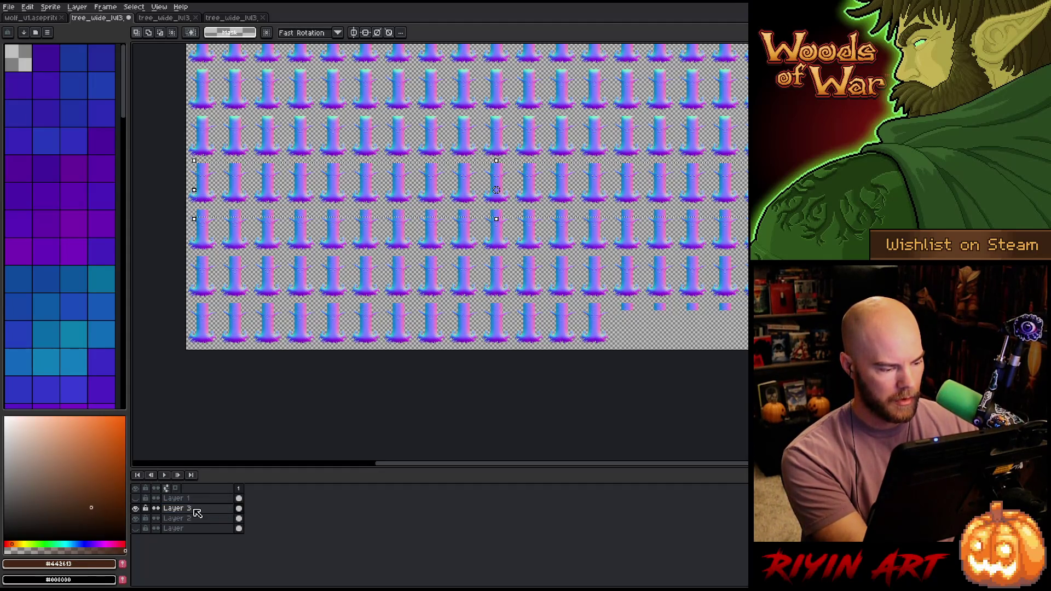
- Duplicate Layer 3 again, reposition the selection, and make Layer 3 Copy visible and active
right_click(195, 511)
click(216, 559)
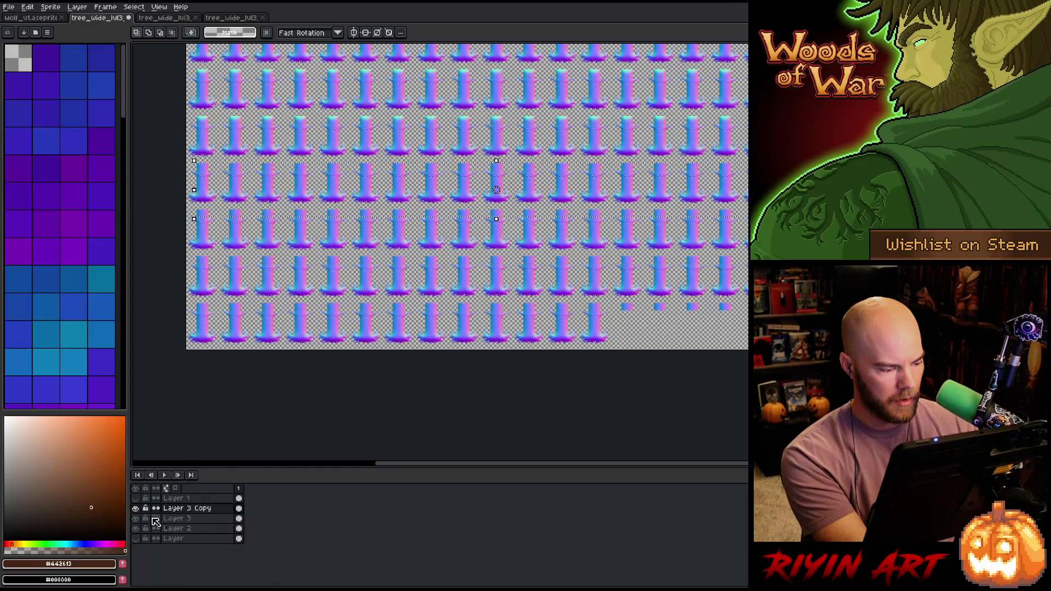
double_click(181, 518)
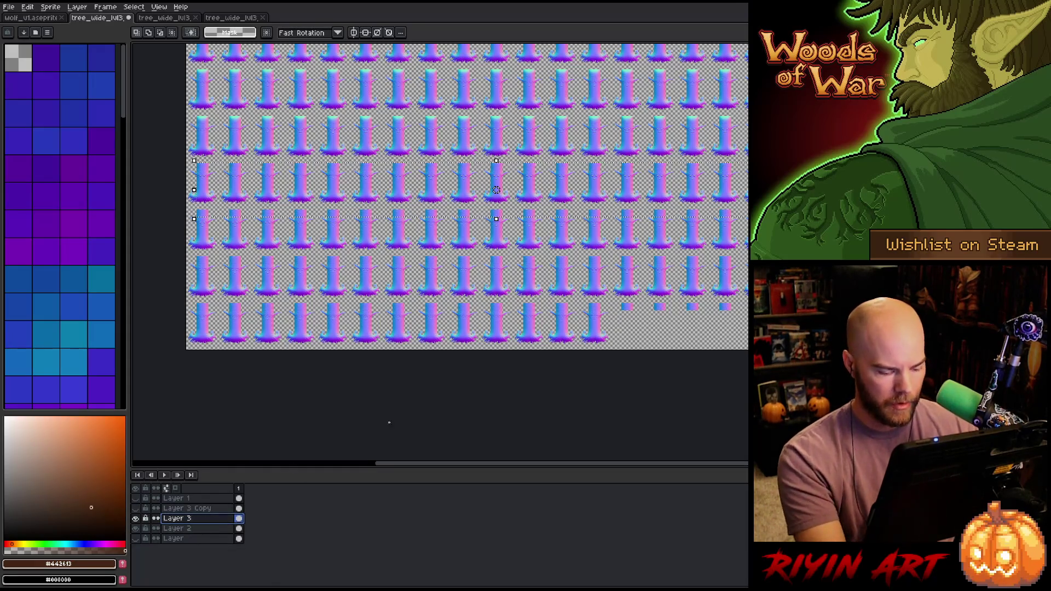
drag(496, 189, 710, 310)
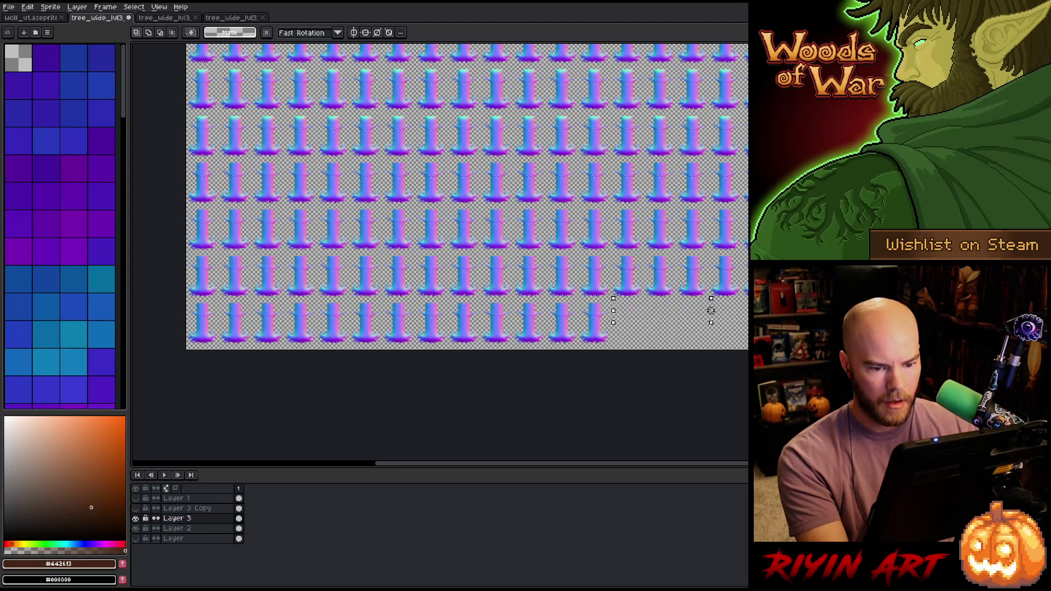
click(136, 508)
click(180, 499)
click(186, 508)
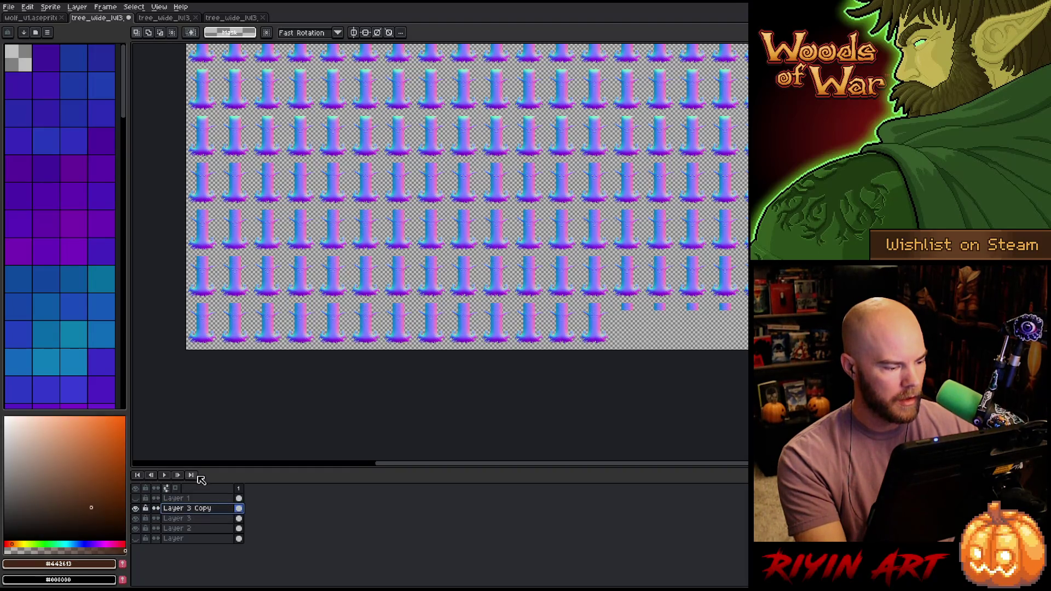
scroll(296, 318, down, 1)
key(space)
drag(360, 279, 362, 321)
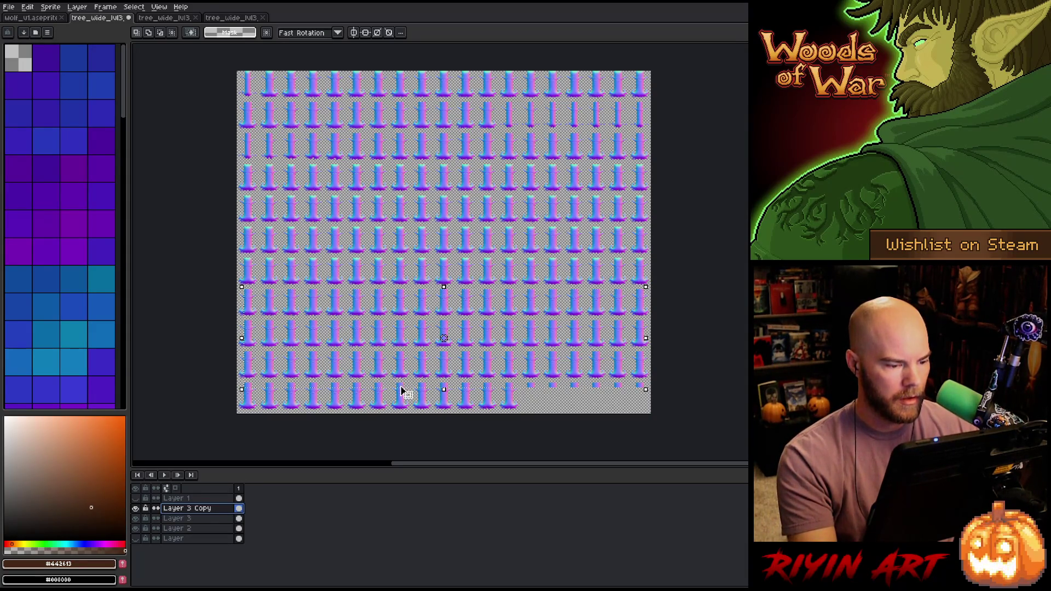
- Move the lower trunk rows up, nudge them two pixels higher, and commit the move
drag(406, 391, 404, 267)
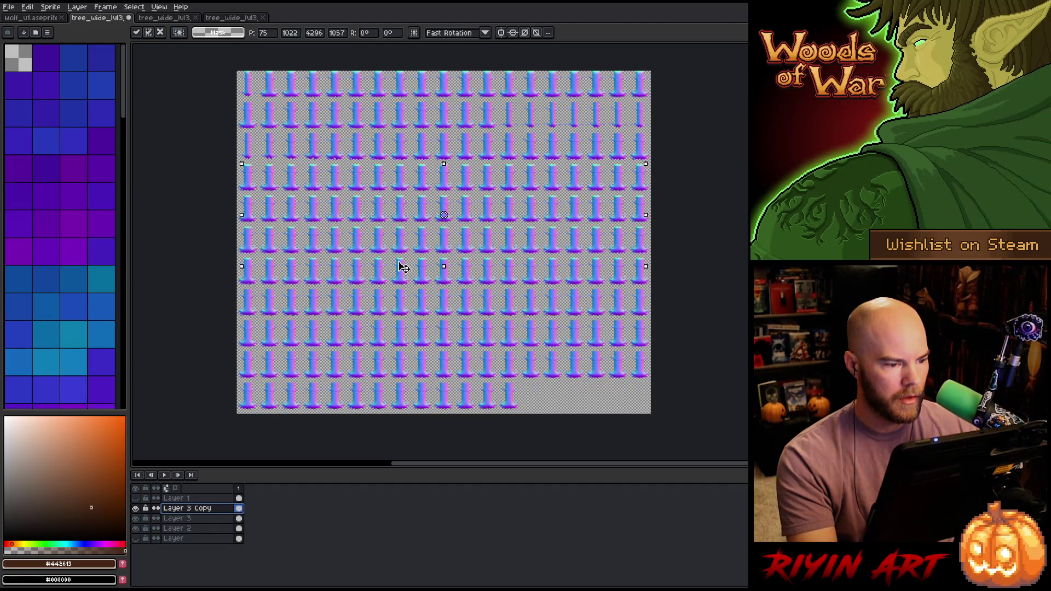
scroll(402, 270, up, 6)
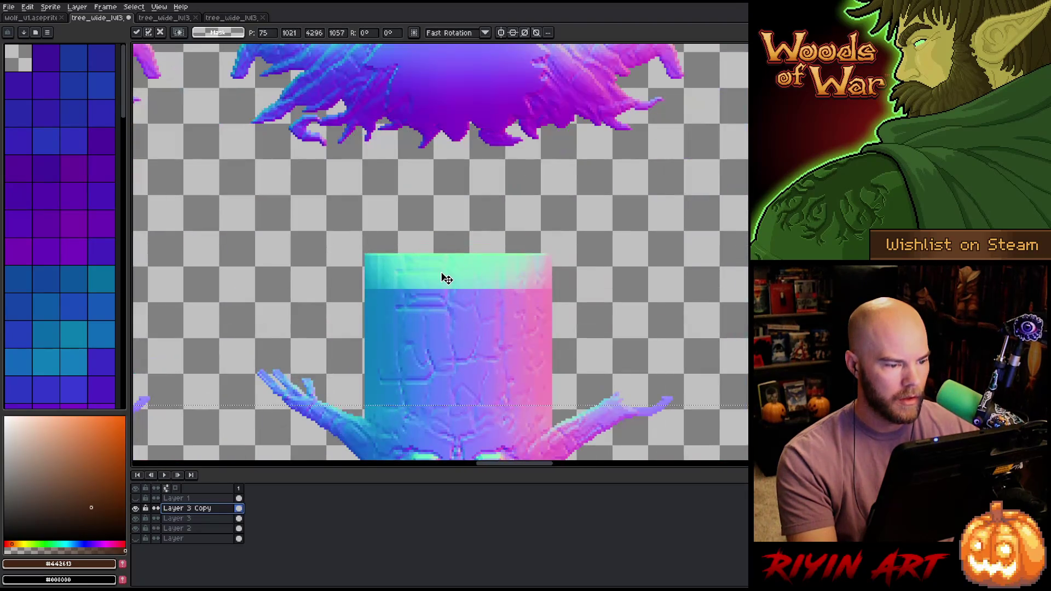
key(Up)
key(Up)
key(Up)
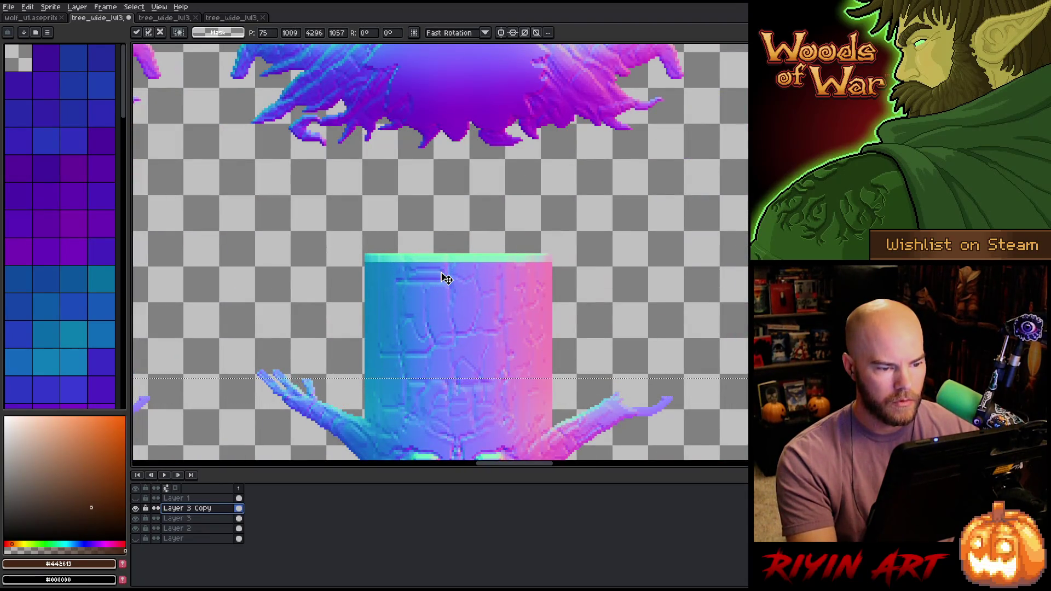
key(Up)
key(Up)
scroll(447, 278, down, 6)
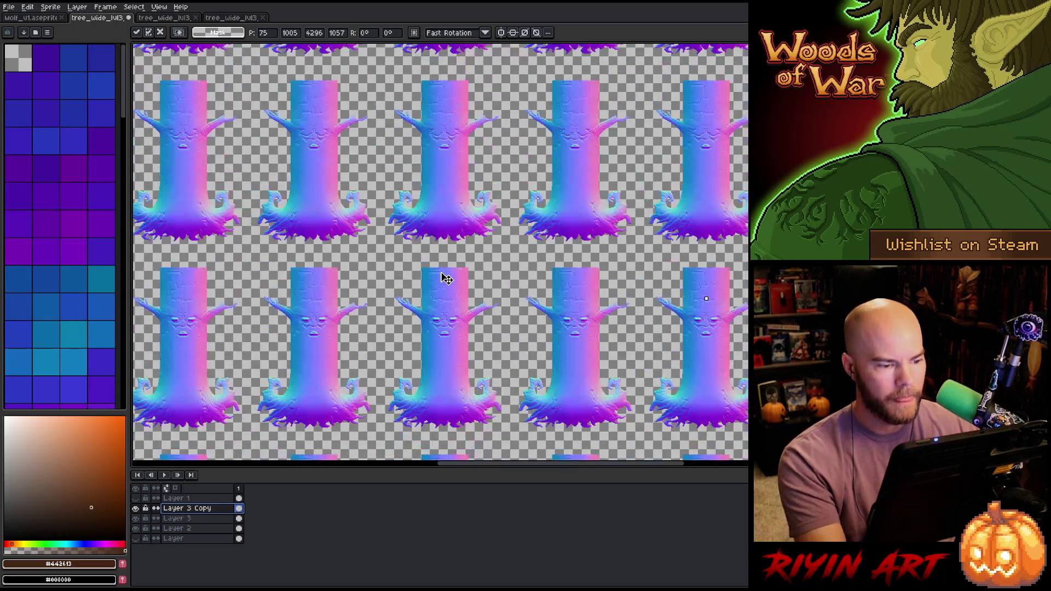
key(Return)
scroll(447, 278, down, 4)
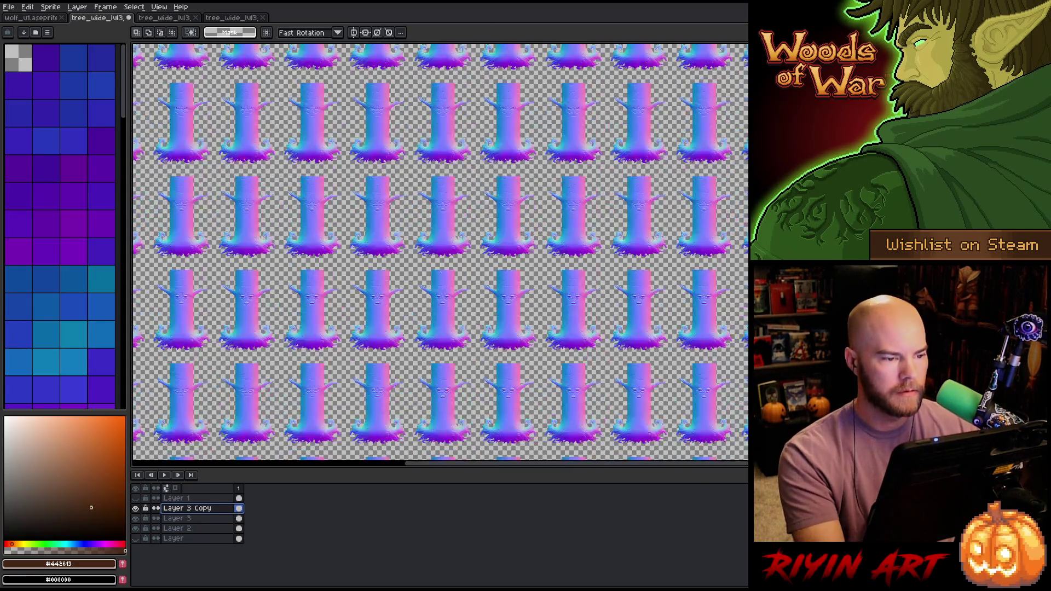
scroll(431, 198, up, 5)
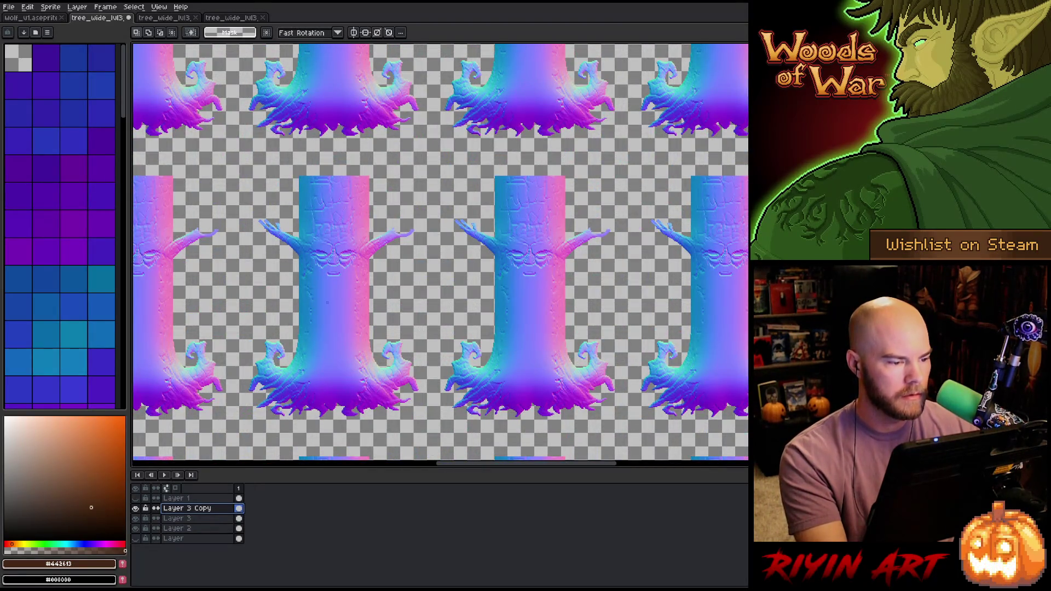
scroll(302, 246, up, 5)
scroll(301, 246, down, 5)
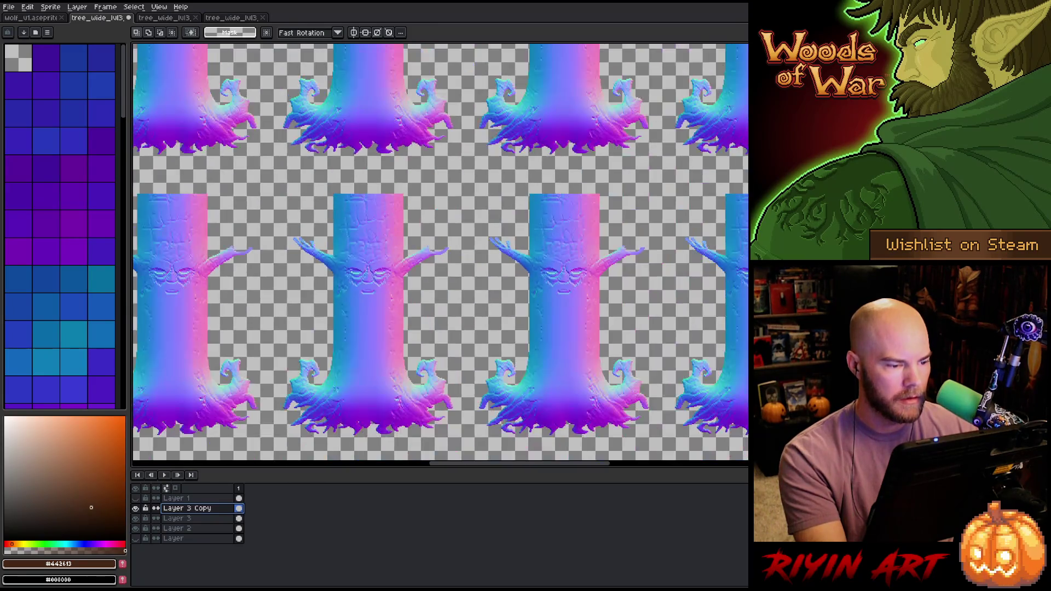
scroll(350, 272, down, 5)
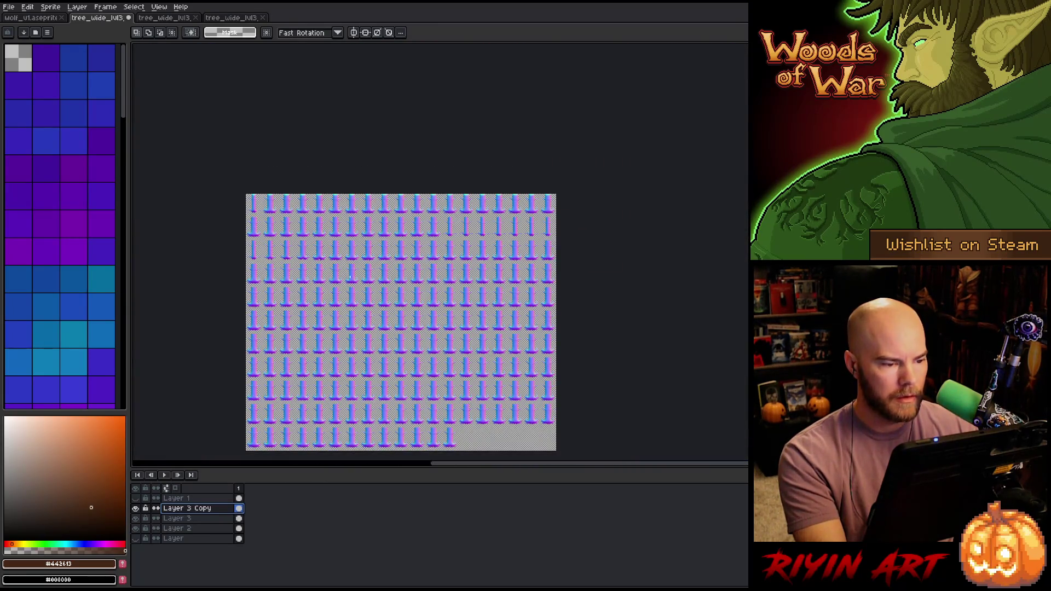
right_click(207, 509)
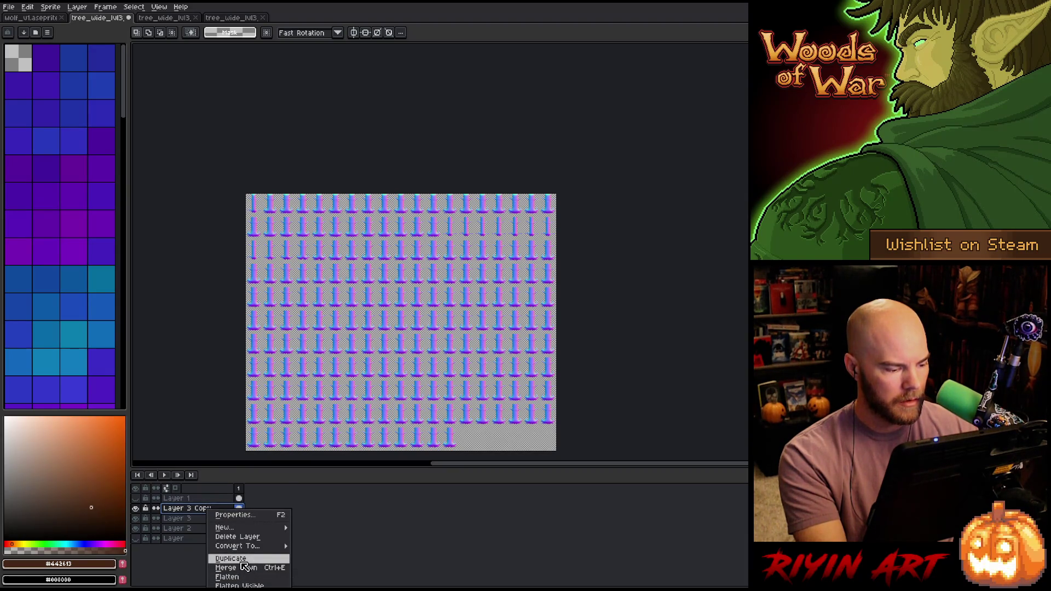
- Duplicate Layer 3 Copy, then move the selected tree rows up about 255 px and commit them
click(231, 558)
key(v)
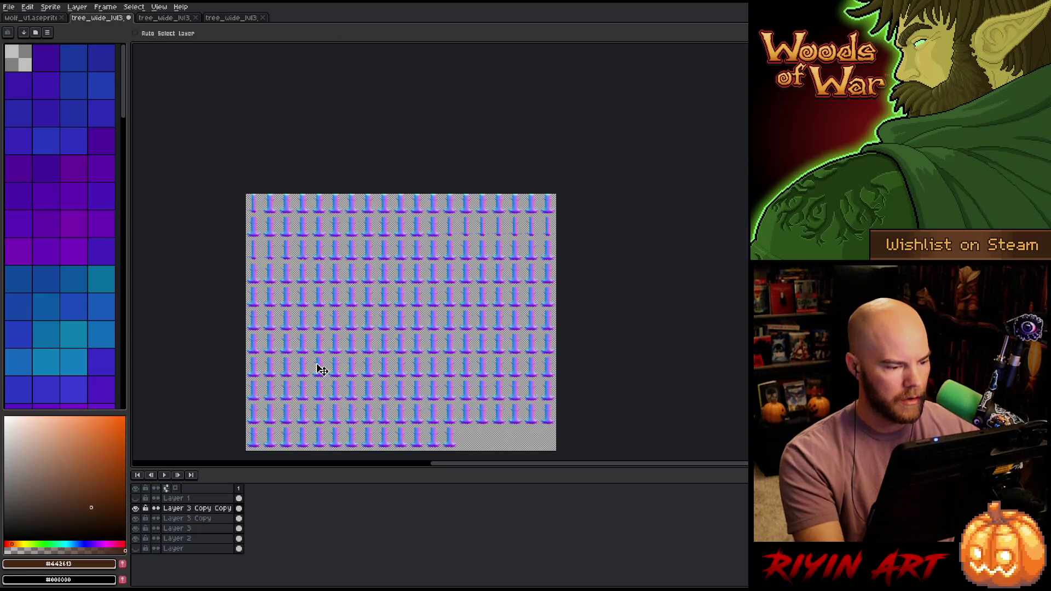
key(ctrl)
click(357, 312)
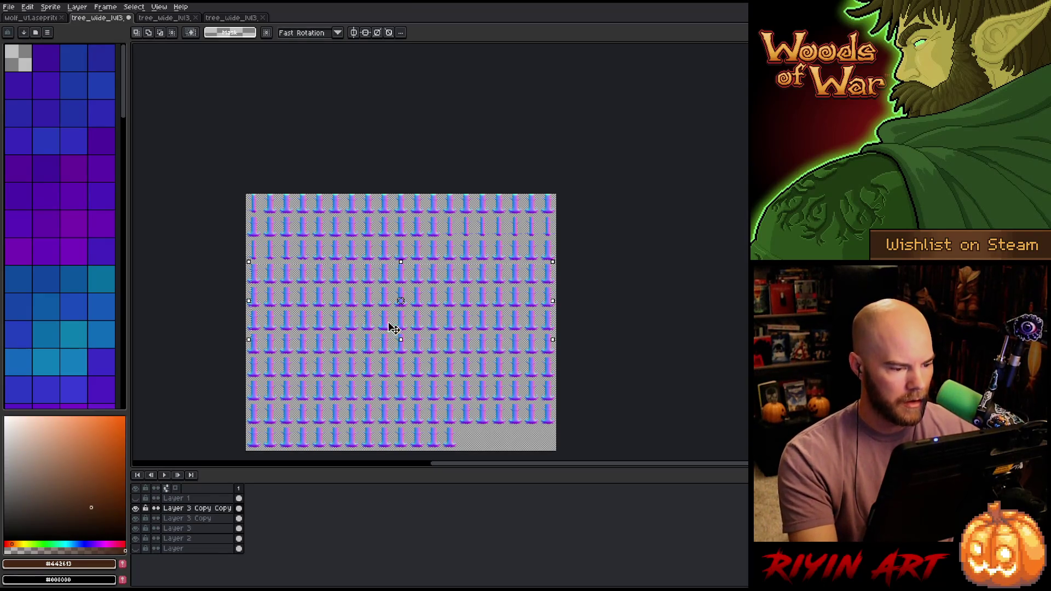
drag(390, 340, 392, 193)
scroll(392, 195, up, 3)
scroll(391, 193, up, 3)
key(Up)
key(Up)
key(Up)
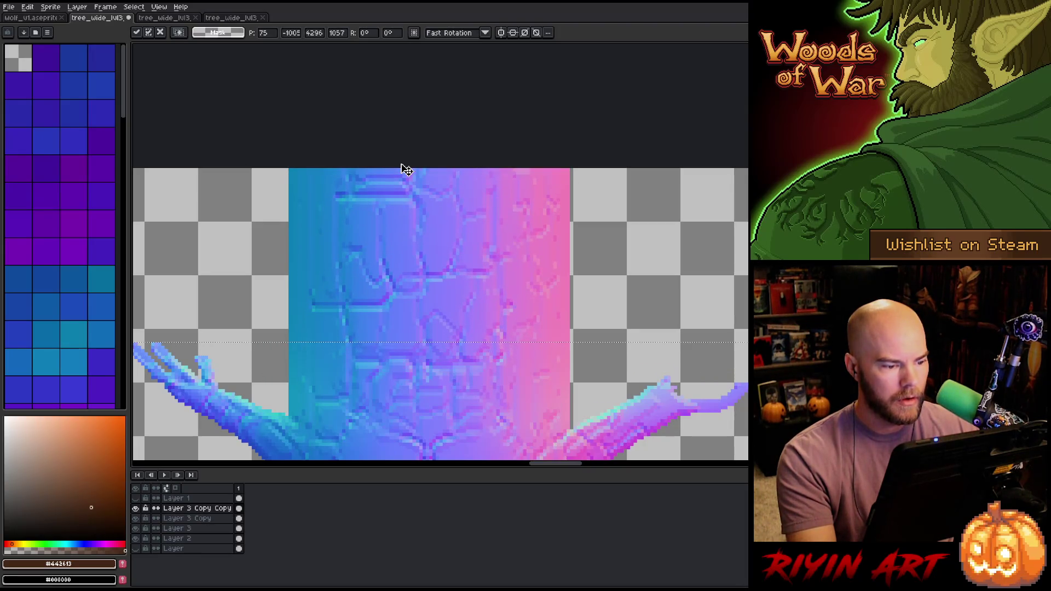
key(Return)
- Zoom and pan across the tiled normal-map sheet to check row alignment
scroll(403, 183, down, 4)
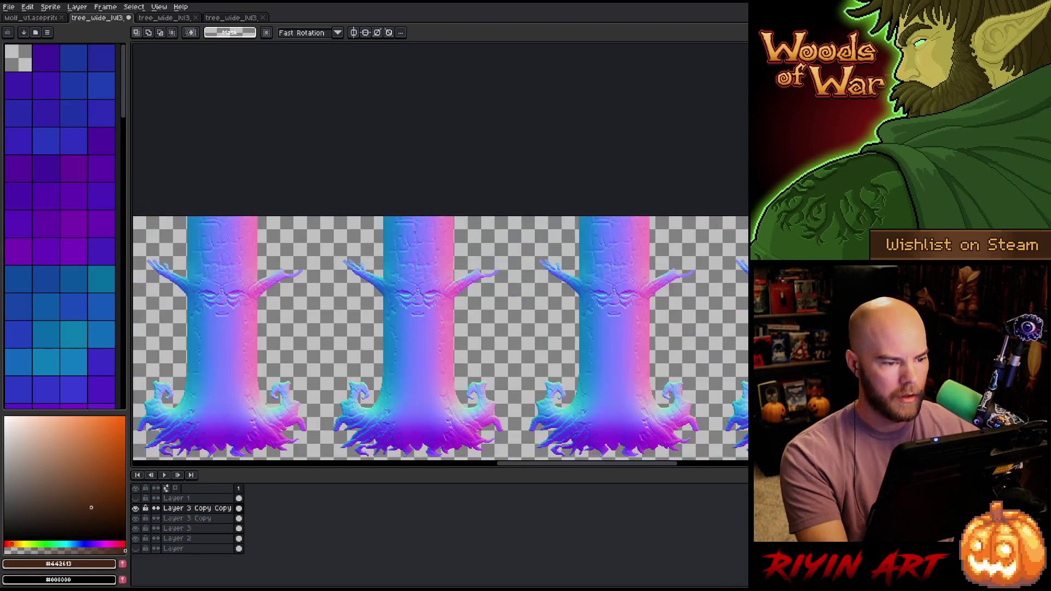
scroll(429, 263, down, 2)
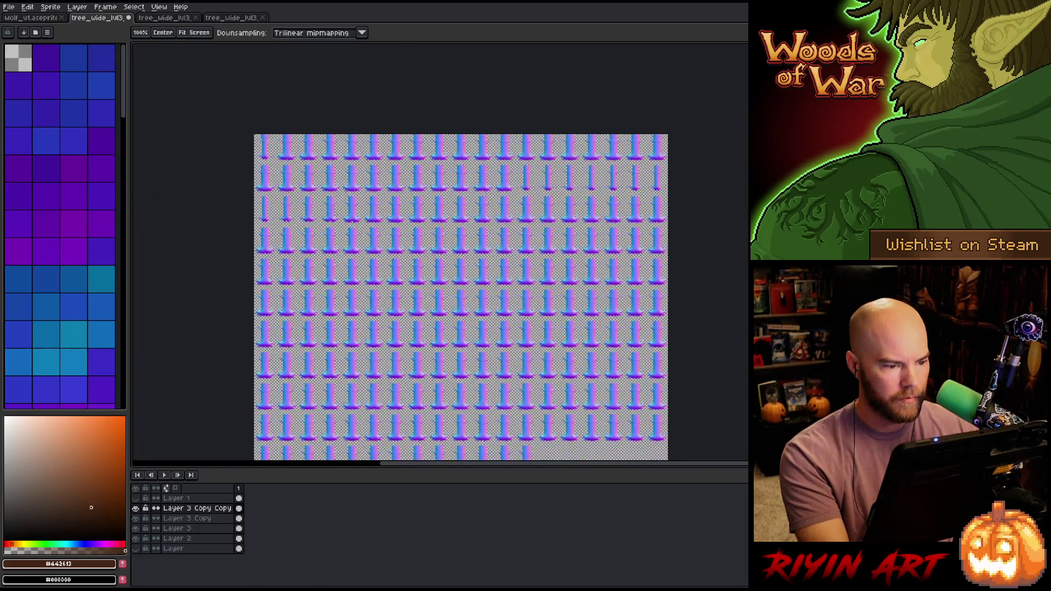
scroll(429, 263, up, 5)
mouse_move(404, 163)
mouse_down()
mouse_move(389, 203)
mouse_move(409, 300)
mouse_up()
scroll(409, 299, down, 4)
drag(348, 335, 638, 206)
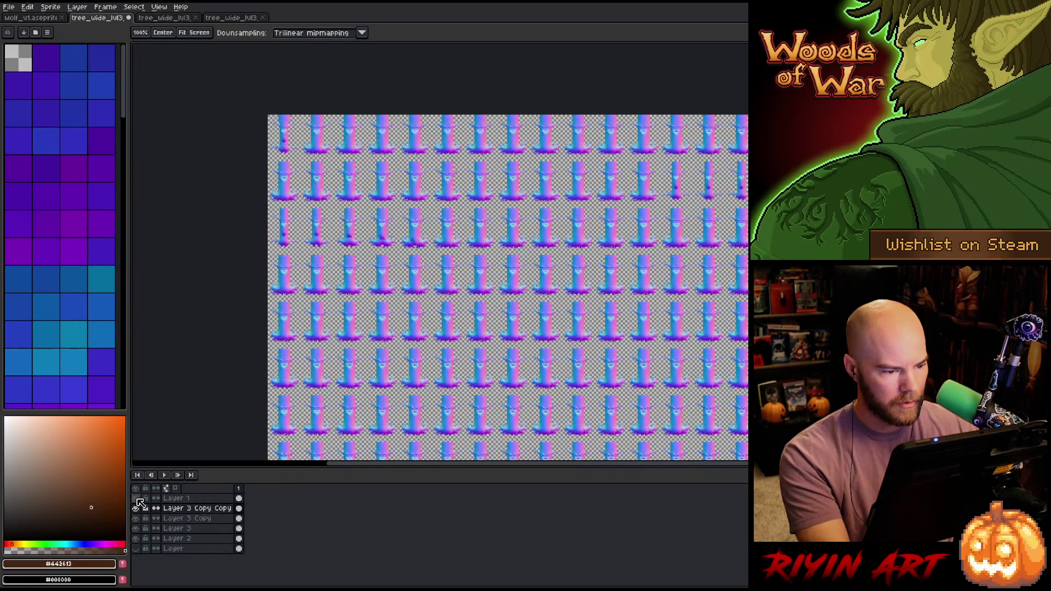
key(1)
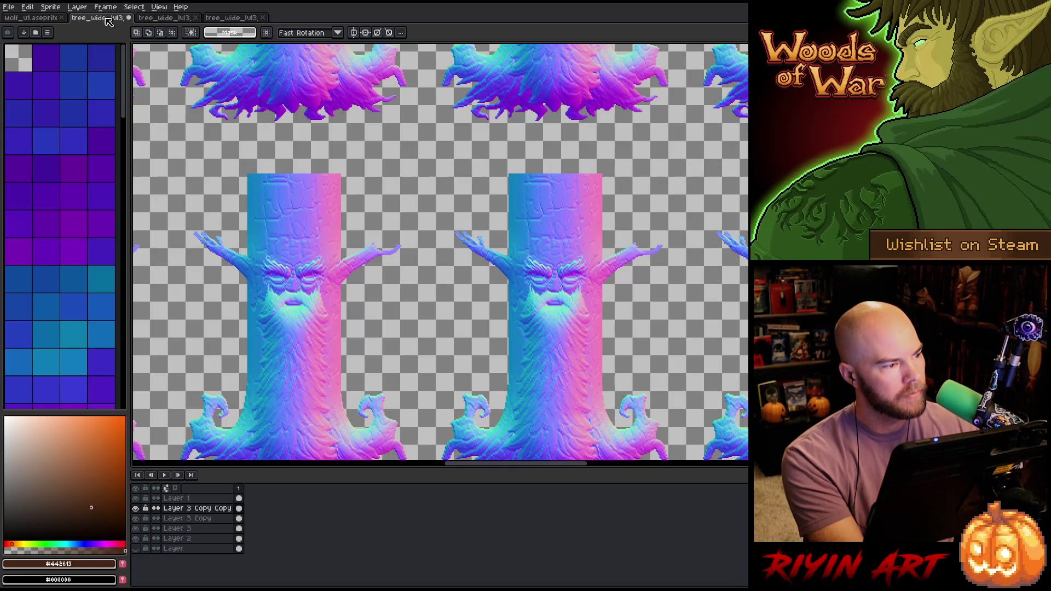
- Save the realigned tree_wide_lvl3 sheet and zoom in on a tree face
key(ctrl+s)
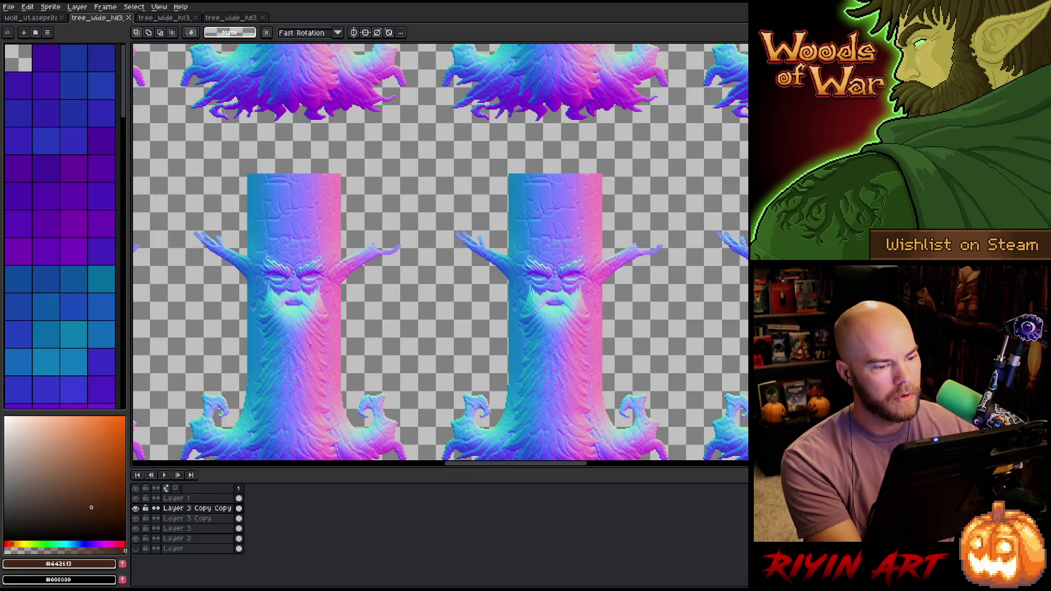
scroll(441, 255, down, 3)
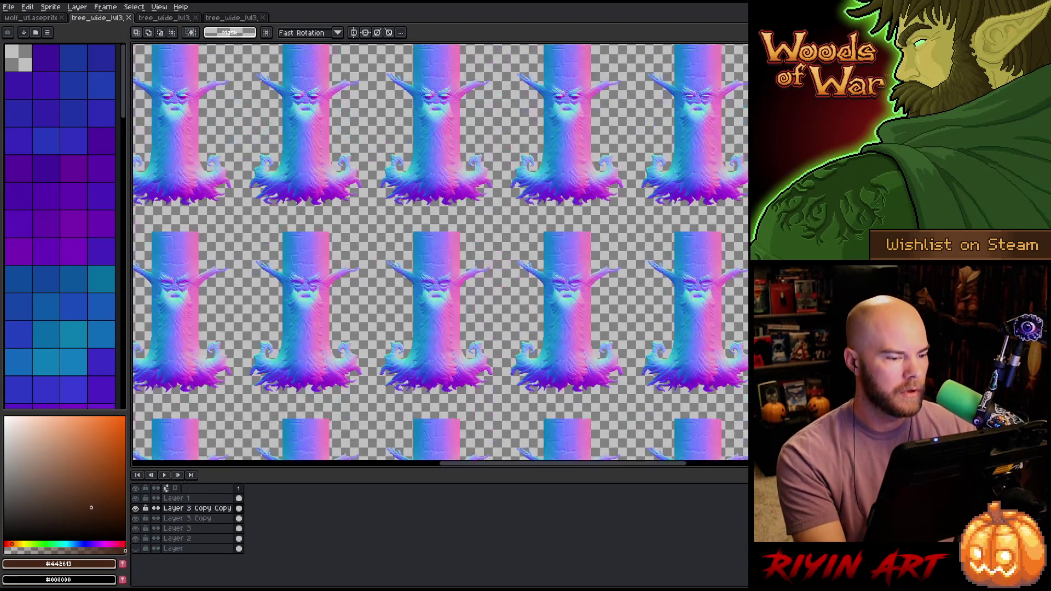
scroll(361, 119, up, 5)
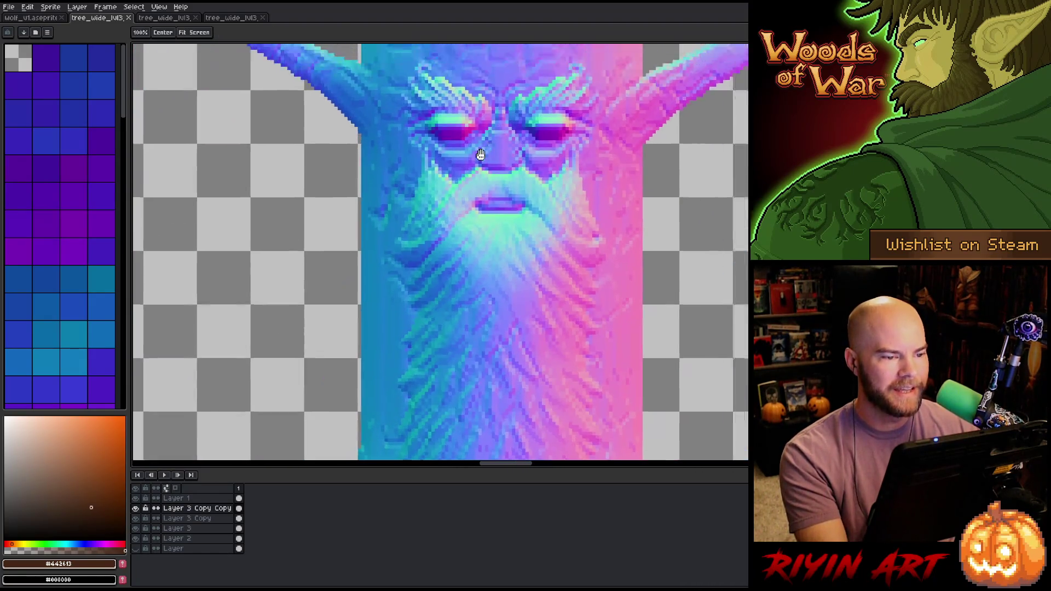
drag(480, 155, 394, 248)
- Marquee-select the area around a tree's eyes, then zoom back out over the rows
key(m)
drag(319, 184, 581, 270)
scroll(449, 227, down, 5)
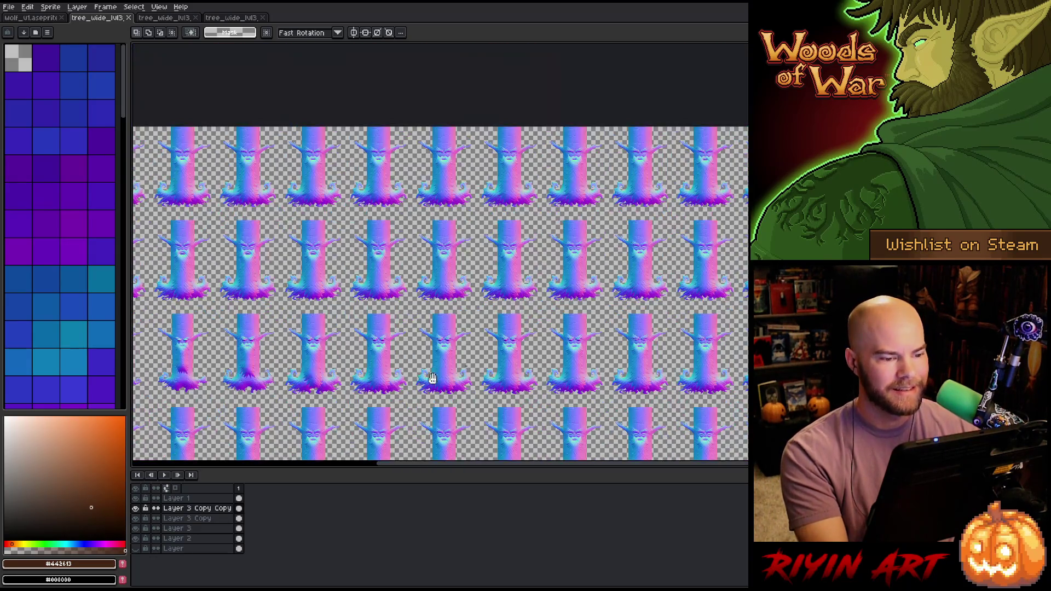
drag(495, 236, 494, 266)
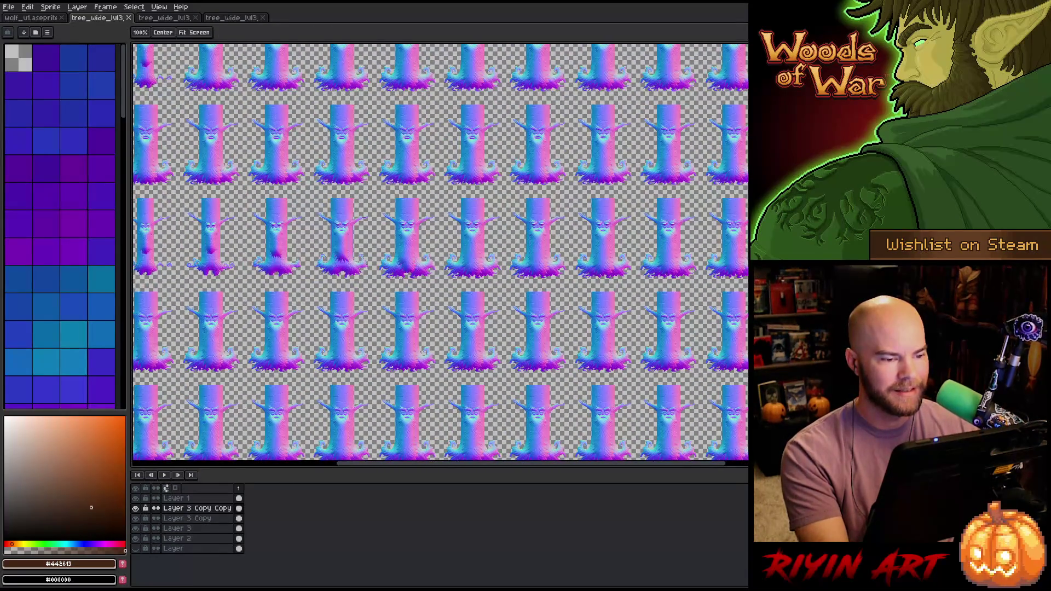
scroll(494, 266, down, 4)
scroll(426, 246, up, 5)
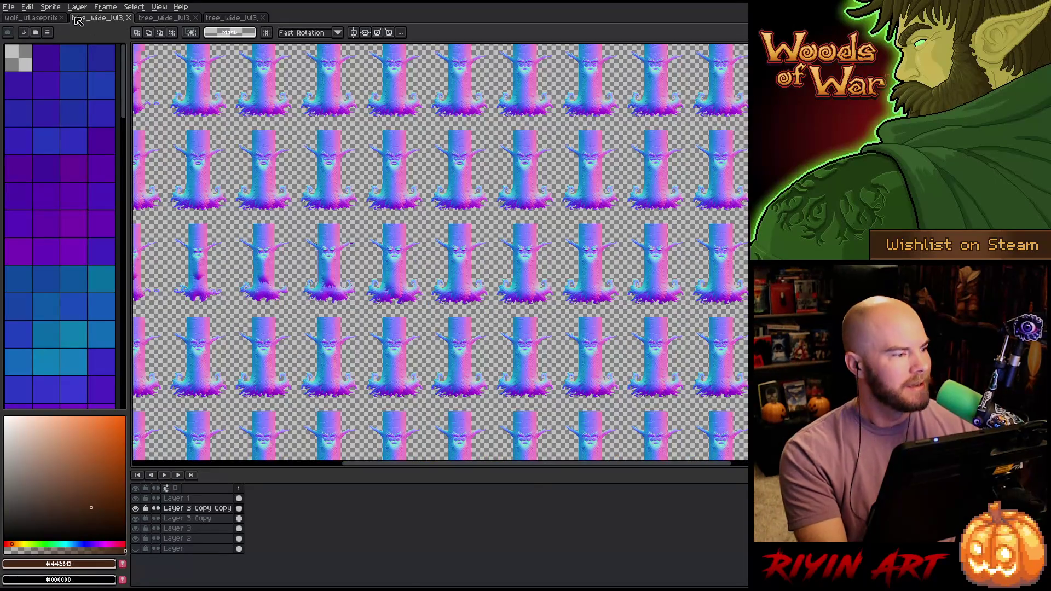
- Close the fourth tree sprite file and the brown-trunk tree file
click(252, 22)
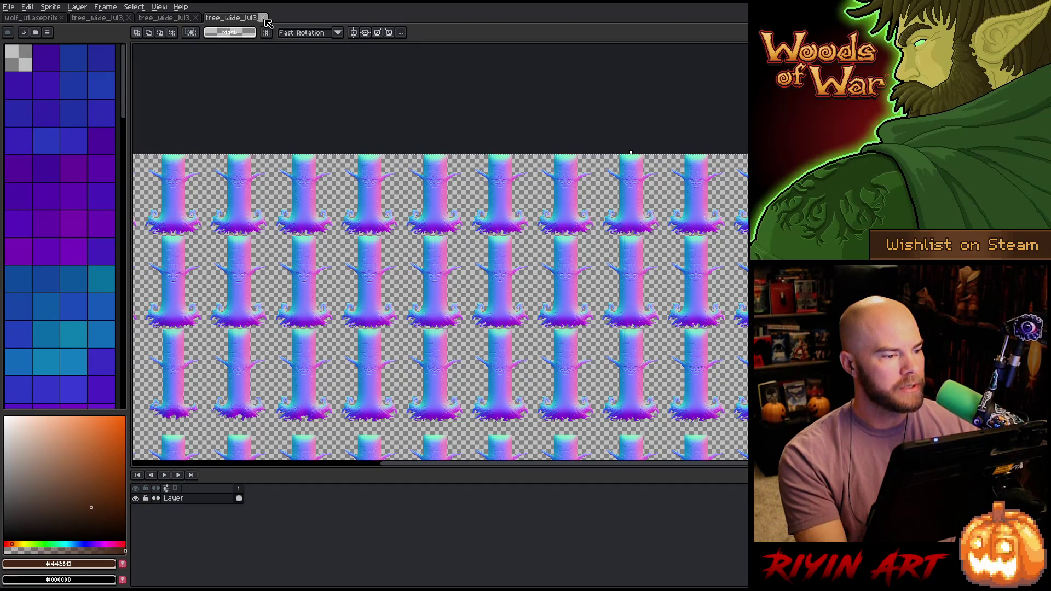
click(196, 19)
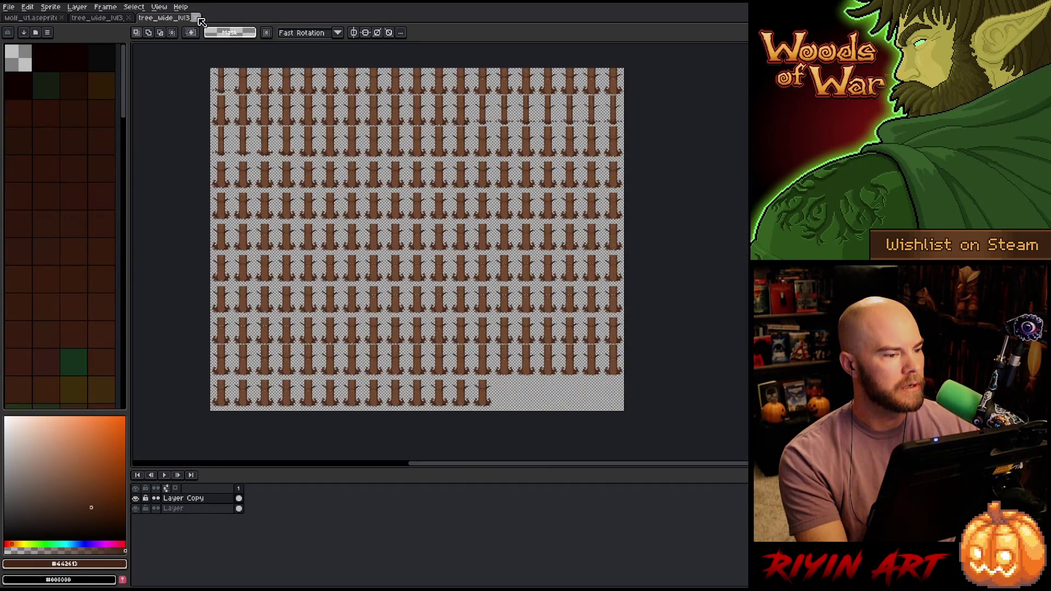
click(196, 19)
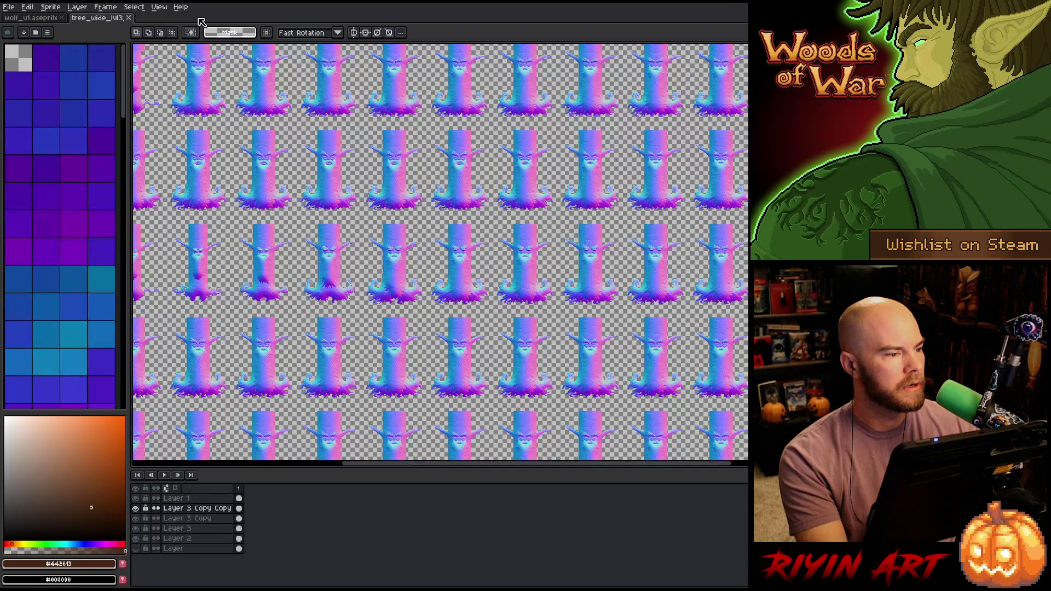
- Start File > Open and expand the pinned and recent folders list
click(9, 7)
click(22, 30)
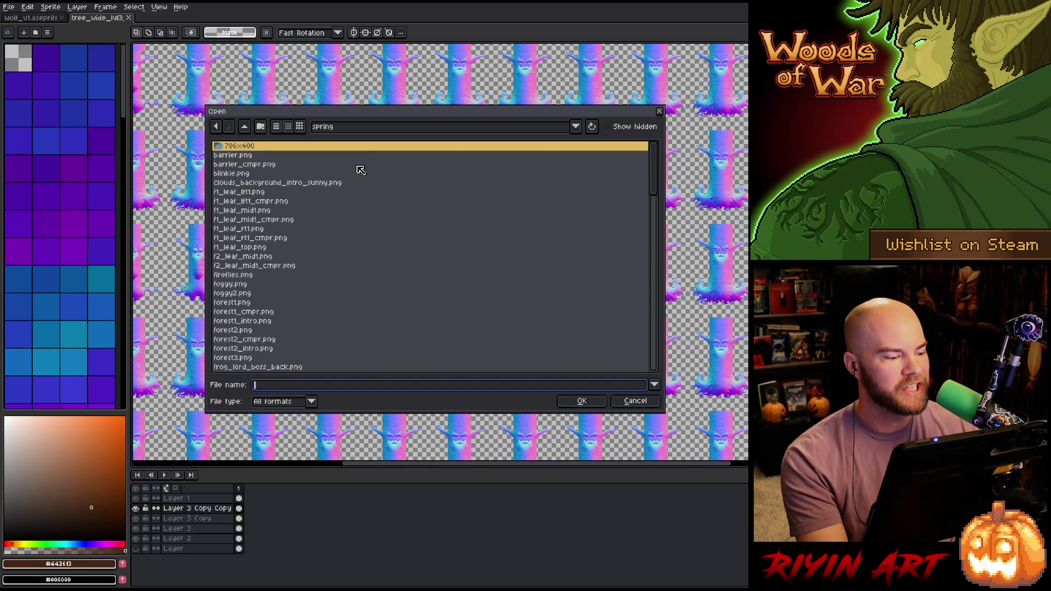
click(355, 129)
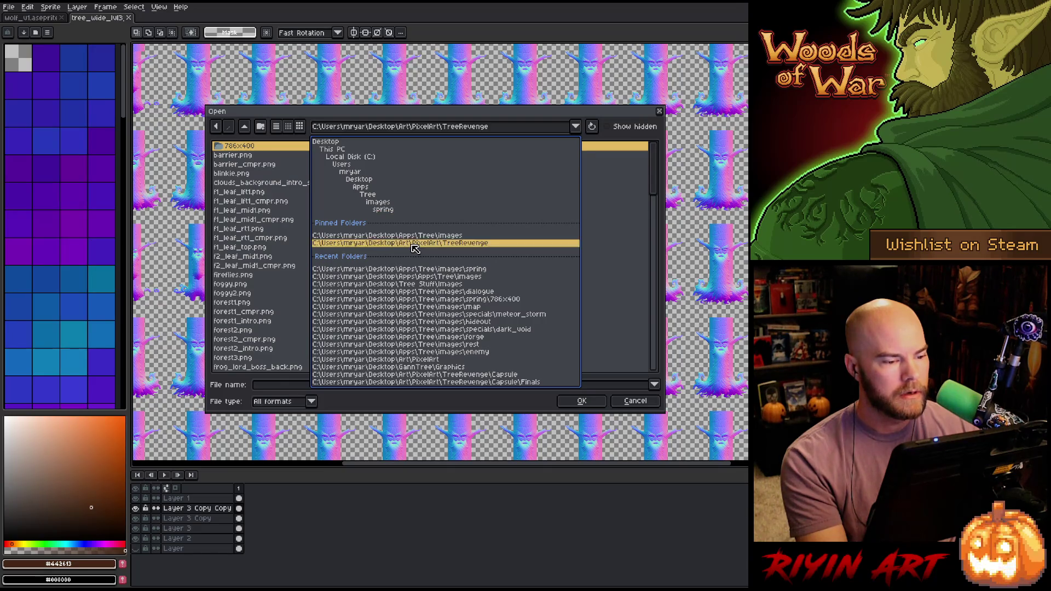
- Go to the pinned TreeRevenge folder and scroll through its .aseprite files
click(414, 244)
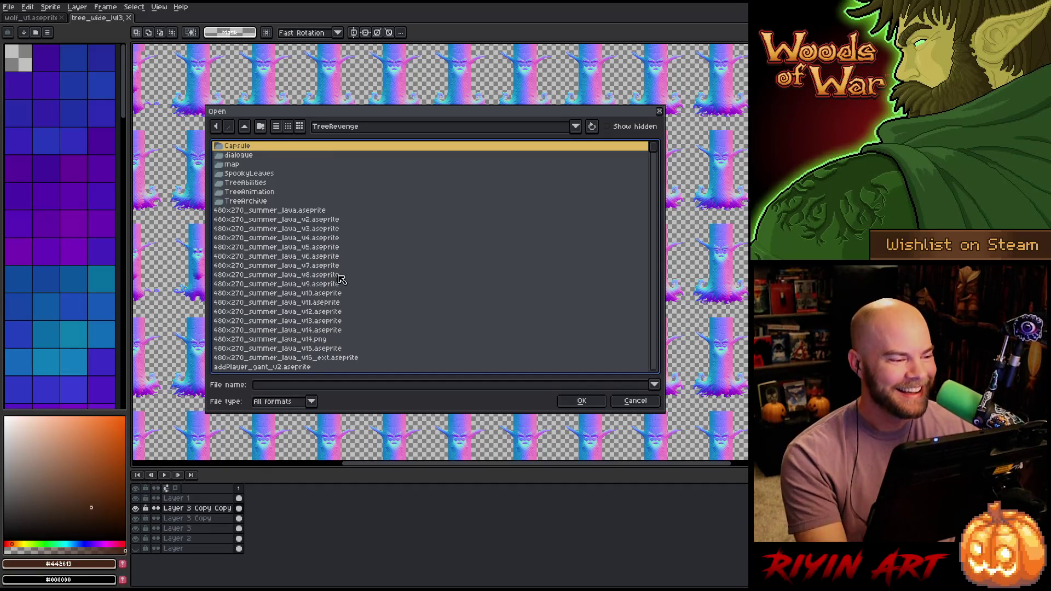
scroll(341, 277, down, 3)
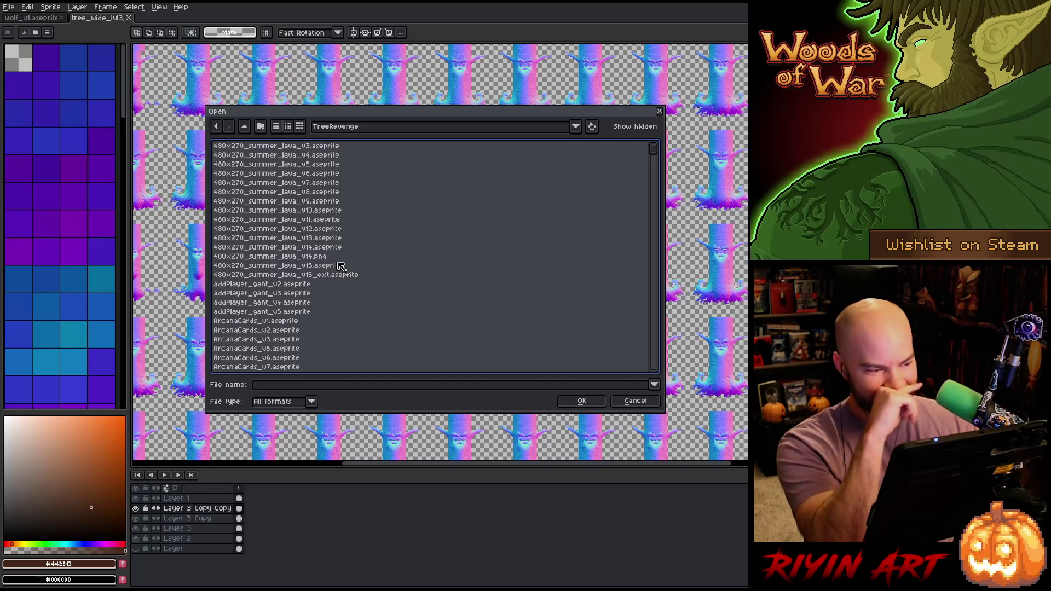
scroll(341, 257, down, 7)
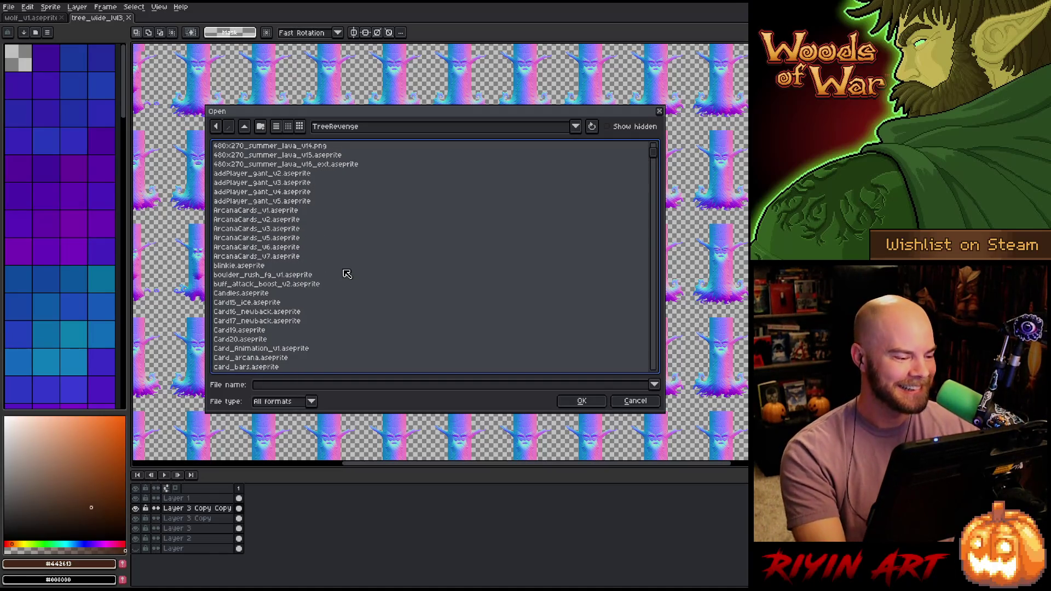
scroll(361, 298, down, 8)
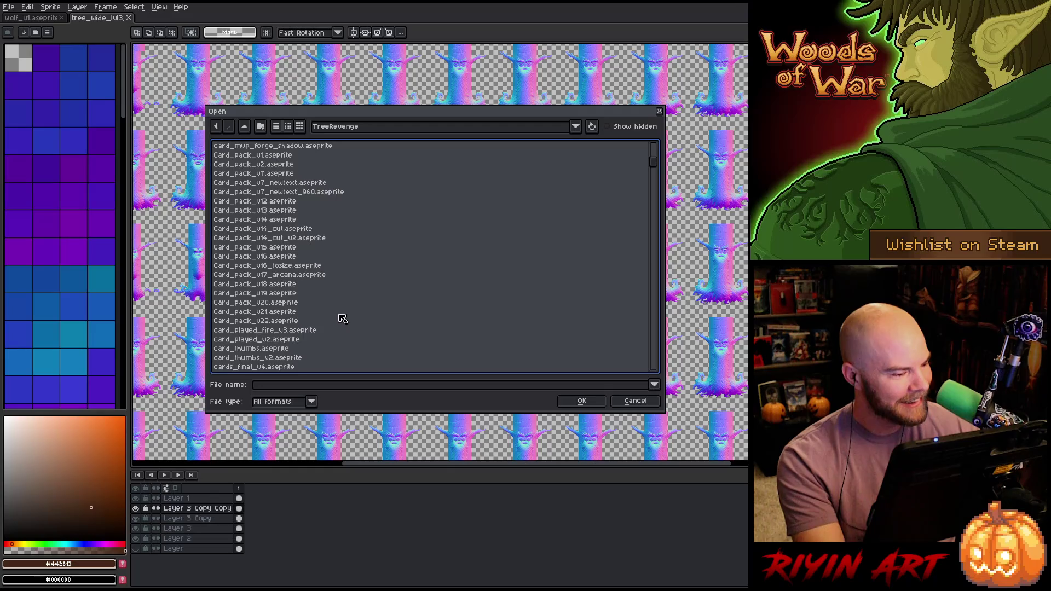
scroll(343, 319, down, 2)
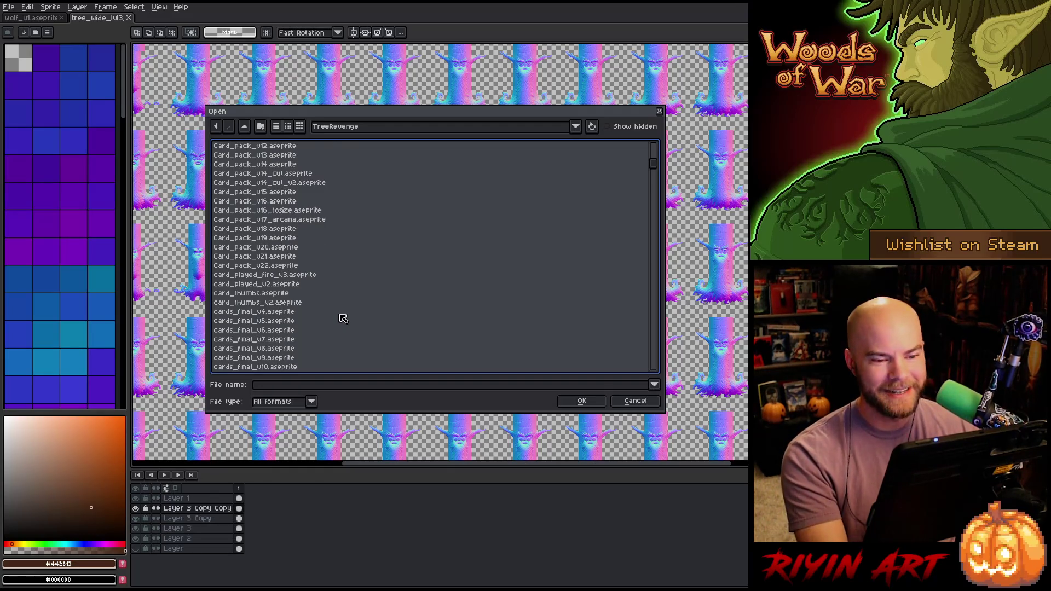
scroll(343, 319, down, 10)
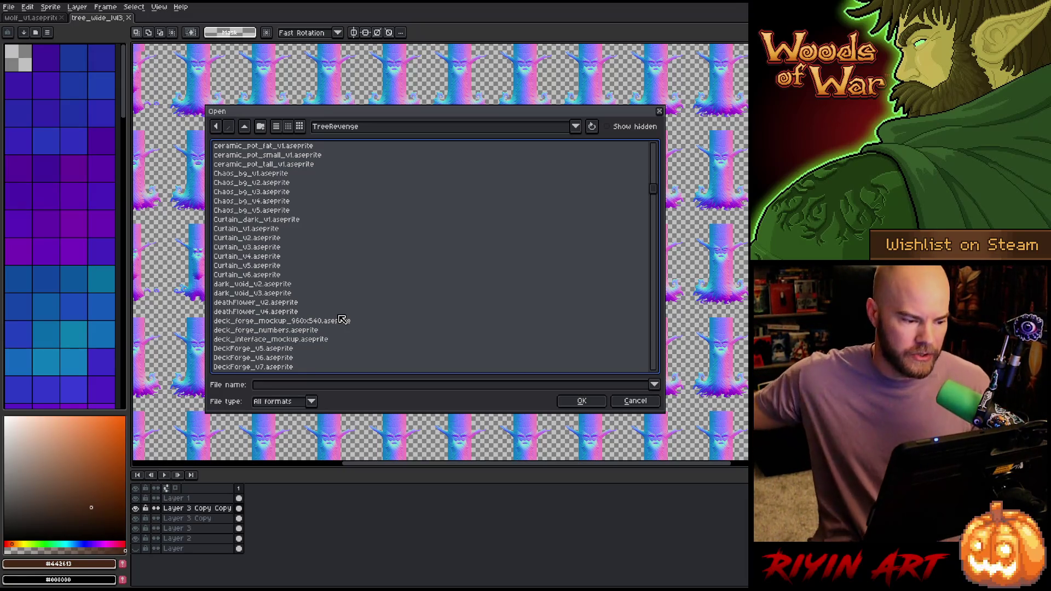
- Cancel the Open dialog and switch to the wolf_v1 sketch
click(635, 400)
click(33, 18)
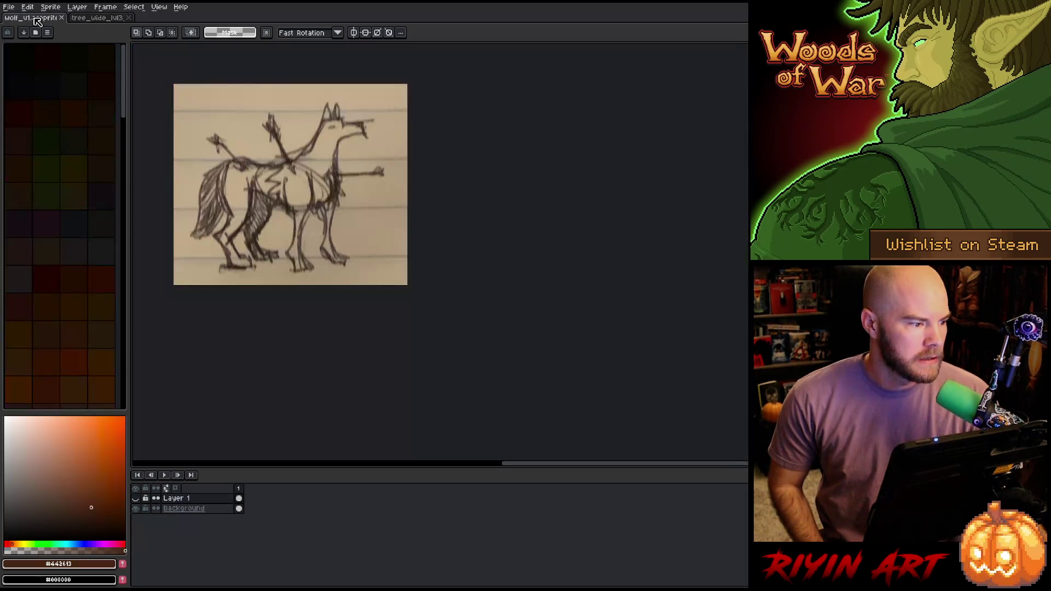
scroll(301, 329, up, 3)
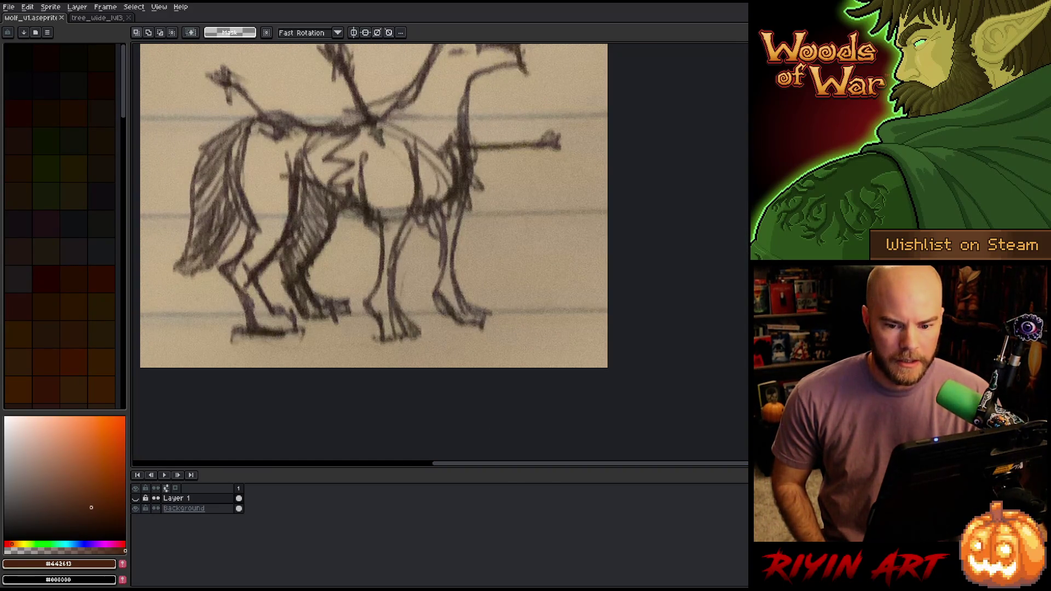
scroll(373, 214, up, 3)
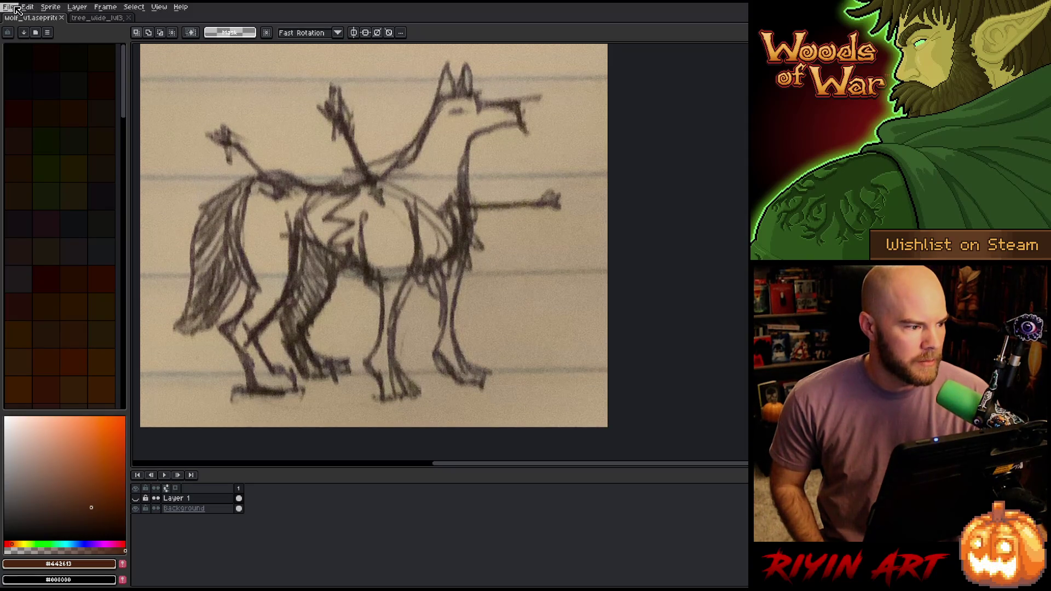
- Dock the tree_wide_lvl3 sheet in a split pane beside the wolf sketch
click(9, 6)
mouse_move(38, 37)
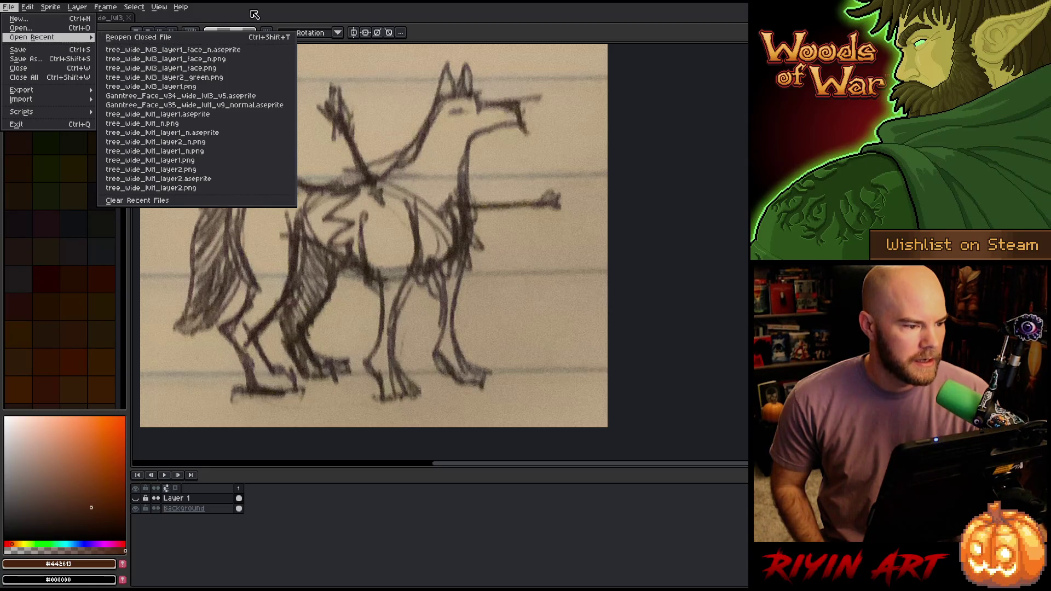
click(112, 18)
drag(113, 18, 149, 89)
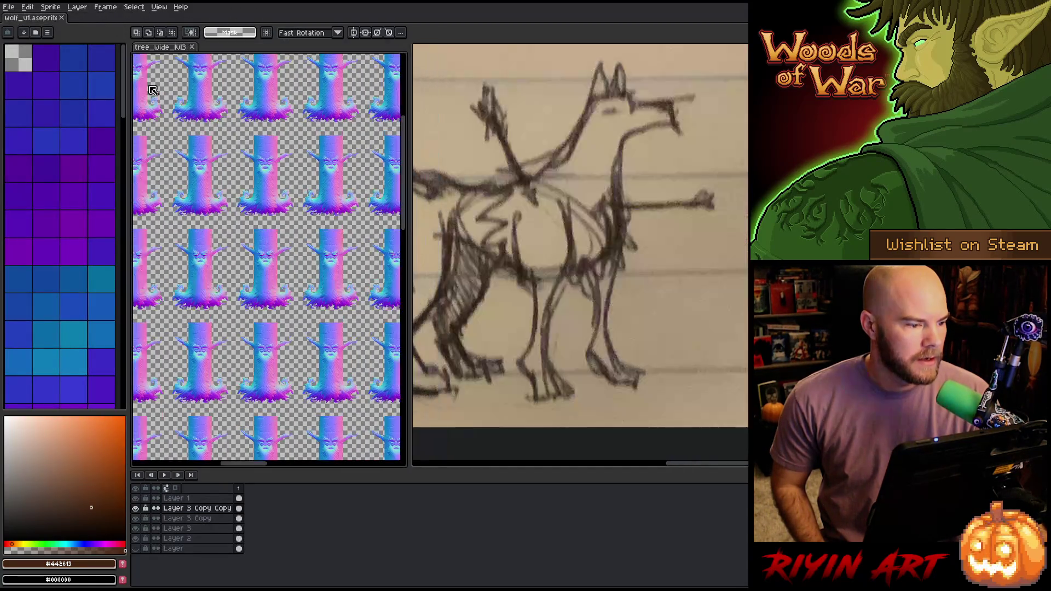
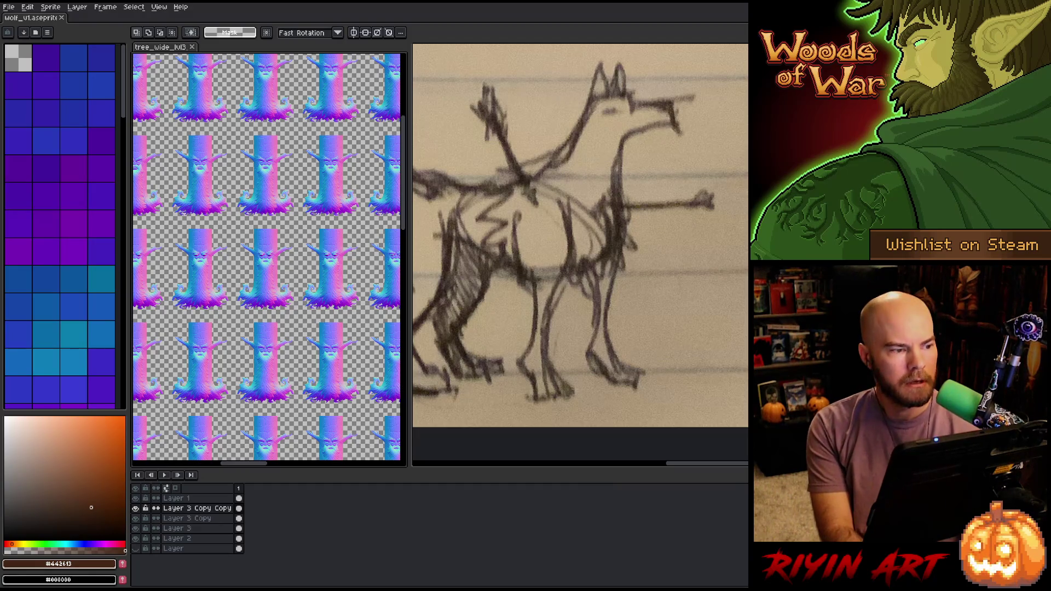
- Start opening a sprite and go to the pinned TreeRevenge project folder
click(9, 6)
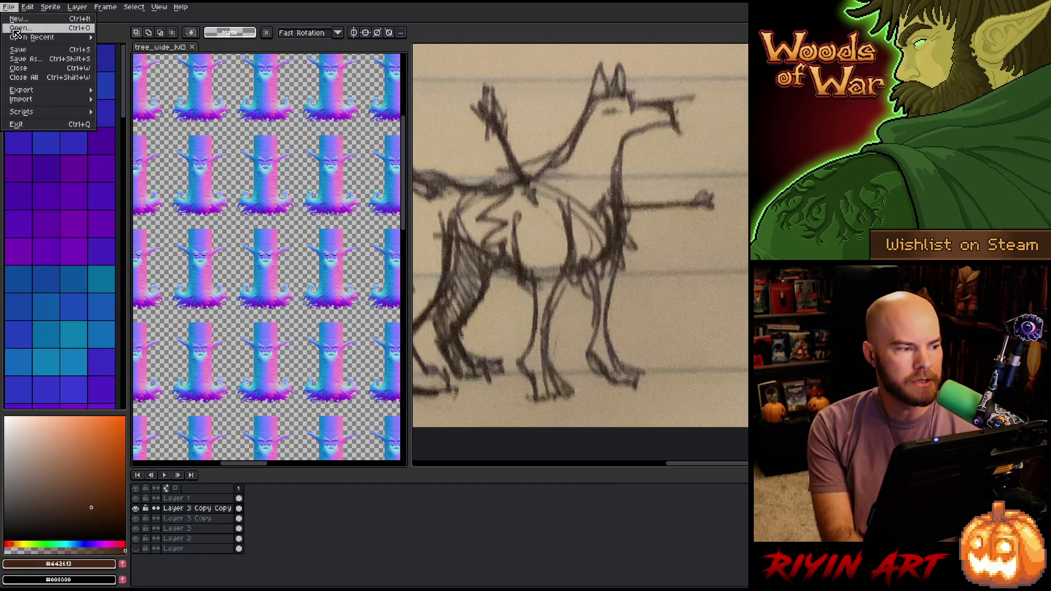
click(17, 32)
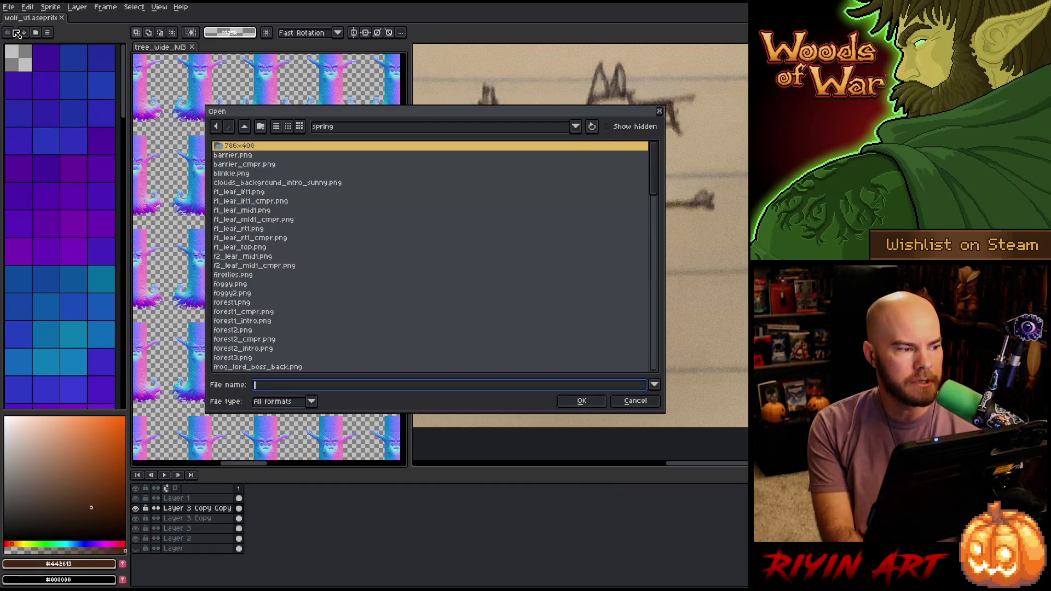
click(359, 128)
click(403, 243)
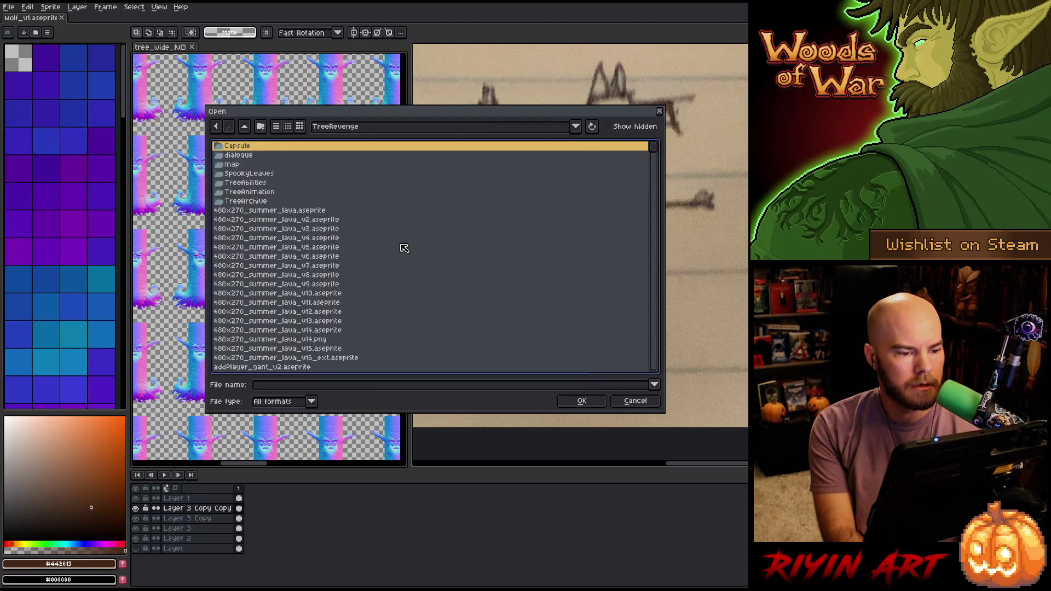
- Find and open Ganntree_Face_v34_wide_lvl3_v5.aseprite from that folder
scroll(404, 270, down, 1)
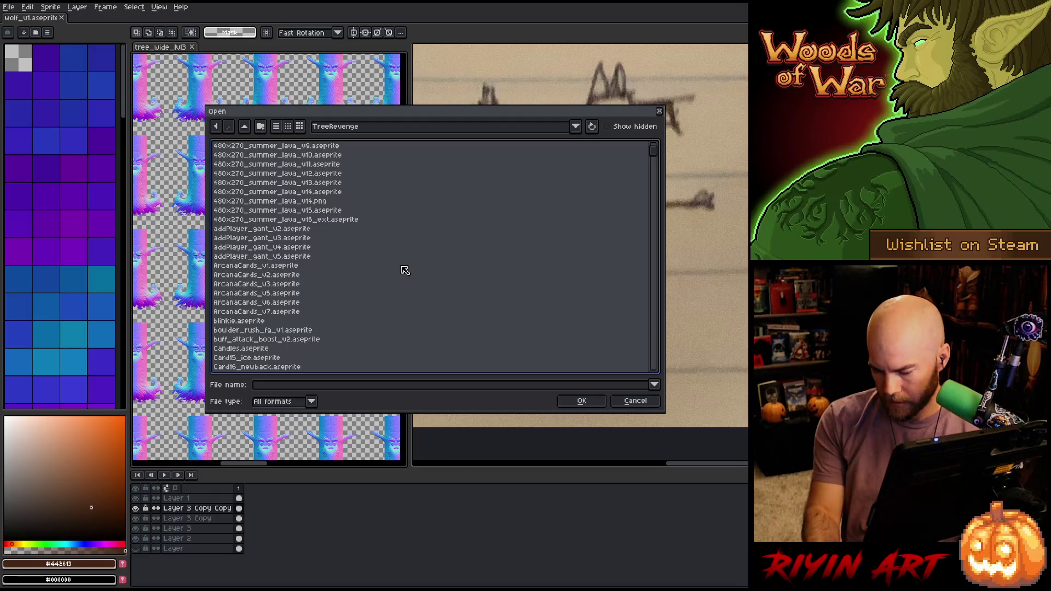
scroll(403, 270, down, 15)
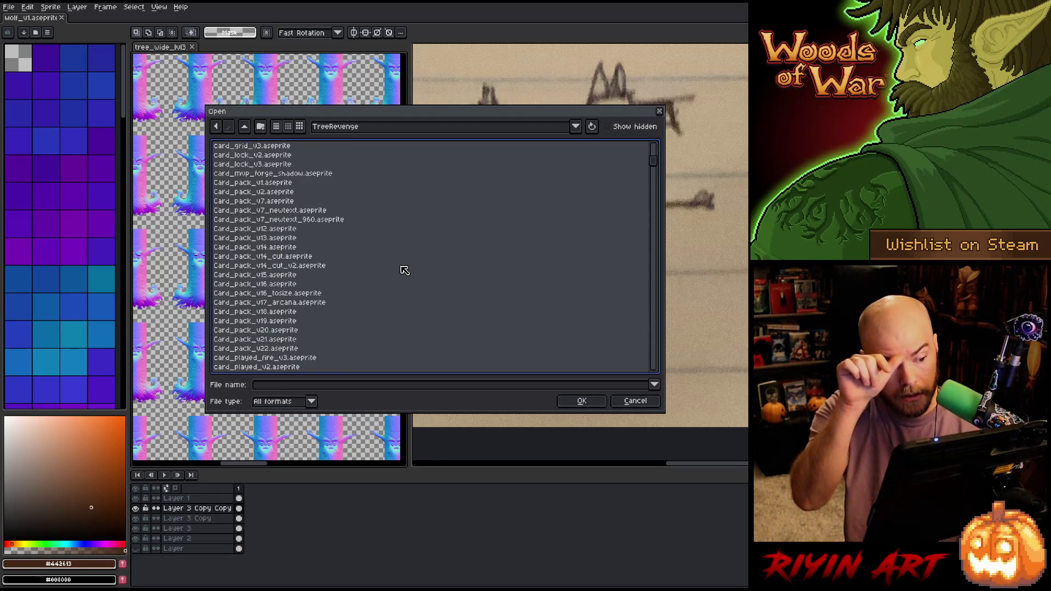
scroll(657, 168, up, 1)
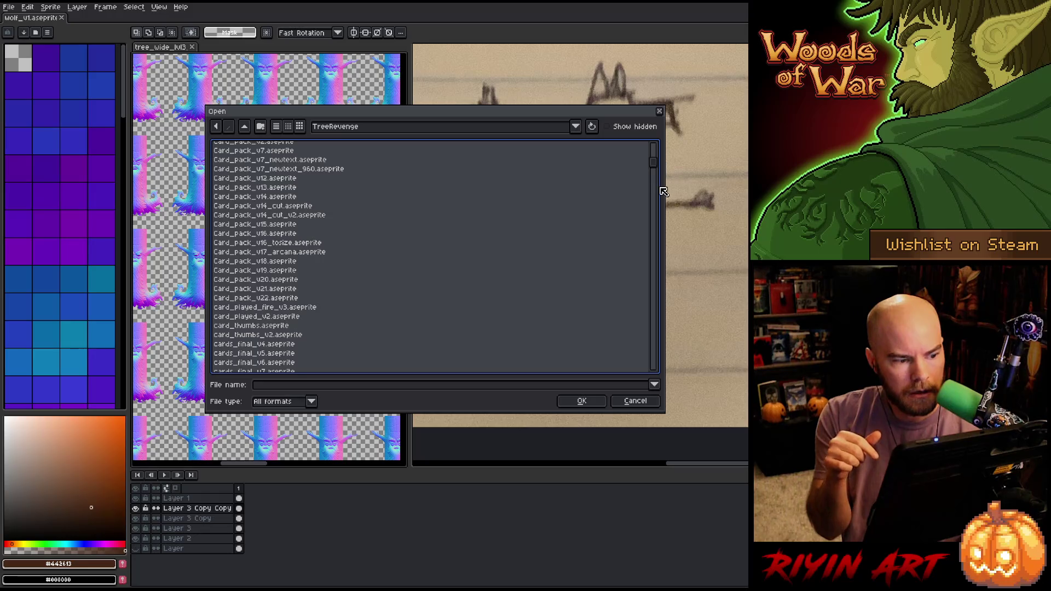
scroll(656, 167, up, 1)
drag(657, 167, 653, 222)
scroll(383, 281, down, 10)
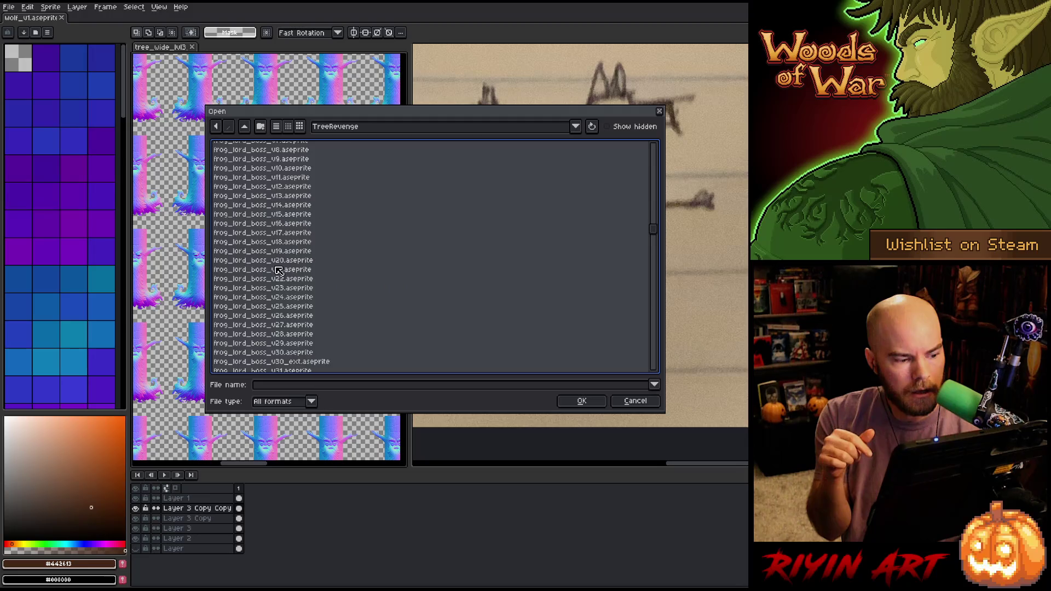
scroll(281, 280, down, 1)
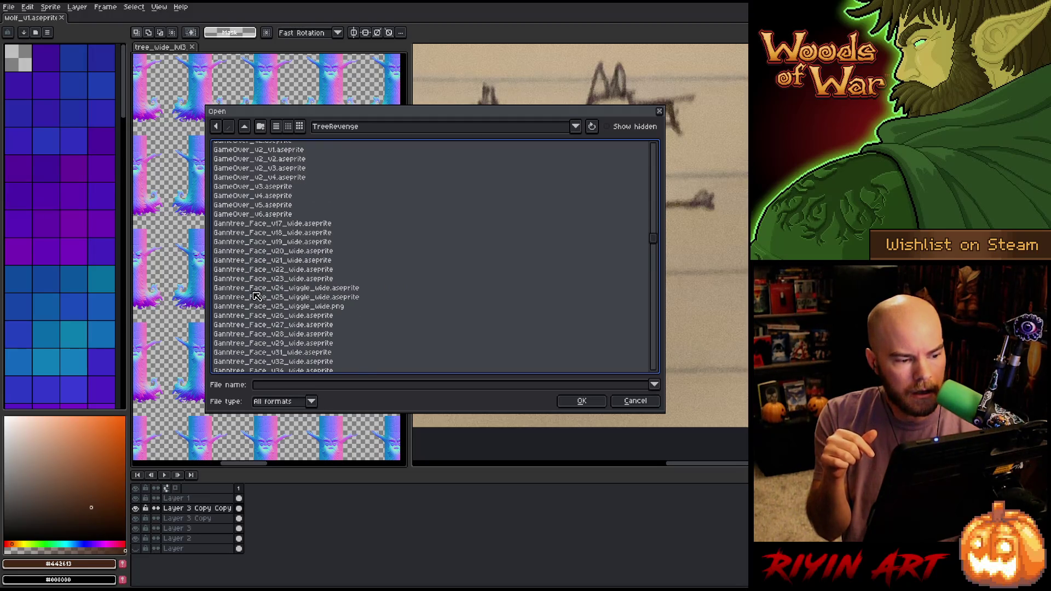
scroll(274, 296, down, 2)
scroll(299, 304, down, 1)
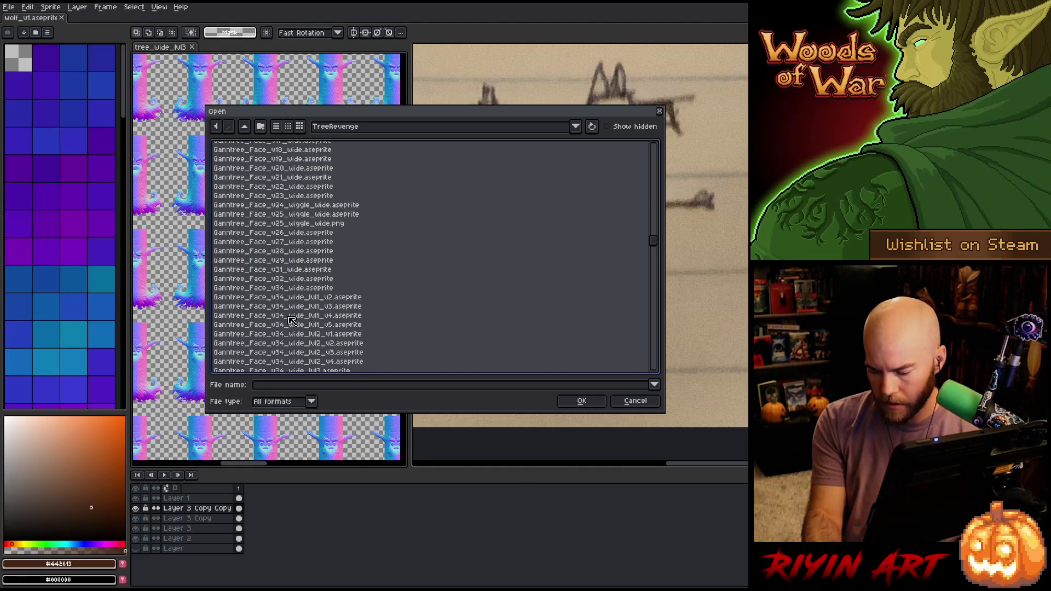
scroll(301, 324, down, 4)
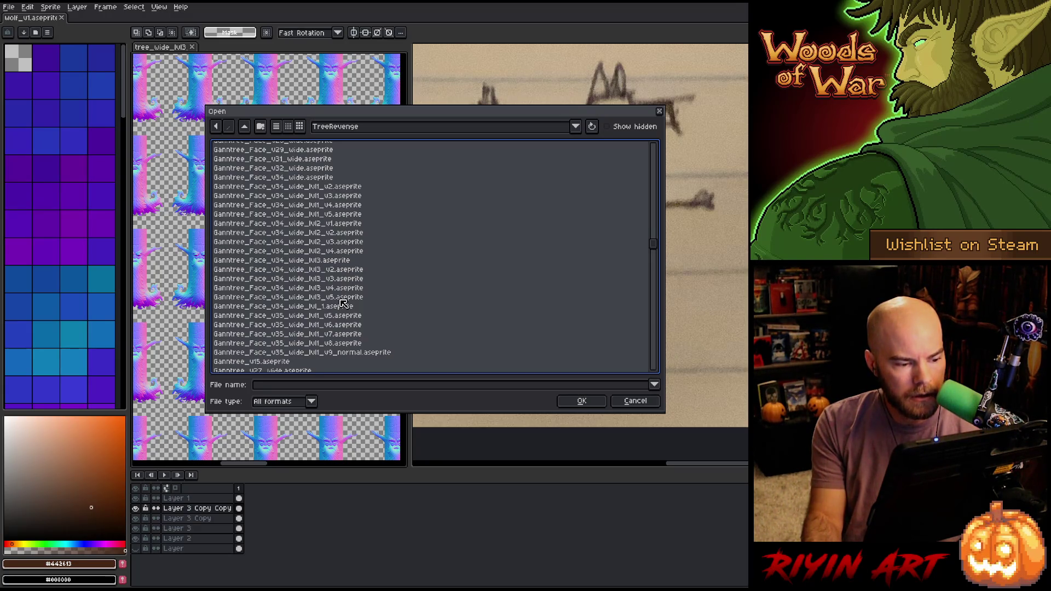
click(341, 300)
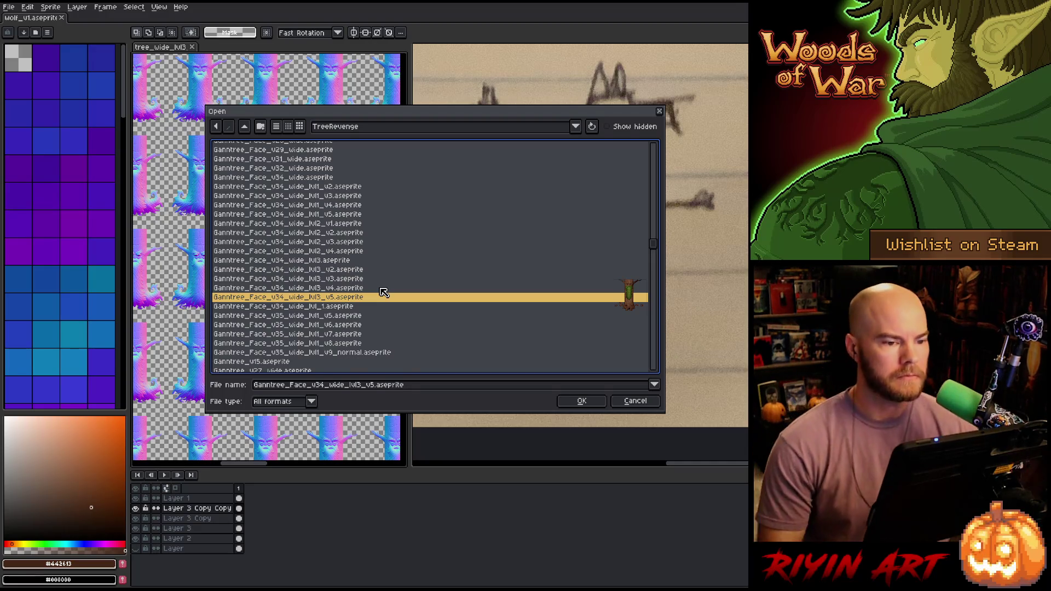
click(635, 402)
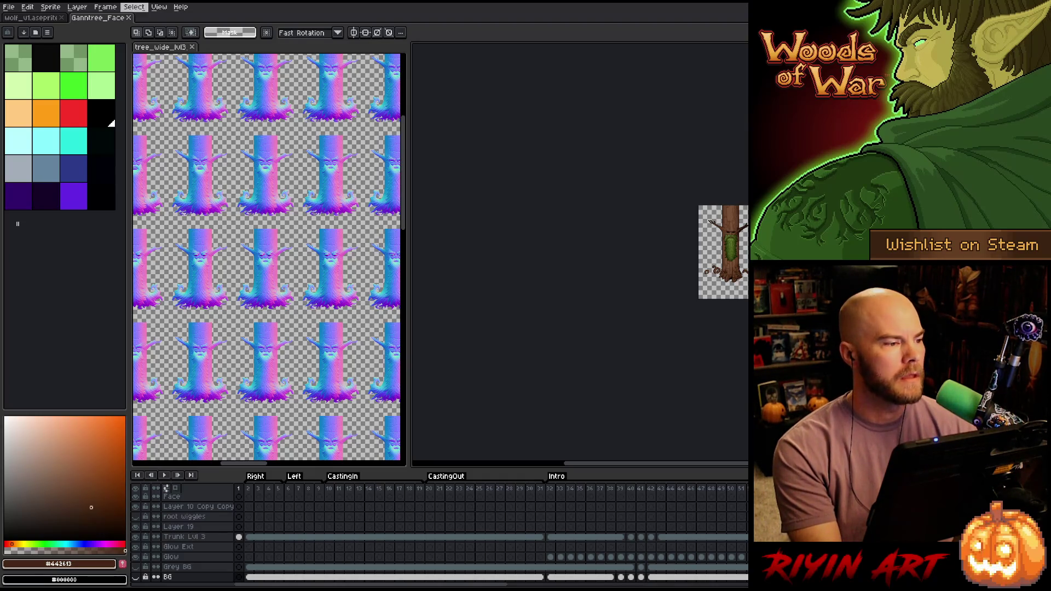
- Dock the tree_wide_lvl3 tab, switch to Ganntree_Face, and select the Intro frames through 51
drag(162, 47, 175, 20)
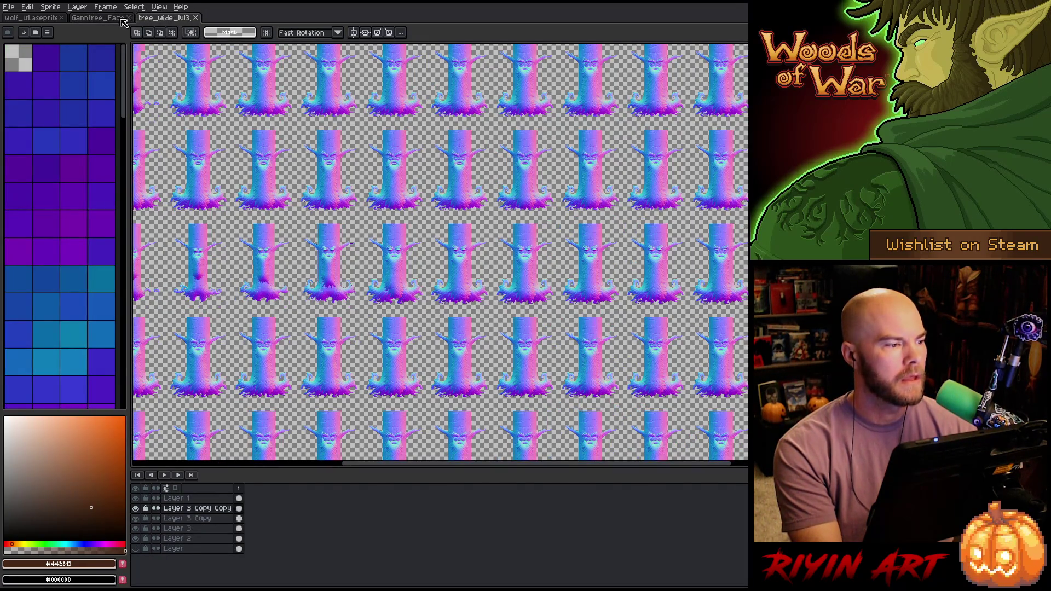
click(121, 21)
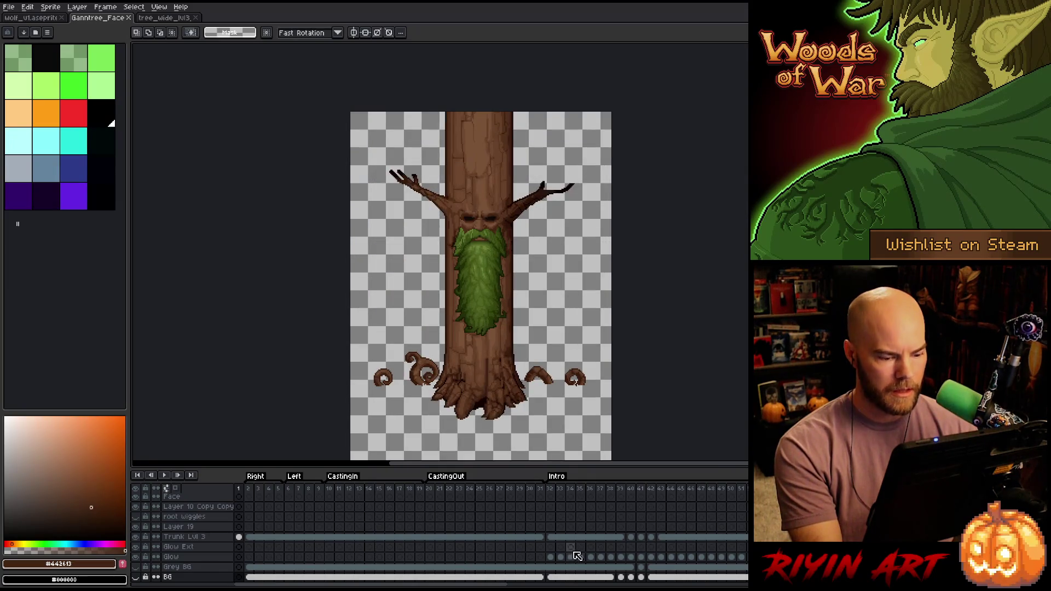
mouse_move(549, 489)
mouse_down()
mouse_move(728, 494)
mouse_move(644, 492)
mouse_up()
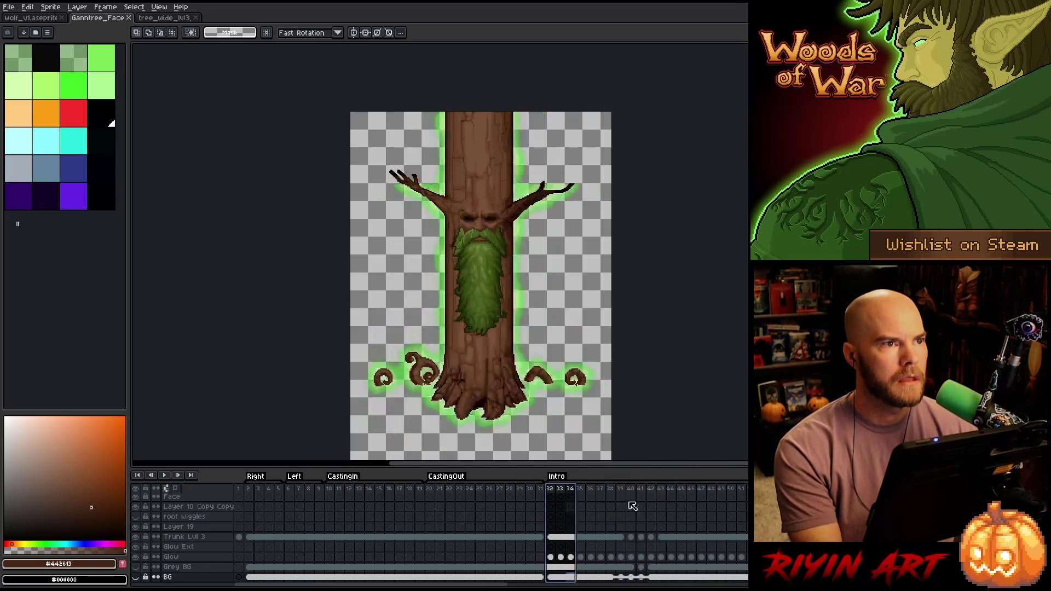
drag(629, 502, 752, 495)
- Center the tree on the canvas and hide the Trunk Lvl 3 layer
mouse_move(554, 201)
mouse_down()
mouse_move(453, 166)
mouse_move(494, 183)
mouse_up()
drag(509, 286, 516, 247)
key(m)
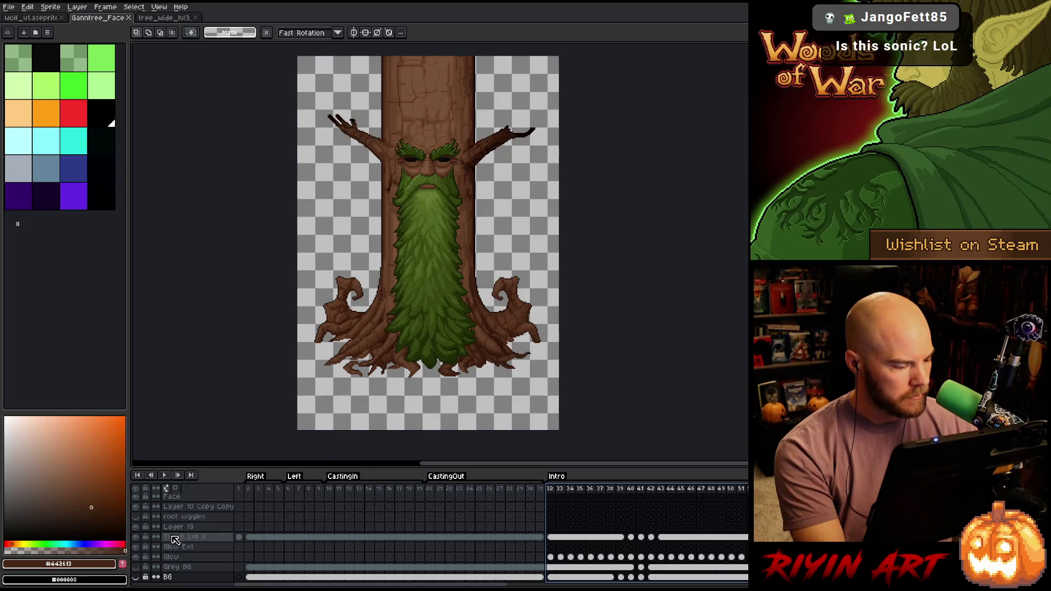
click(136, 537)
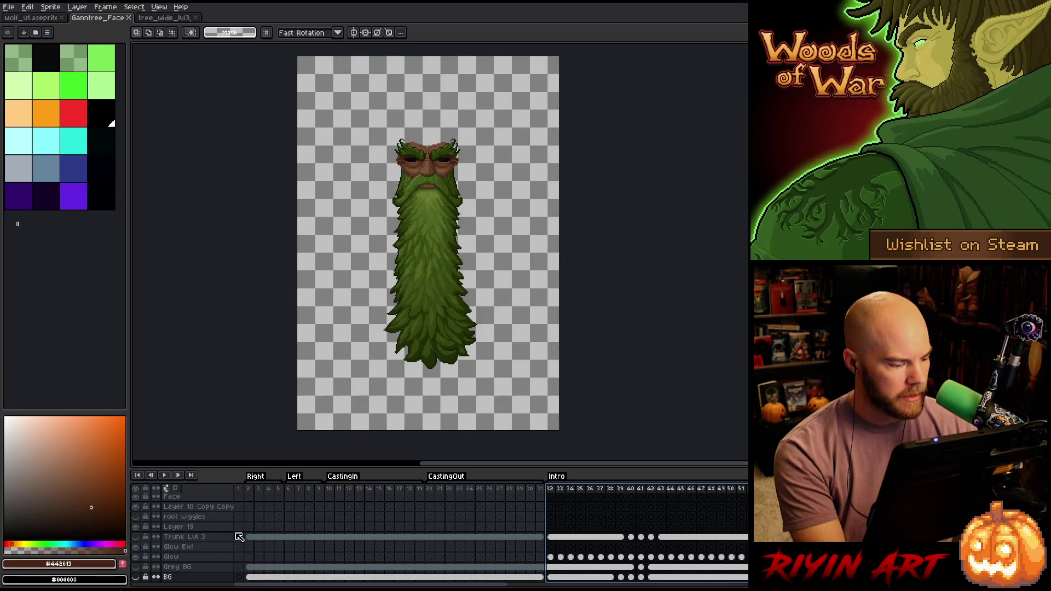
- Select frames 33 to 39 and hide the Glow layer
scroll(239, 531, up, 2)
scroll(239, 531, up, 1)
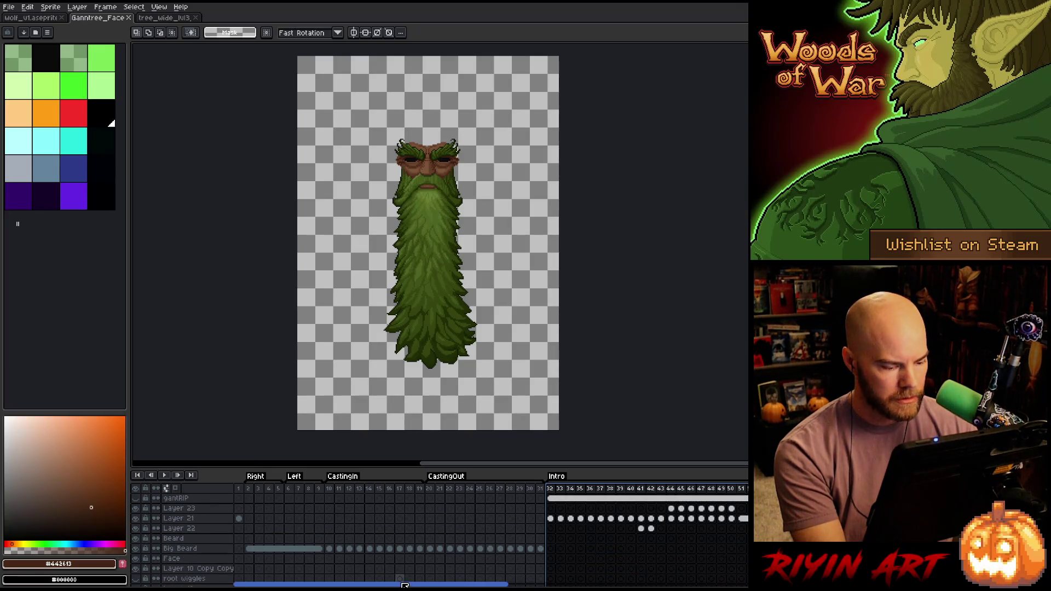
drag(410, 585, 489, 586)
click(315, 476)
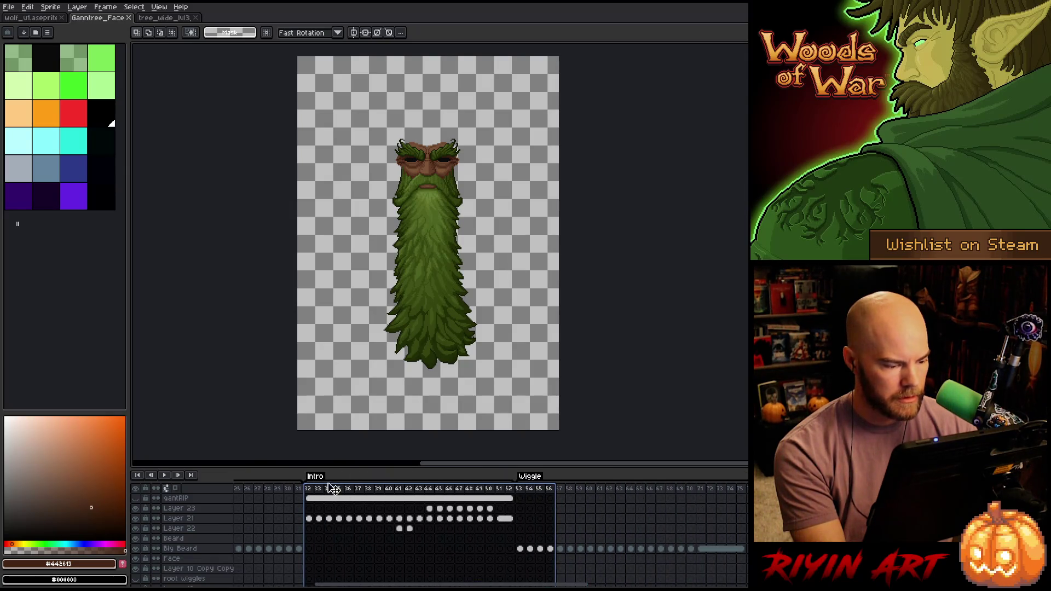
drag(323, 491, 379, 492)
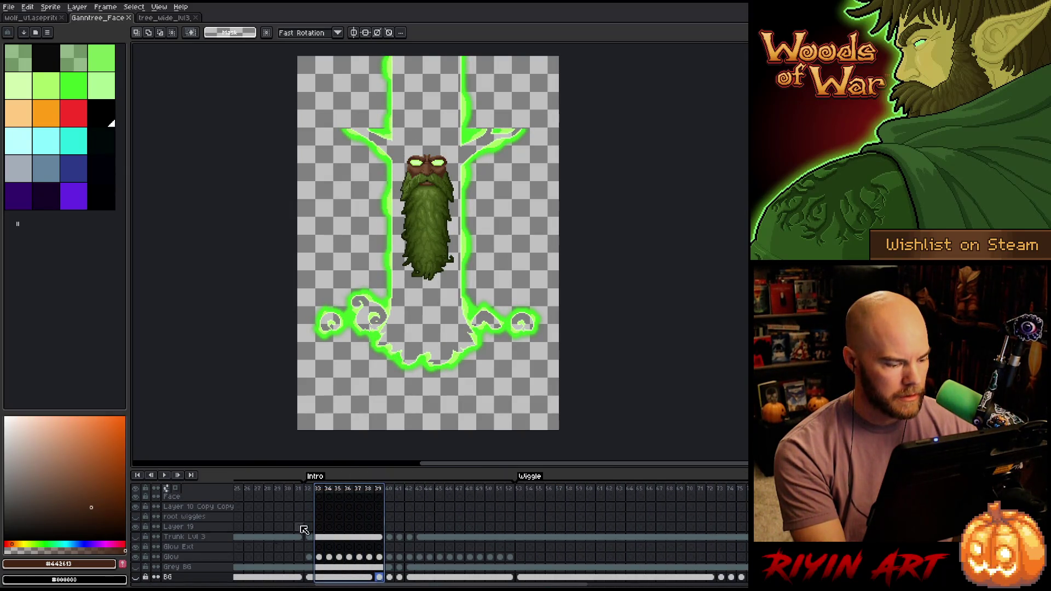
click(135, 557)
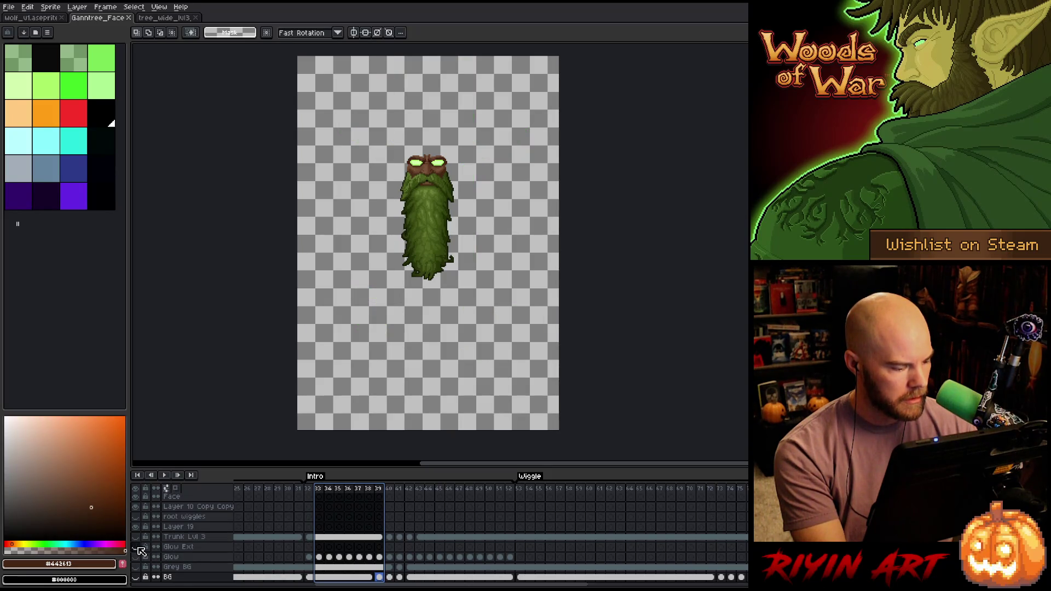
- Hide Layer 21's glowing green eyes and play the frames to preview the face
mouse_move(437, 585)
mouse_down()
mouse_move(337, 585)
mouse_move(623, 585)
mouse_up()
drag(409, 489, 439, 488)
scroll(247, 528, up, 3)
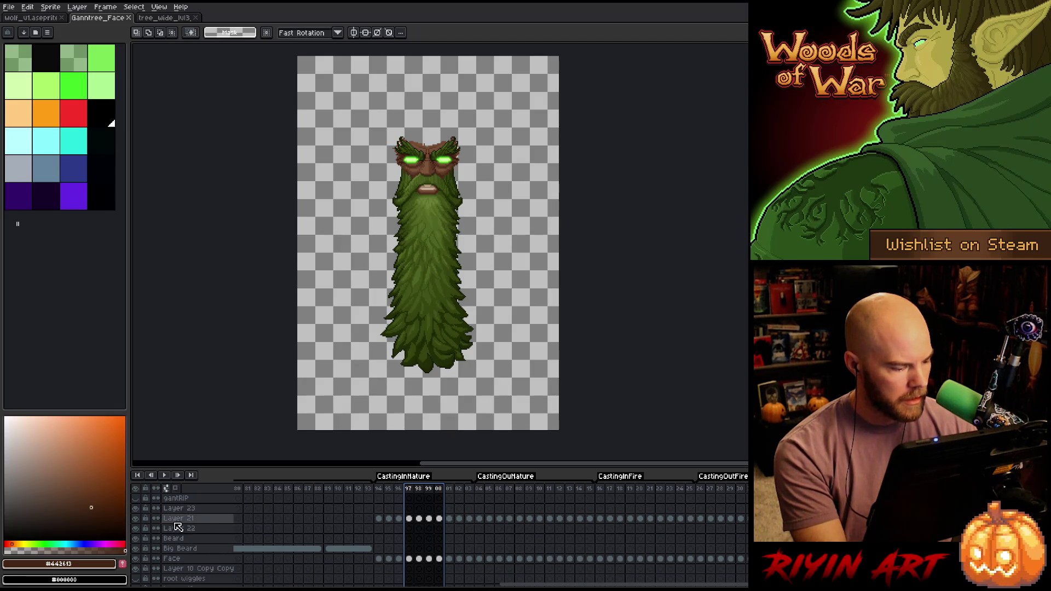
click(136, 518)
drag(392, 493, 747, 493)
key(Return)
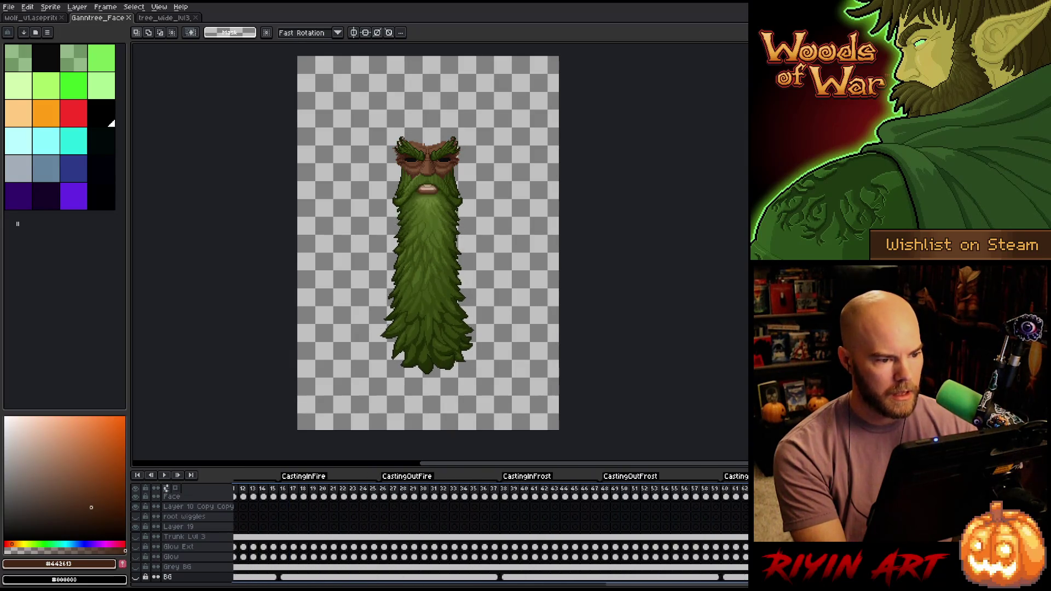
key(Home)
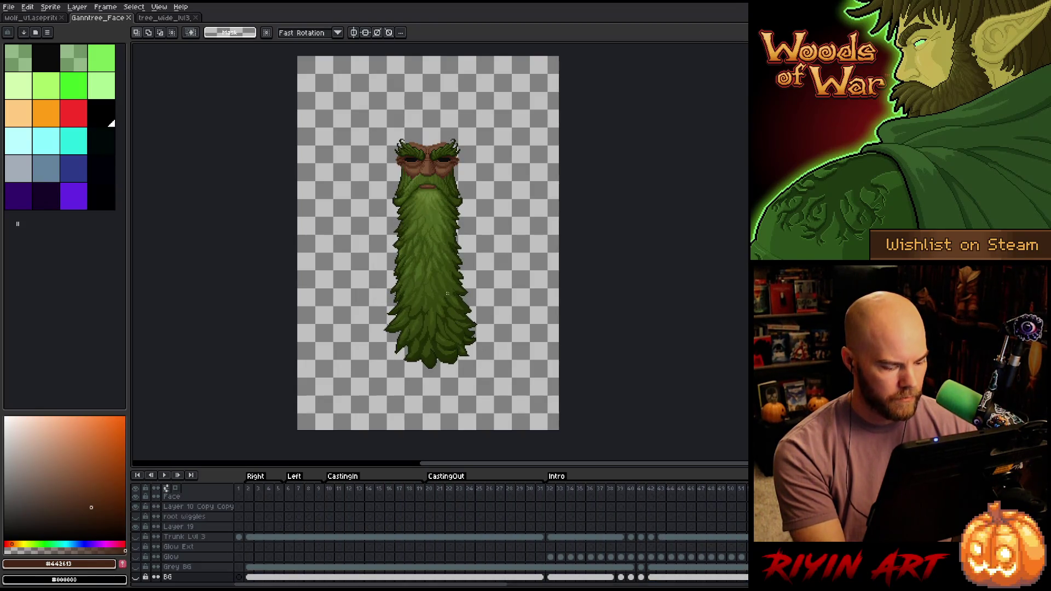
- Enable Auto Select Layer on the Move tool and click the beard to find its Big Beard layer
key(v)
click(189, 34)
click(425, 206)
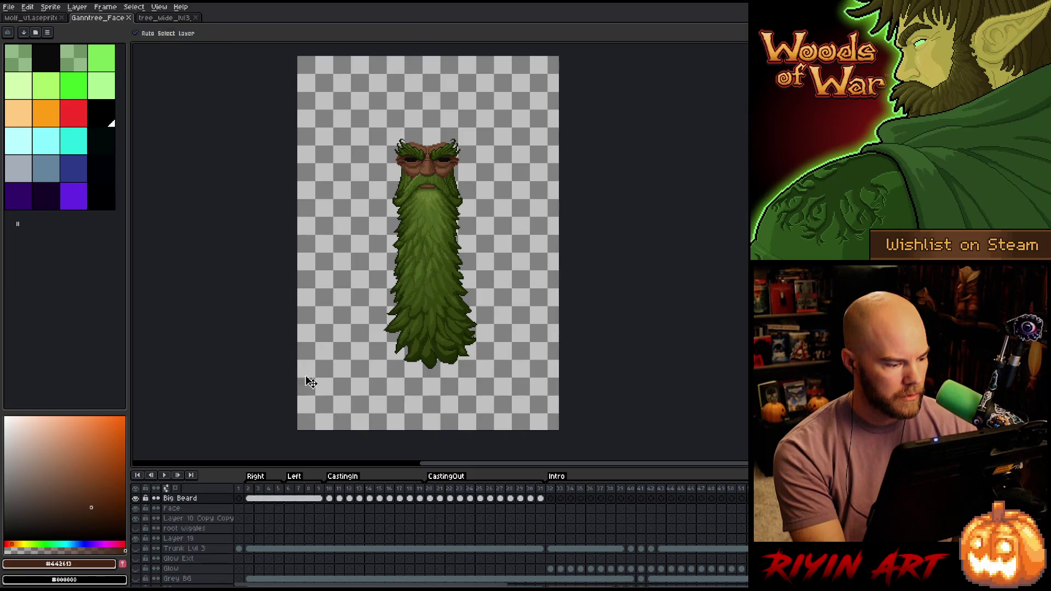
click(135, 499)
click(136, 499)
click(135, 498)
click(136, 499)
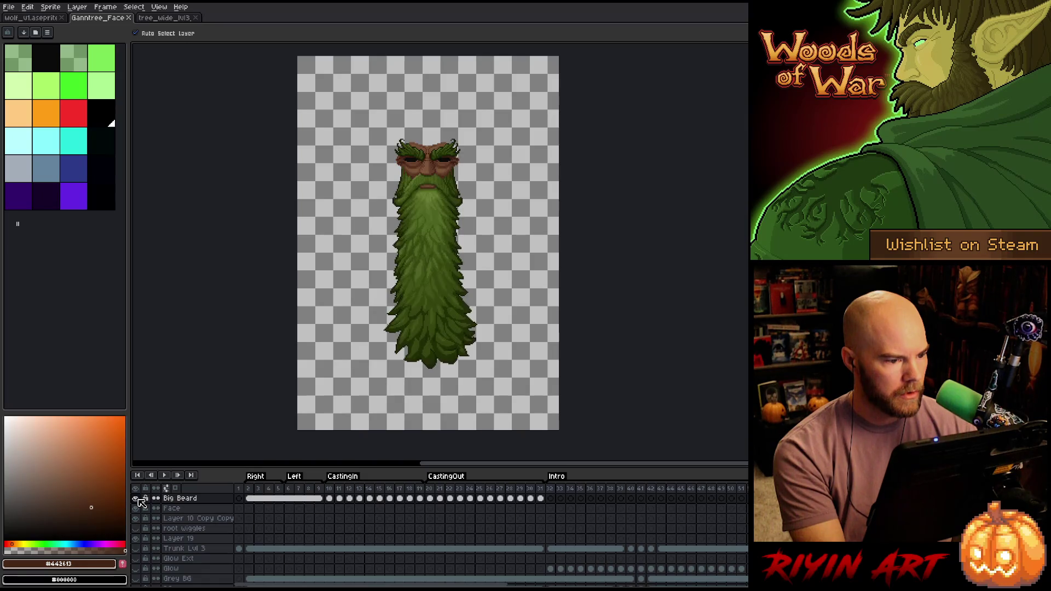
- Start Export Sprite Sheet and browse for a new output file in the pinned Tree images spring folder
click(8, 7)
mouse_move(55, 91)
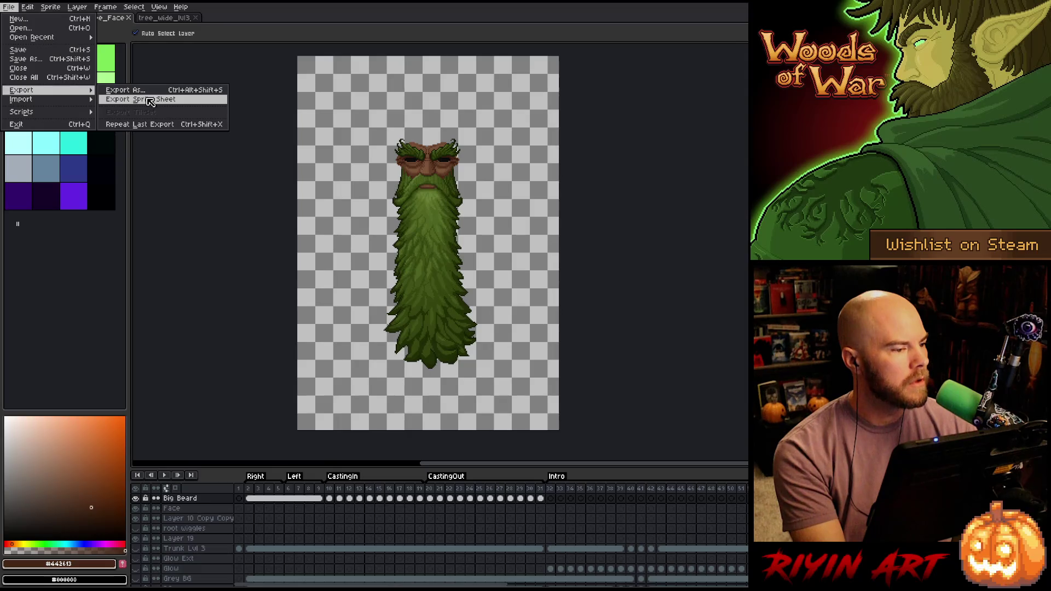
click(151, 101)
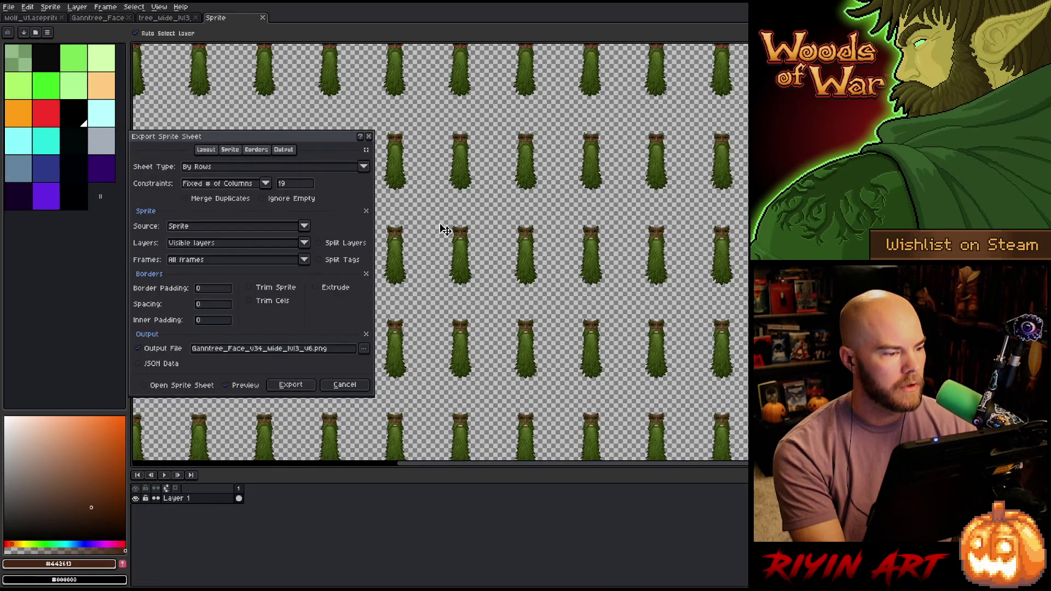
click(364, 348)
click(385, 362)
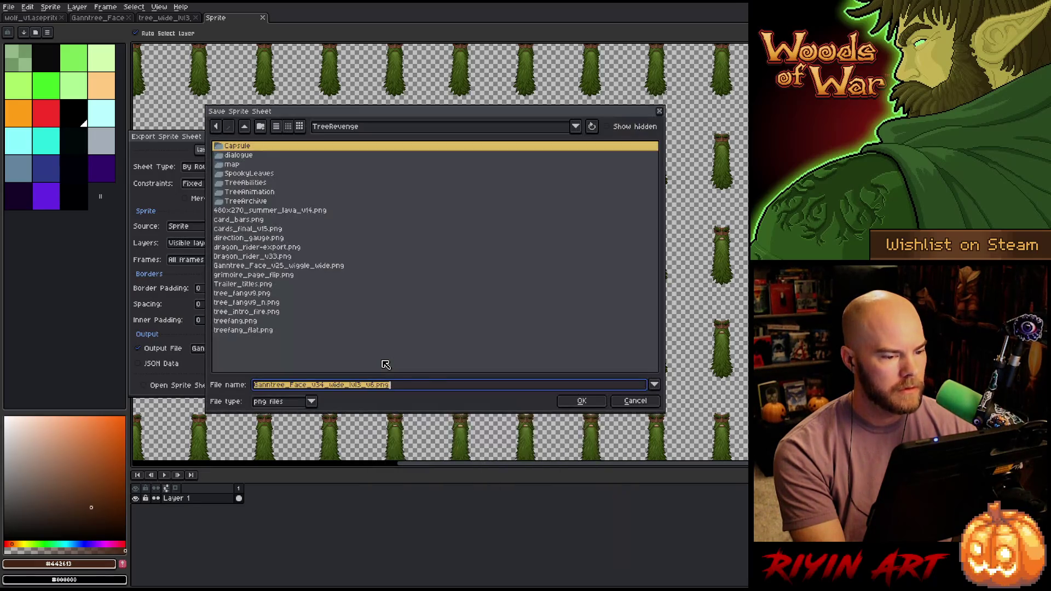
click(336, 127)
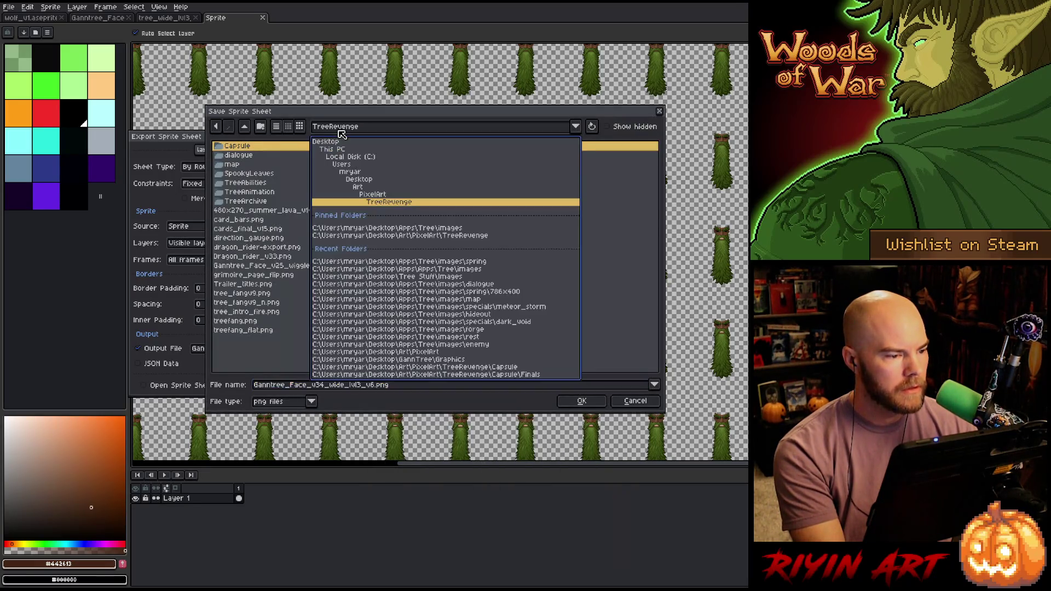
click(404, 230)
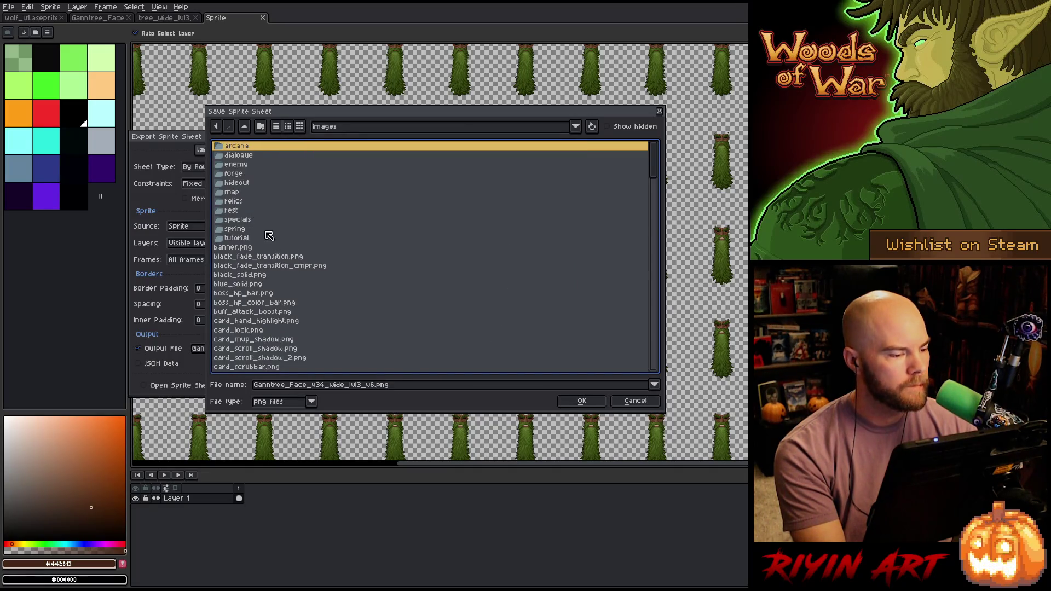
double_click(246, 229)
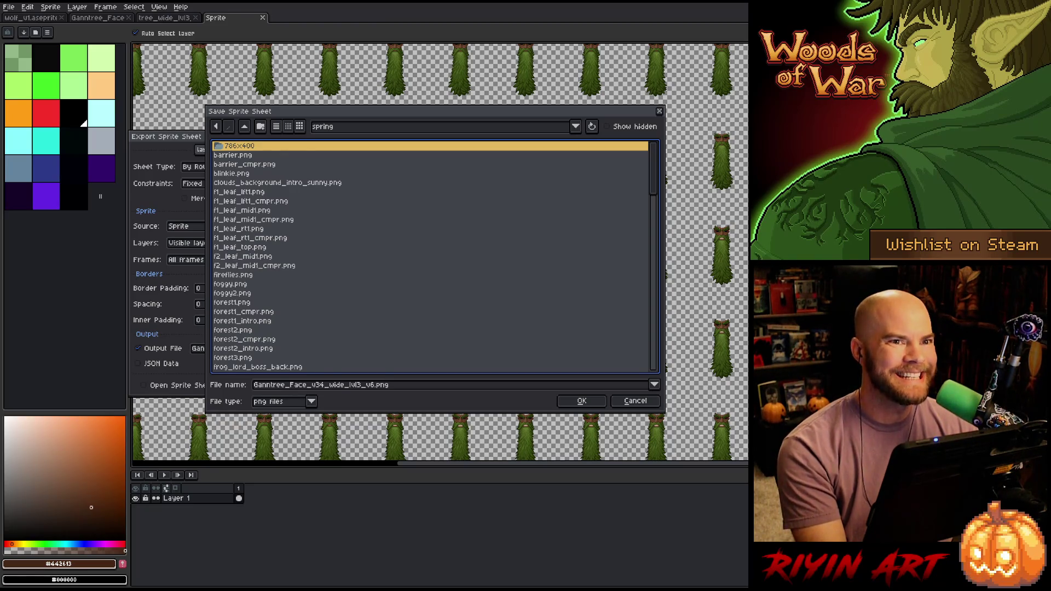
- Set the sheet's output file to tree_wide_lvl3_layer2.png
drag(345, 111, 386, 96)
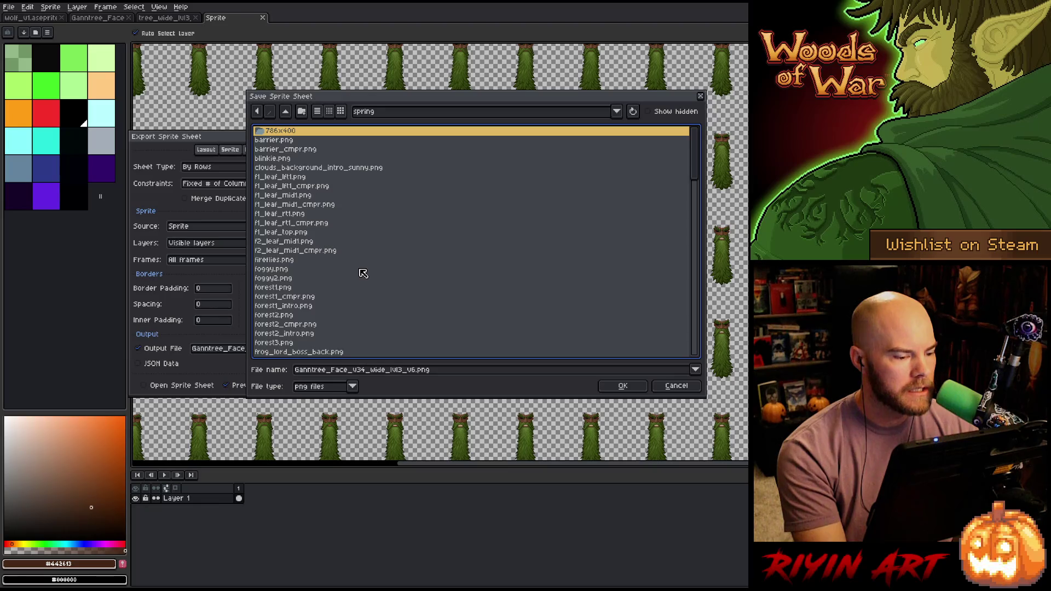
scroll(363, 274, down, 20)
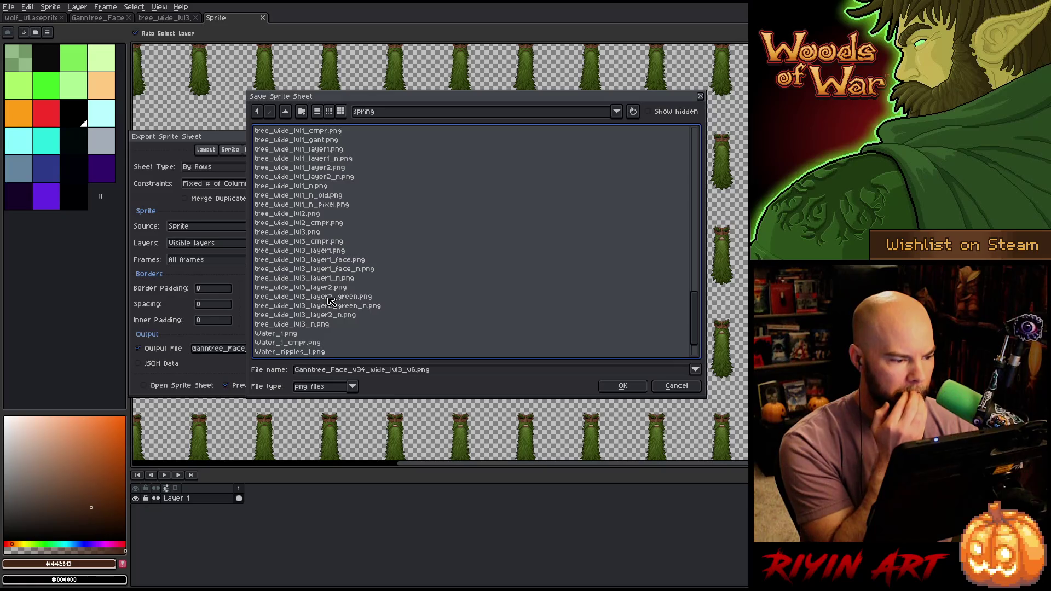
click(328, 261)
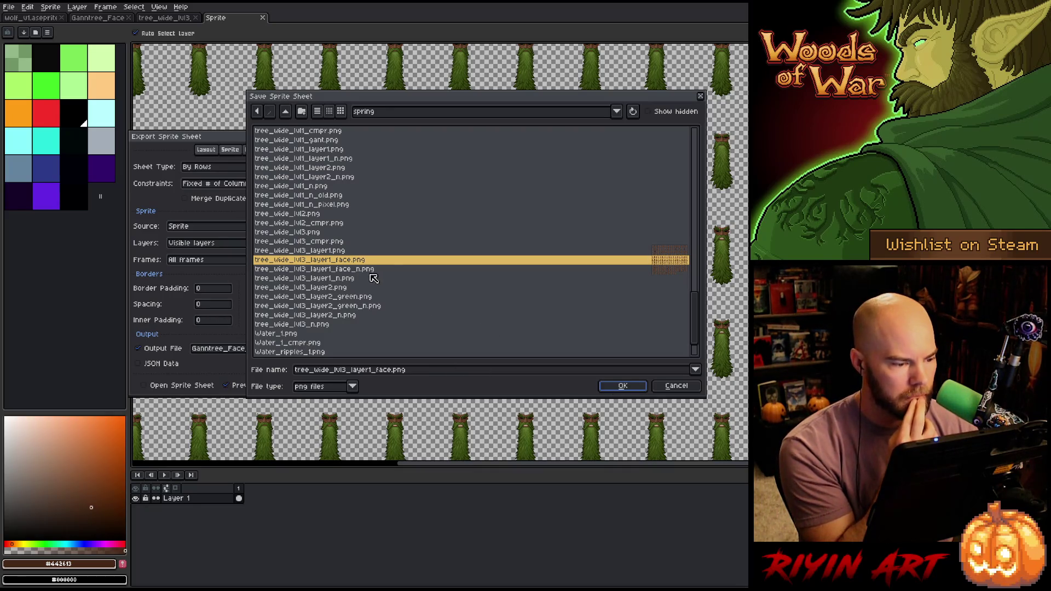
click(345, 288)
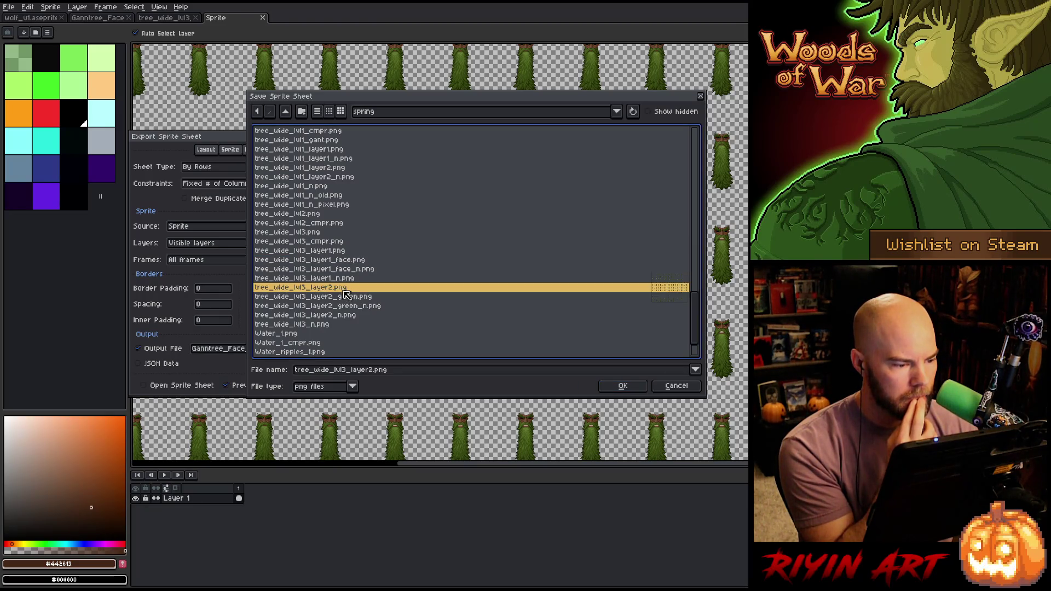
click(620, 389)
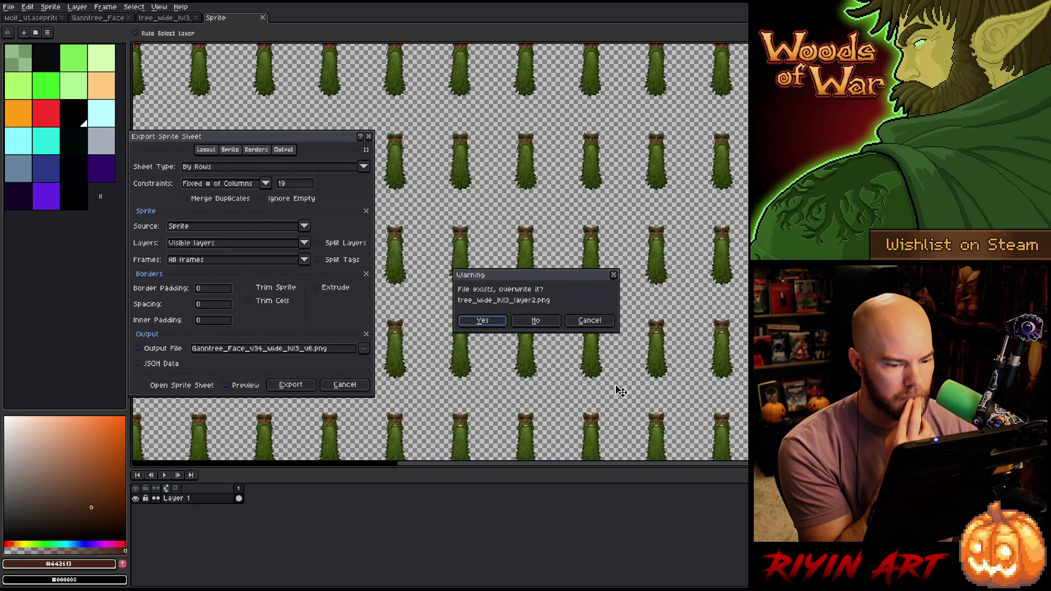
- Overwrite the existing file, export the sheet, and return to the tree_wide_lvl3 tab
click(487, 324)
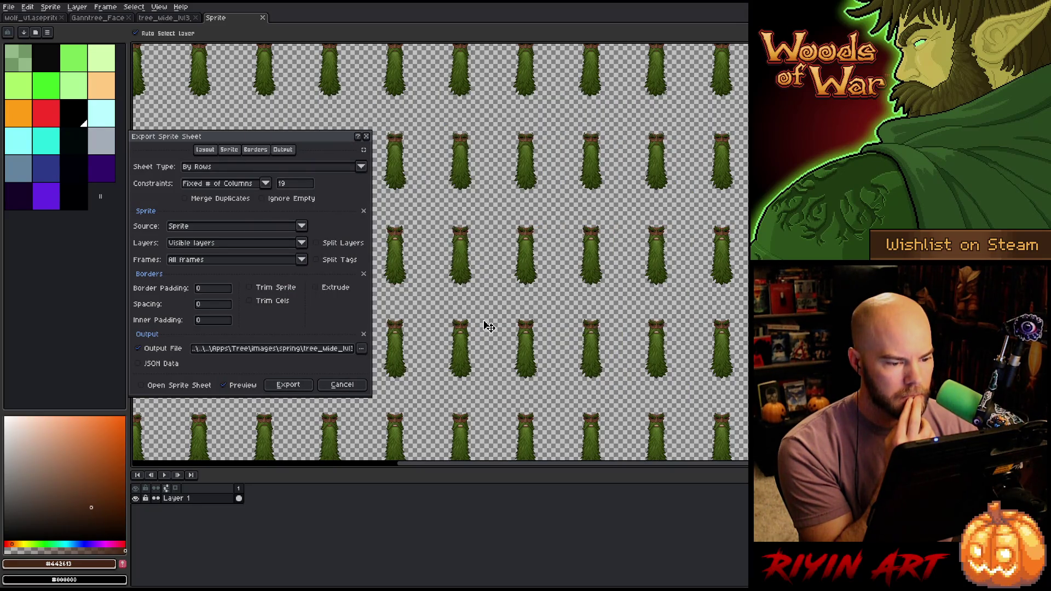
click(293, 385)
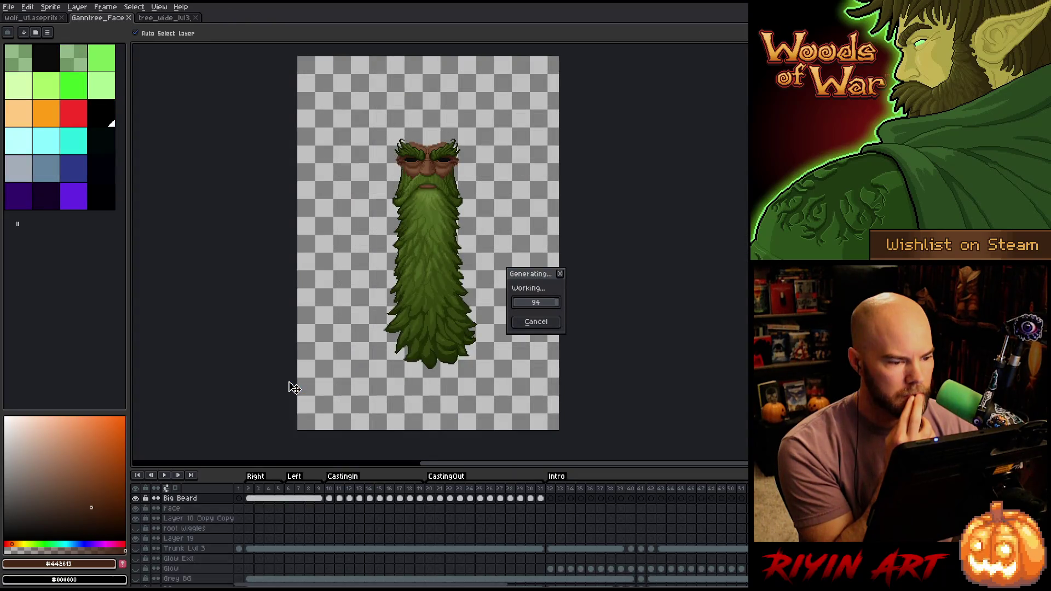
click(178, 20)
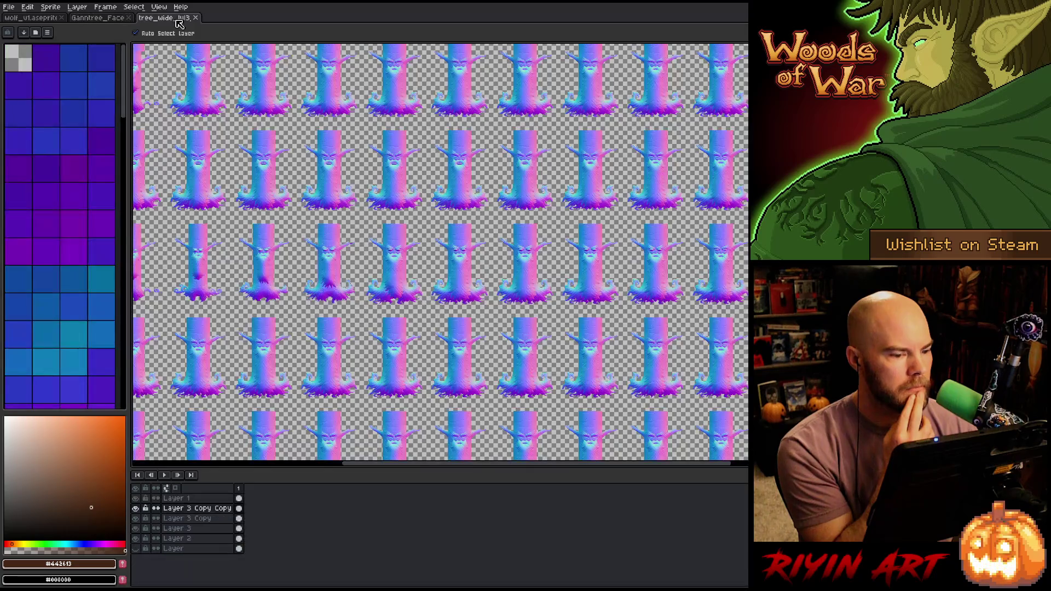
- Open tree_wide_lvl3_layer2.png from the spring folder
click(9, 7)
click(22, 29)
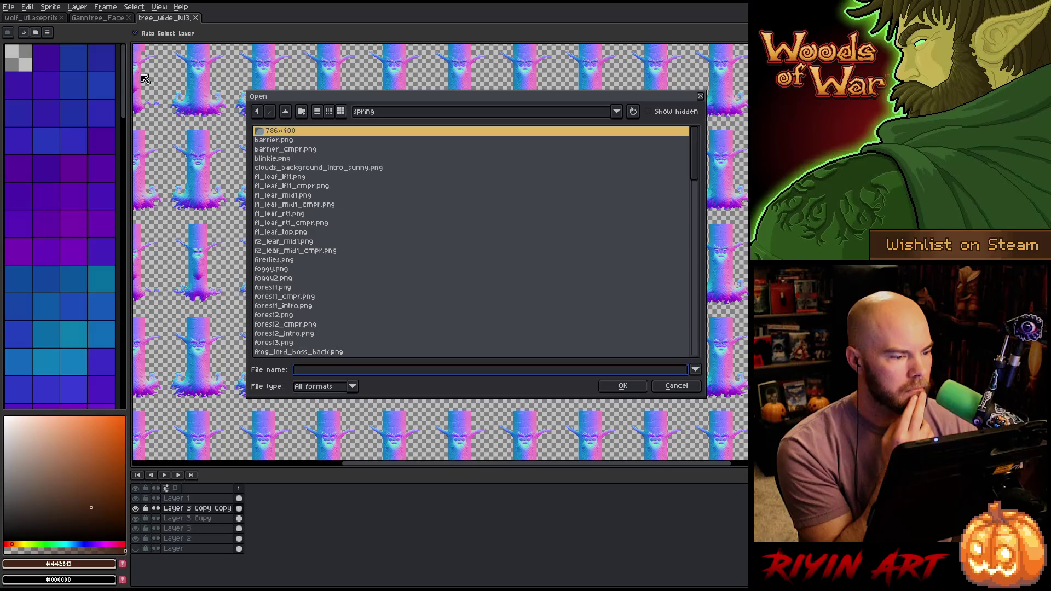
scroll(350, 302, down, 15)
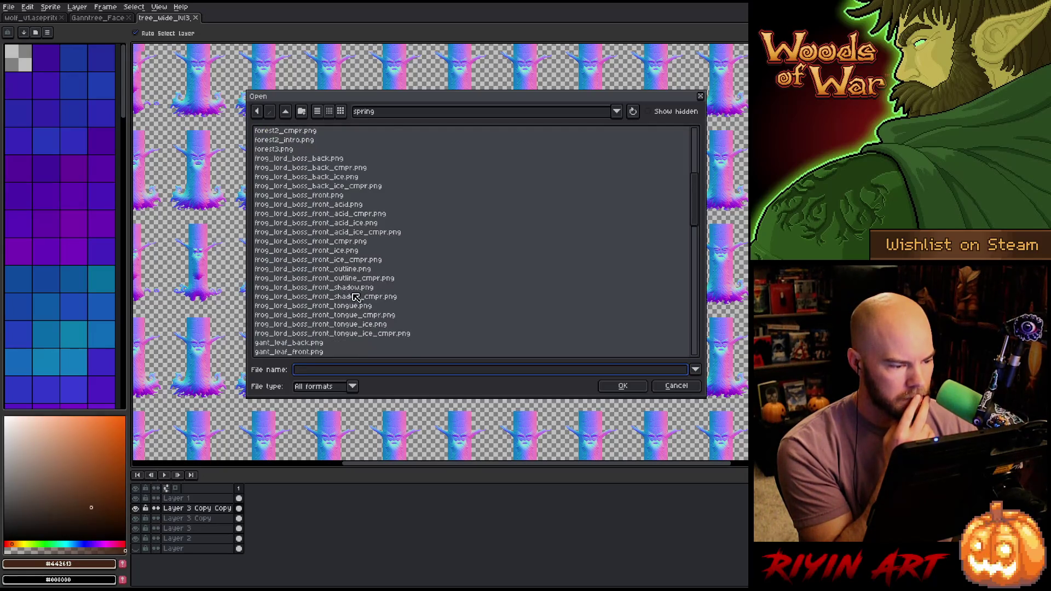
scroll(350, 298, down, 4)
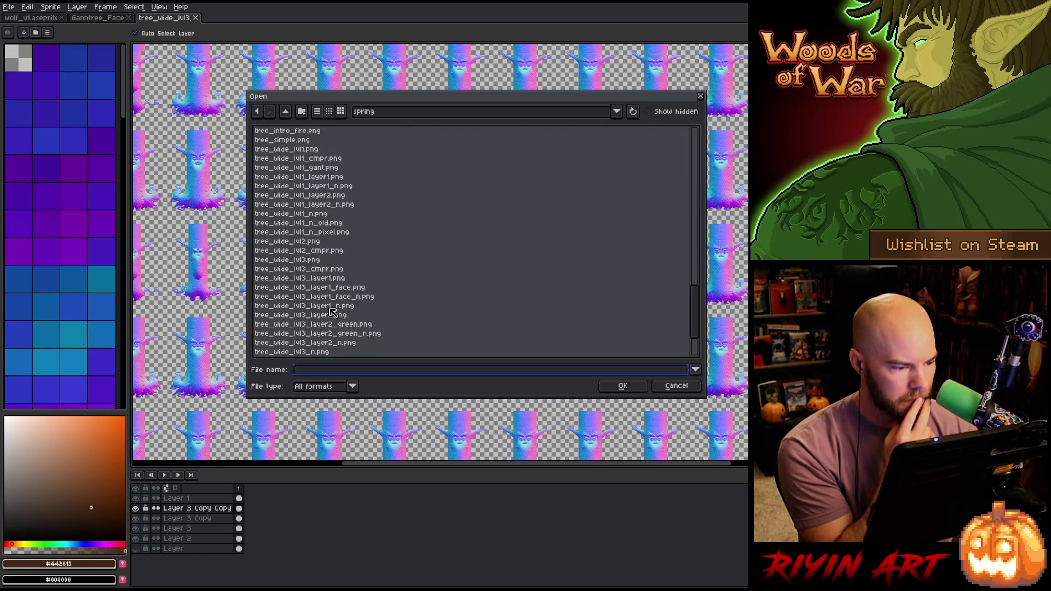
click(340, 316)
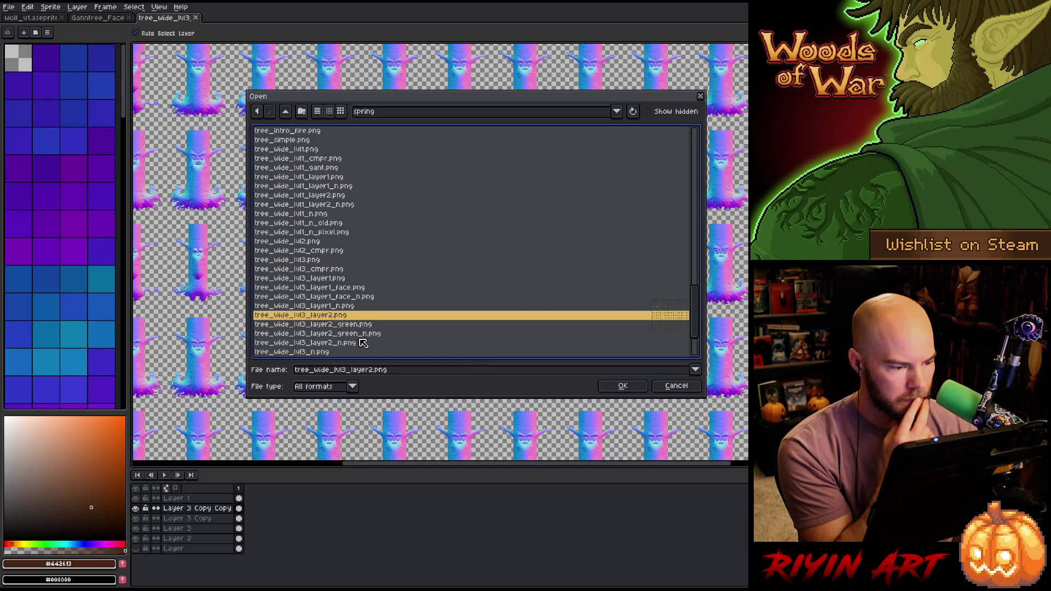
click(624, 386)
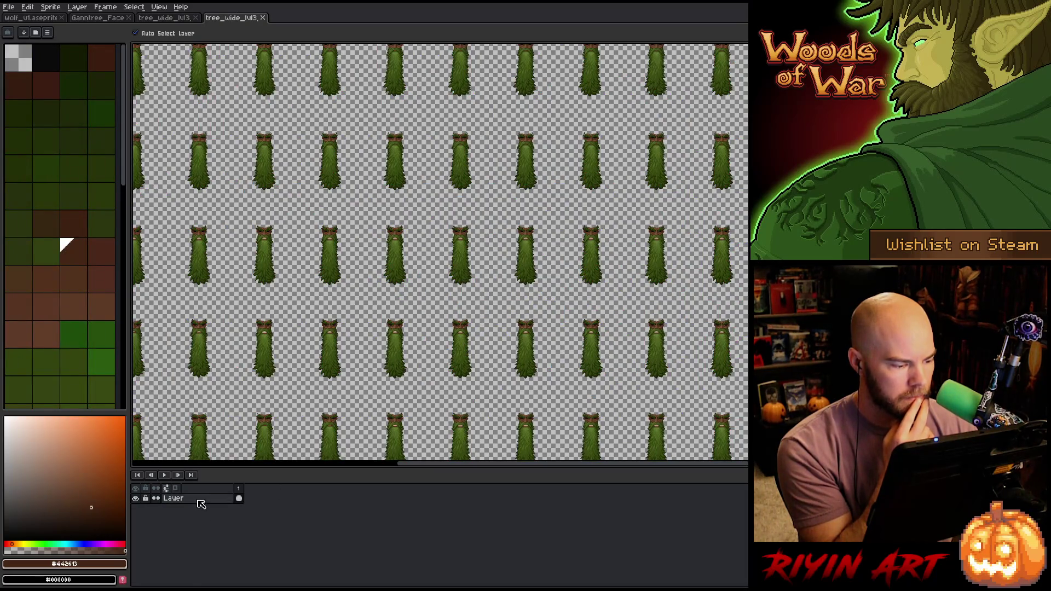
- Duplicate the sheet's only layer twice
right_click(198, 499)
click(235, 551)
right_click(196, 500)
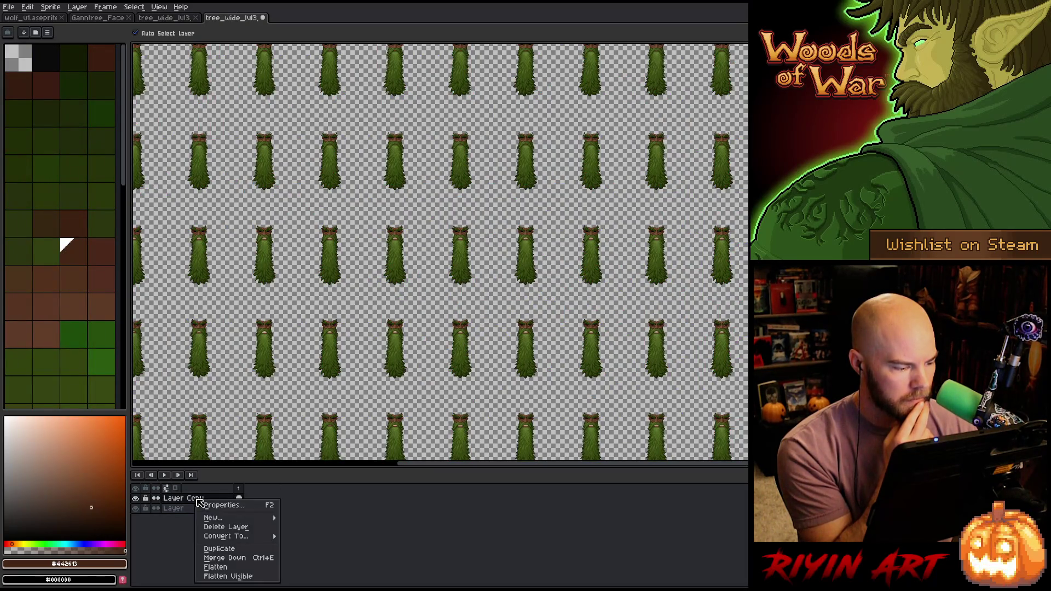
click(238, 550)
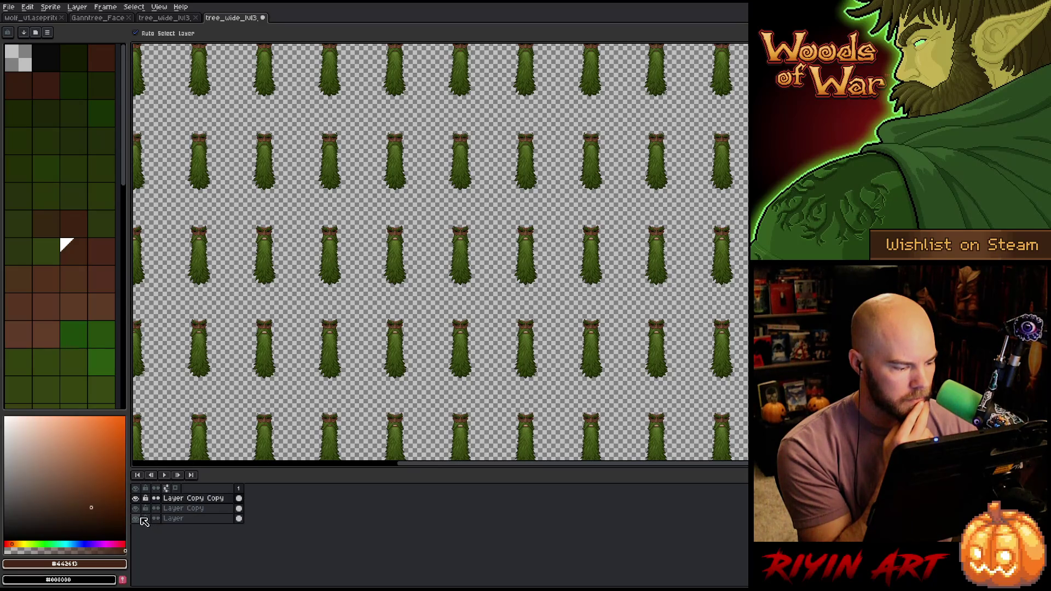
- Rename the middle copy 'green' and the top copy 'wood', then select green
double_click(170, 509)
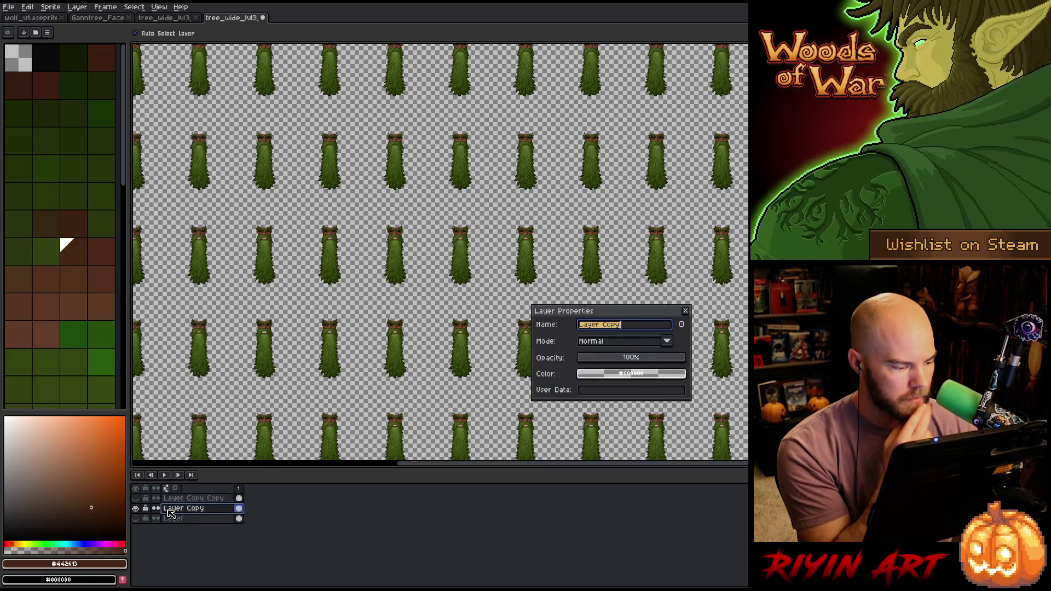
text(green)
key(Return)
double_click(179, 499)
text(wood)
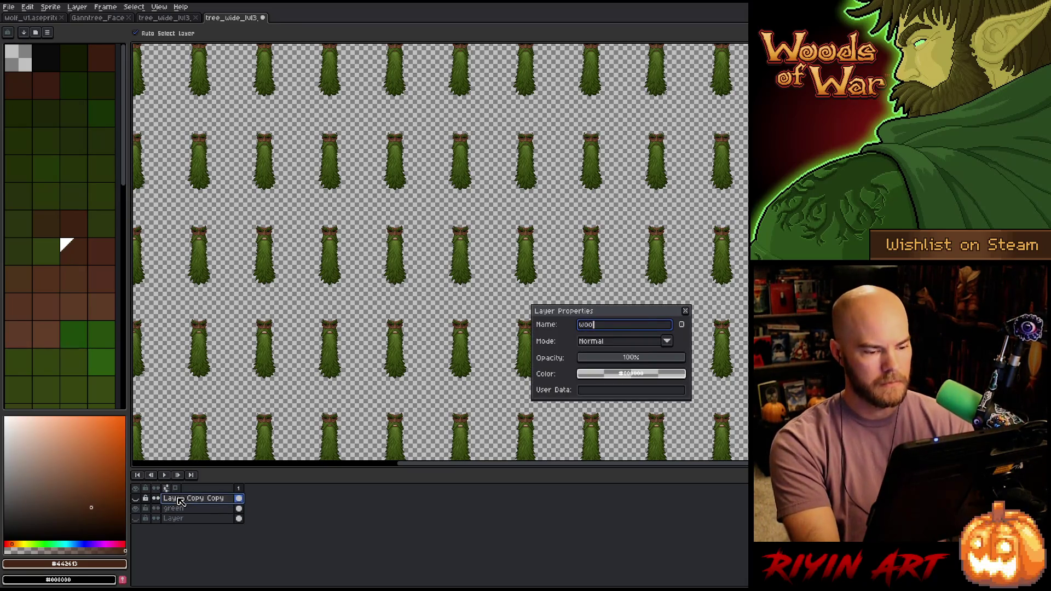
key(Return)
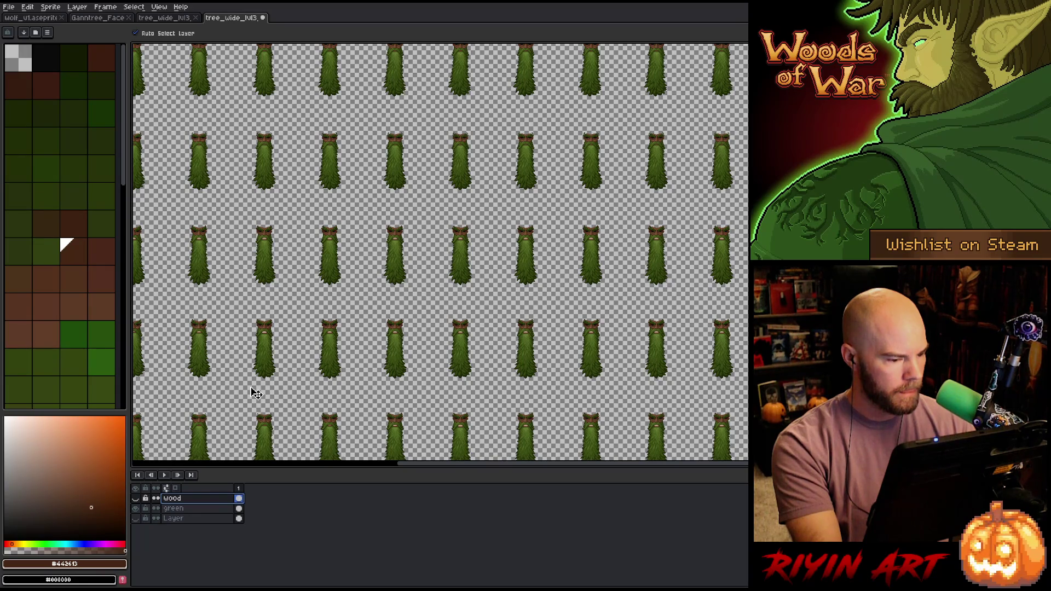
click(195, 508)
- Save the layered sheet as tree_wide_lvl3_layer2.aseprite in the TreeRevenge folder
scroll(389, 203, up, 1)
scroll(389, 204, up, 5)
drag(416, 137, 419, 234)
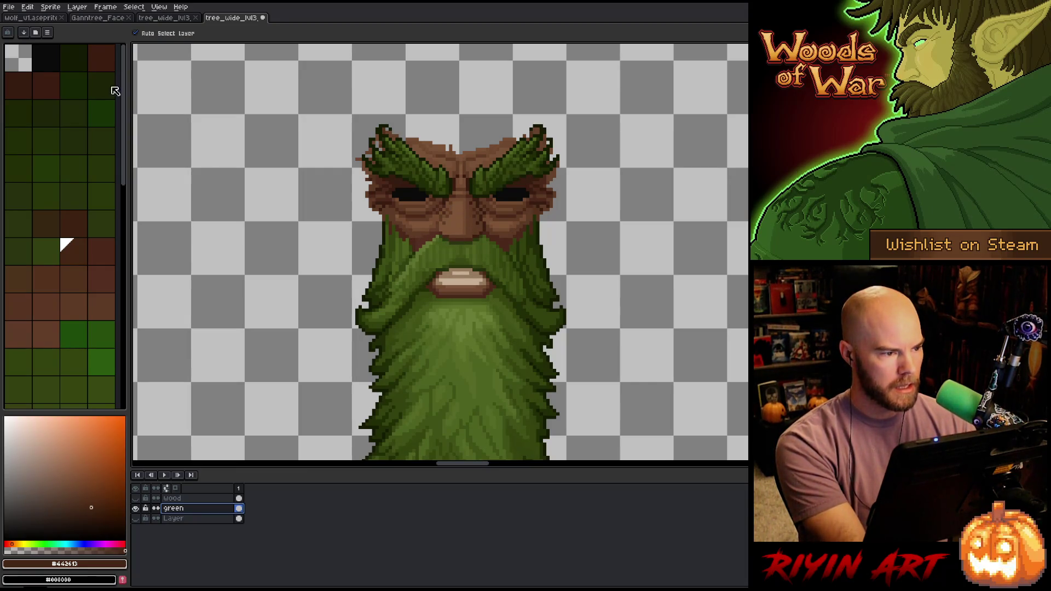
click(9, 6)
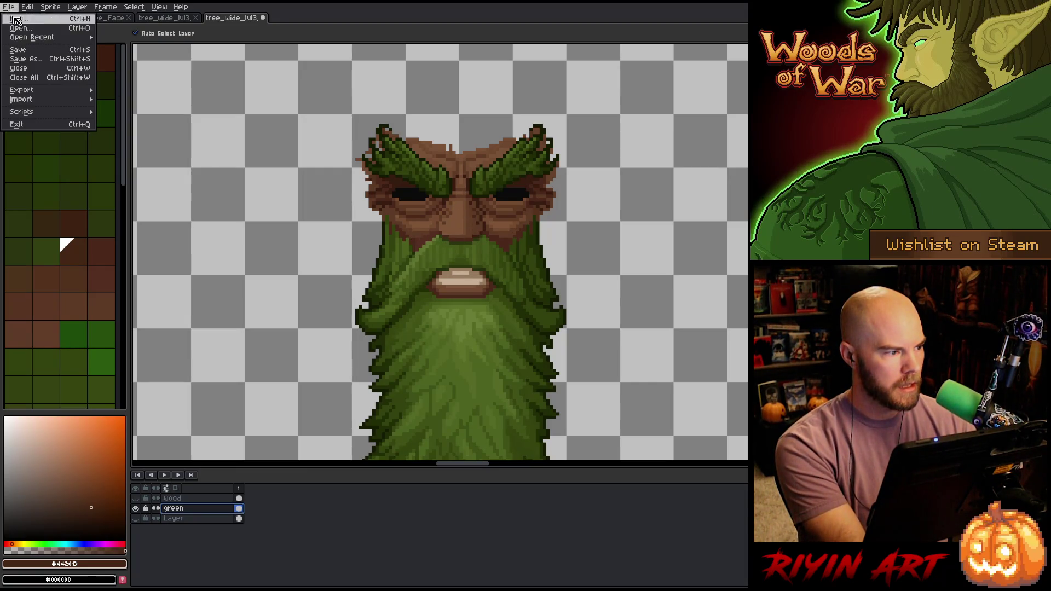
click(36, 59)
click(392, 113)
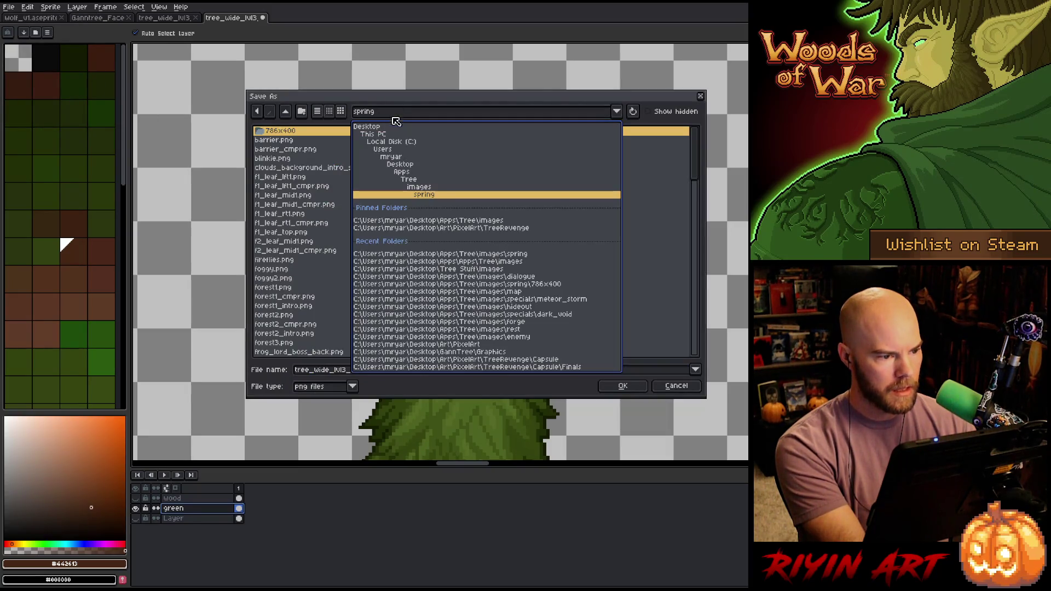
click(476, 228)
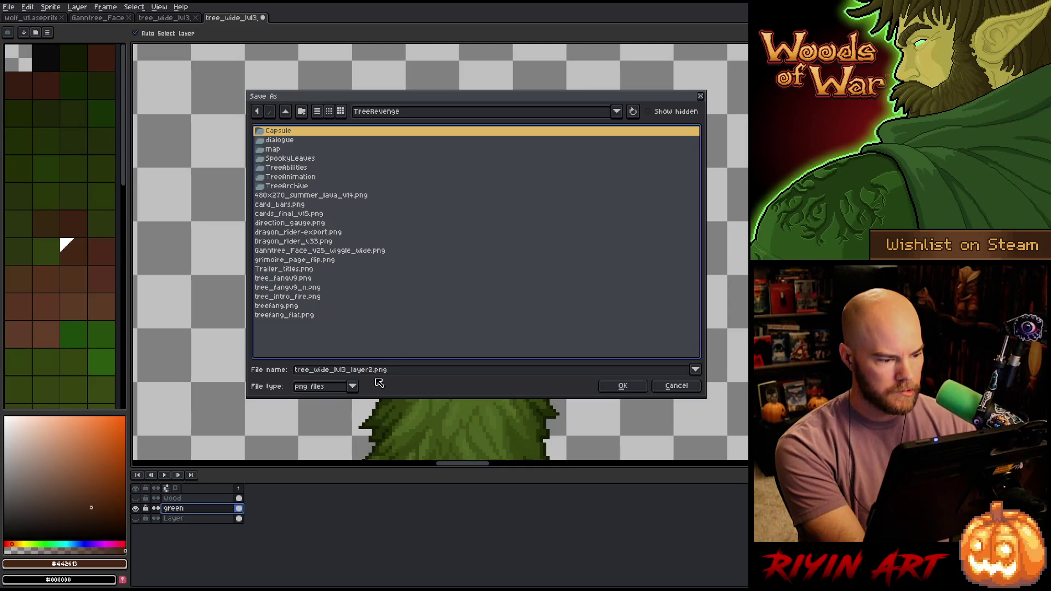
click(352, 387)
click(332, 415)
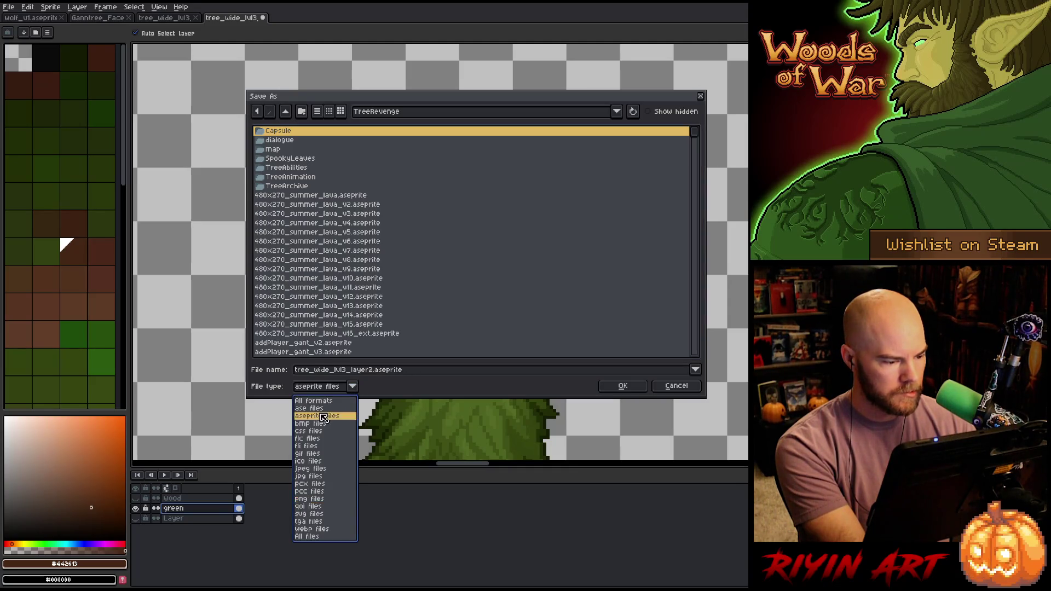
click(623, 386)
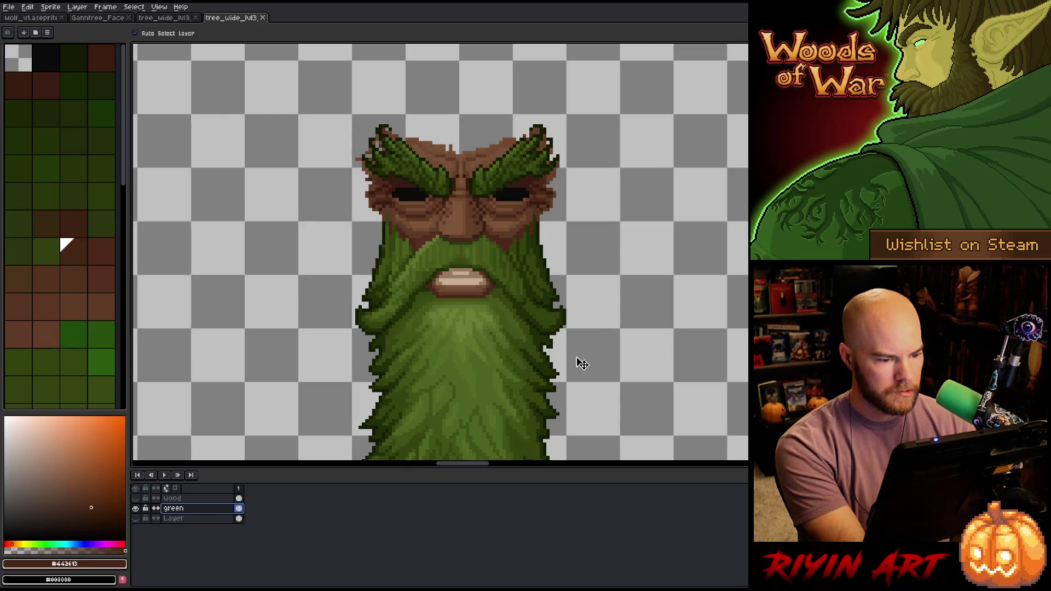
key(shift+r)
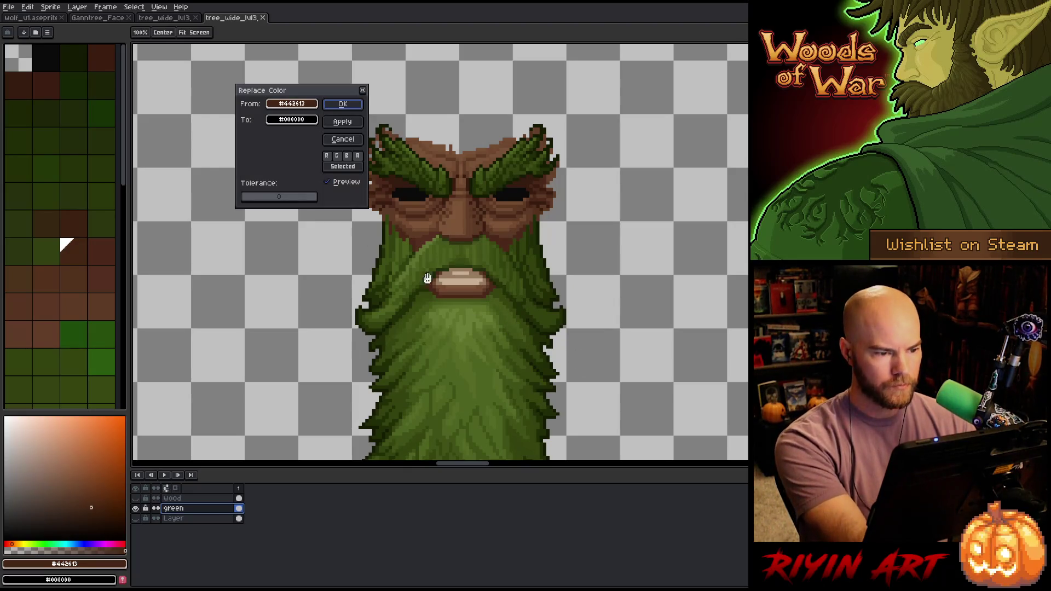
- Replace the forehead brown with transparent on the green layer
mouse_move(306, 108)
mouse_down()
mouse_move(438, 175)
mouse_move(482, 145)
mouse_up()
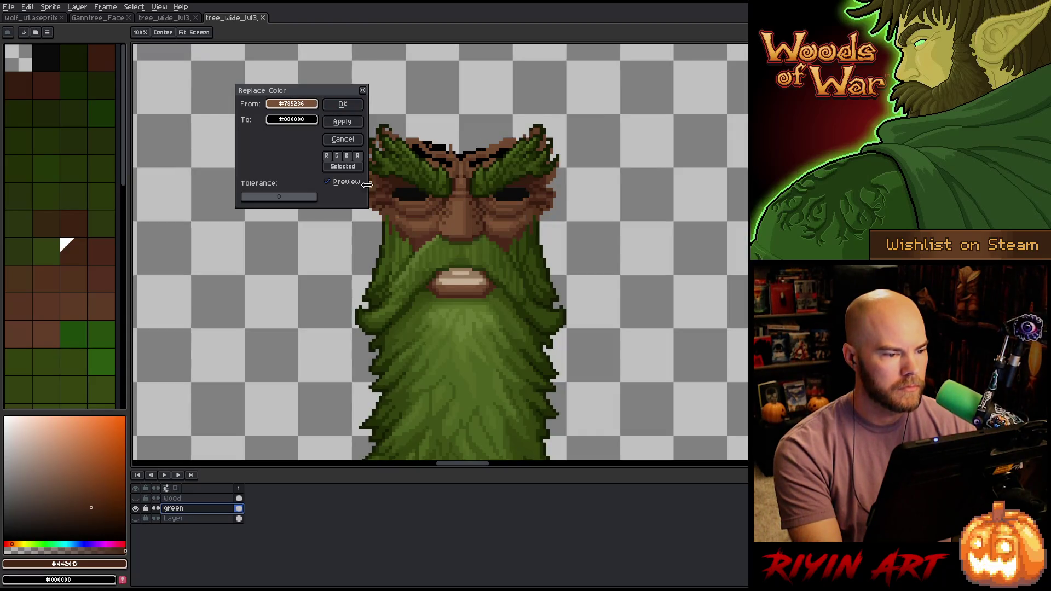
click(298, 121)
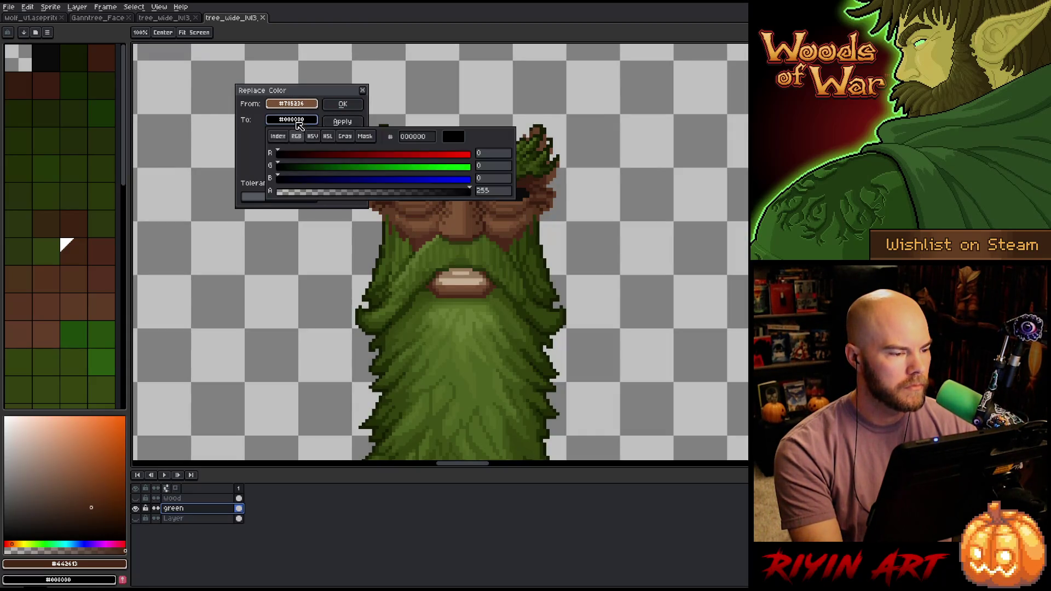
click(262, 167)
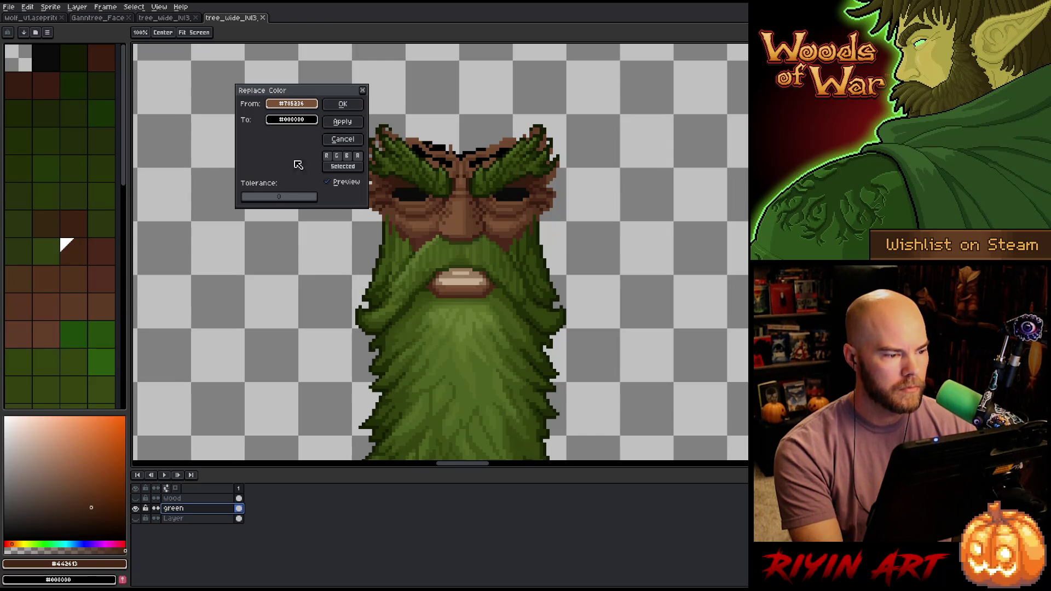
click(291, 120)
click(300, 197)
click(289, 112)
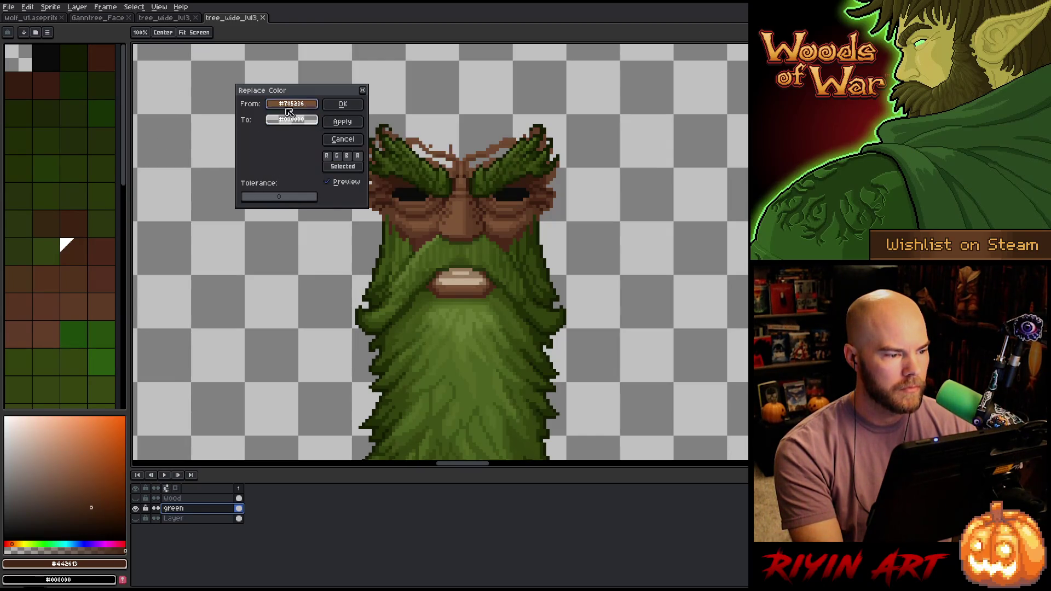
click(343, 104)
- Replace the dark nose brown with black, redoing it after an undo
key(shift+r)
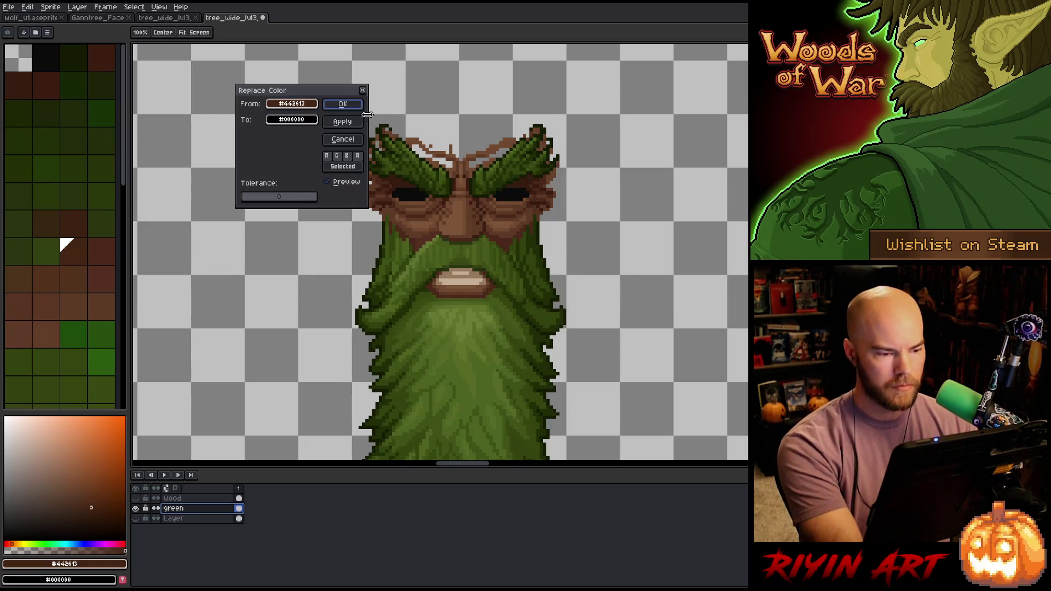
click(466, 207)
click(469, 206)
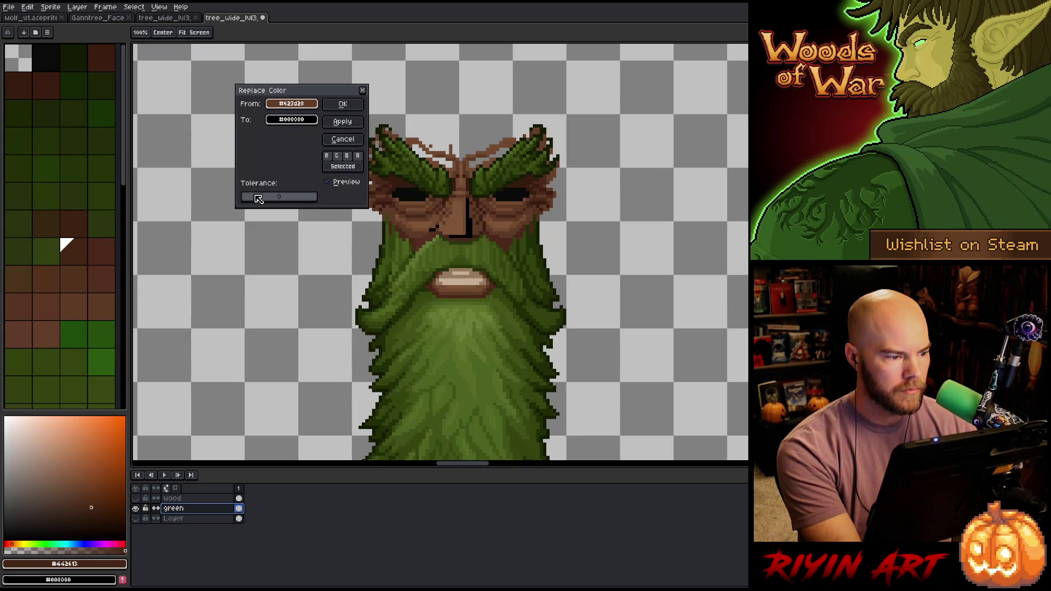
scroll(251, 199, up, 11)
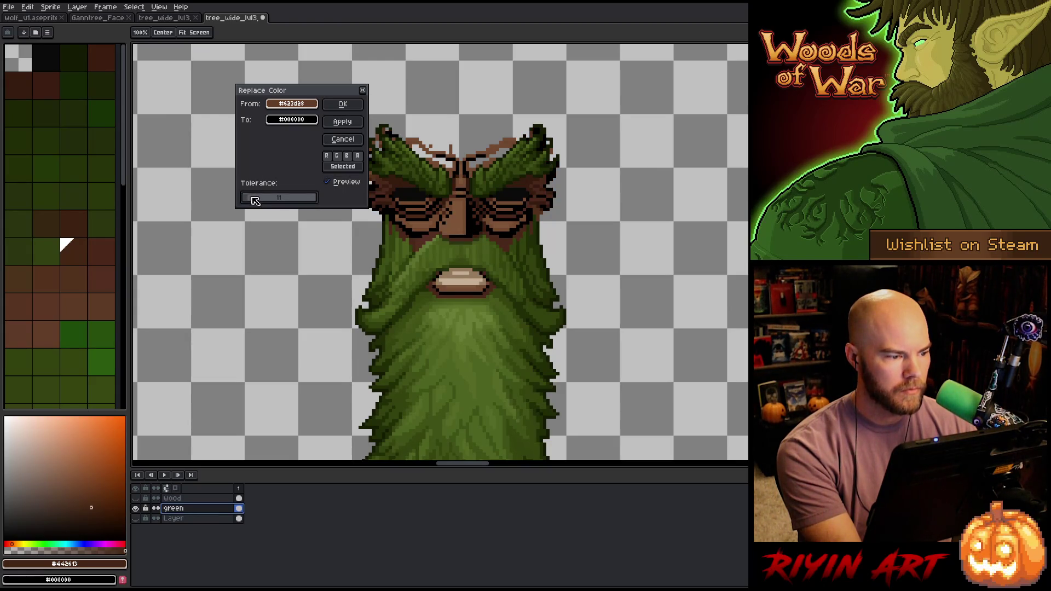
scroll(255, 200, up, 19)
scroll(256, 201, down, 8)
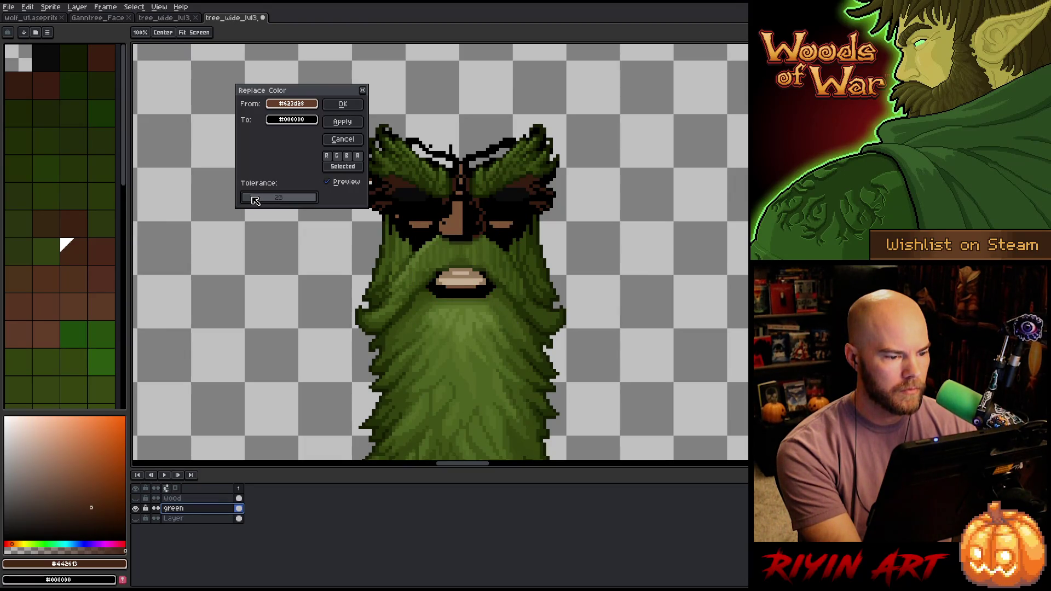
click(335, 101)
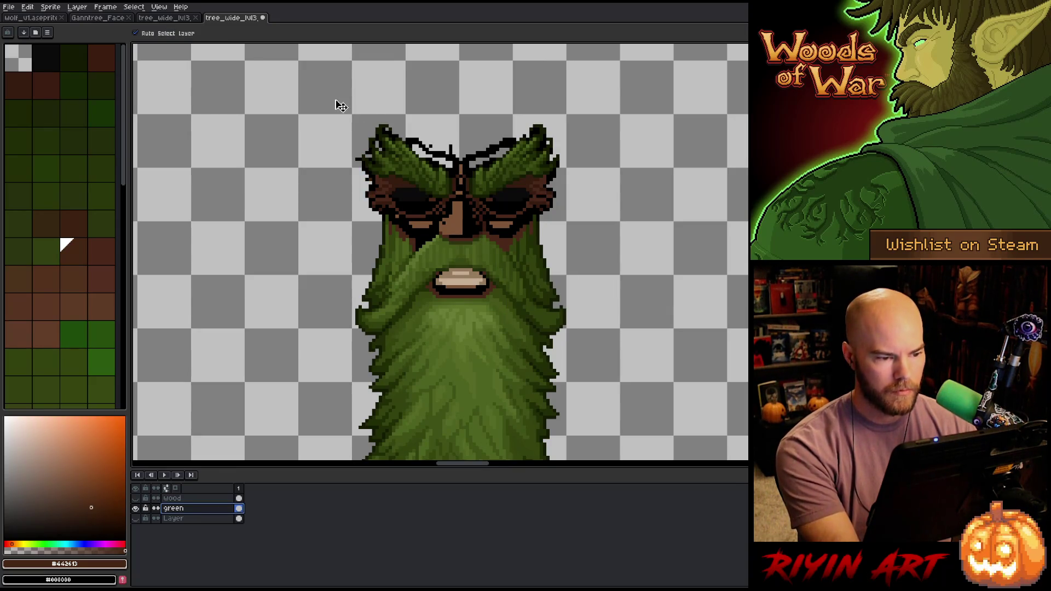
key(ctrl+z)
key(shift+r)
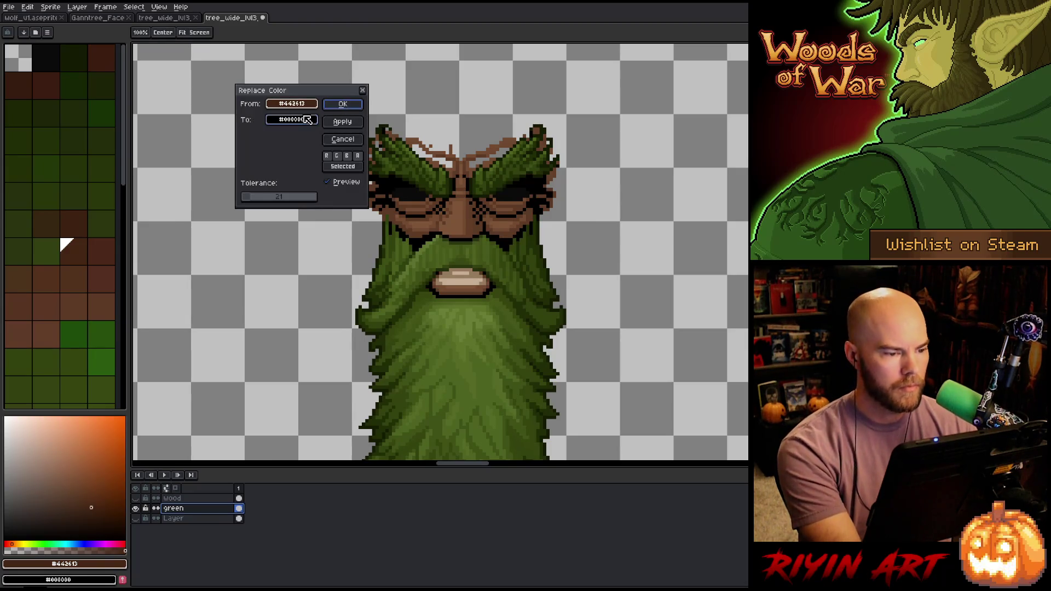
click(292, 120)
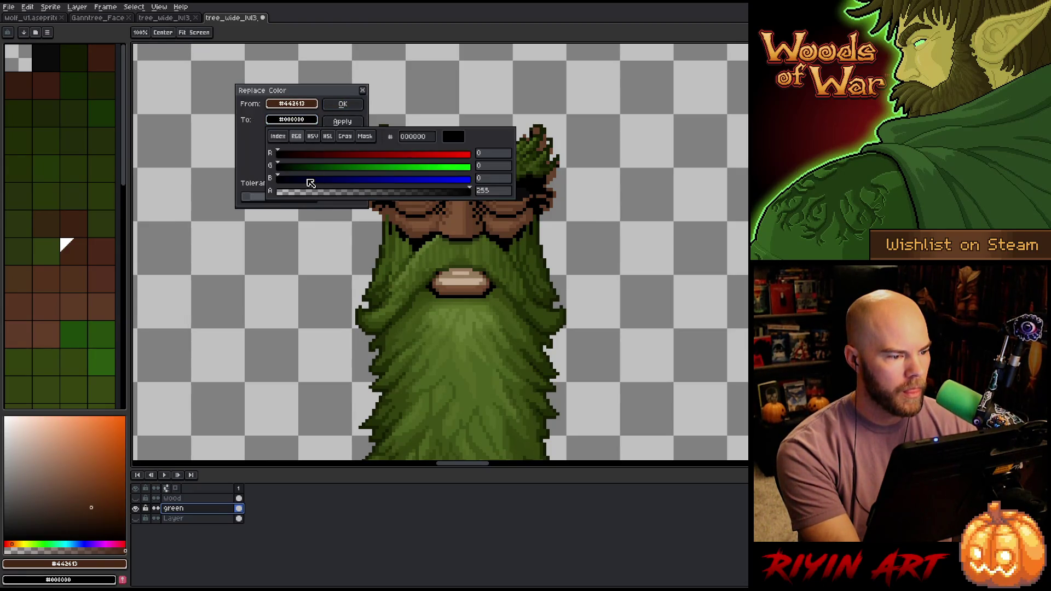
click(342, 104)
- Run Replace Color on the nose brown
key(shift+r)
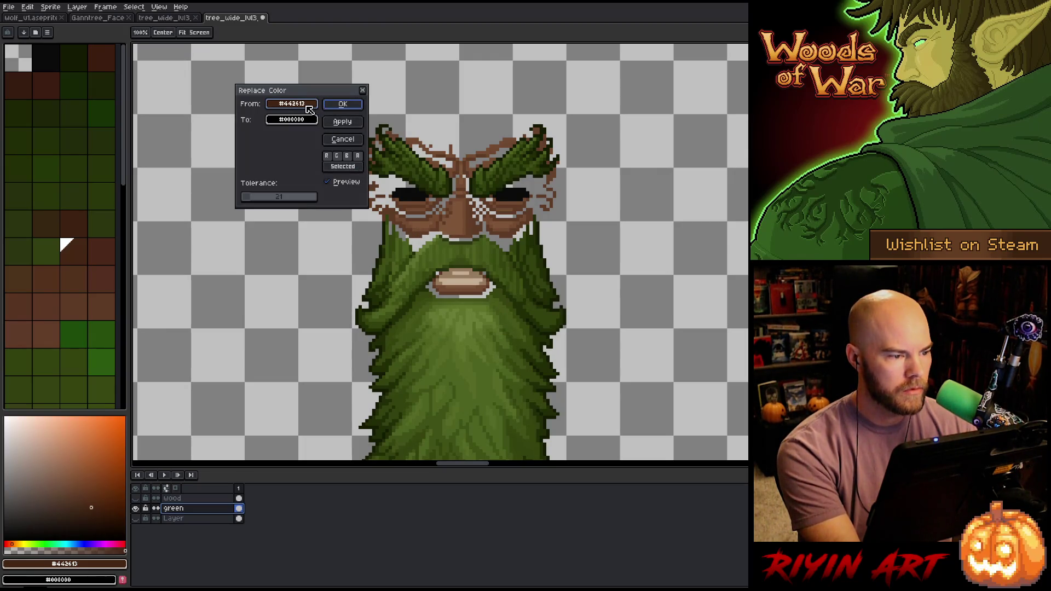
click(308, 108)
click(461, 227)
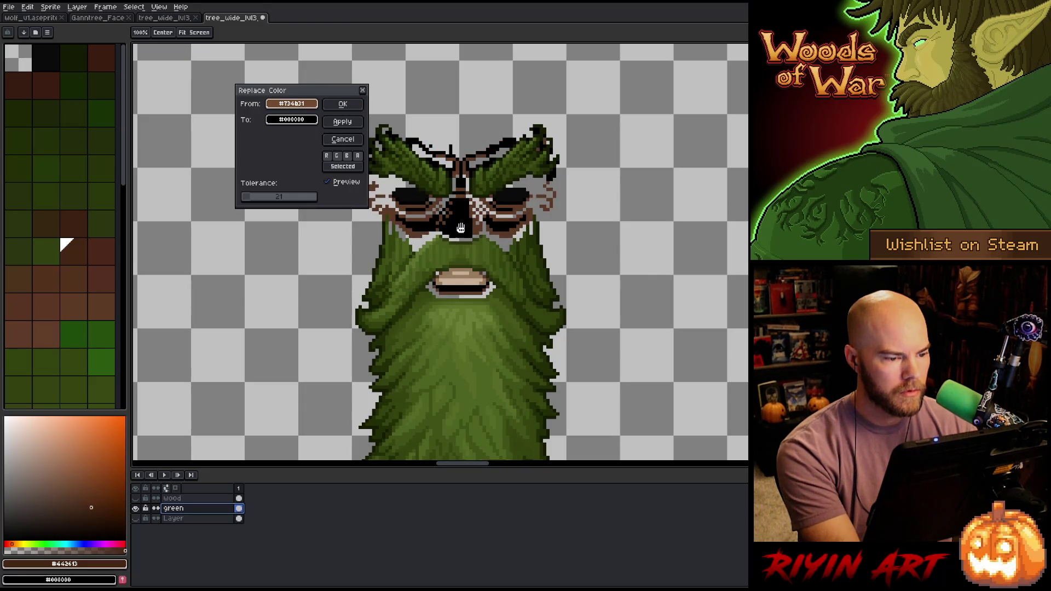
click(342, 104)
- Make the remaining face browns fully transparent
key(shift+r)
click(291, 104)
click(478, 227)
click(468, 230)
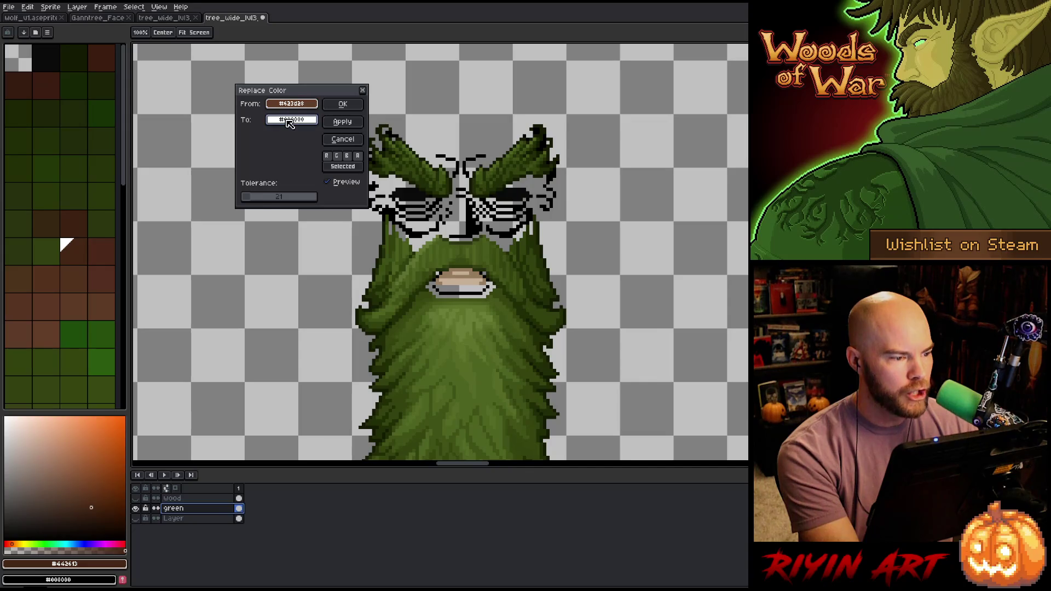
click(291, 120)
drag(296, 191, 141, 173)
click(142, 173)
click(343, 103)
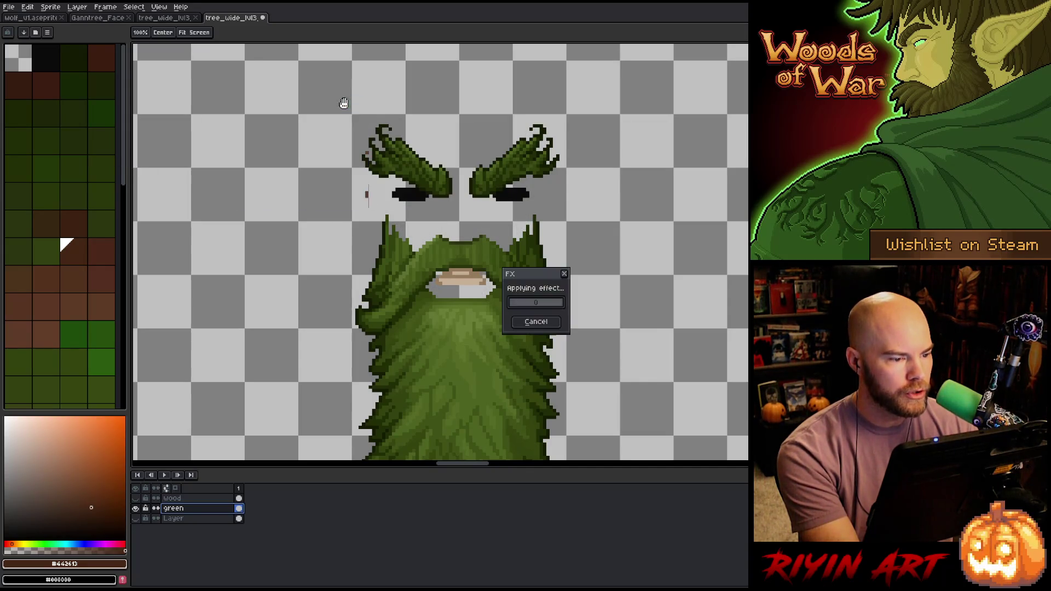
- Replace the black brow shadows with a fully transparent colour
key(shift+r)
click(414, 192)
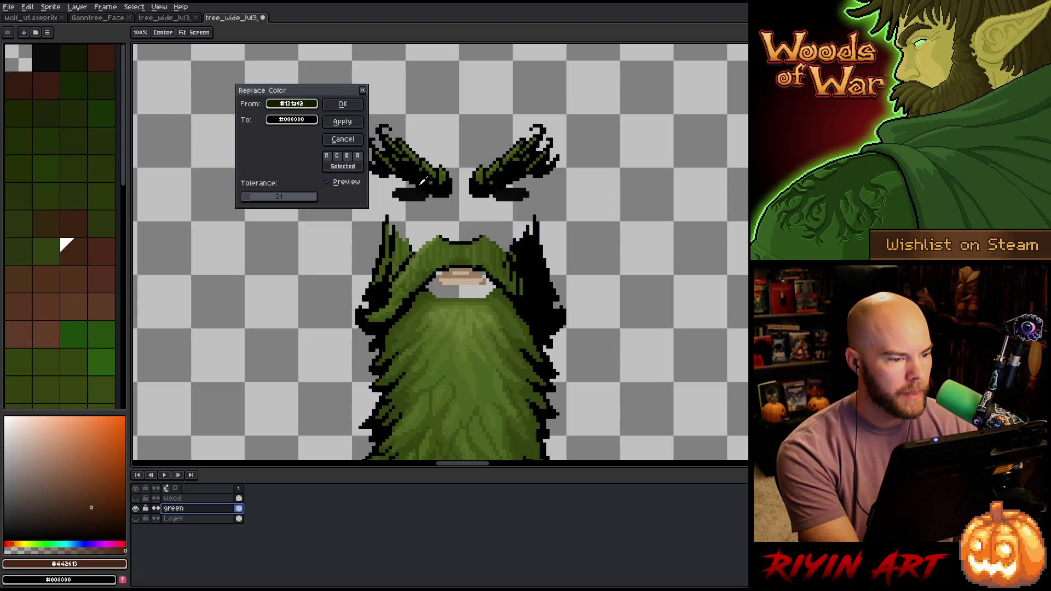
click(285, 119)
mouse_move(307, 196)
mouse_down()
mouse_move(250, 188)
mouse_move(242, 201)
mouse_up()
click(268, 122)
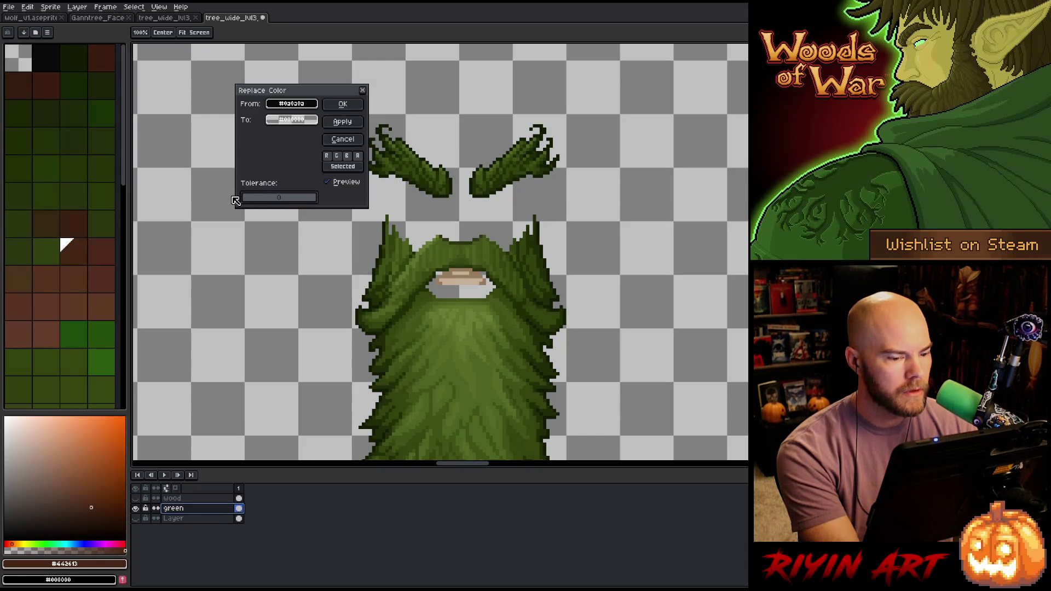
click(343, 104)
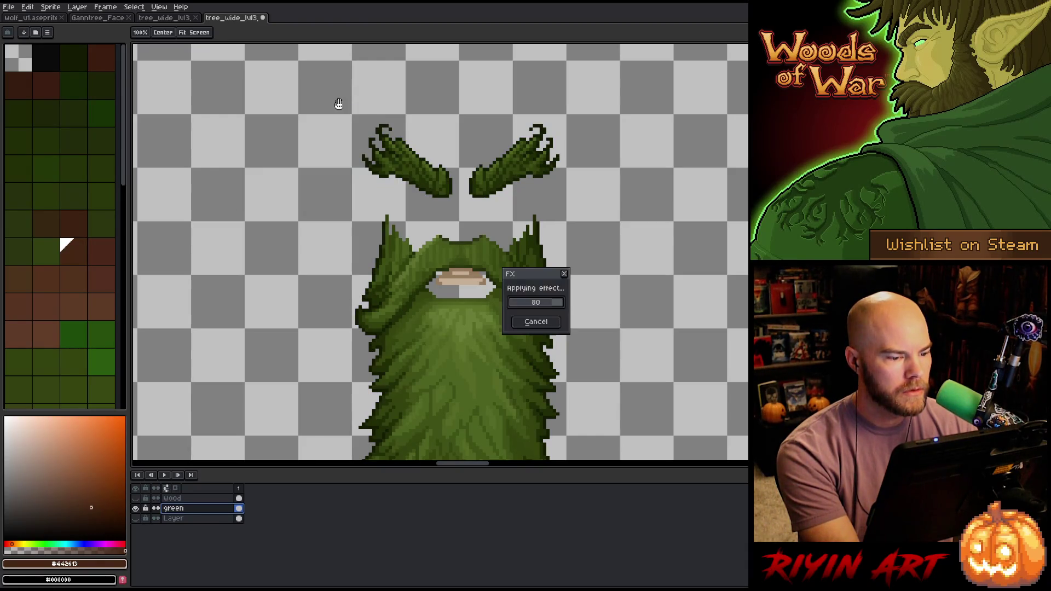
- Make the light tan mouth pixels transparent
key(shift+r)
click(438, 268)
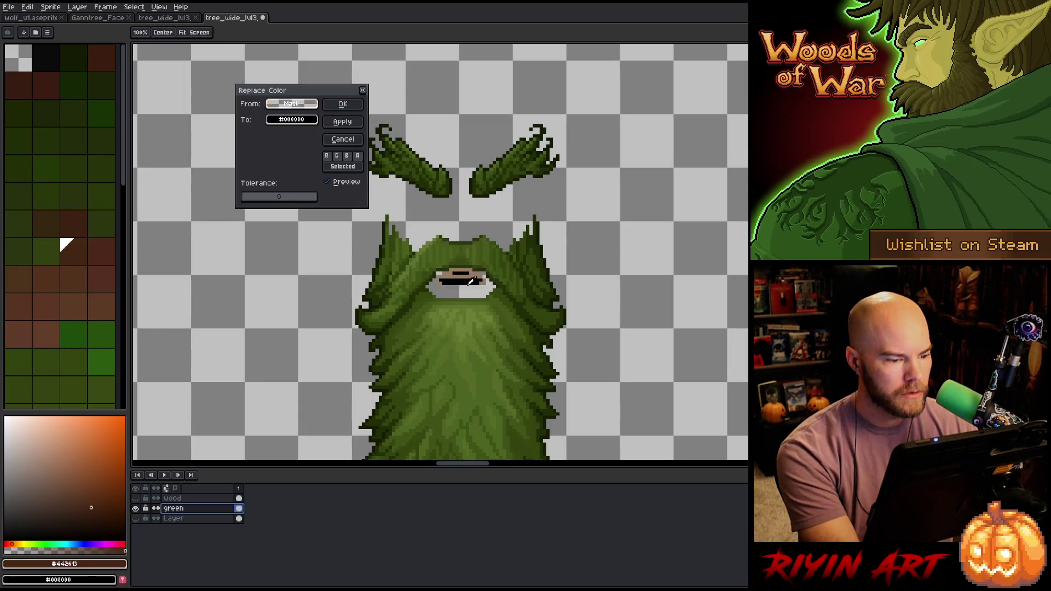
click(291, 119)
drag(294, 197, 277, 196)
click(335, 106)
- Make the darker tan mouth pixels transparent as well
key(shift+r)
click(425, 230)
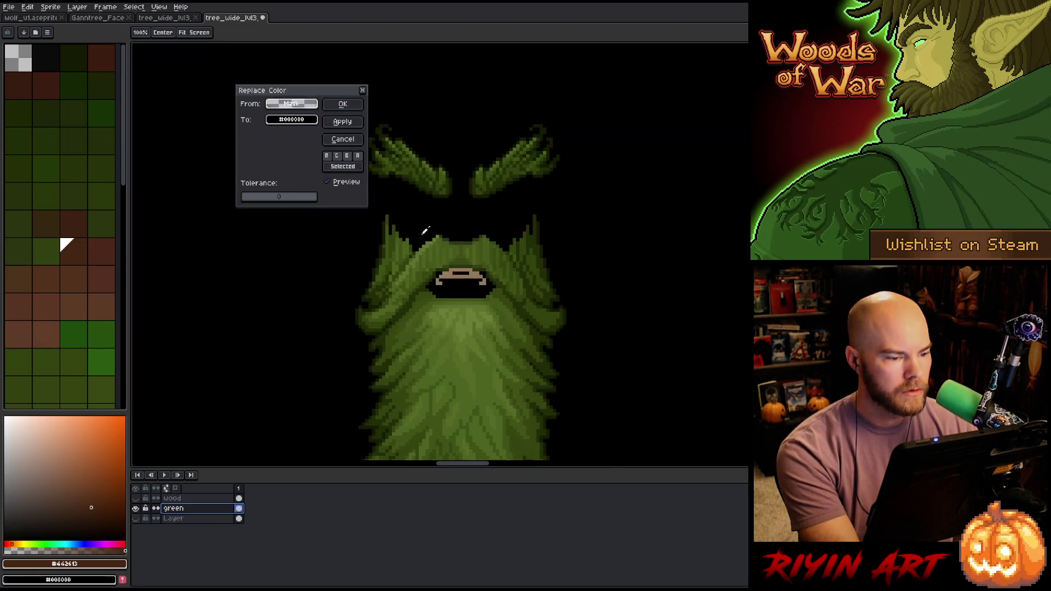
click(475, 271)
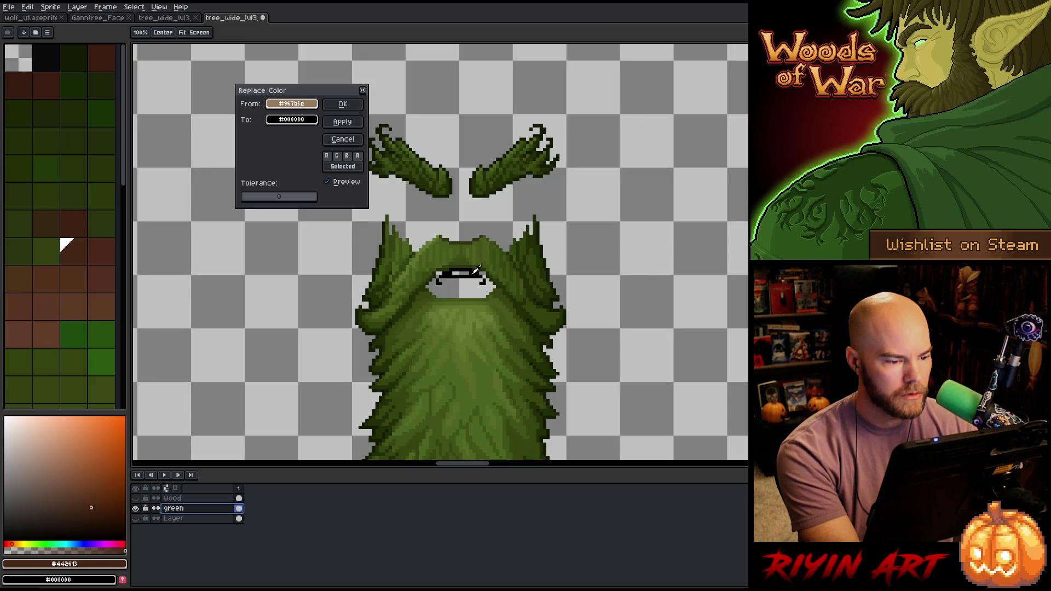
click(289, 121)
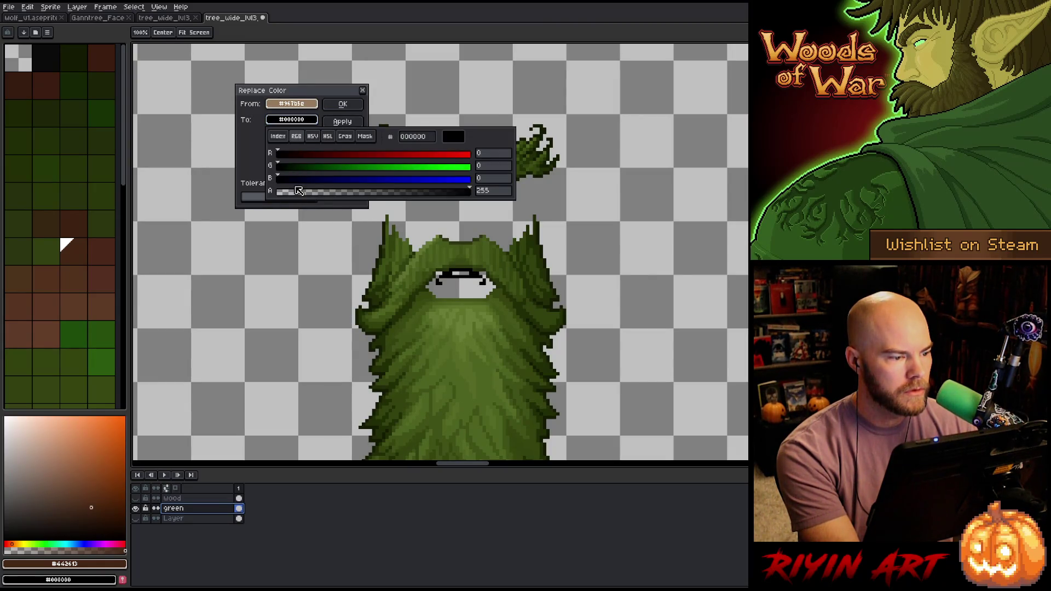
drag(298, 190, 277, 190)
click(233, 105)
click(354, 108)
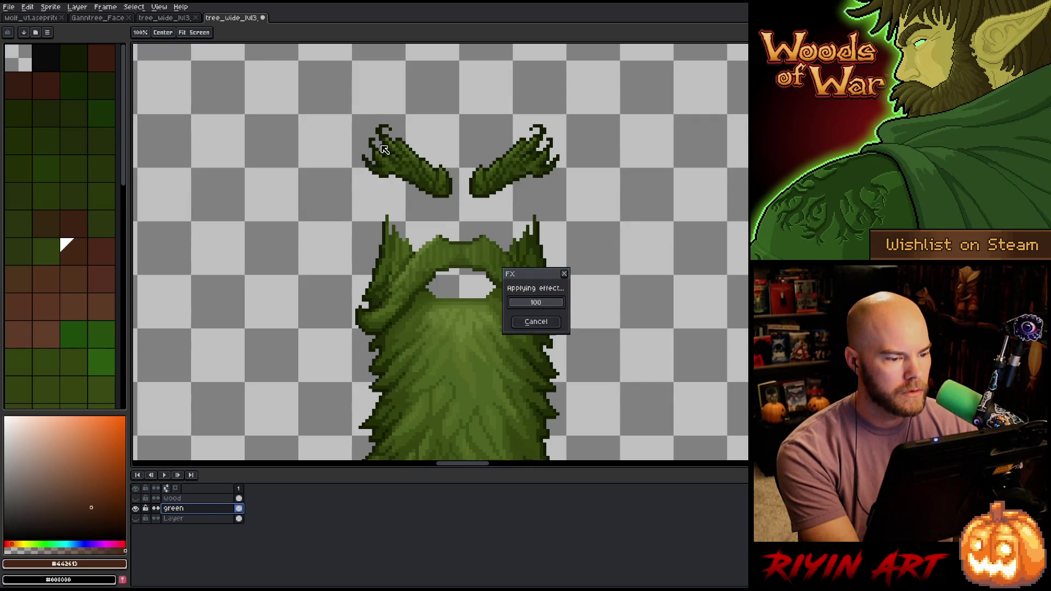
key(v)
scroll(388, 293, down, 5)
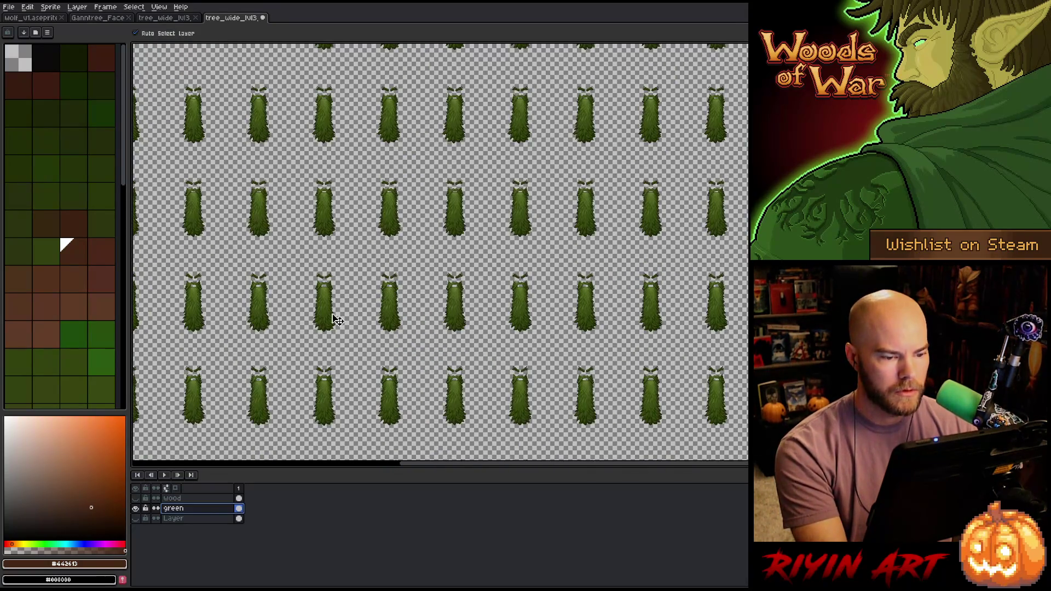
scroll(270, 300, up, 4)
mouse_move(510, 308)
mouse_down()
mouse_move(392, 298)
mouse_move(505, 301)
mouse_move(436, 310)
mouse_move(284, 363)
mouse_move(471, 265)
mouse_move(462, 215)
mouse_move(600, 235)
mouse_move(482, 82)
mouse_move(582, 277)
mouse_move(251, 397)
mouse_up()
scroll(457, 342, down, 5)
scroll(340, 204, up, 1)
scroll(462, 268, up, 3)
scroll(471, 272, down, 3)
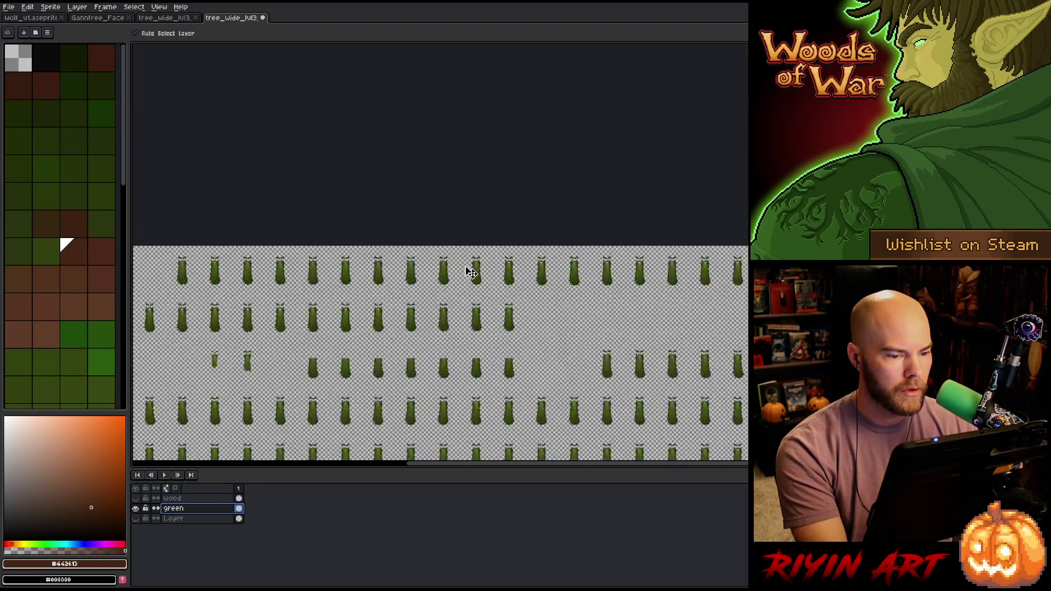
scroll(471, 272, up, 5)
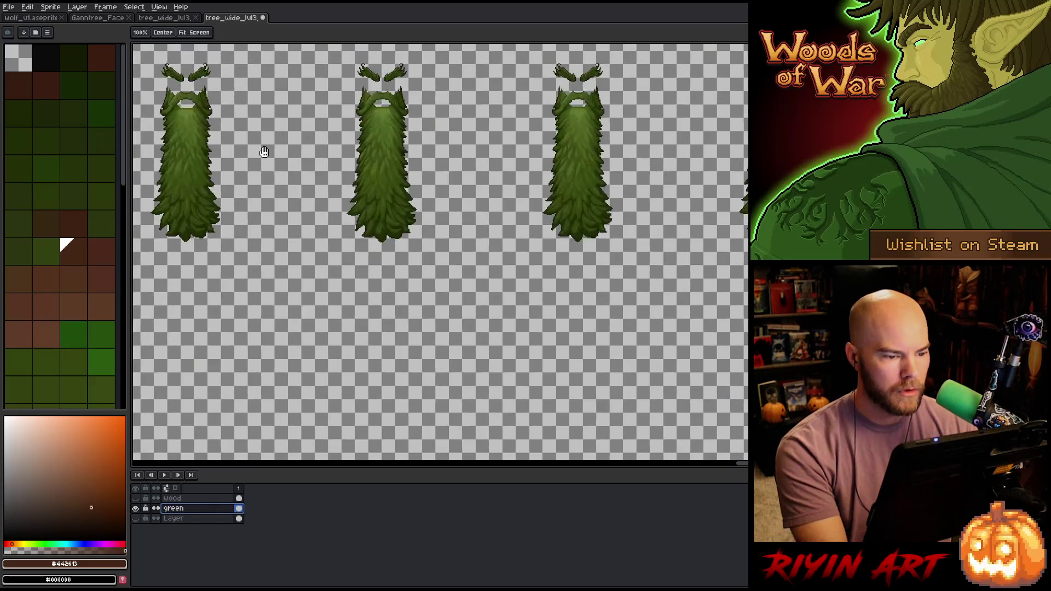
scroll(364, 228, down, 4)
scroll(359, 258, up, 5)
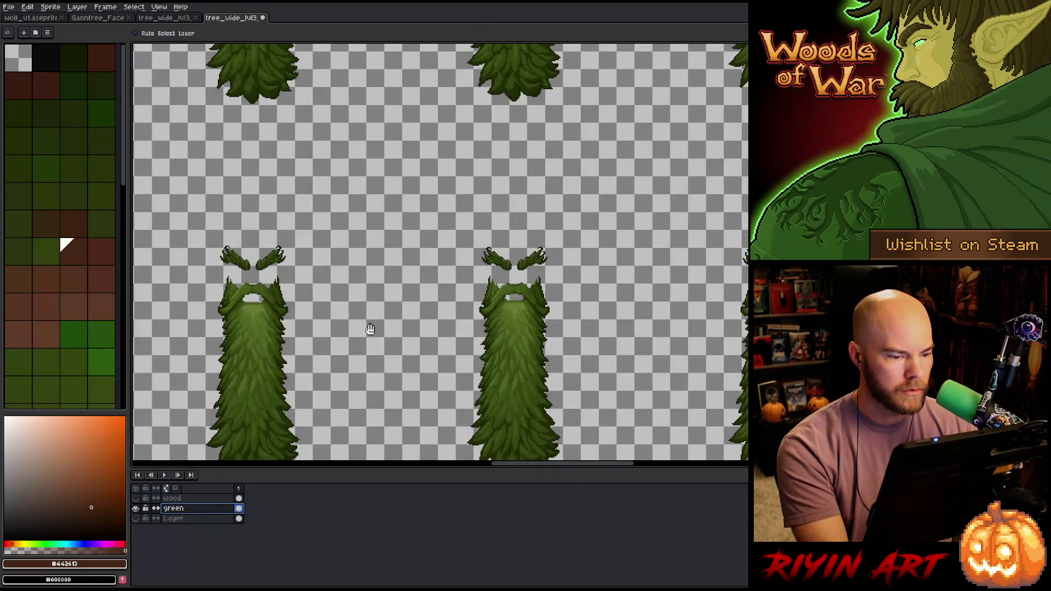
scroll(370, 329, down, 1)
scroll(537, 312, down, 2)
scroll(366, 291, up, 5)
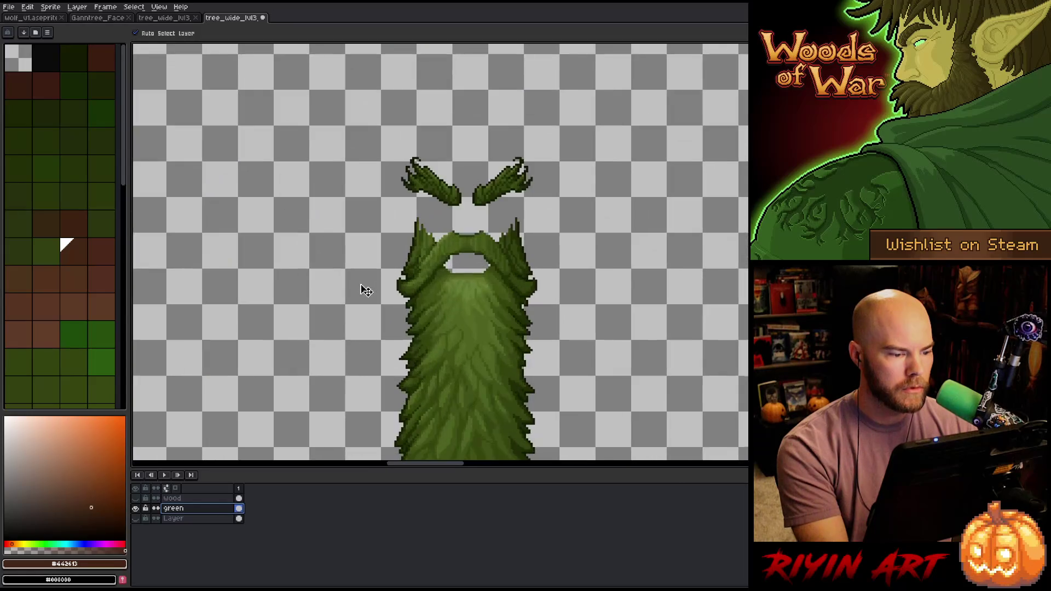
scroll(492, 267, down, 6)
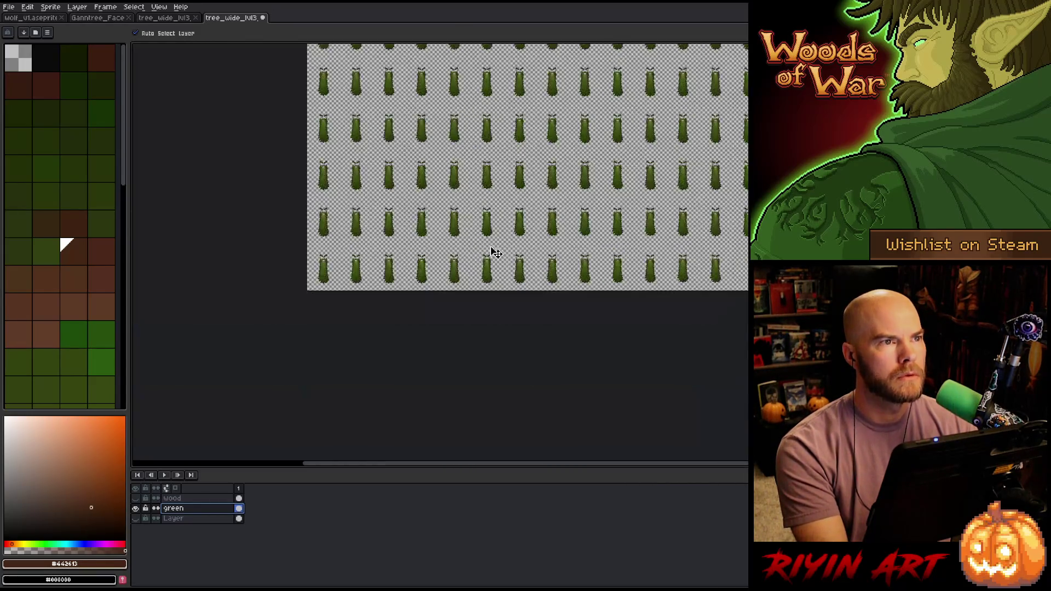
mouse_move(493, 253)
mouse_down()
mouse_move(439, 437)
mouse_move(367, 460)
mouse_move(356, 518)
mouse_up()
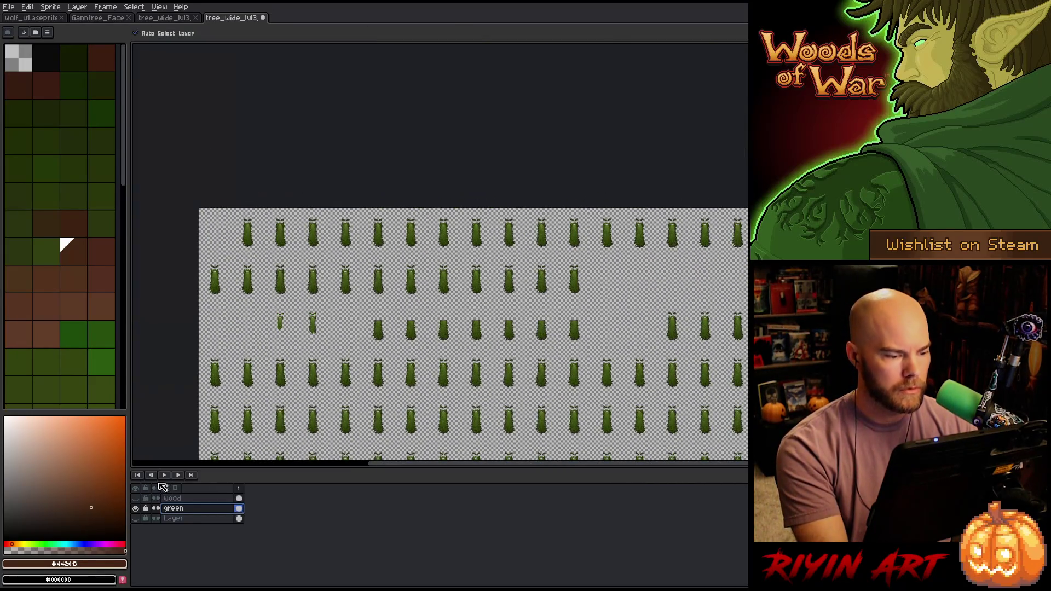
click(226, 499)
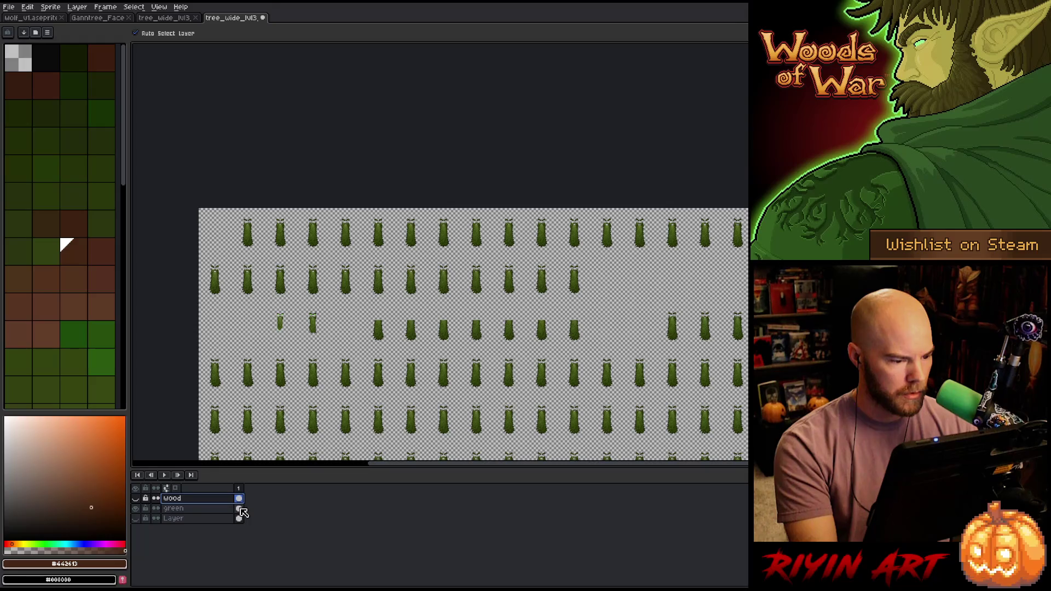
click(136, 508)
click(137, 499)
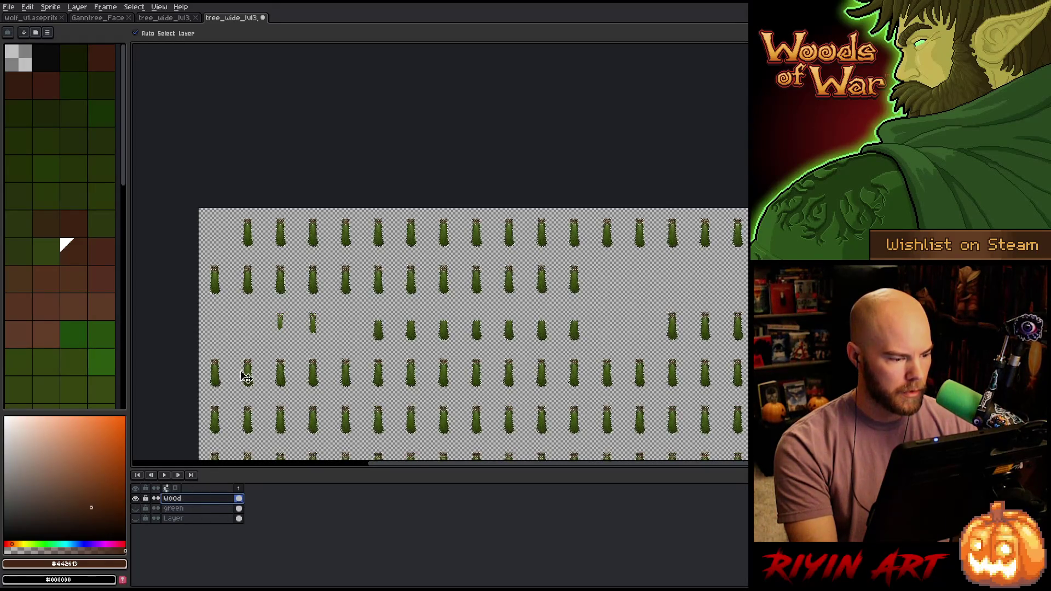
scroll(245, 377, up, 3)
scroll(387, 188, down, 3)
scroll(418, 287, up, 3)
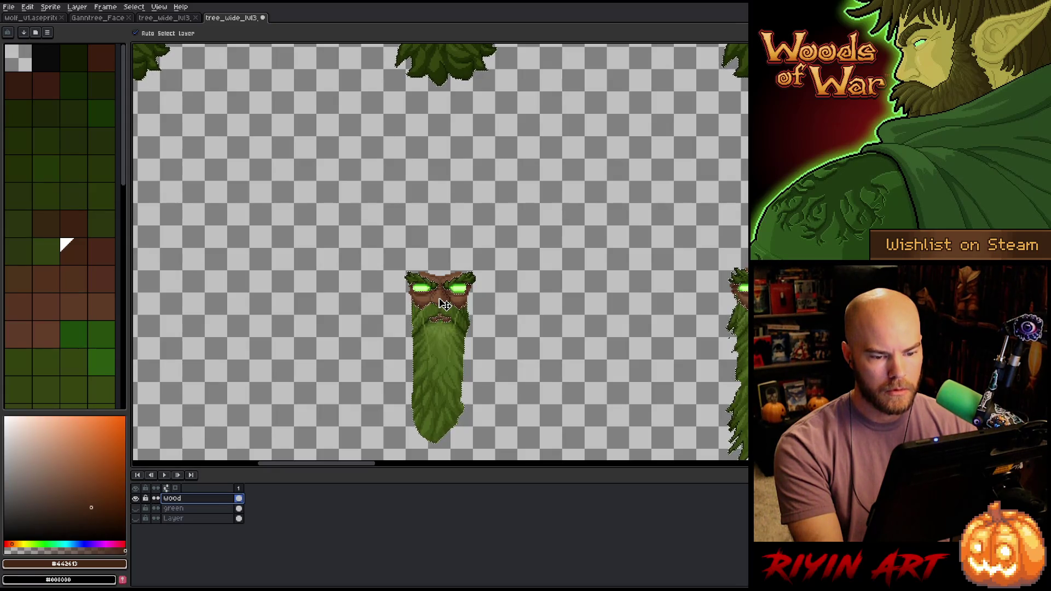
click(136, 499)
click(135, 509)
click(137, 509)
scroll(458, 293, up, 4)
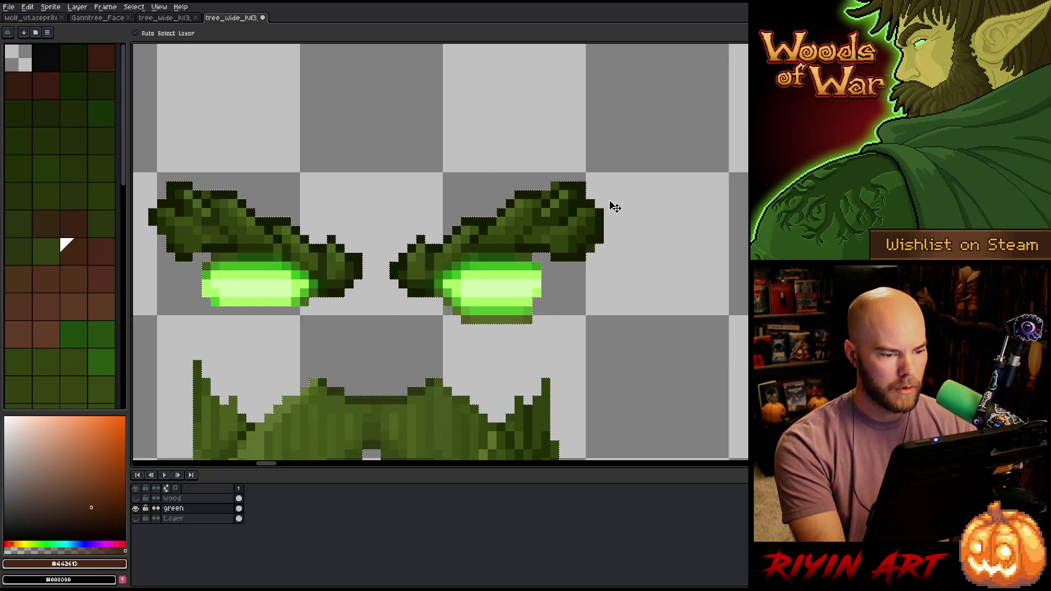
- Replace the light green eye colour with full transparency using Replace Color
key(m)
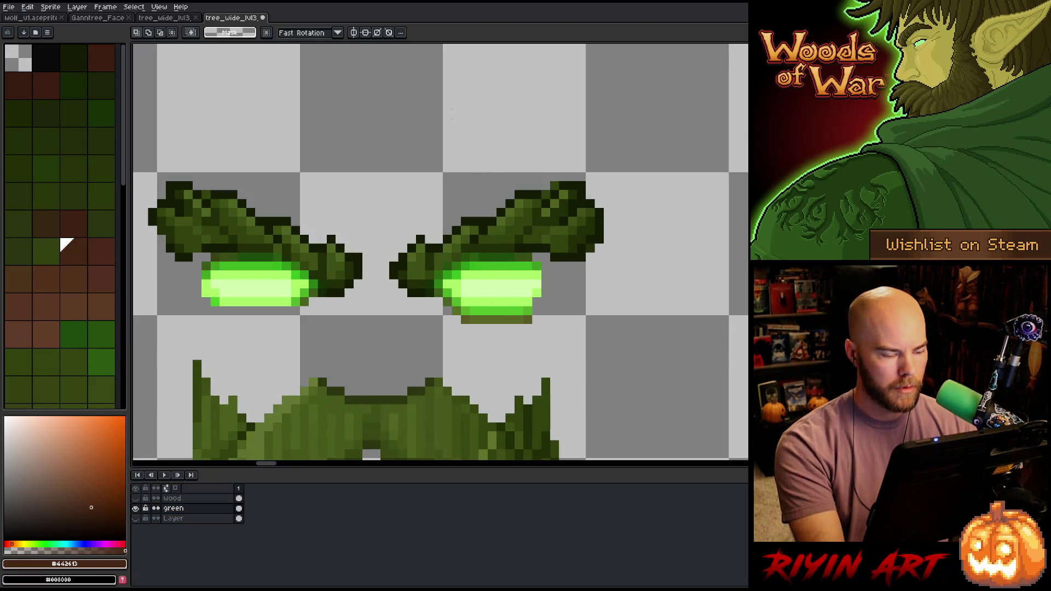
key(shift+r)
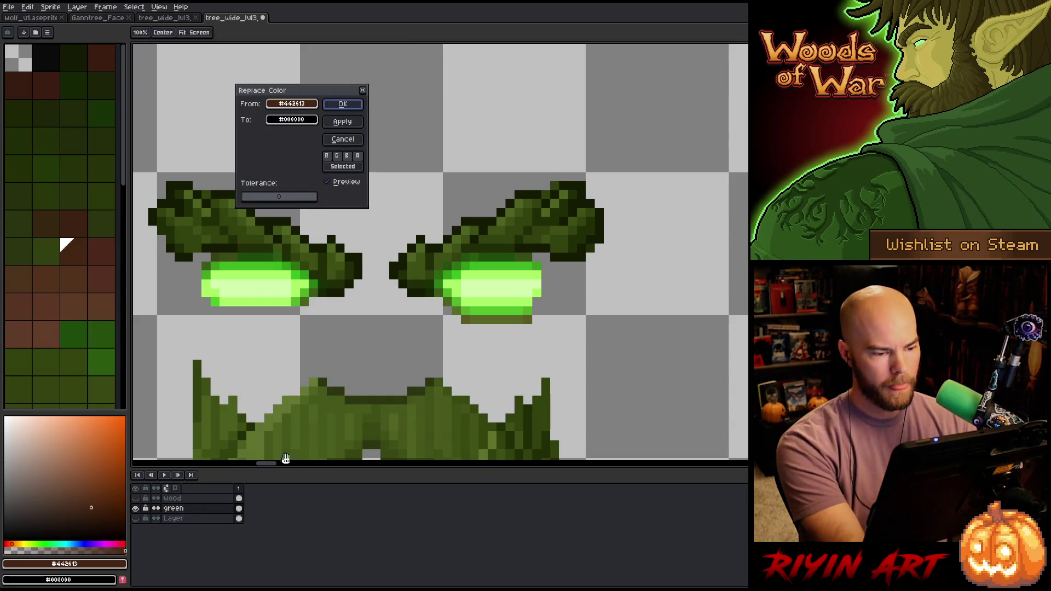
click(532, 278)
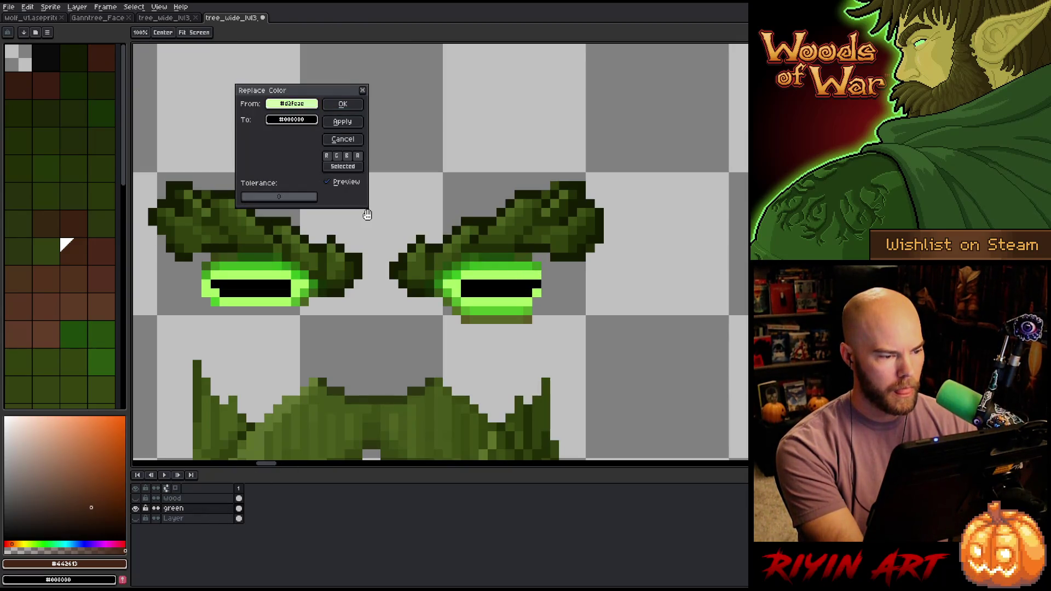
click(291, 119)
drag(305, 192, 152, 178)
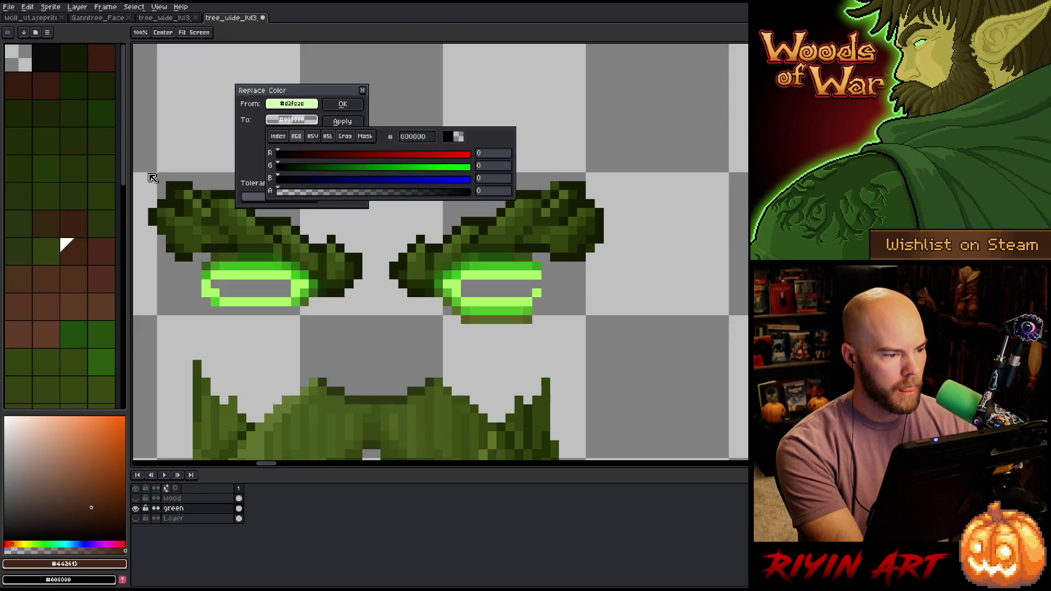
click(342, 103)
- Clear the brighter eye colour to transparency with another Replace Color pass
key(shift+r)
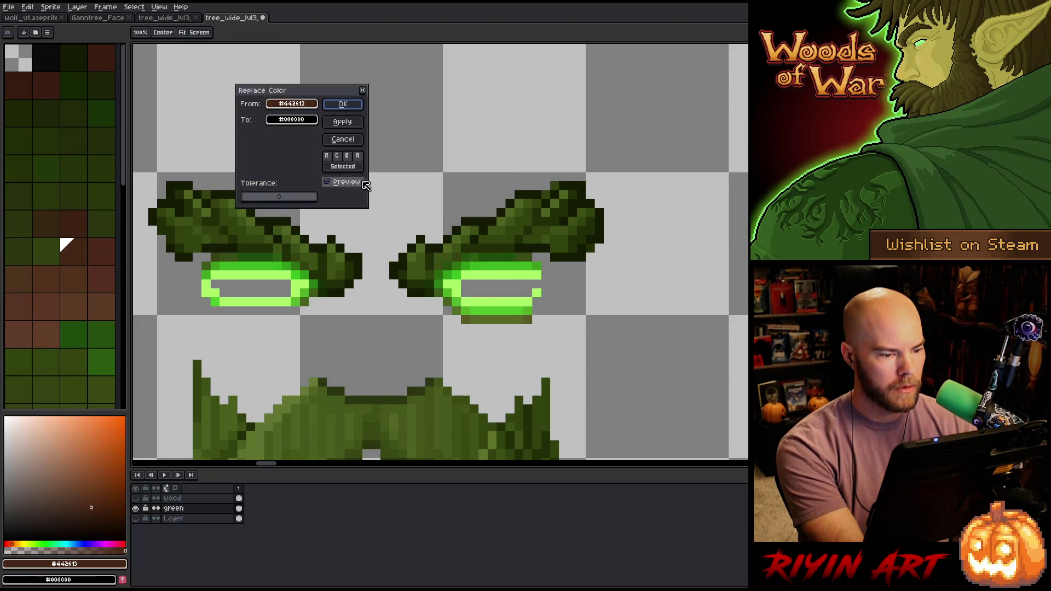
click(246, 300)
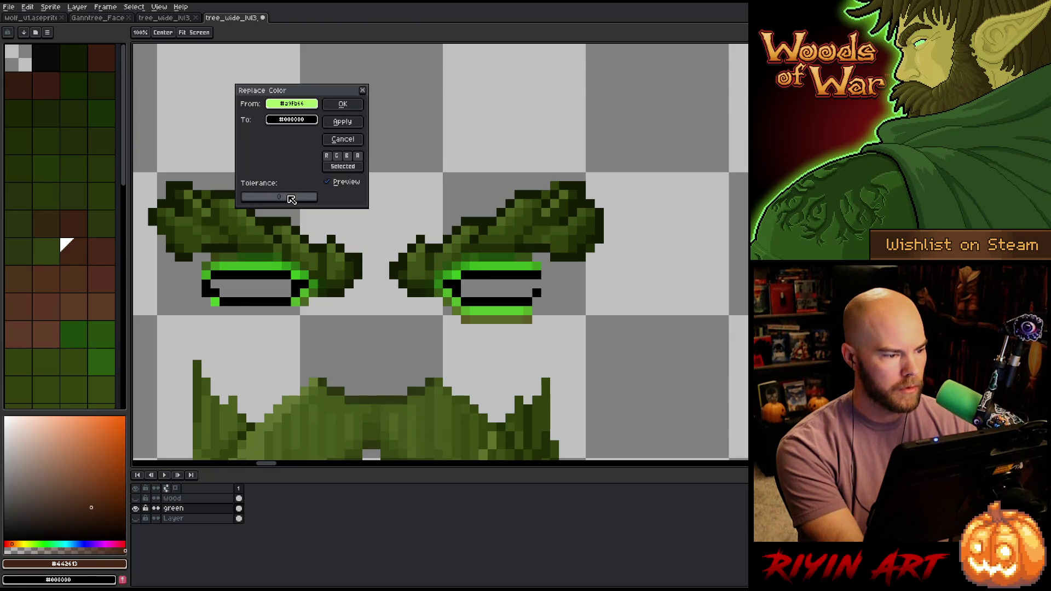
click(280, 120)
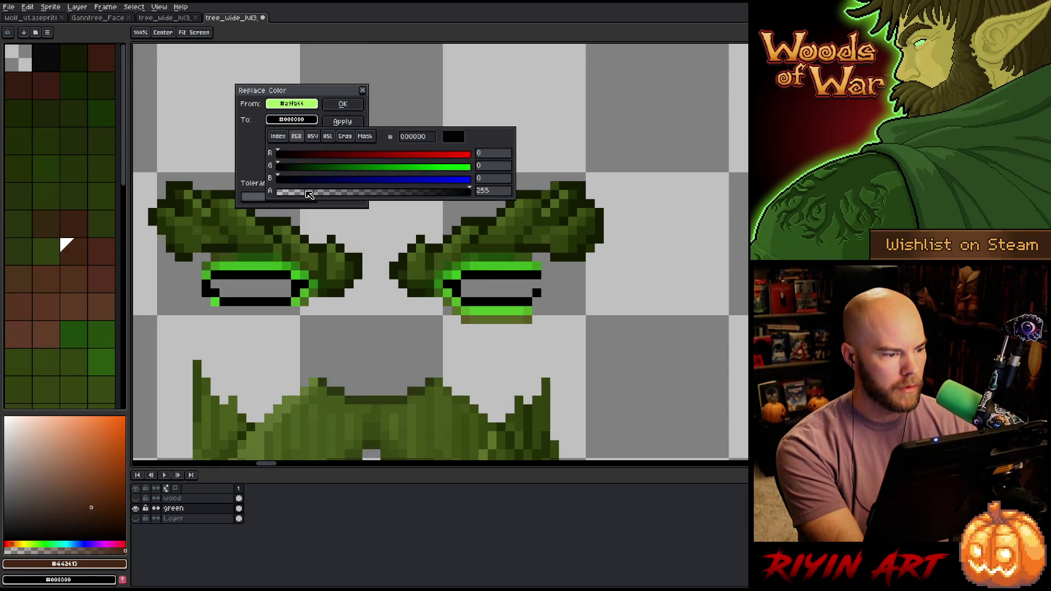
drag(309, 195, 278, 192)
click(343, 103)
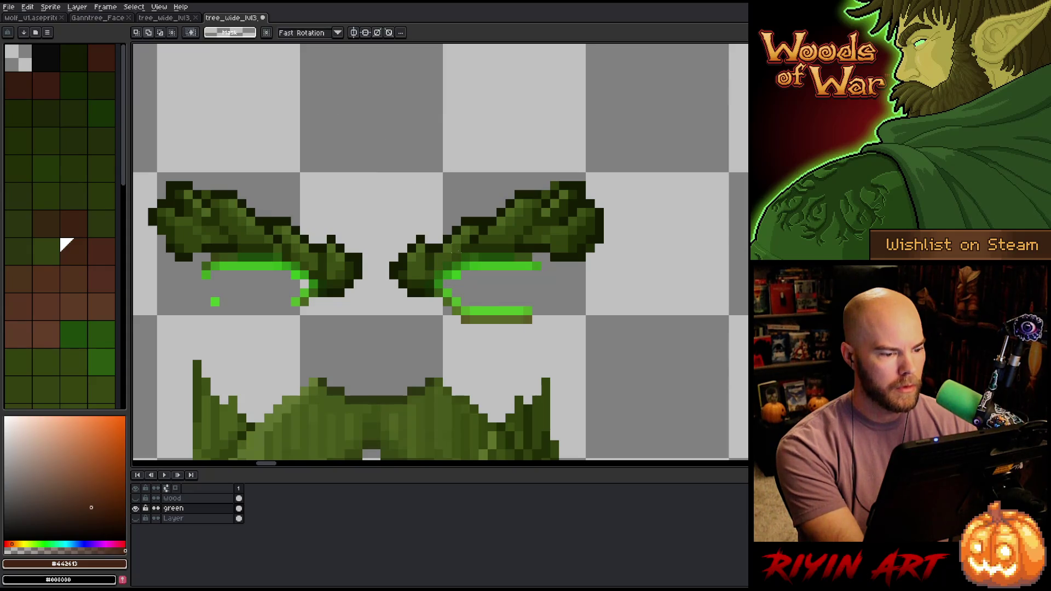
- Erase the bright green lower eye bar by replacing it with transparency
key(shift+r)
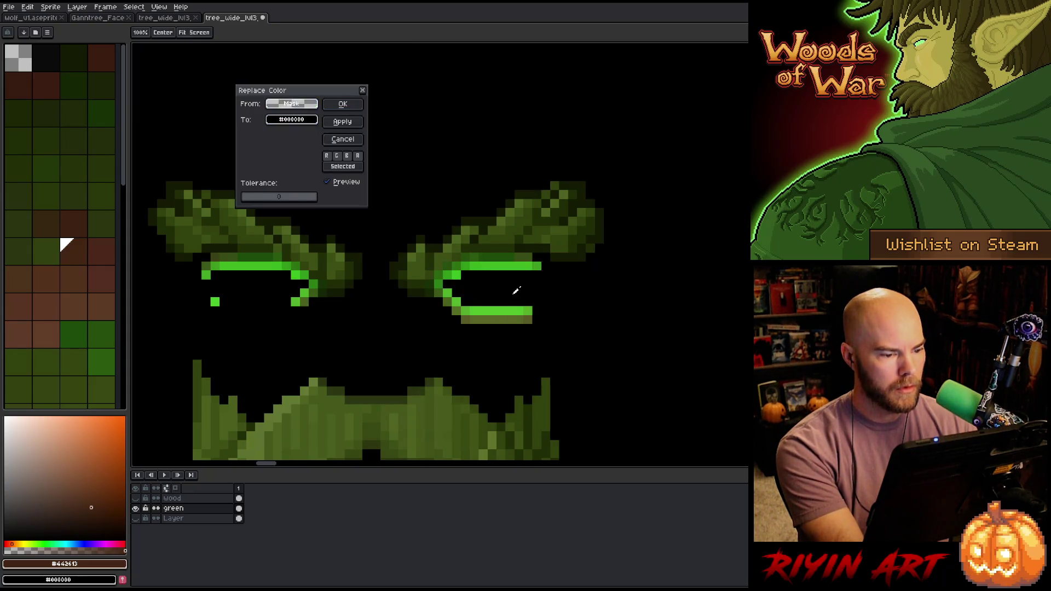
click(514, 309)
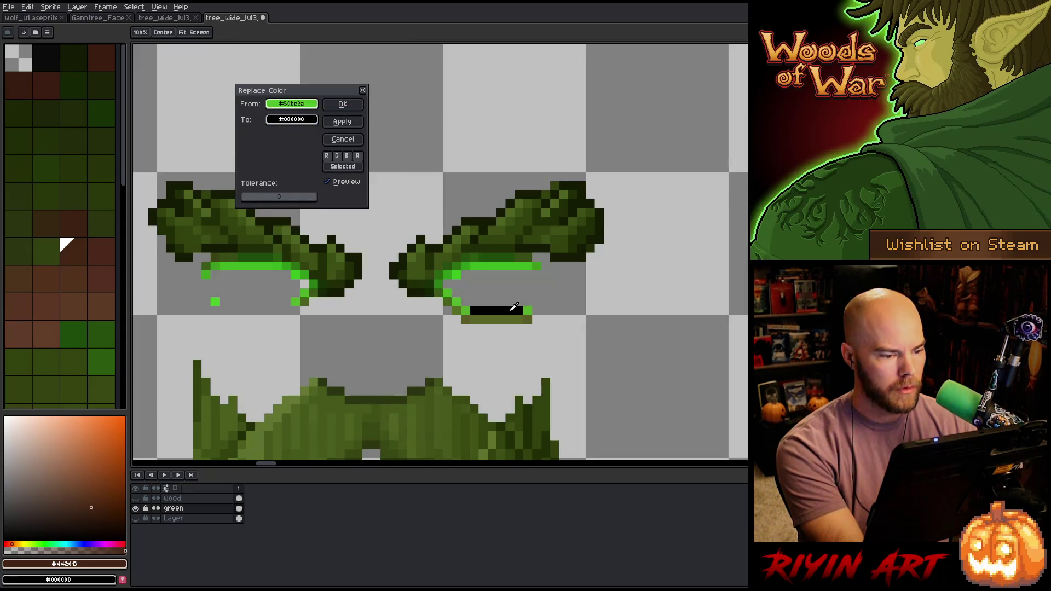
click(287, 119)
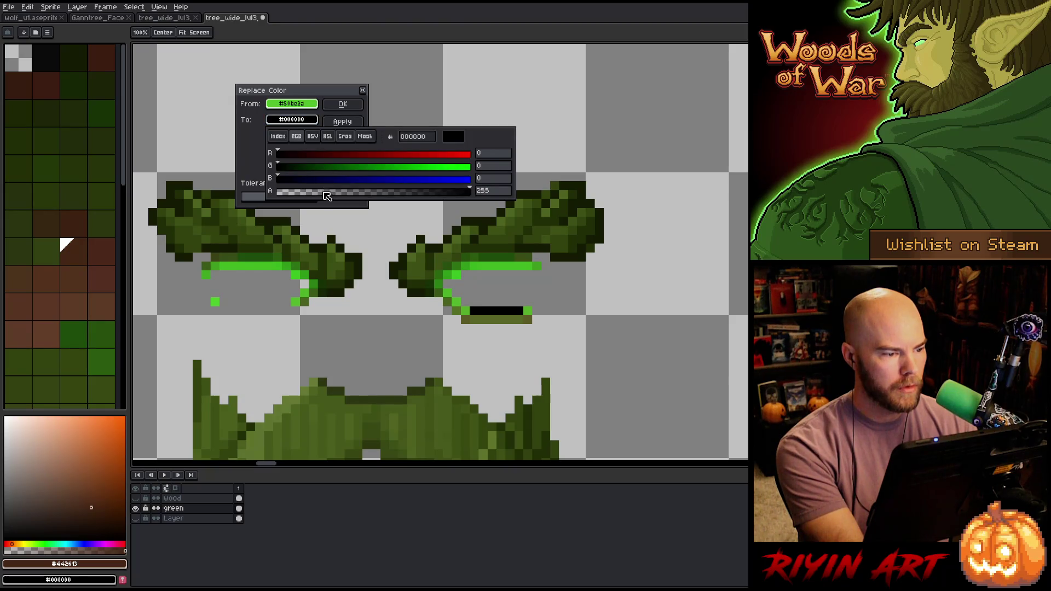
drag(326, 196, 278, 193)
click(342, 104)
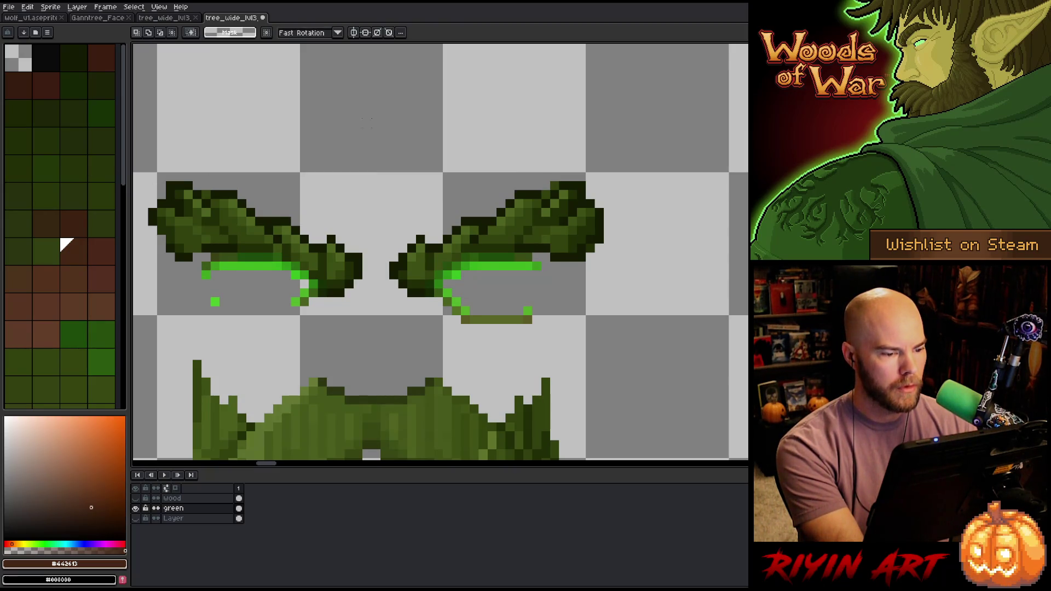
- Replace the olive line under the right eye with transparency
key(shift+r)
click(498, 345)
click(507, 318)
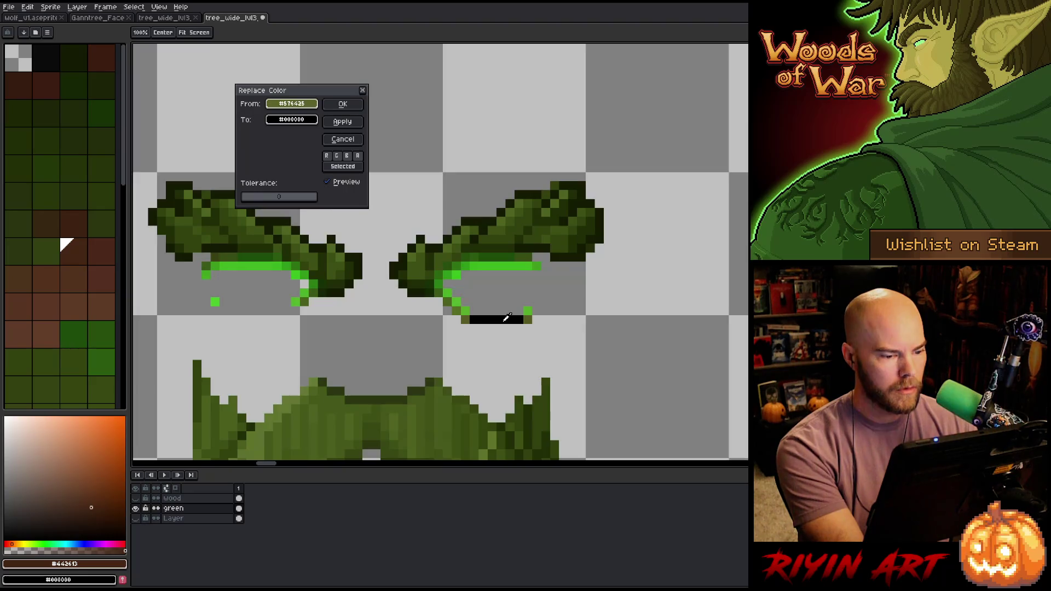
click(290, 119)
drag(312, 195, 294, 191)
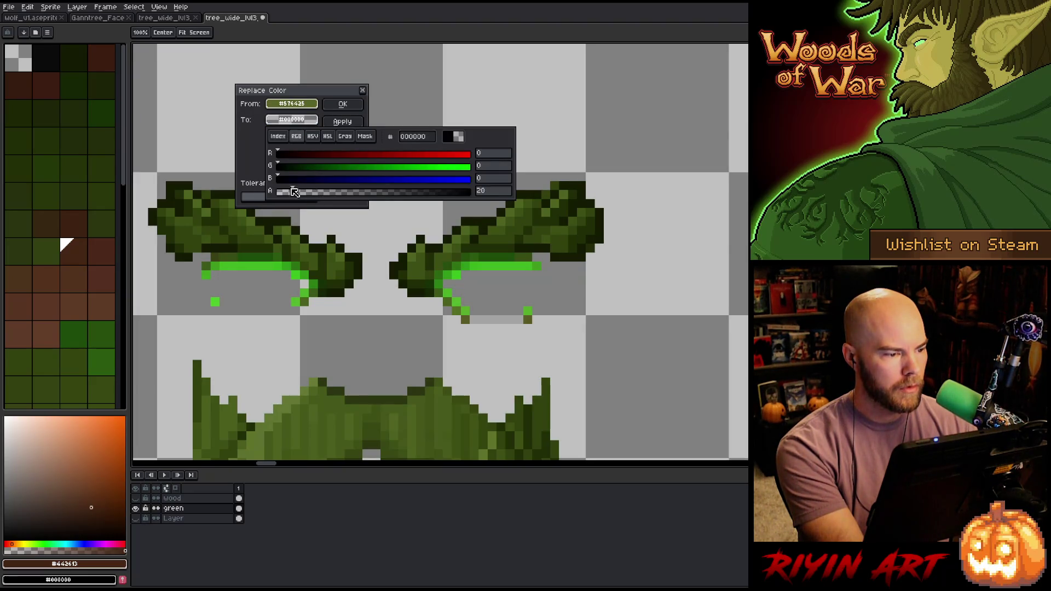
click(343, 103)
click(343, 103)
- Clear the remaining olive pixels below the right eye to transparency
key(shift+r)
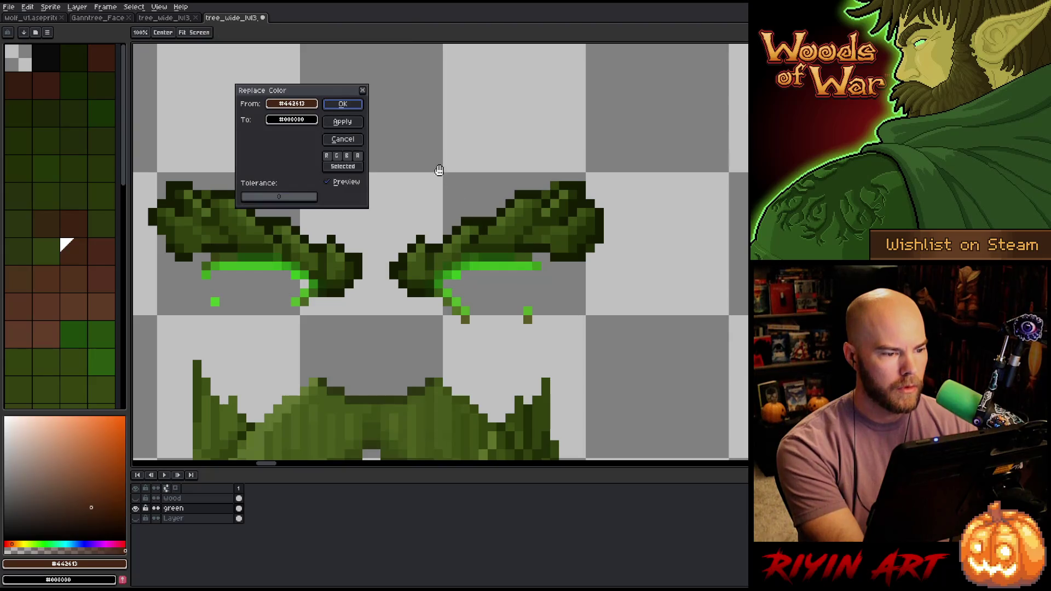
click(481, 304)
click(527, 312)
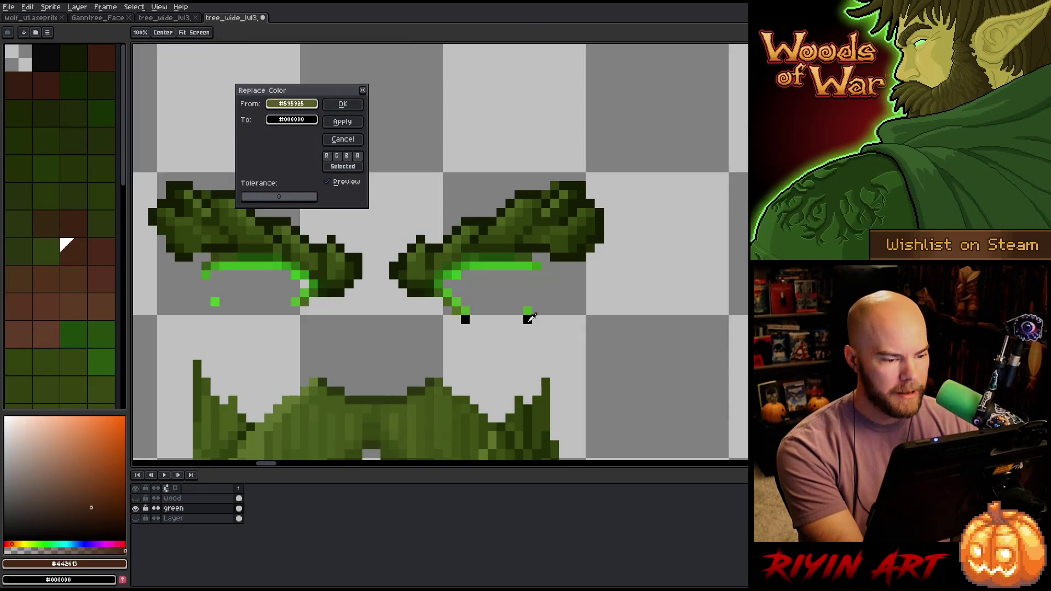
click(283, 119)
drag(313, 195, 303, 193)
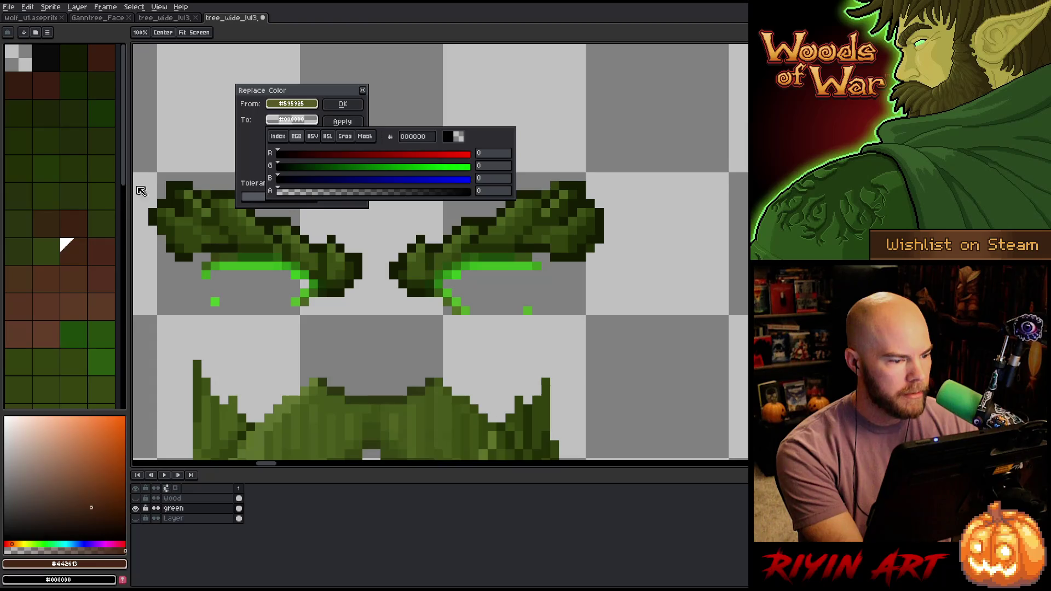
click(193, 154)
click(342, 104)
- Make the stray green pixels beside the right eye transparent
key(shift+r)
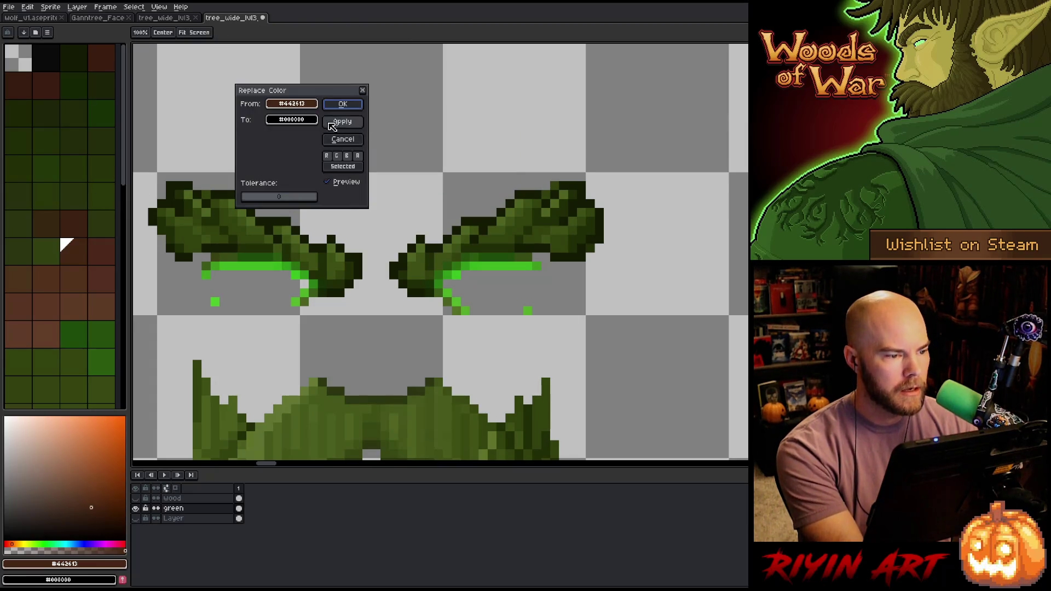
click(536, 318)
click(528, 311)
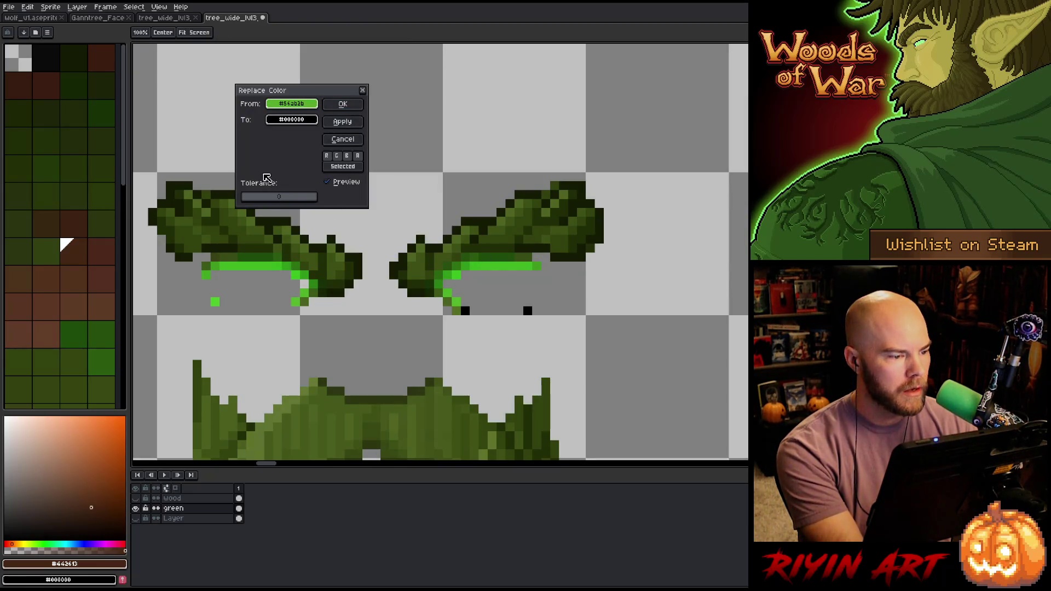
click(281, 119)
drag(307, 194, 278, 192)
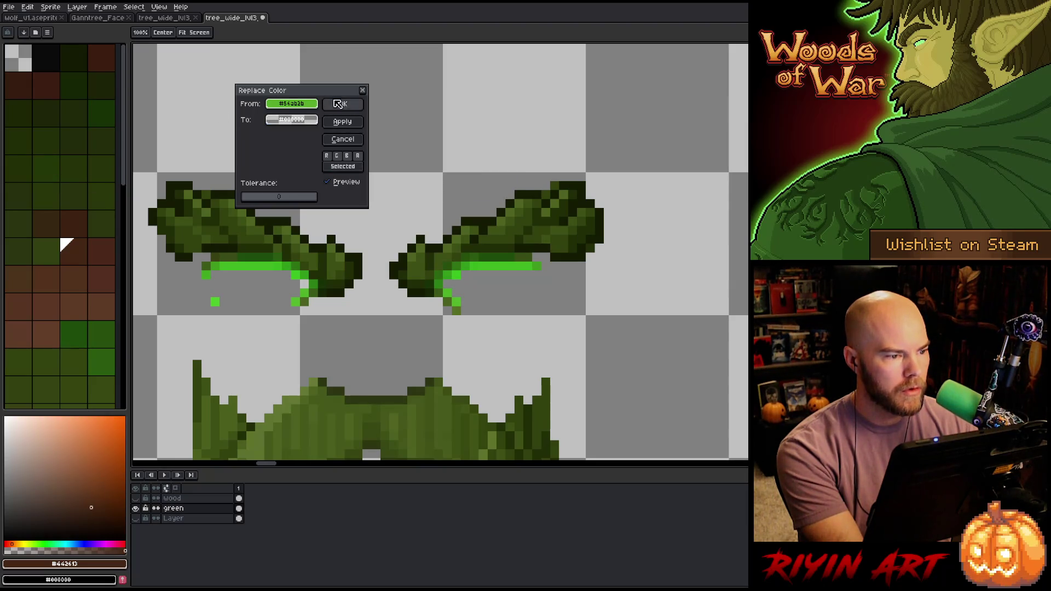
click(342, 104)
- Clear the last leftover green pixel by the eye to transparency
key(shift+r)
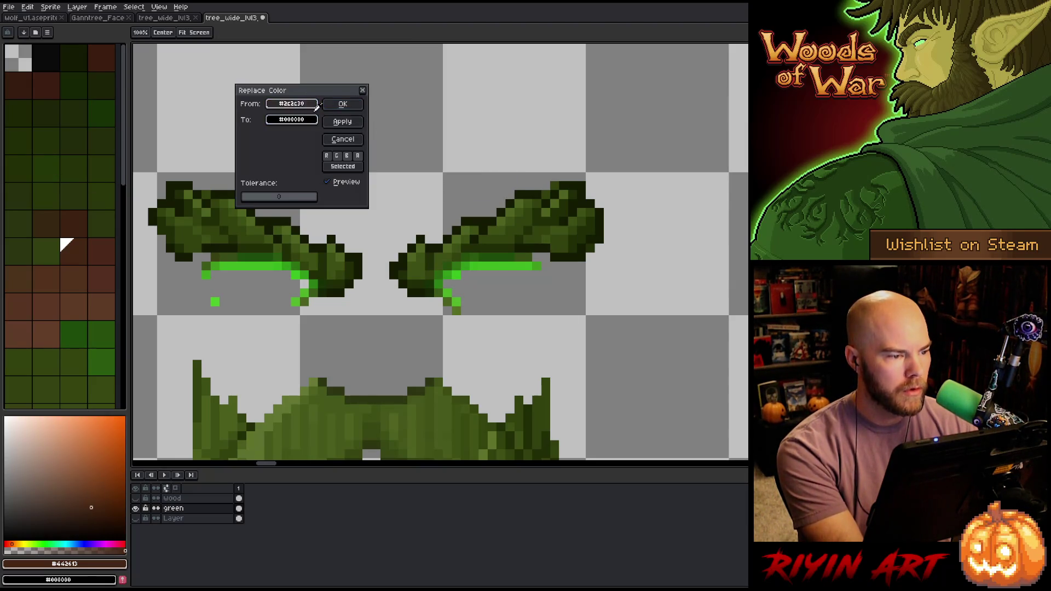
click(463, 301)
click(458, 311)
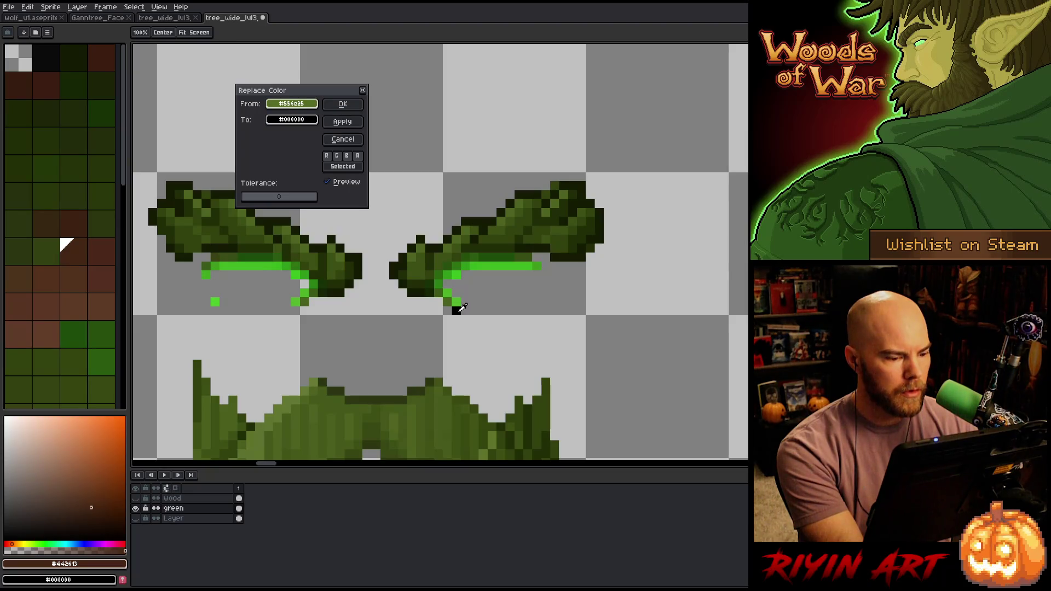
click(280, 120)
drag(300, 198, 277, 193)
click(342, 103)
- Remove the remaining bright green eye pixels after testing a higher tolerance
key(shift+r)
click(448, 301)
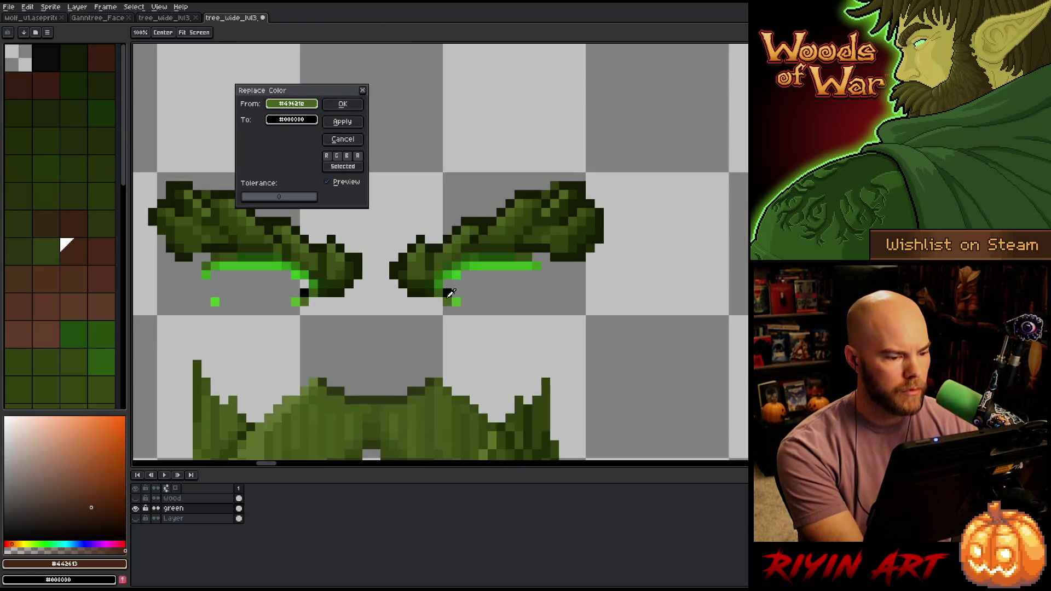
mouse_move(252, 199)
mouse_down()
mouse_move(290, 197)
mouse_move(252, 197)
mouse_up()
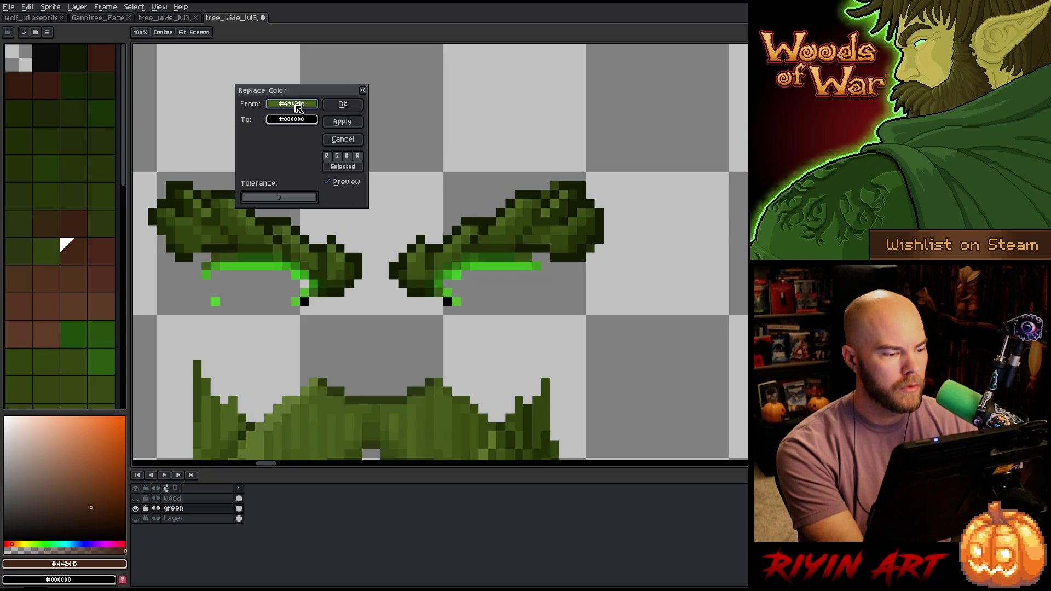
mouse_move(299, 108)
mouse_down()
mouse_move(462, 301)
mouse_move(450, 298)
mouse_up()
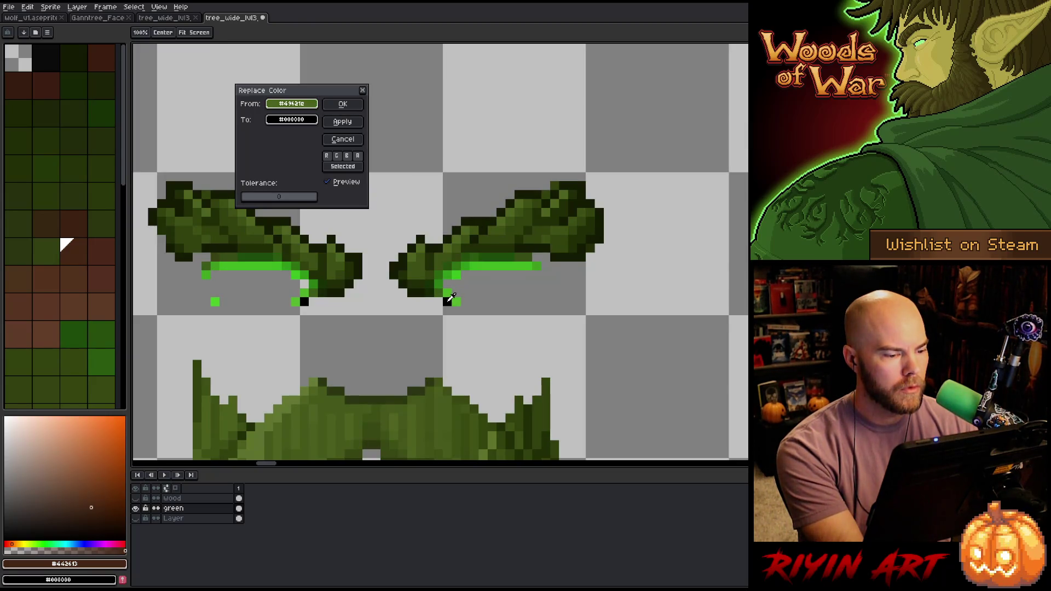
click(295, 120)
click(312, 85)
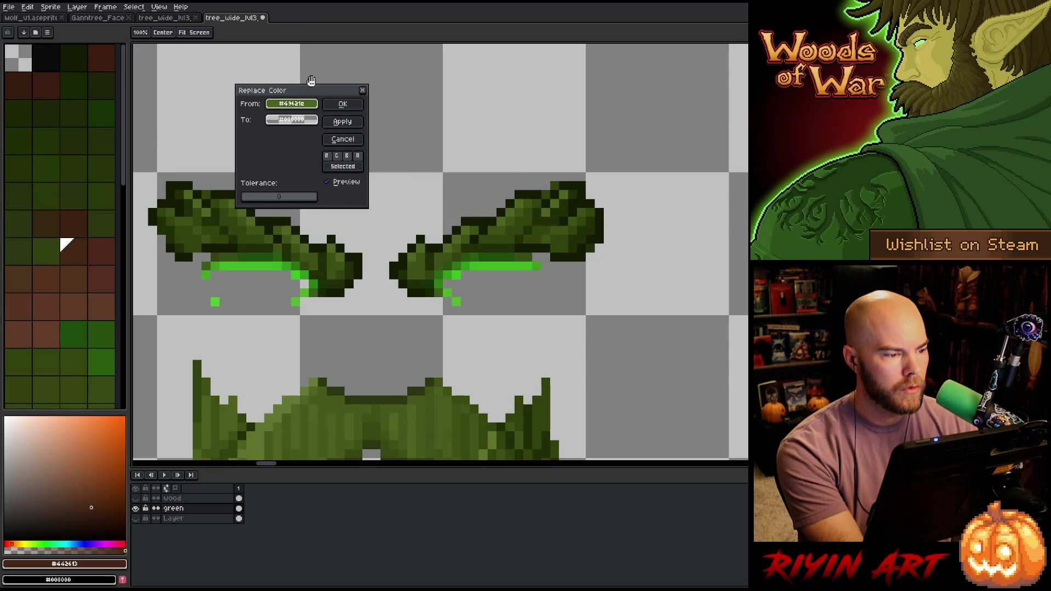
click(342, 103)
key(shift+r)
drag(463, 300, 462, 297)
scroll(462, 298, down, 5)
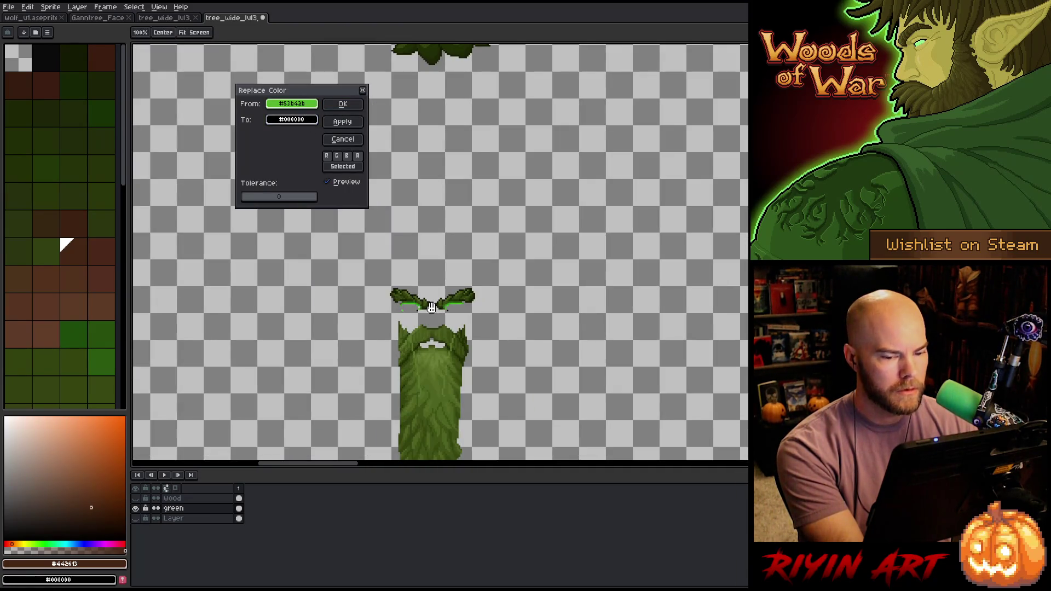
scroll(460, 304, down, 2)
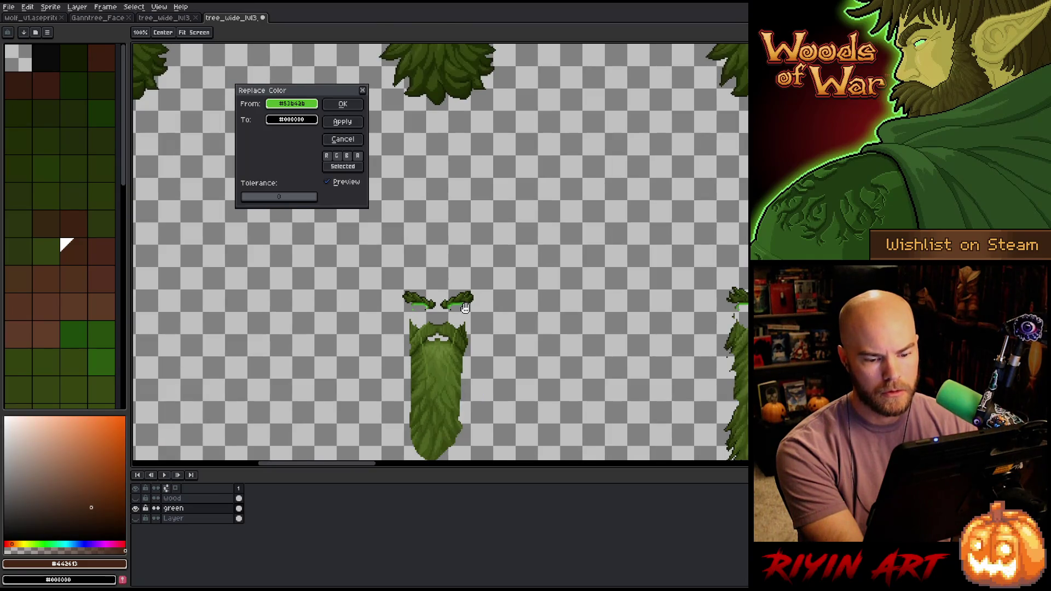
scroll(703, 327, down, 2)
scroll(745, 361, up, 1)
scroll(745, 361, down, 1)
scroll(713, 352, up, 1)
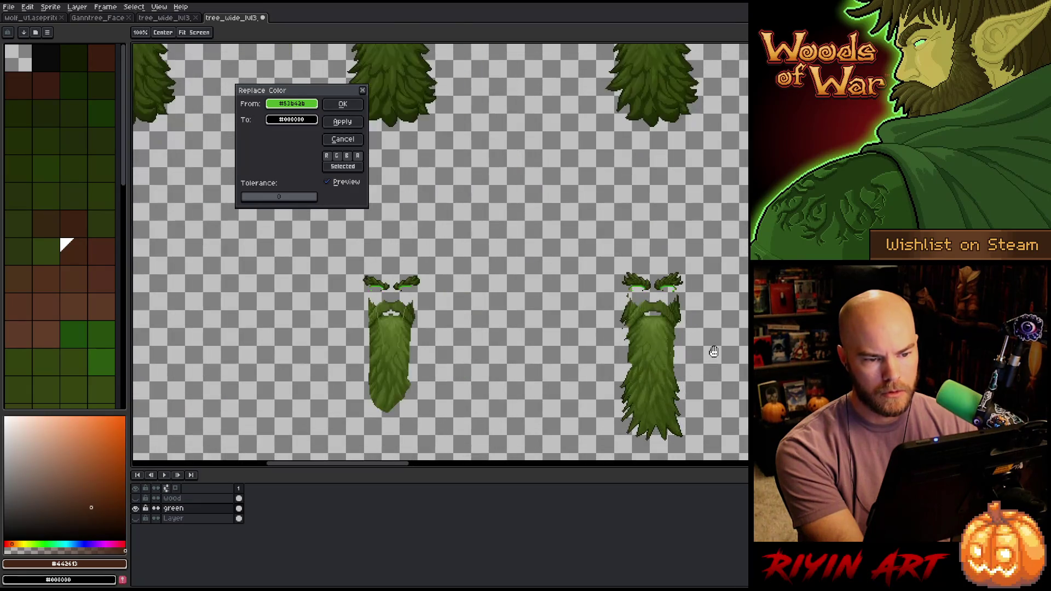
click(343, 139)
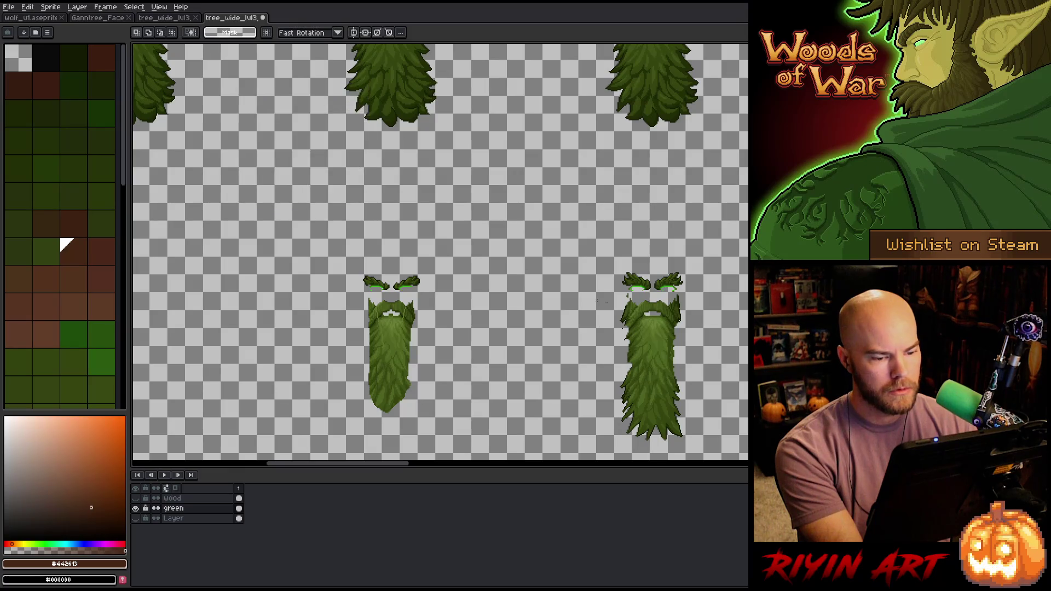
scroll(636, 307, down, 3)
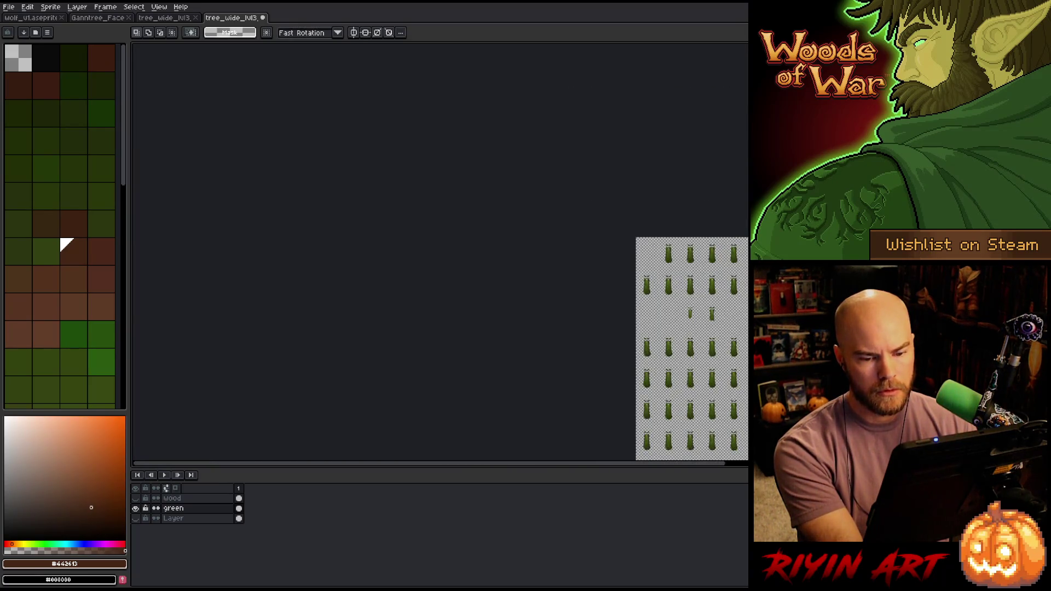
key(plus)
key(plus)
scroll(463, 326, down, 3)
scroll(463, 327, up, 4)
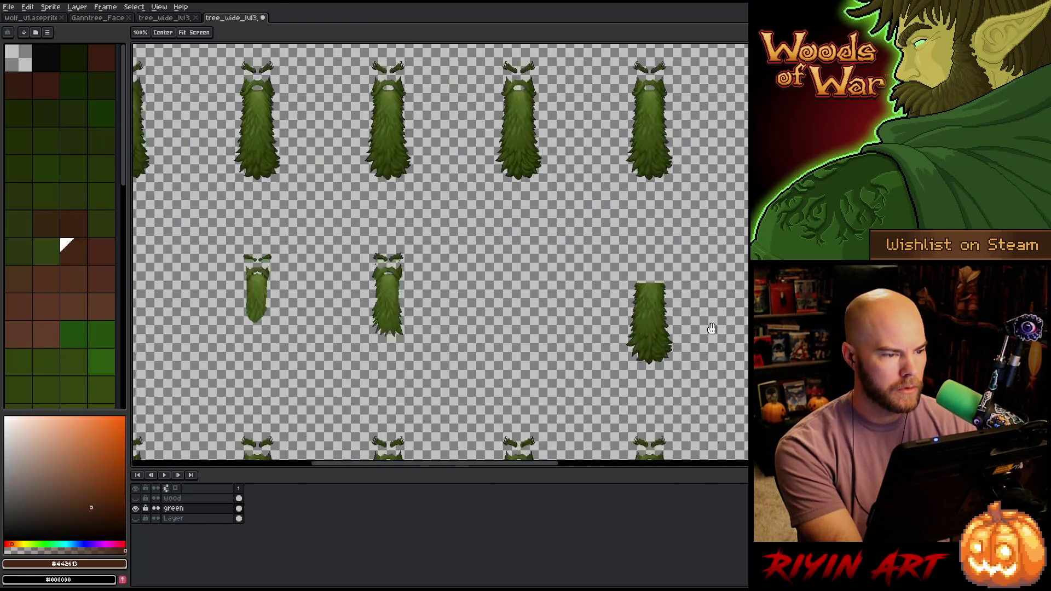
drag(712, 328, 791, 329)
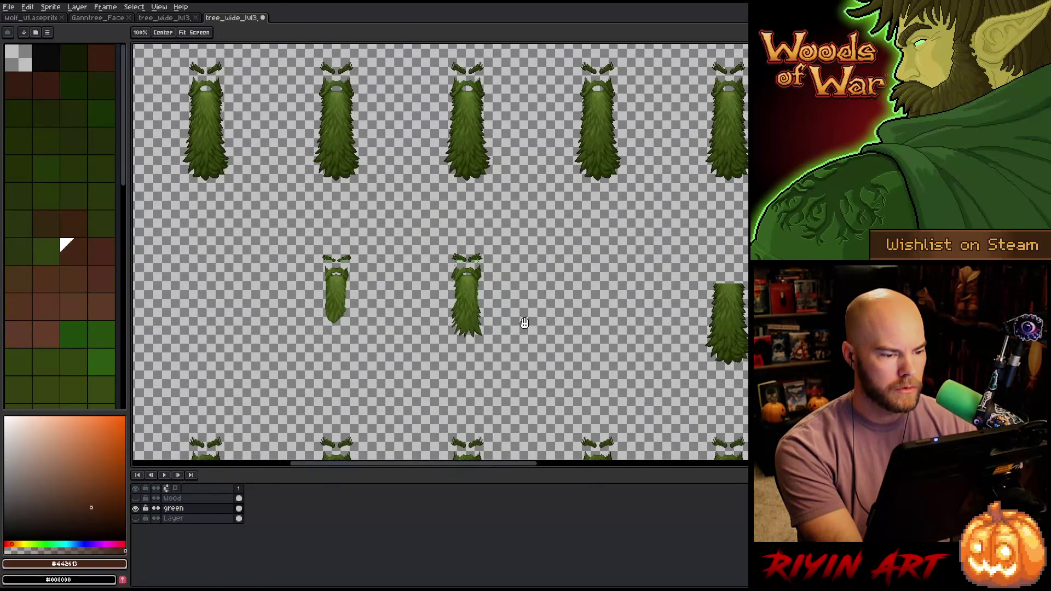
key(minus)
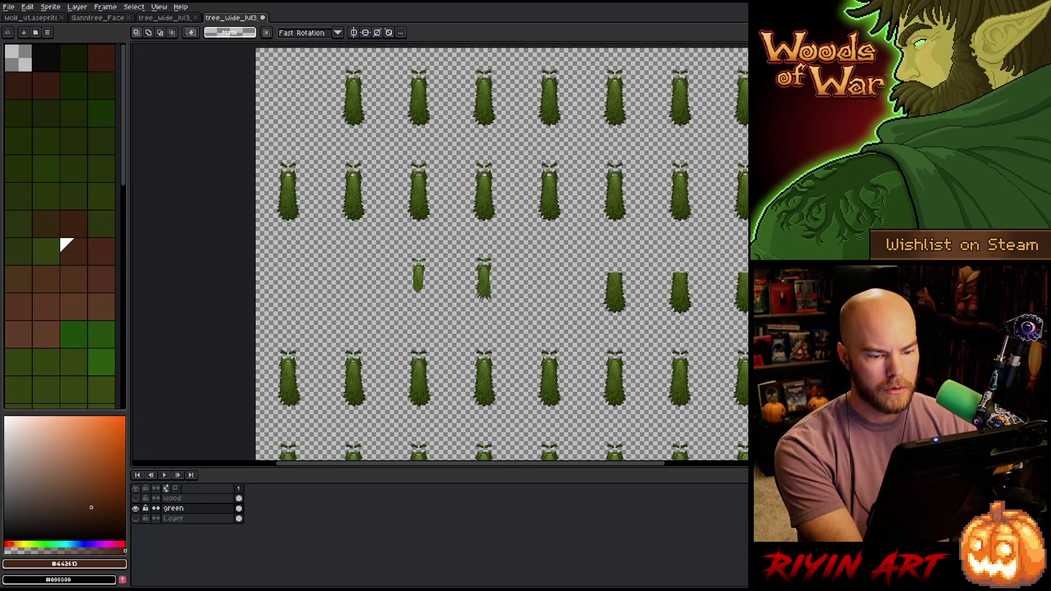
key(plus)
key(plus)
key(plus)
key(minus)
key(minus)
key(minus)
key(minus)
key(minus)
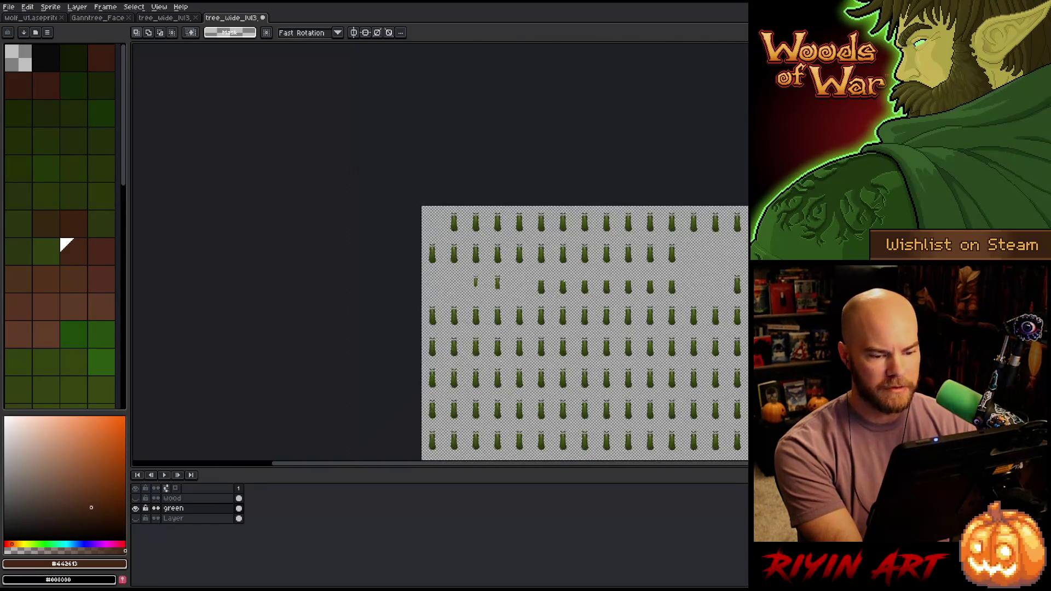
key(plus)
key(plus)
key(plus)
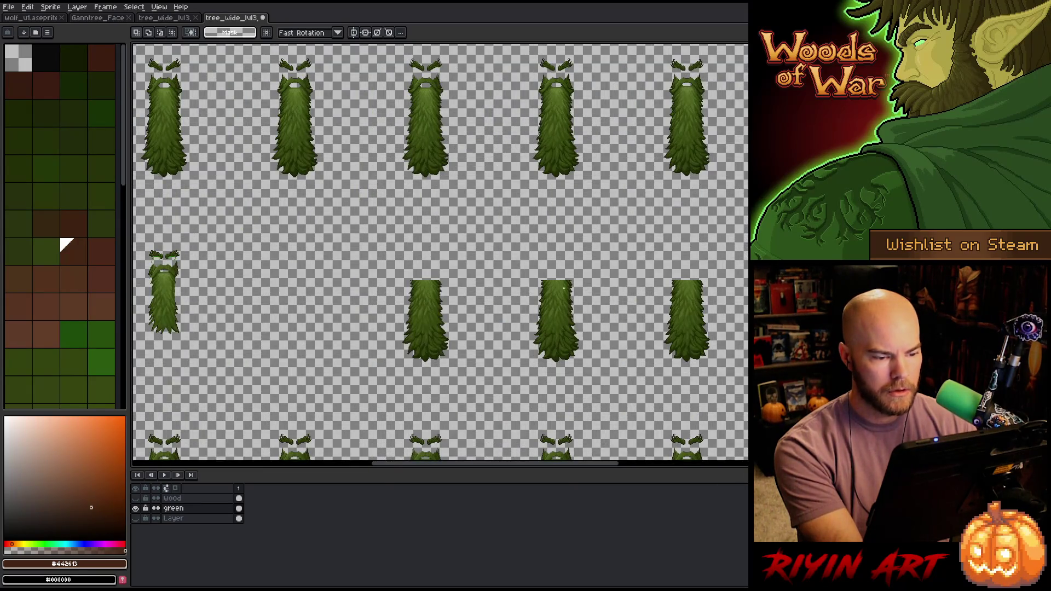
key(plus)
key(plus)
key(minus)
key(minus)
key(minus)
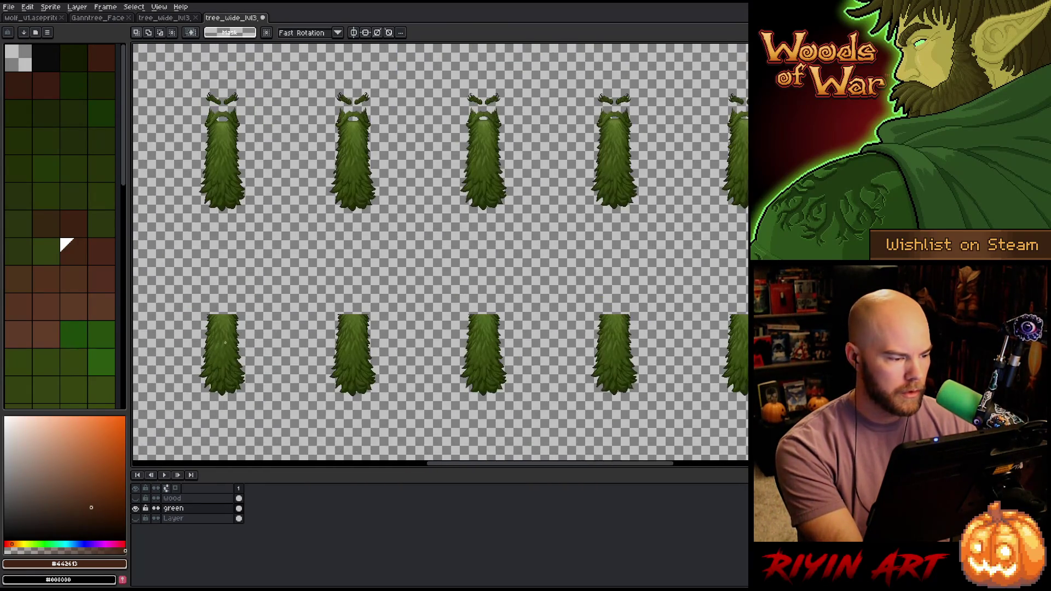
key(plus)
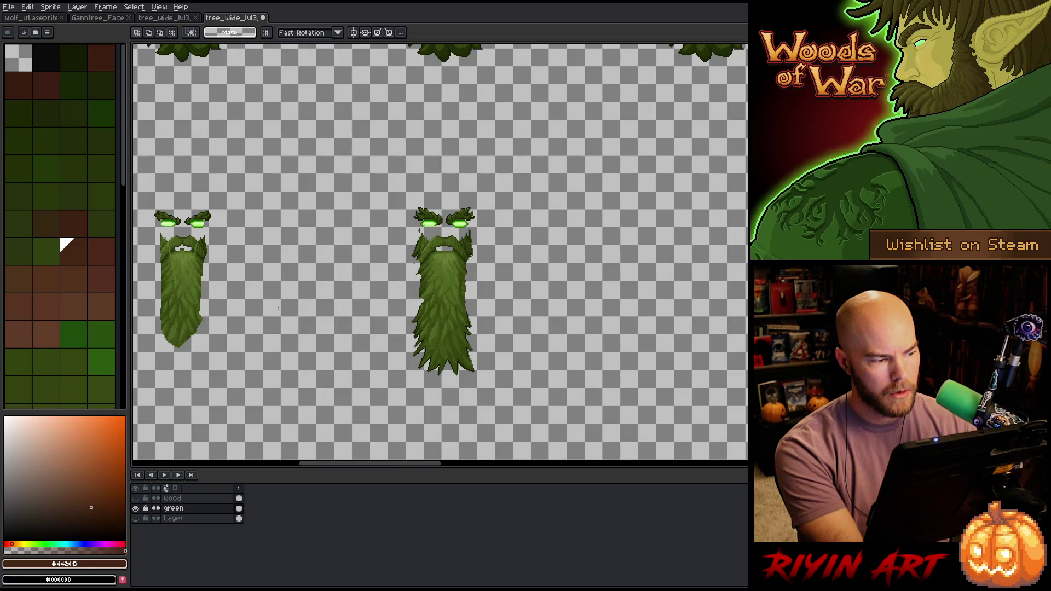
click(239, 508)
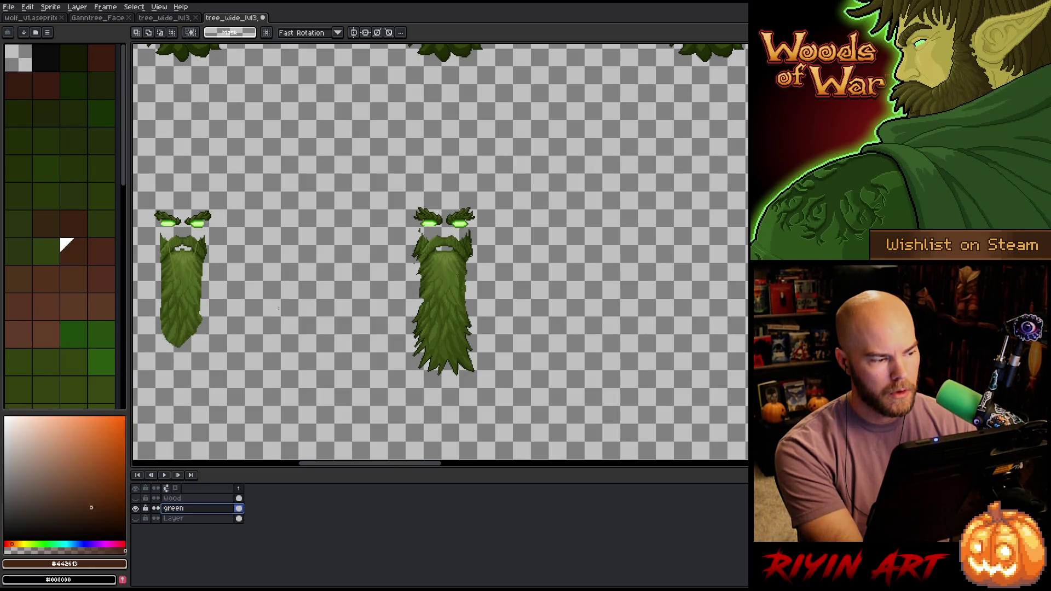
drag(213, 269, 507, 297)
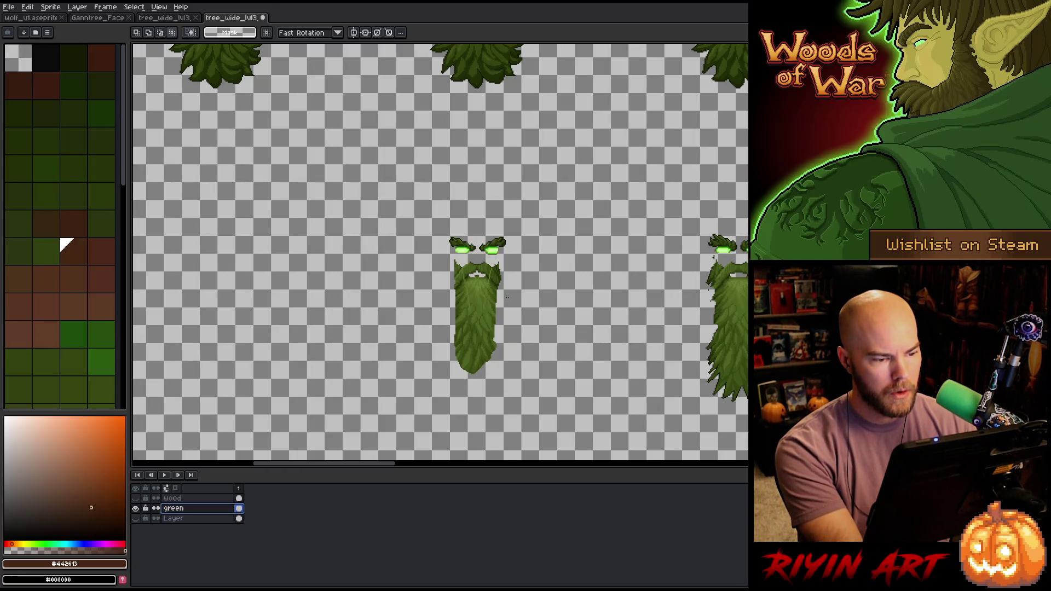
scroll(507, 297, down, 3)
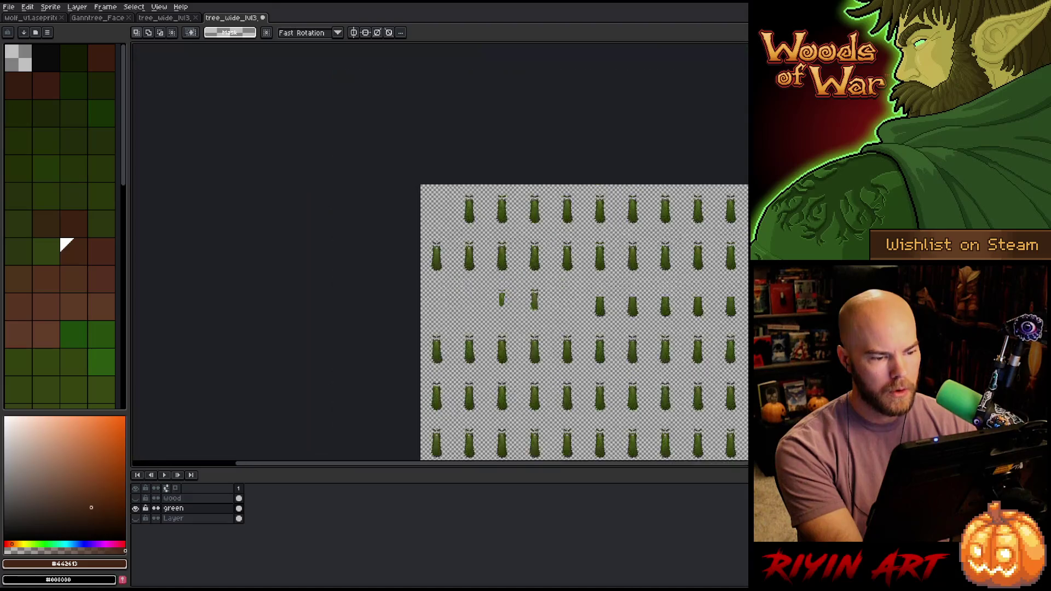
scroll(505, 297, up, 2)
scroll(505, 296, down, 3)
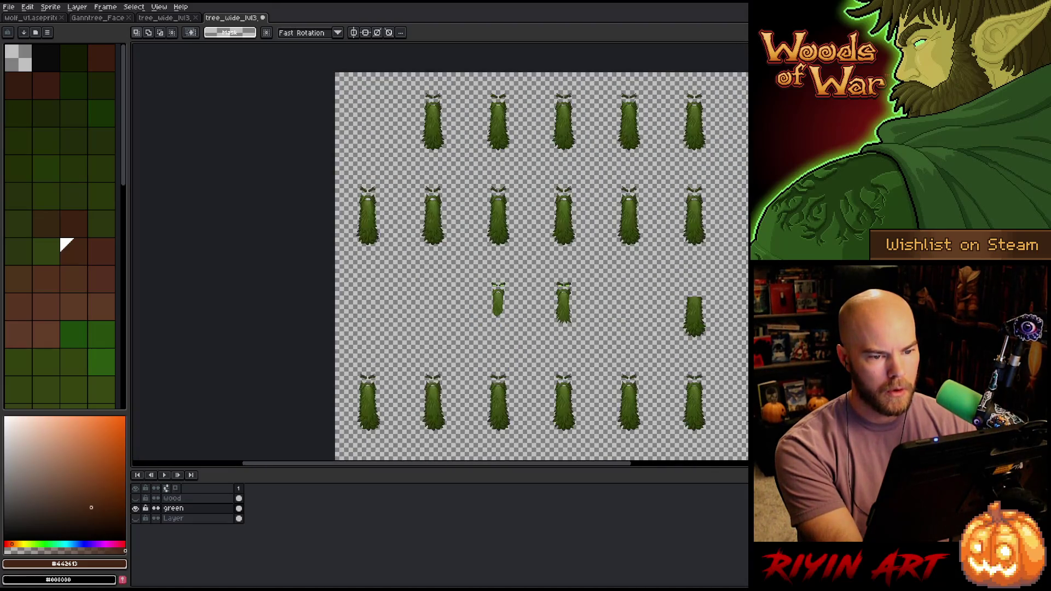
scroll(506, 296, down, 3)
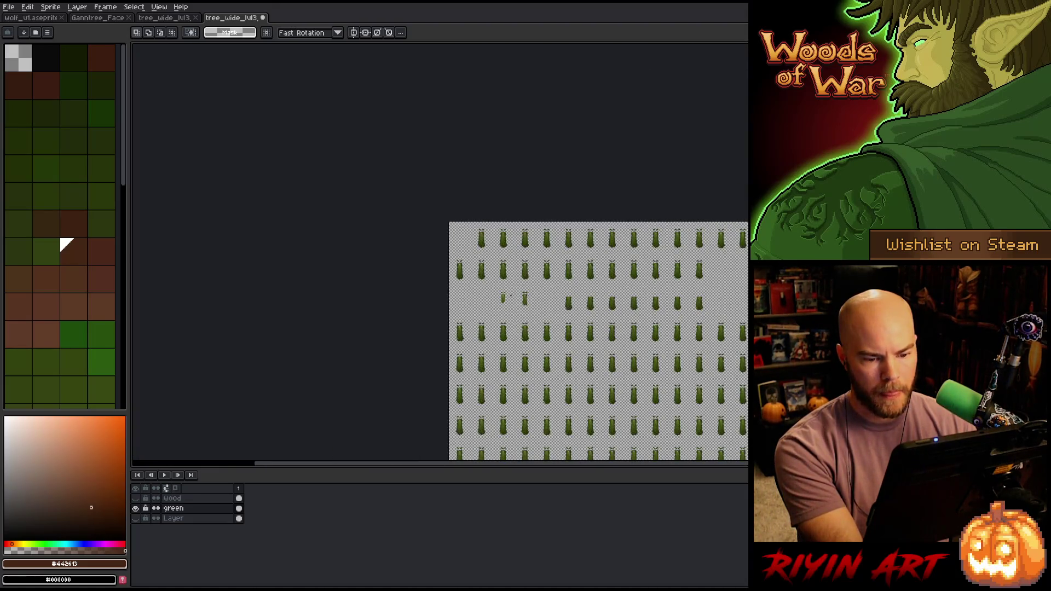
scroll(505, 296, up, 3)
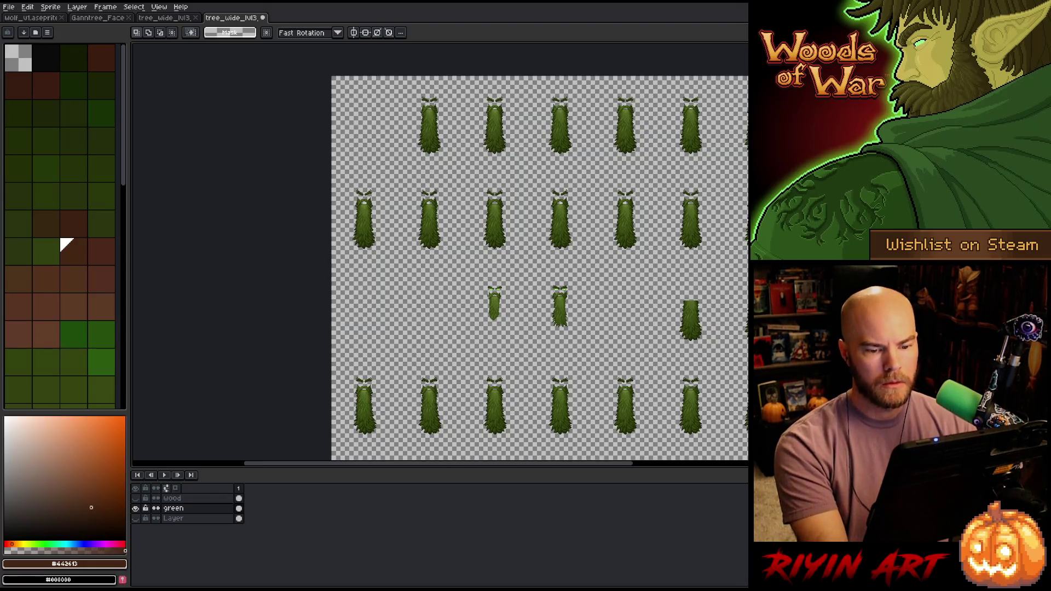
scroll(488, 296, down, 2)
scroll(493, 299, up, 6)
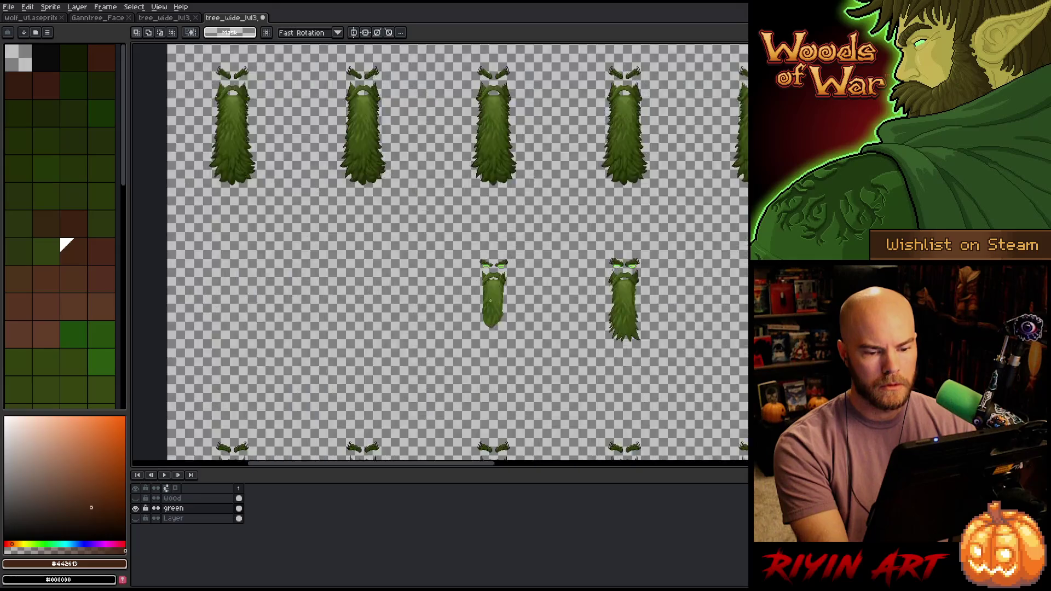
scroll(495, 255, down, 2)
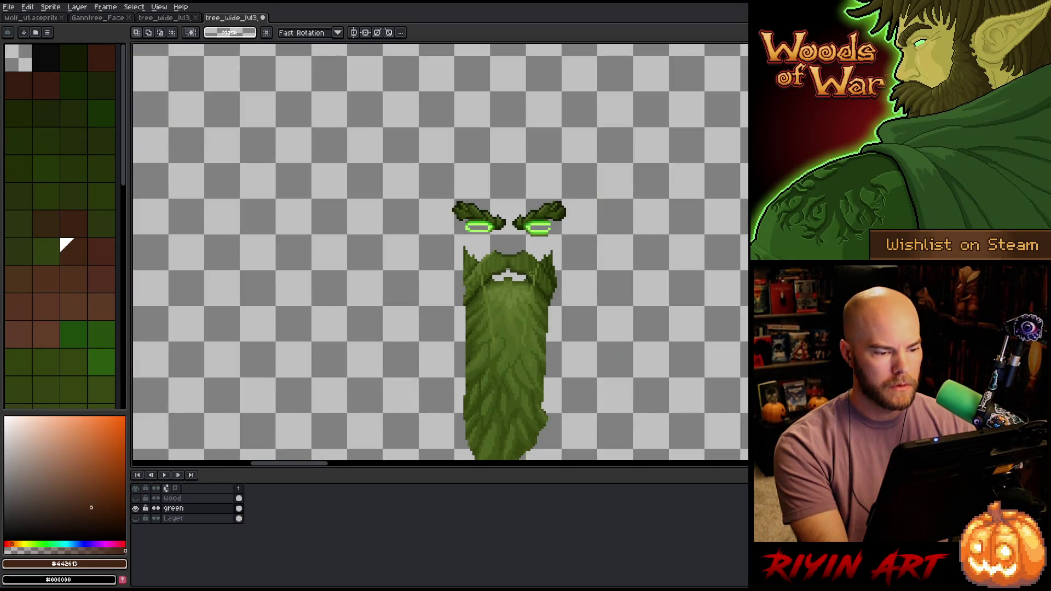
scroll(540, 279, down, 1)
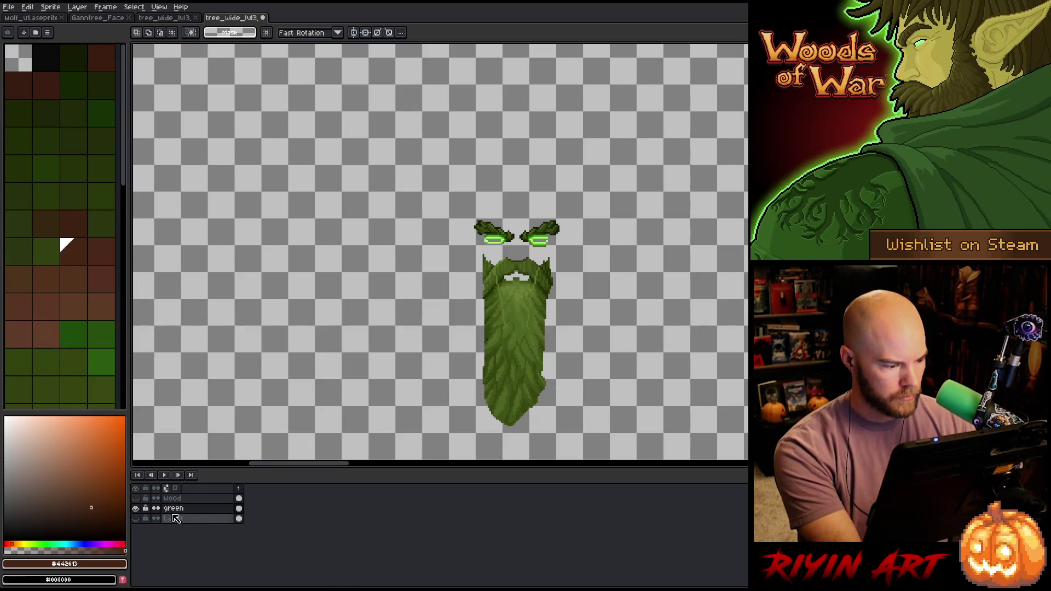
- Create Layer 1 and paste the beard copy aligned exactly over the original beard, then deselect
key(shift+n)
key(ctrl+v)
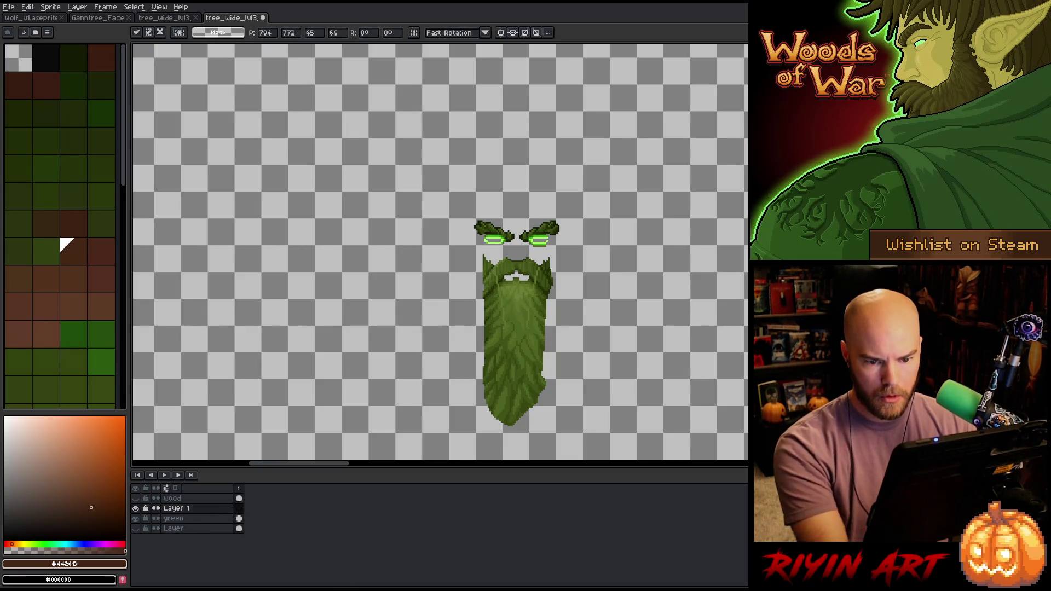
drag(657, 331, 541, 336)
key(Return)
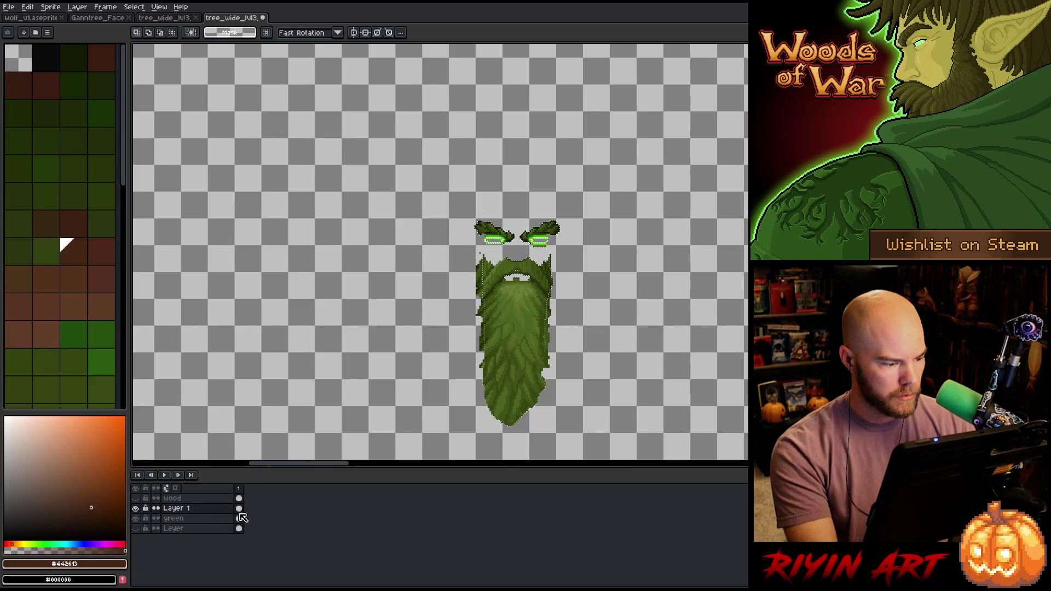
click(239, 509)
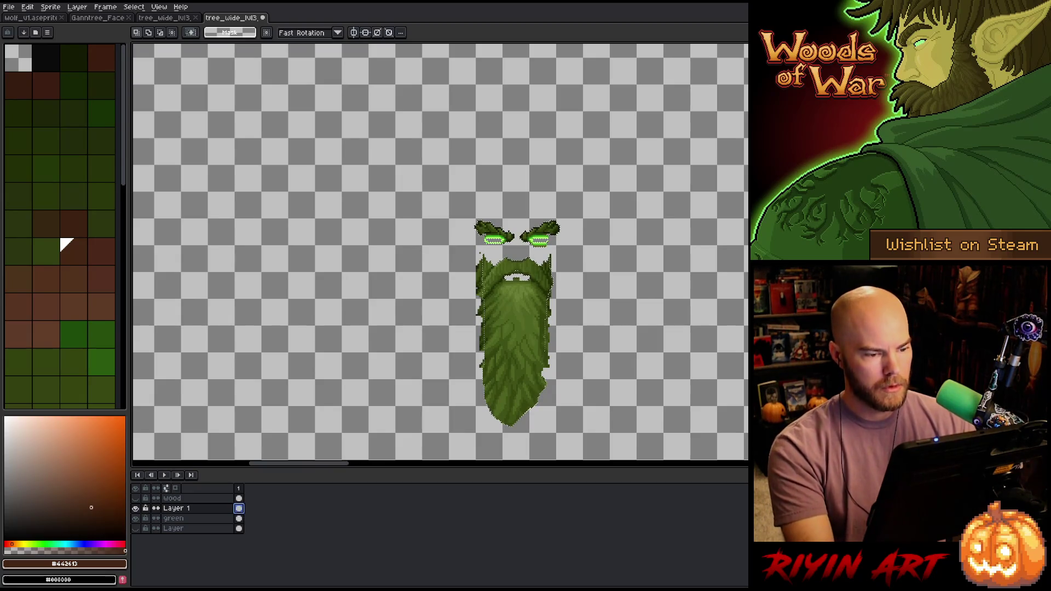
key(ctrl+d)
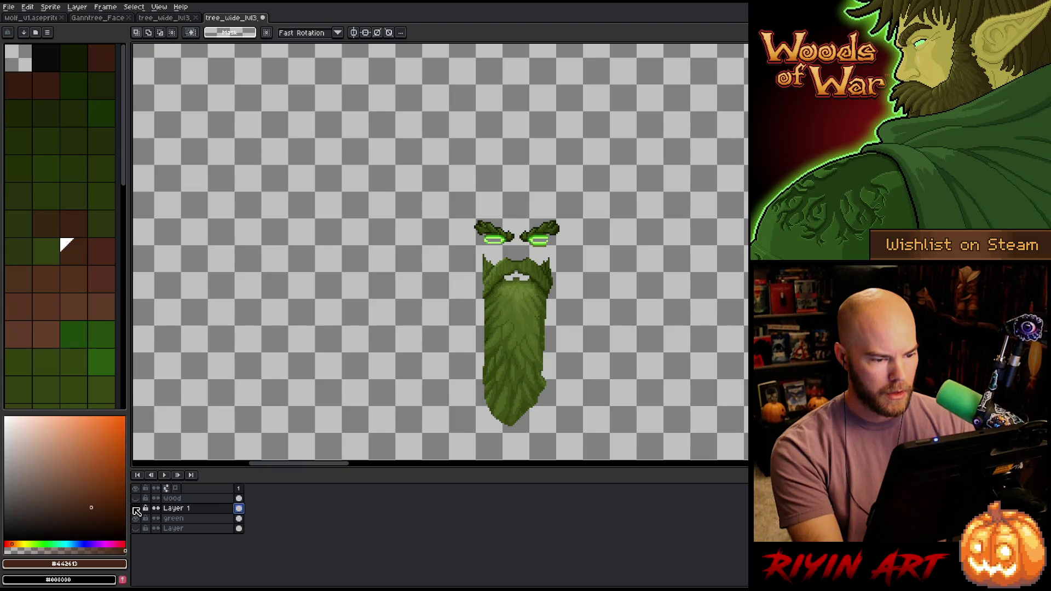
drag(534, 314, 560, 359)
click(614, 344)
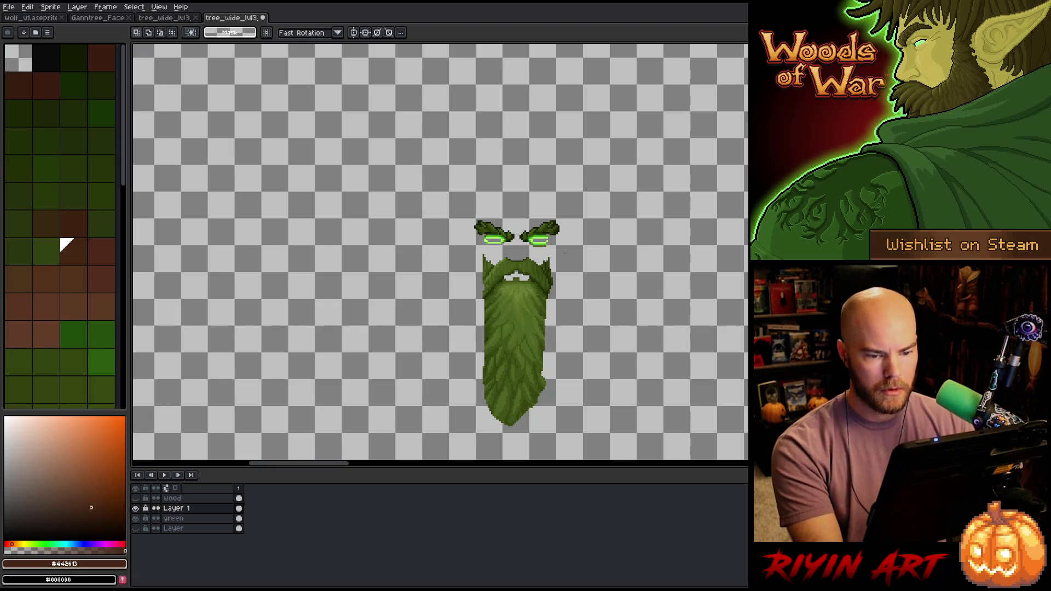
scroll(540, 245, up, 3)
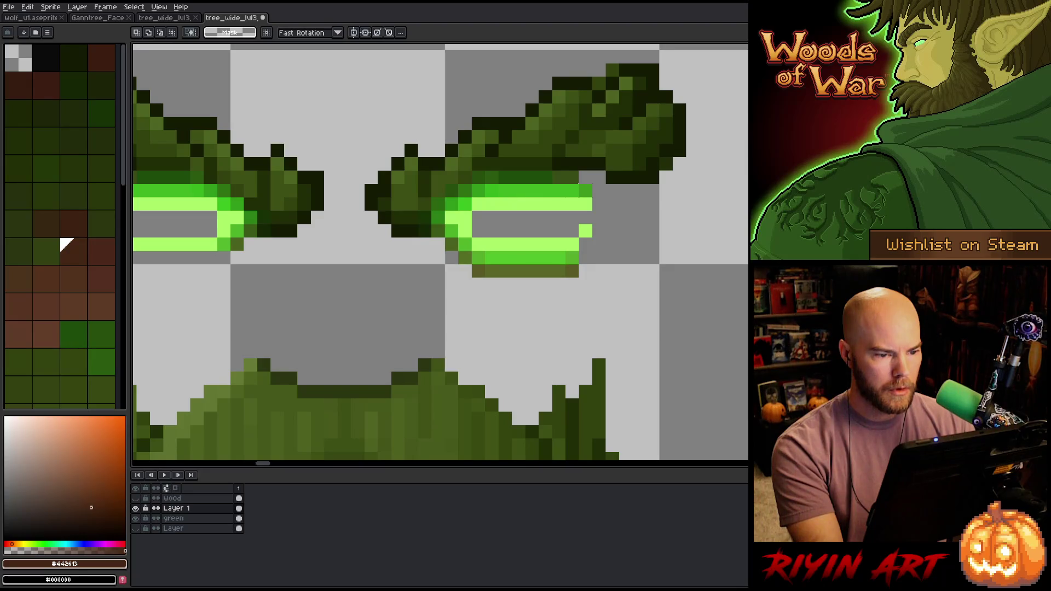
- Select the glowing right eye and delete its green pixels on the green layer
mouse_move(484, 182)
mouse_down()
mouse_move(640, 258)
mouse_move(674, 306)
mouse_up()
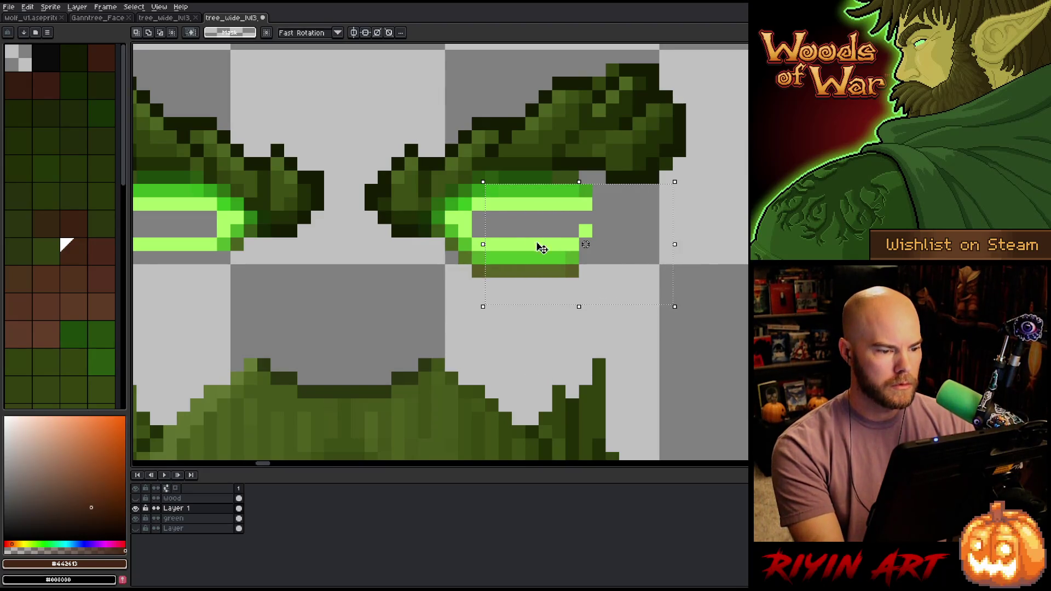
key(alt+Down)
key(Delete)
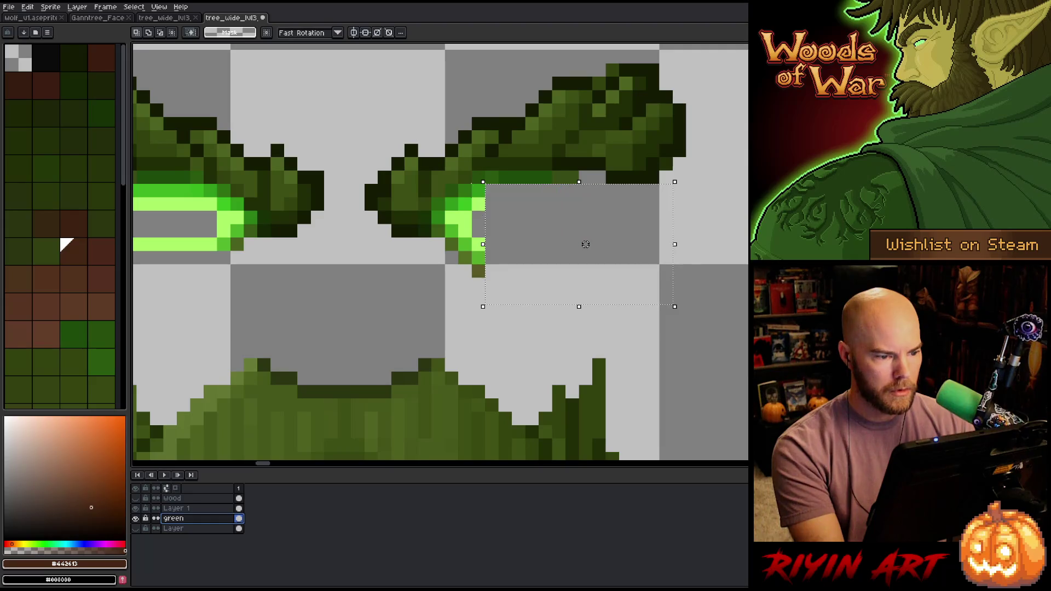
drag(469, 195, 554, 293)
key(Delete)
- Delete the beard-copy layer
click(172, 499)
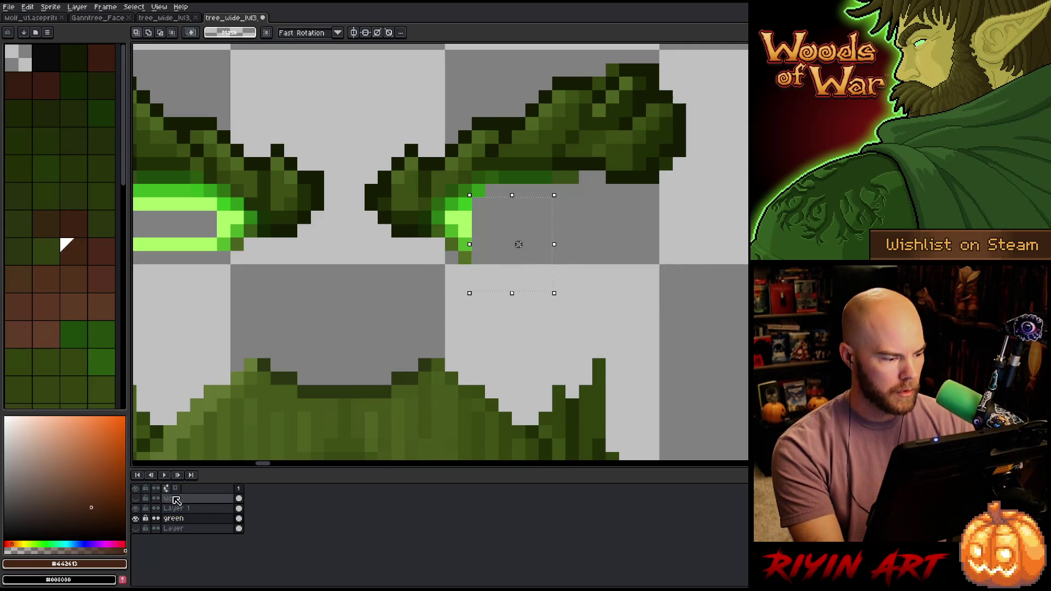
click(187, 508)
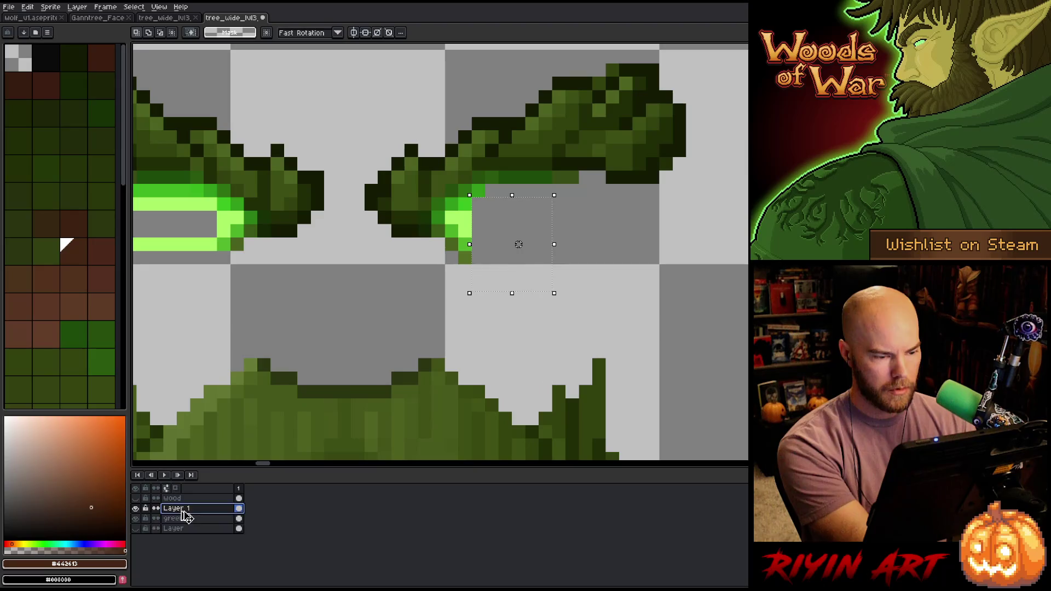
key(Delete)
- Marquee-select the areas below the green eye ring and near the branch, then zoom out
drag(456, 208, 621, 319)
drag(443, 209, 541, 293)
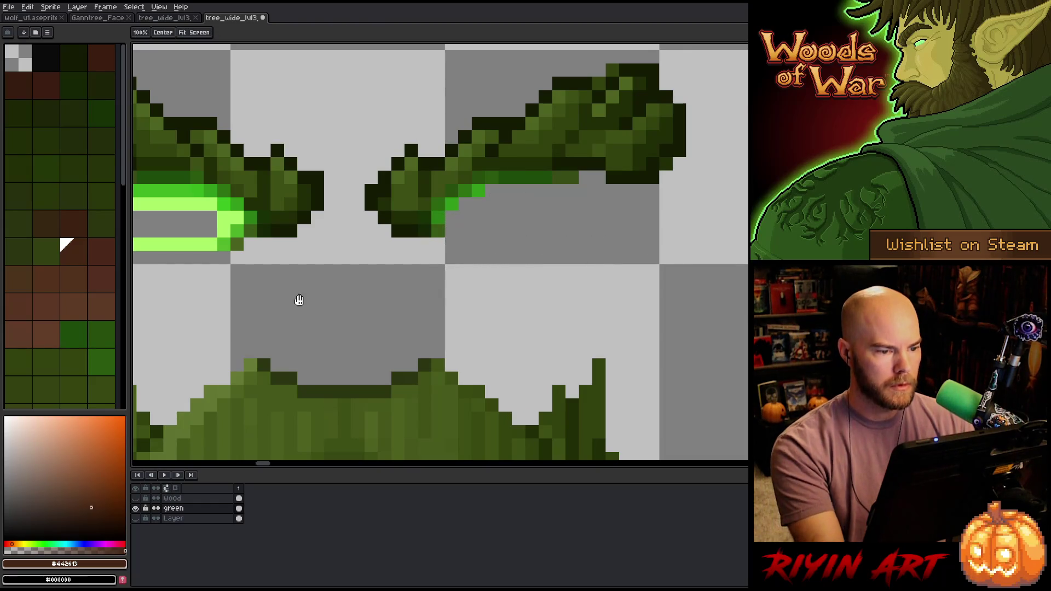
drag(298, 300, 766, 324)
key(m)
mouse_move(714, 247)
mouse_down()
mouse_move(664, 300)
mouse_move(483, 331)
mouse_up()
mouse_move(599, 295)
mouse_down()
mouse_move(574, 277)
mouse_move(586, 256)
mouse_up()
drag(549, 206, 674, 251)
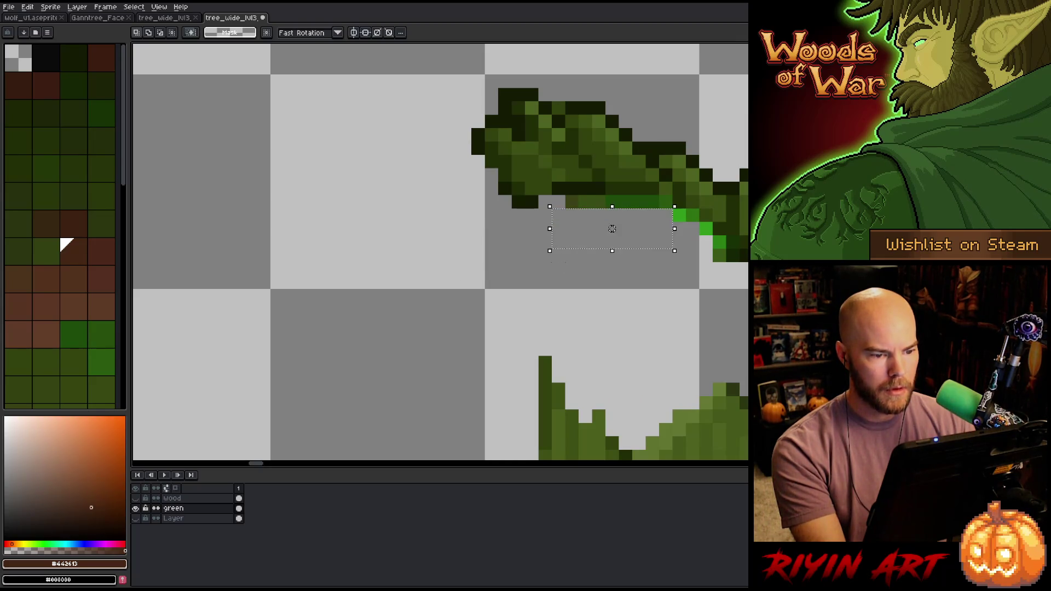
drag(610, 226, 546, 191)
scroll(574, 234, down, 2)
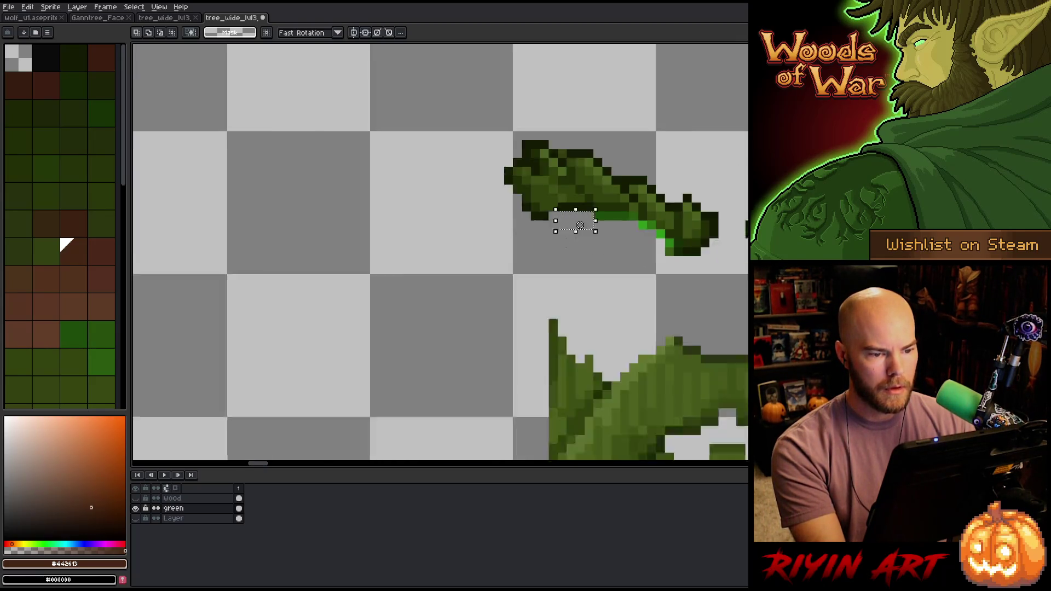
scroll(573, 234, down, 3)
scroll(445, 277, up, 4)
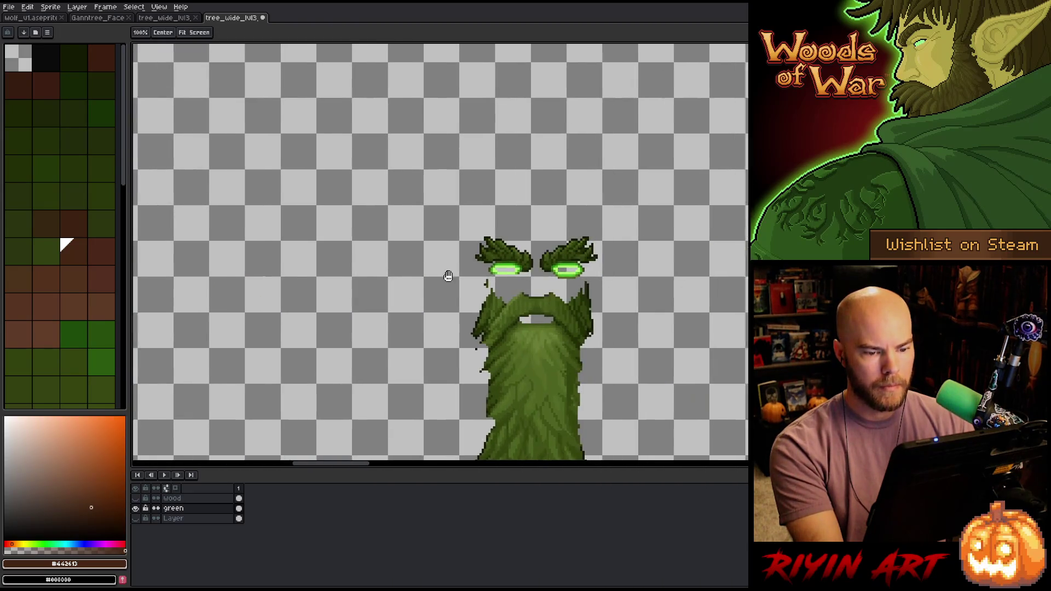
- Erase the bright green glow from the right eye with marquee selections and Delete
mouse_move(505, 268)
mouse_down()
mouse_move(682, 310)
mouse_move(526, 253)
mouse_up()
key(Delete)
key(Delete)
drag(700, 266, 526, 244)
key(Delete)
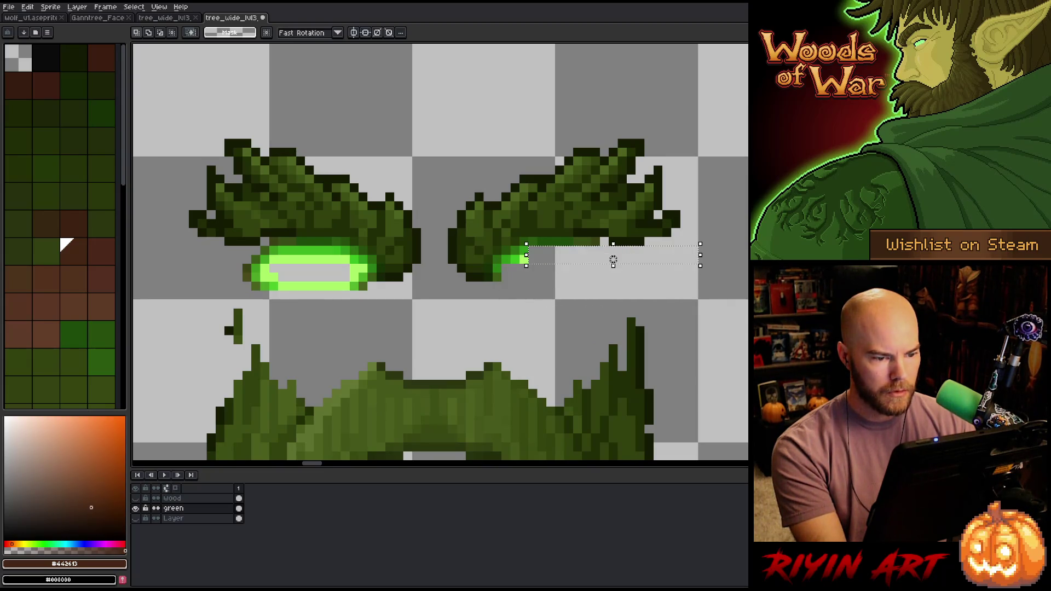
drag(655, 283, 509, 253)
key(Delete)
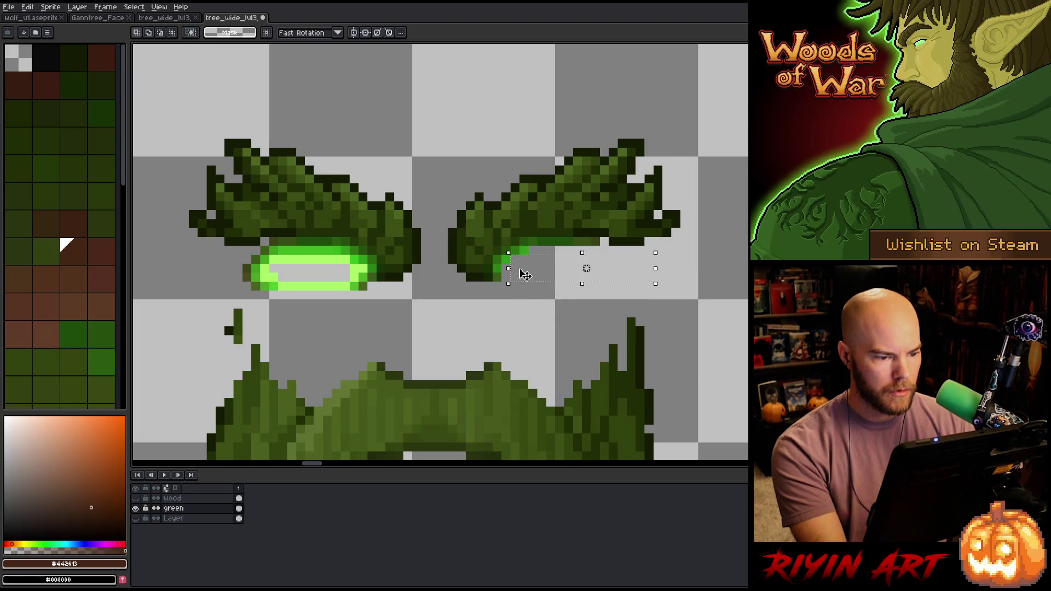
key(ctrl+z)
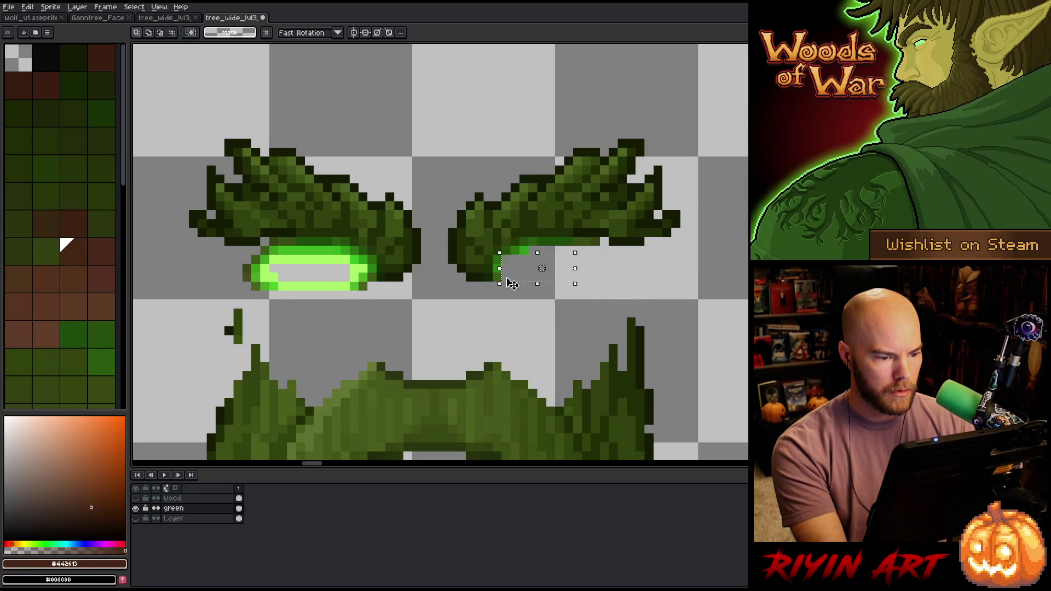
key(ctrl+d)
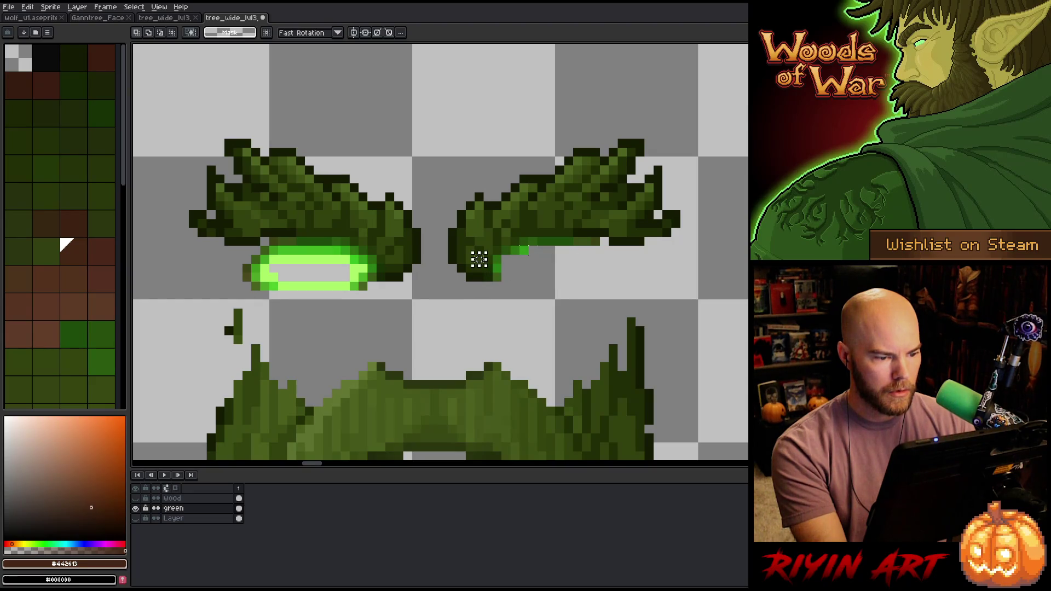
key(ctrl+z)
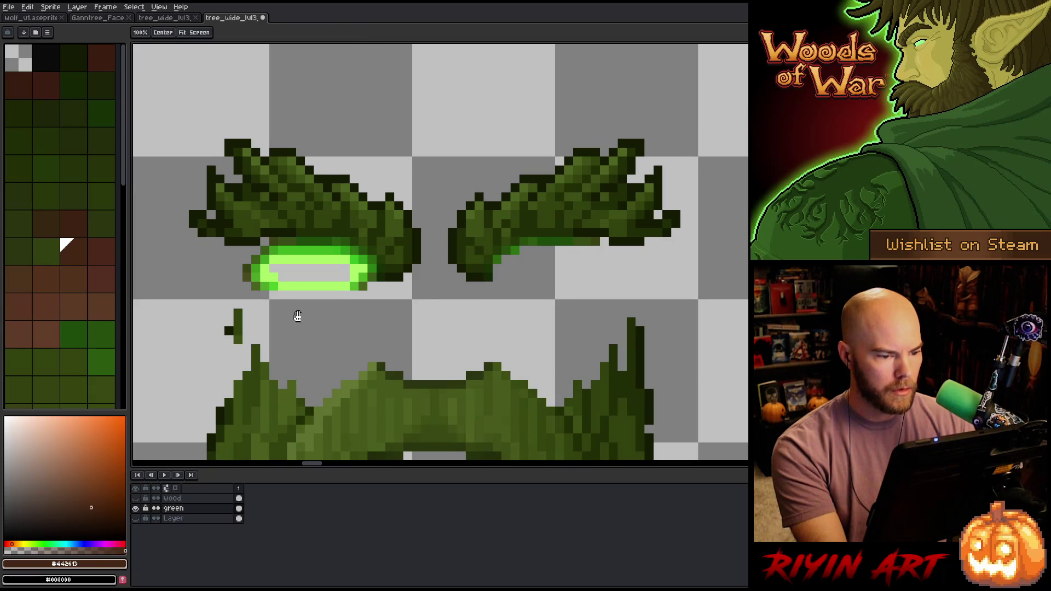
- Erase the left eye's green glow and the remaining lime strip
drag(298, 312, 550, 318)
drag(631, 278, 413, 335)
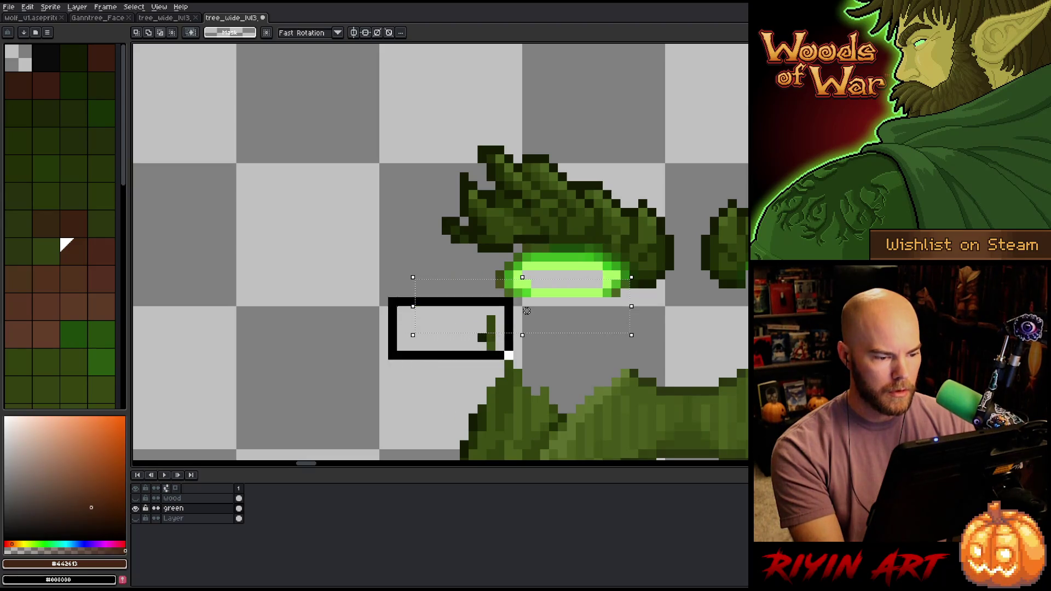
key(Delete)
drag(623, 268, 396, 309)
drag(614, 260, 422, 300)
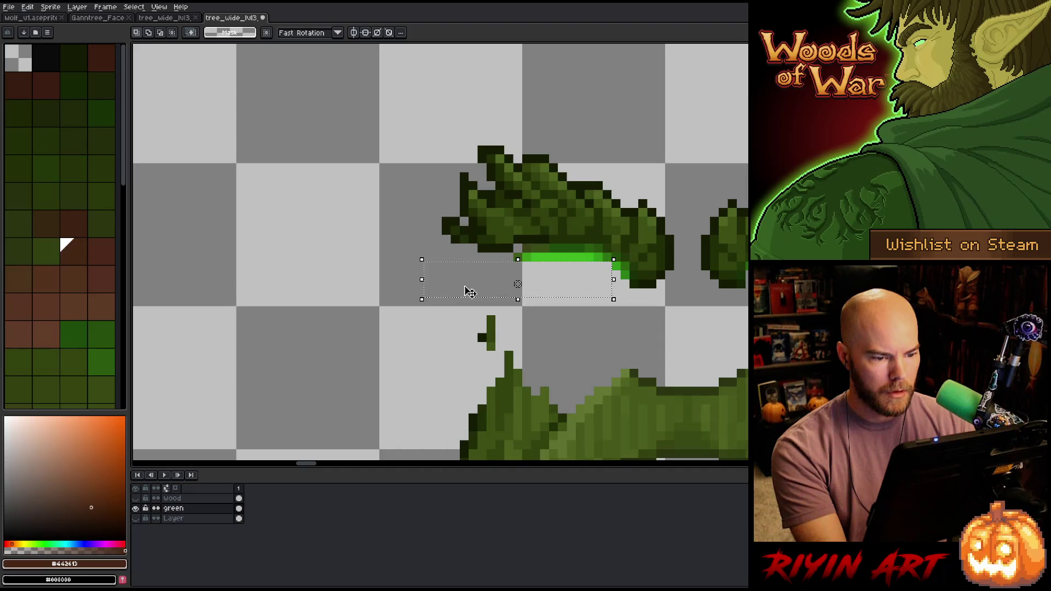
drag(601, 278, 632, 290)
drag(605, 250, 493, 281)
key(Delete)
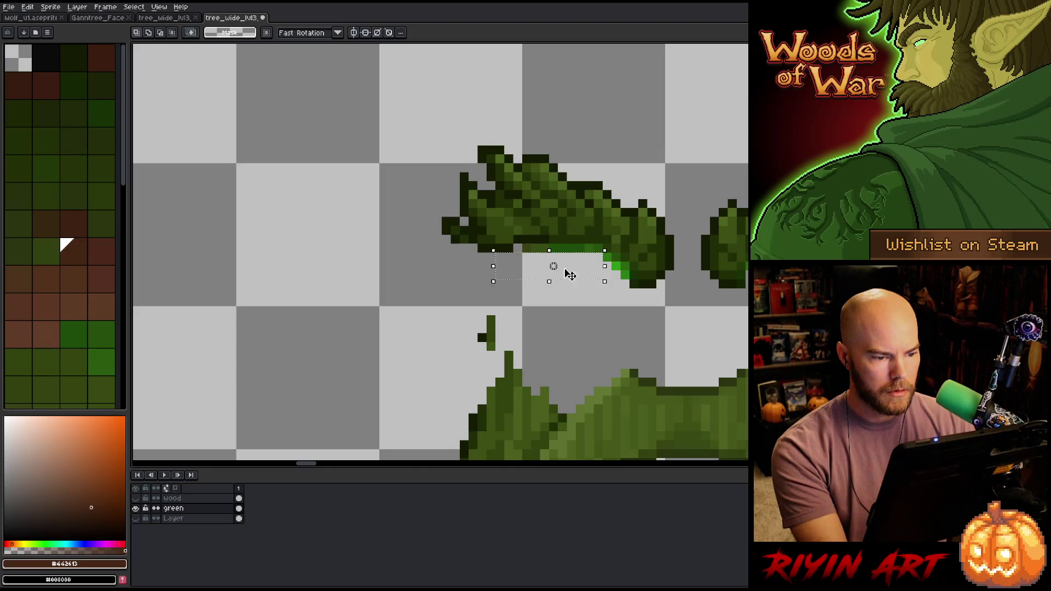
- Deselect, choose a dark green swatch and switch to the Pencil
scroll(687, 186, down, 3)
scroll(627, 210, up, 4)
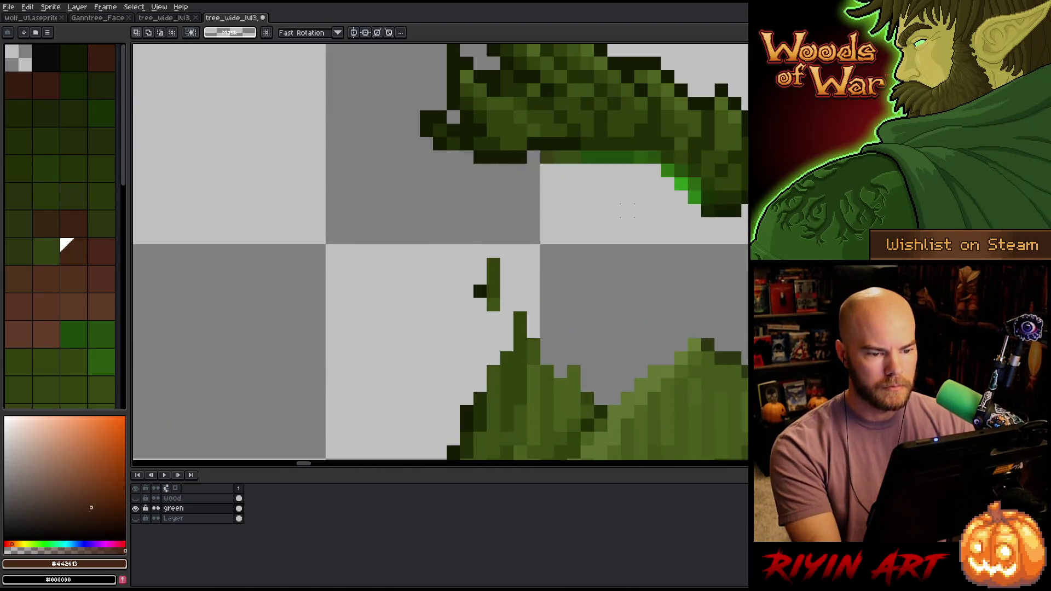
key(ctrl+d)
click(89, 102)
key(b)
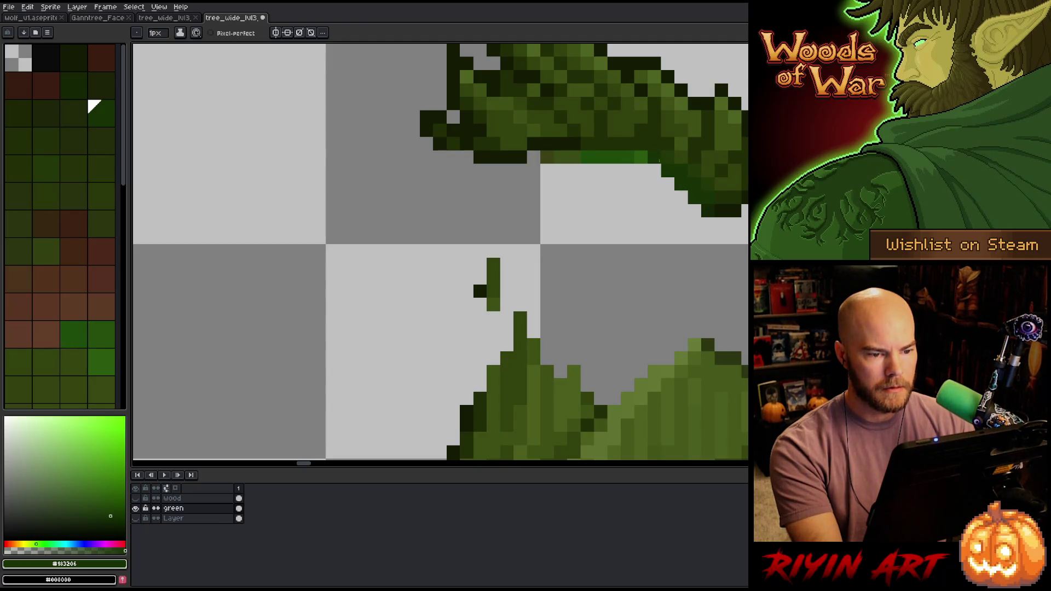
- Delete the bright green strips under and beside the right eyebrow
key(m)
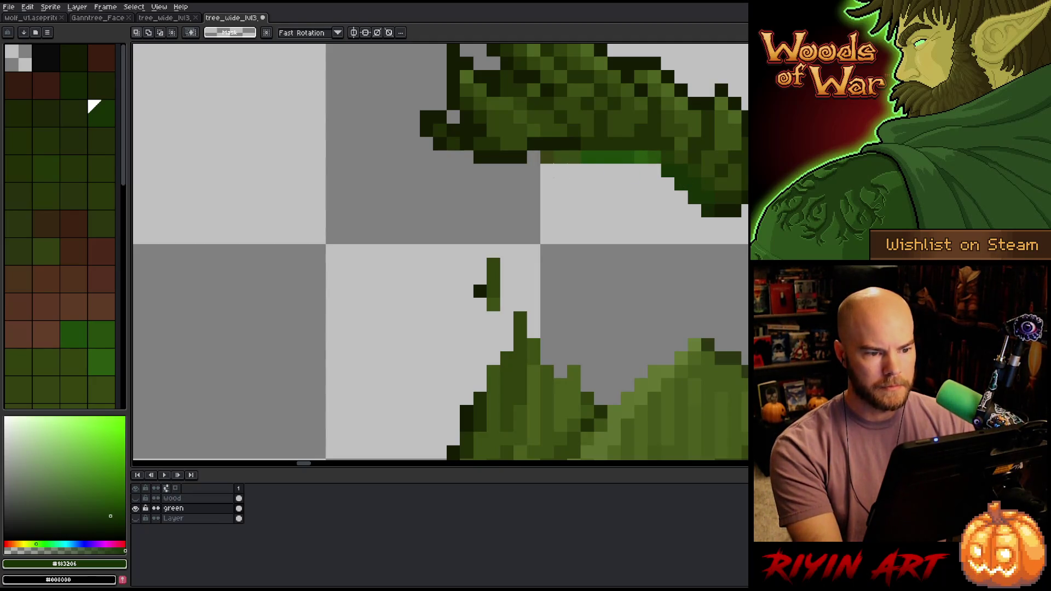
mouse_move(541, 151)
mouse_down()
mouse_move(647, 168)
mouse_move(649, 192)
mouse_up()
key(Delete)
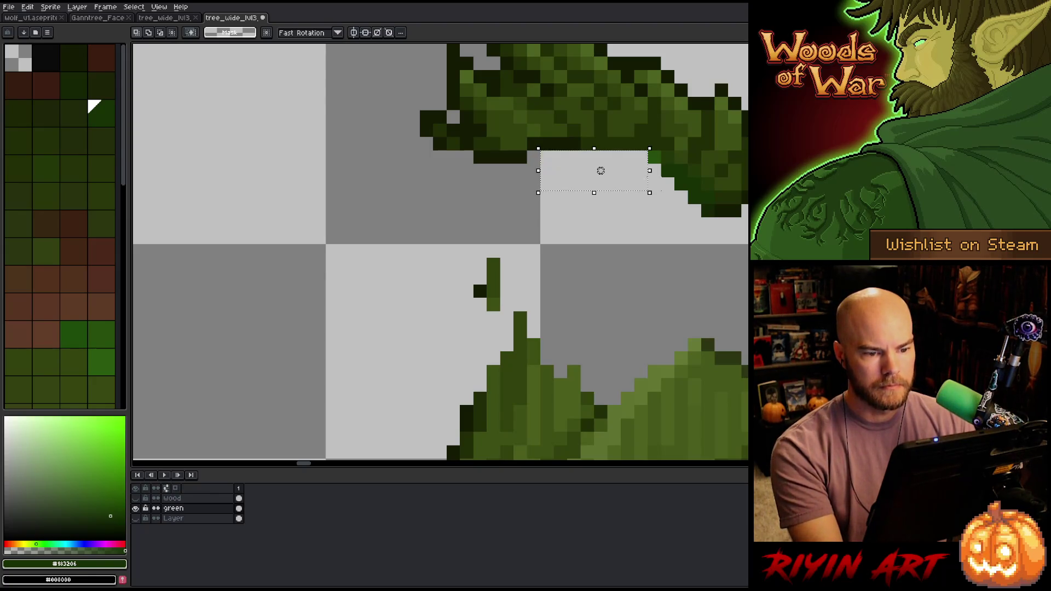
key(ctrl+d)
key(b)
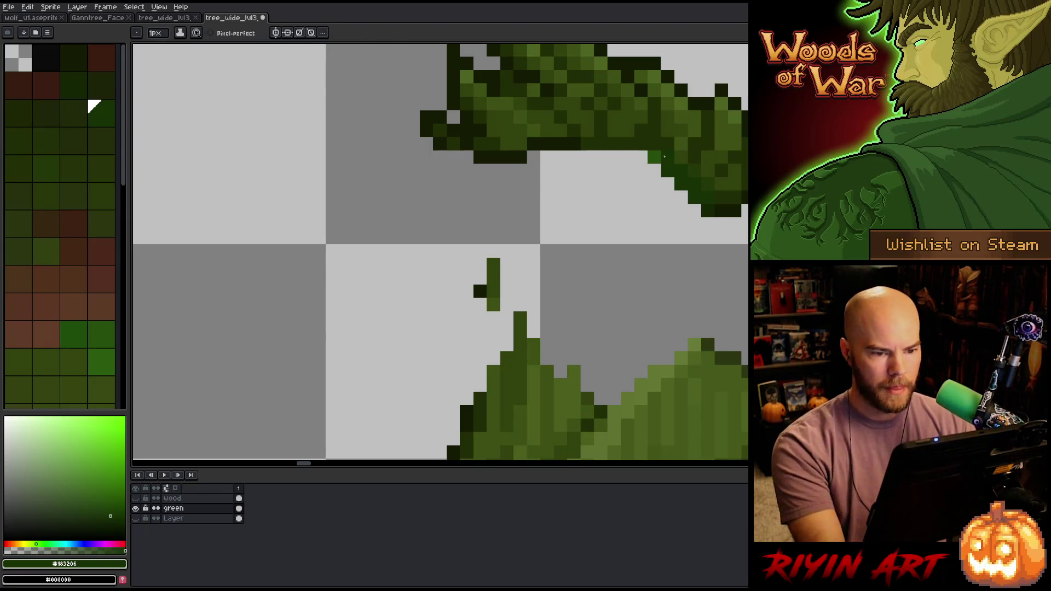
scroll(490, 223, down, 3)
mouse_move(490, 223)
mouse_down()
mouse_move(582, 251)
mouse_move(340, 247)
mouse_up()
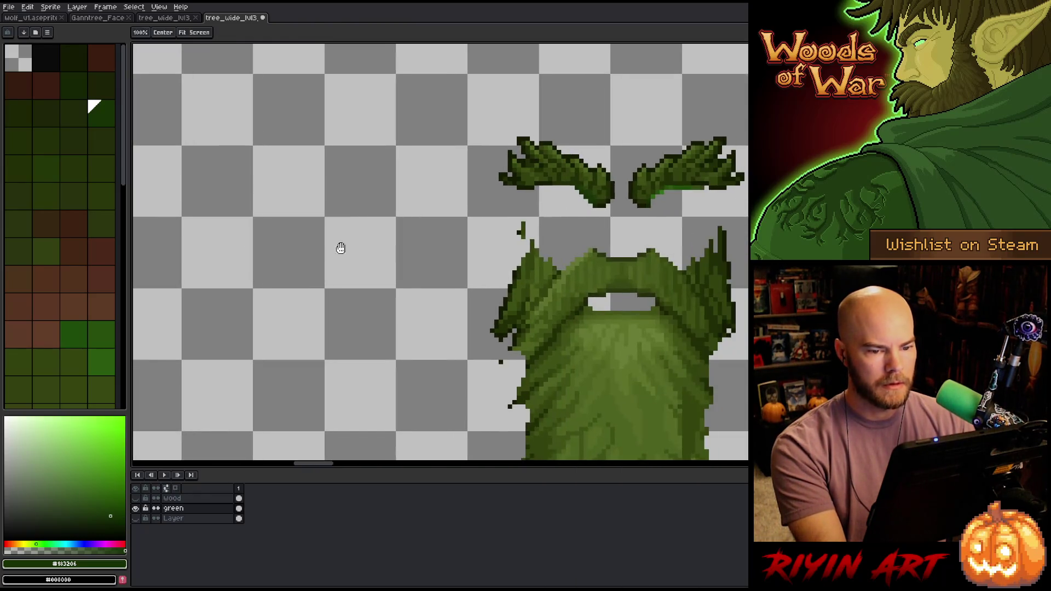
scroll(630, 181, up, 4)
key(m)
mouse_move(648, 173)
mouse_down()
mouse_move(685, 210)
mouse_move(731, 230)
mouse_up()
key(Delete)
- Repaint the stray bright pixels around the right eyebrow dark green
mouse_move(629, 190)
mouse_down()
mouse_move(665, 224)
mouse_move(688, 229)
mouse_up()
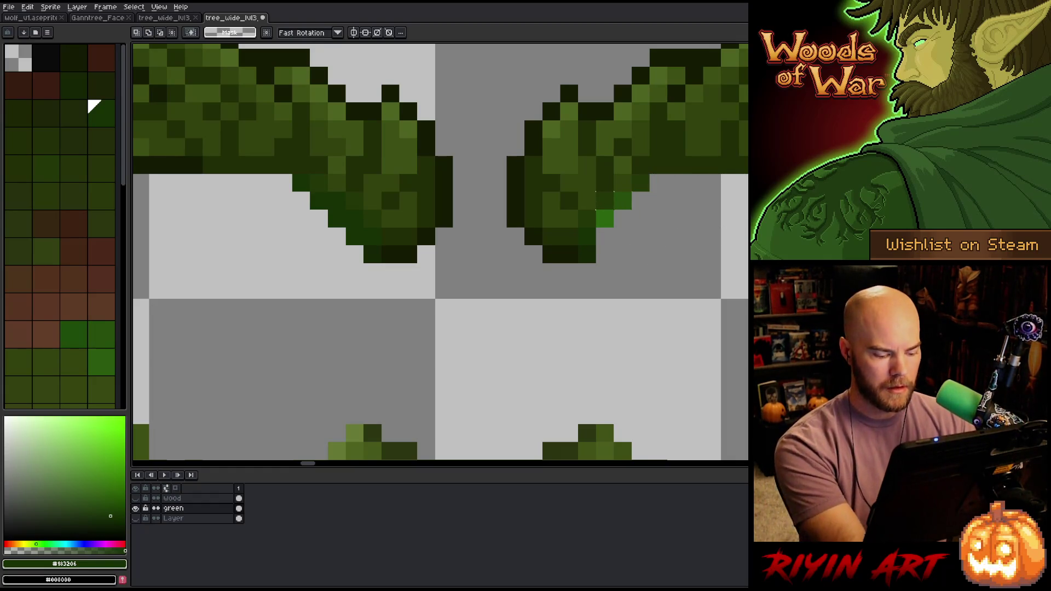
key(b)
click(622, 200)
click(605, 219)
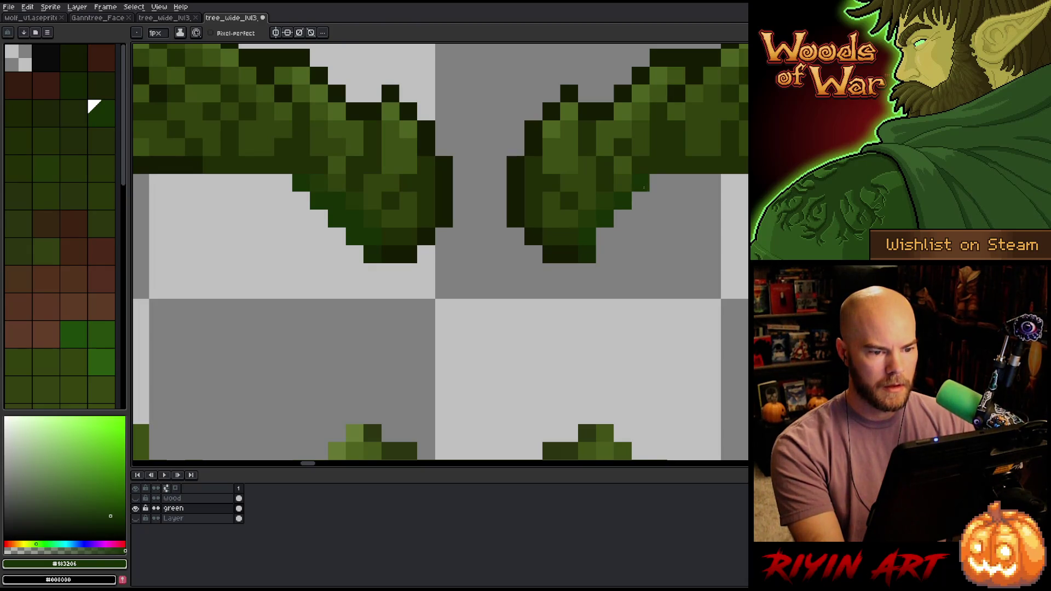
scroll(575, 247, down, 8)
scroll(307, 249, up, 5)
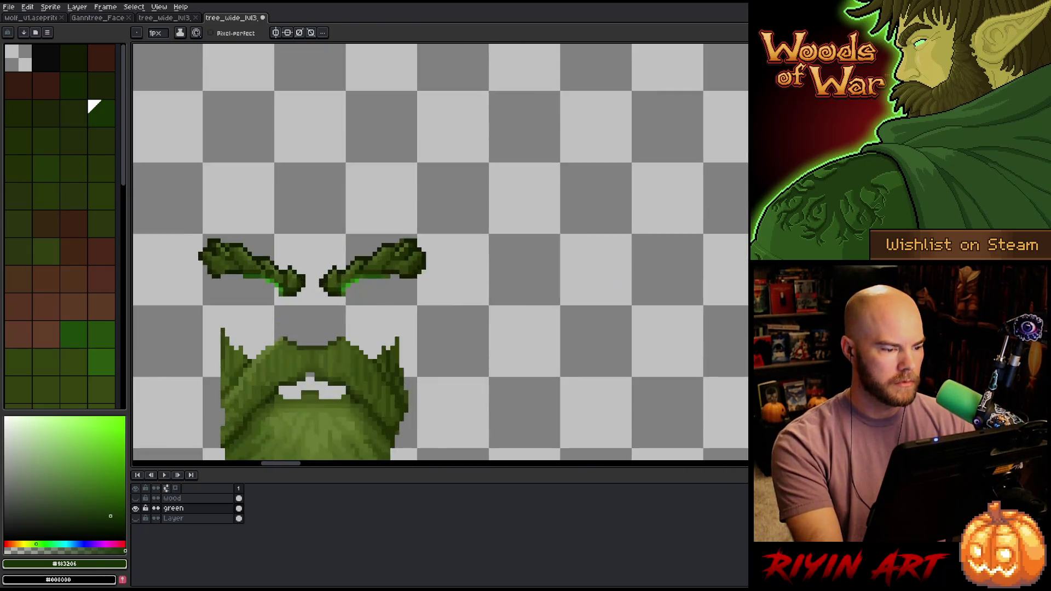
click(677, 318)
click(694, 334)
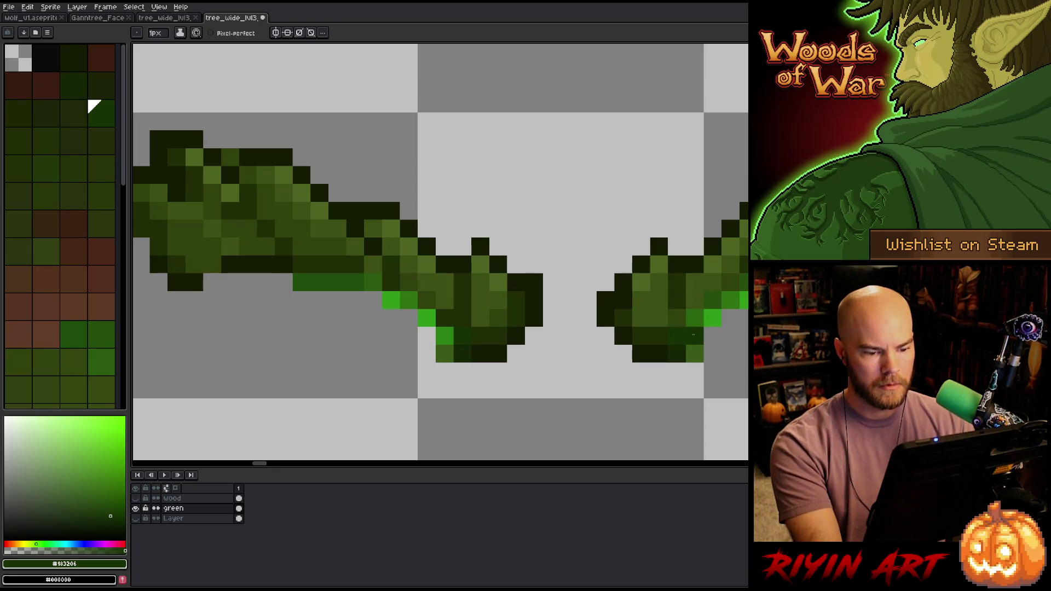
- Erase the green left leaf-tip pixel and the bright strip under the left eyebrow
key(m)
drag(684, 343, 722, 382)
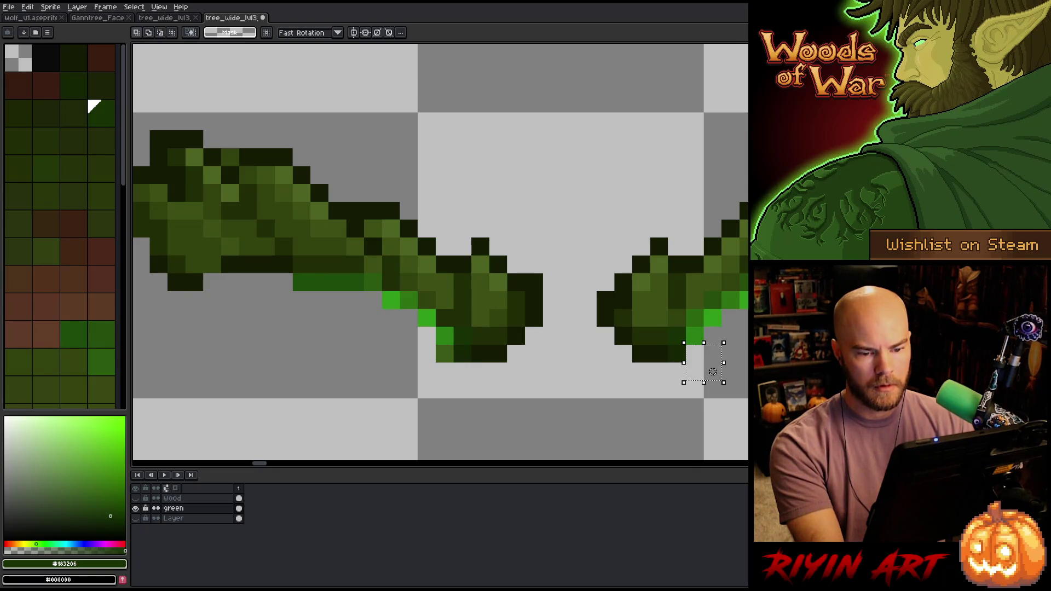
click(713, 372)
drag(737, 289, 748, 329)
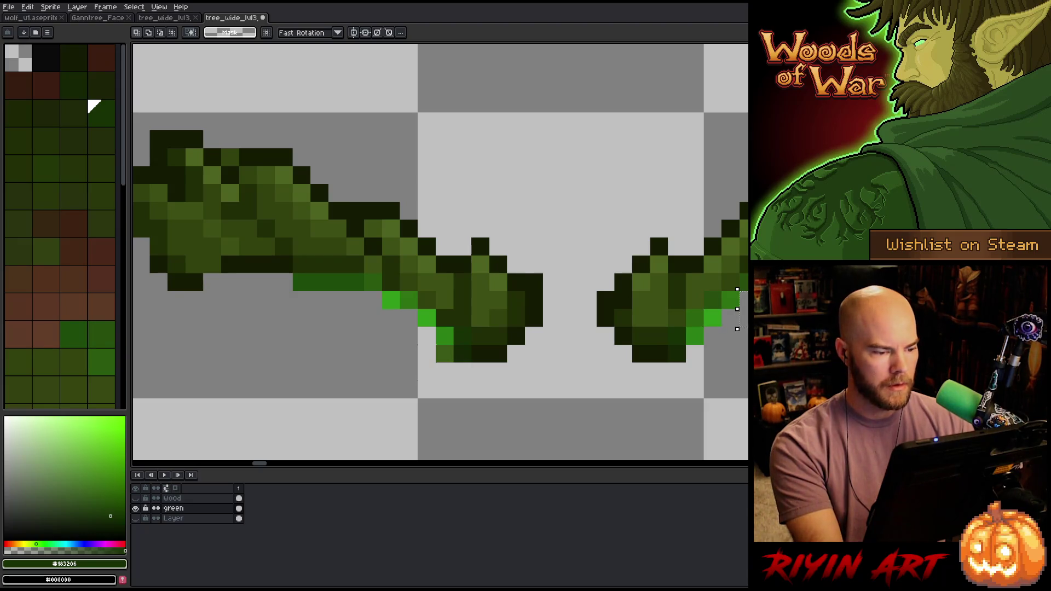
drag(456, 343, 416, 382)
key(Delete)
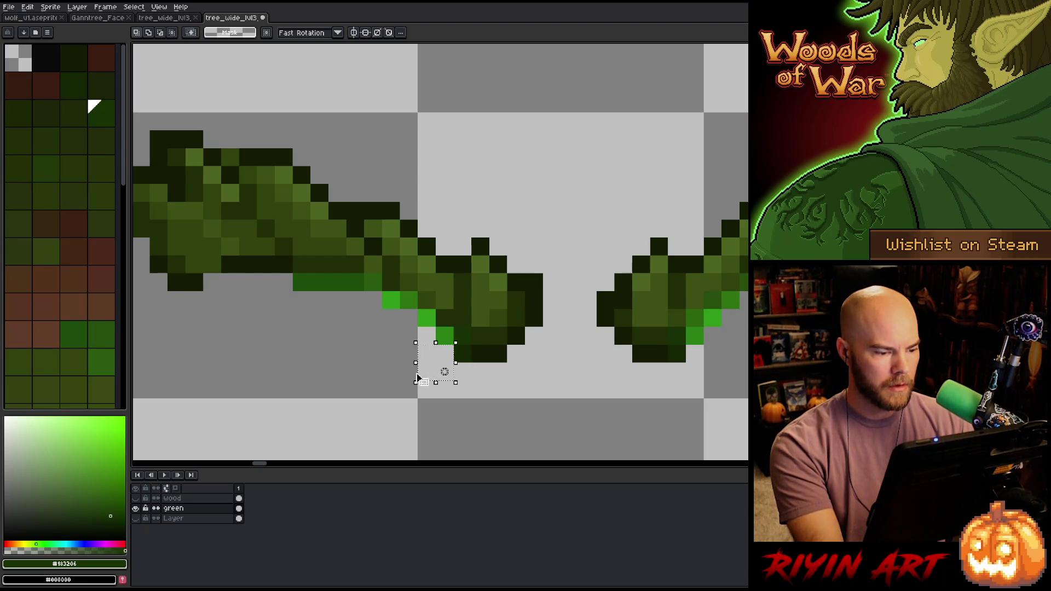
click(320, 335)
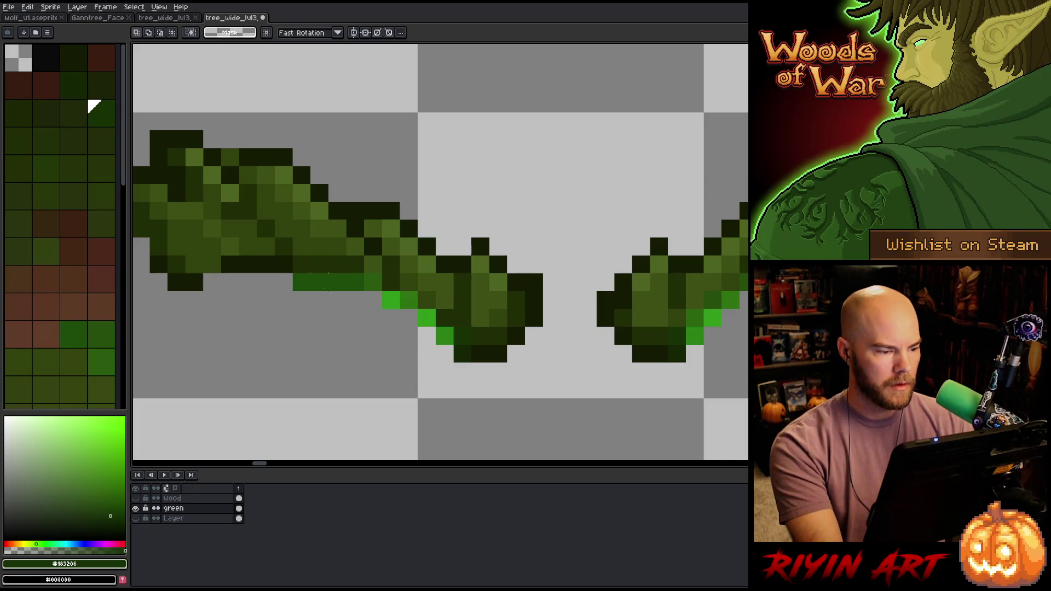
drag(366, 273, 276, 328)
key(Delete)
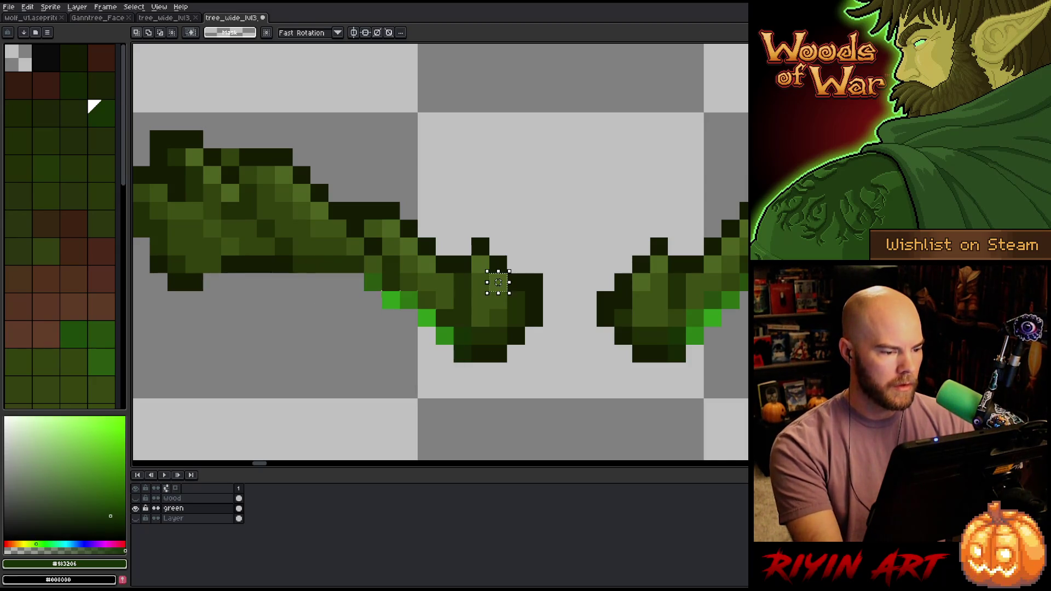
- Darken the remaining bright pixels along the left and right leaf edges to dark green
key(b)
click(373, 285)
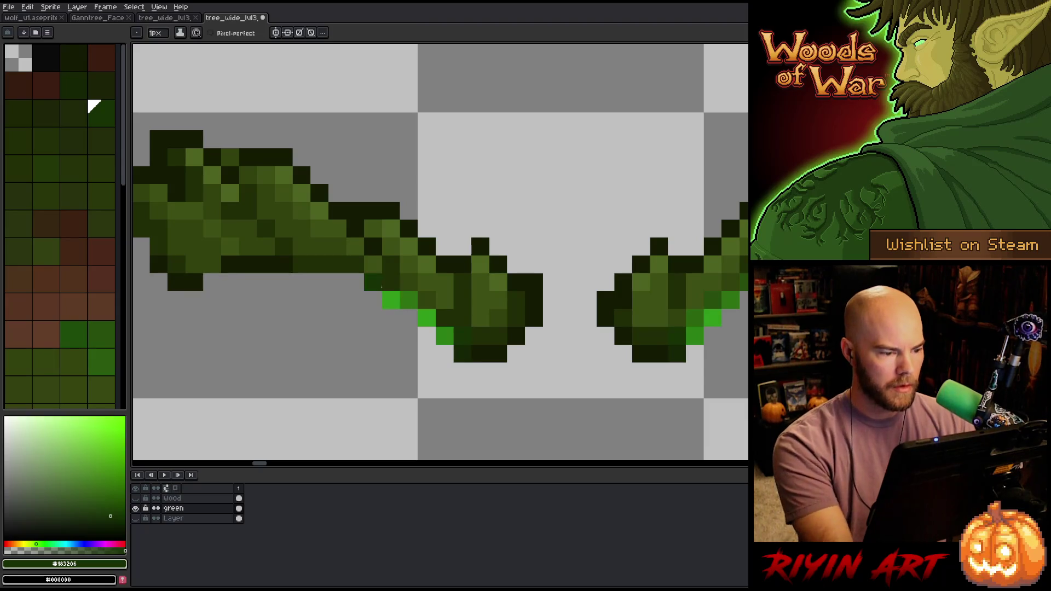
click(398, 292)
click(409, 301)
click(427, 318)
click(445, 336)
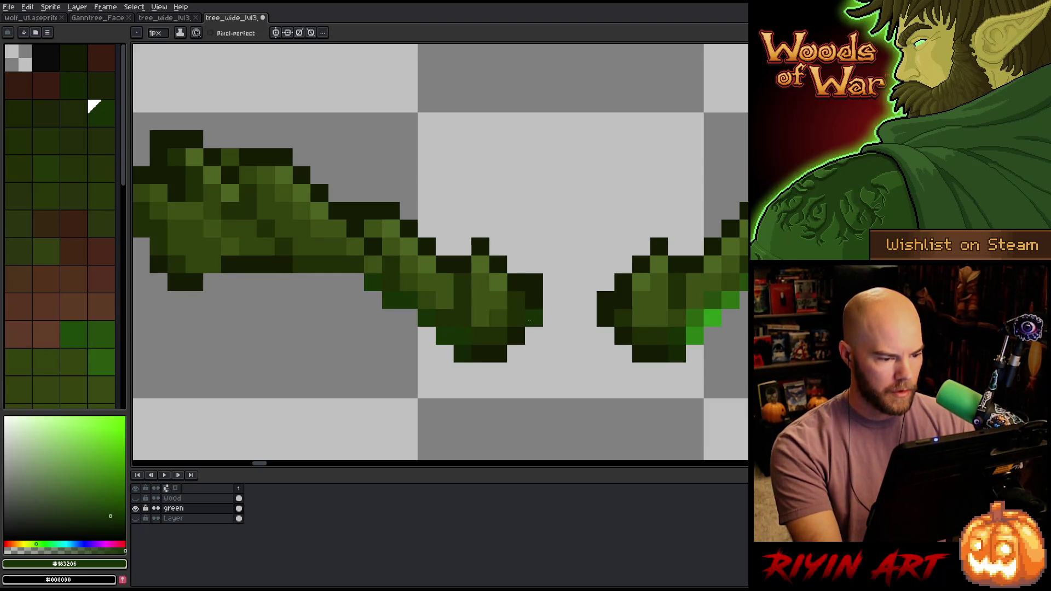
click(688, 332)
click(695, 318)
click(713, 317)
click(713, 299)
click(731, 300)
click(744, 281)
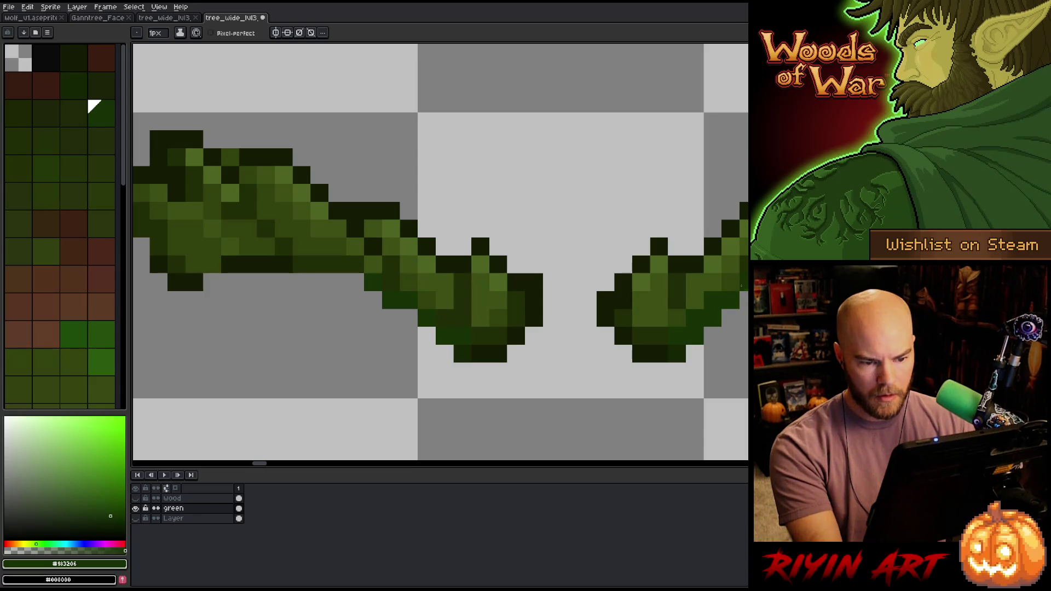
scroll(731, 309, down, 1)
scroll(731, 309, down, 3)
scroll(710, 294, up, 3)
scroll(706, 288, down, 5)
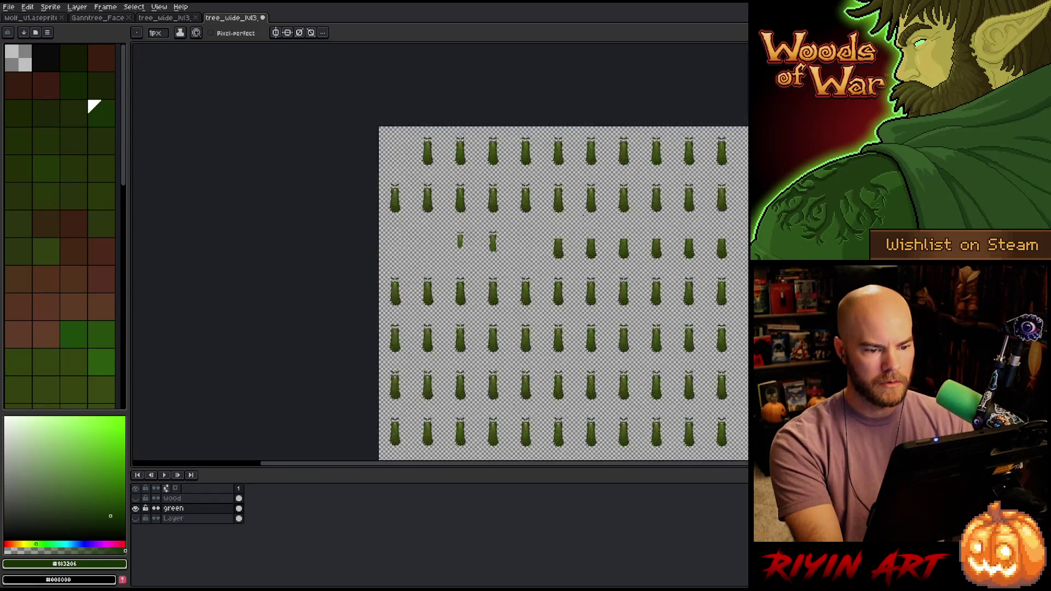
- Hide the green layer, then show the wood layer and make it active
scroll(542, 254, up, 3)
scroll(543, 253, down, 3)
drag(543, 254, 385, 183)
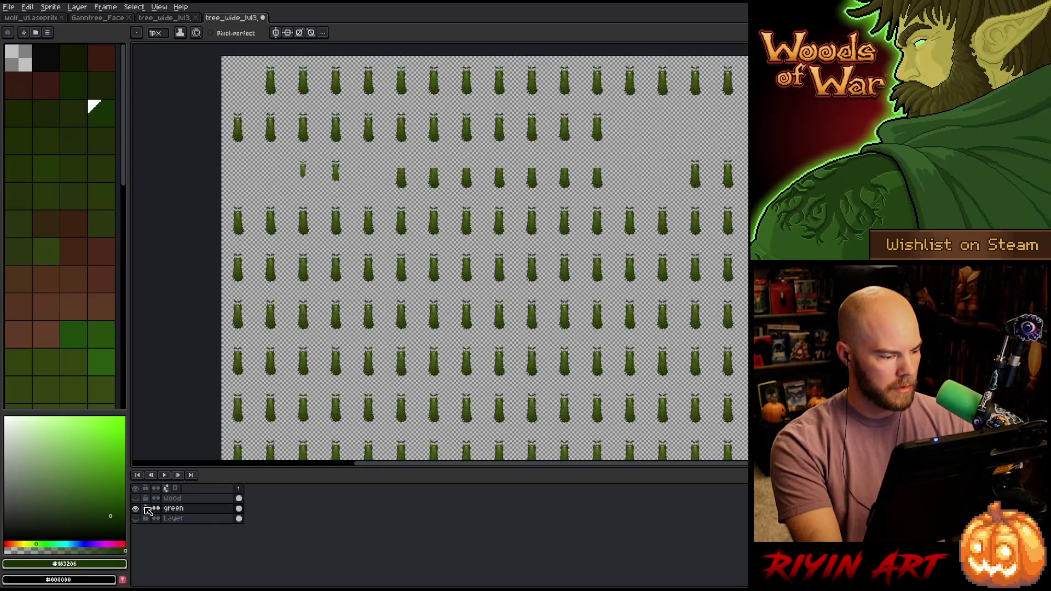
click(239, 518)
click(239, 508)
click(136, 498)
click(136, 498)
click(172, 498)
- Delete the selected green beard pixels from the wood layer
scroll(351, 186, up, 4)
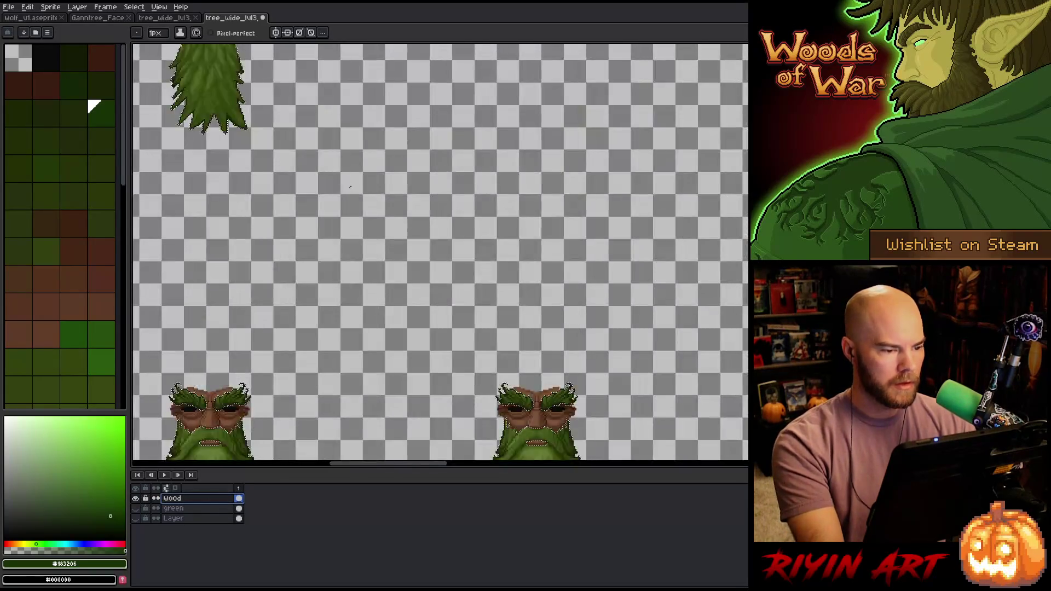
scroll(483, 164, down, 4)
scroll(440, 252, down, 3)
scroll(440, 252, up, 4)
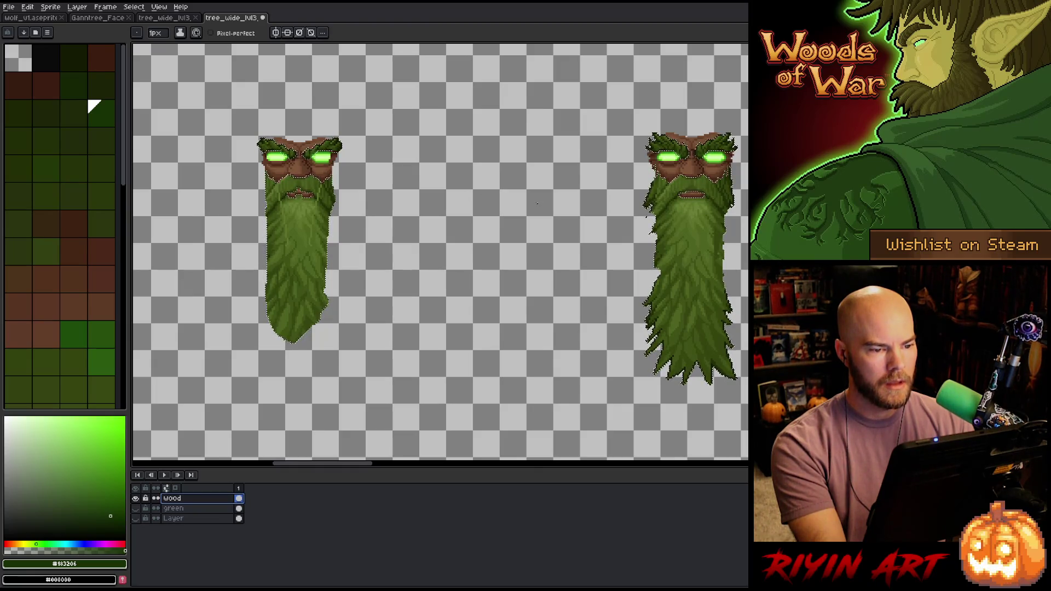
key(Delete)
scroll(537, 203, down, 3)
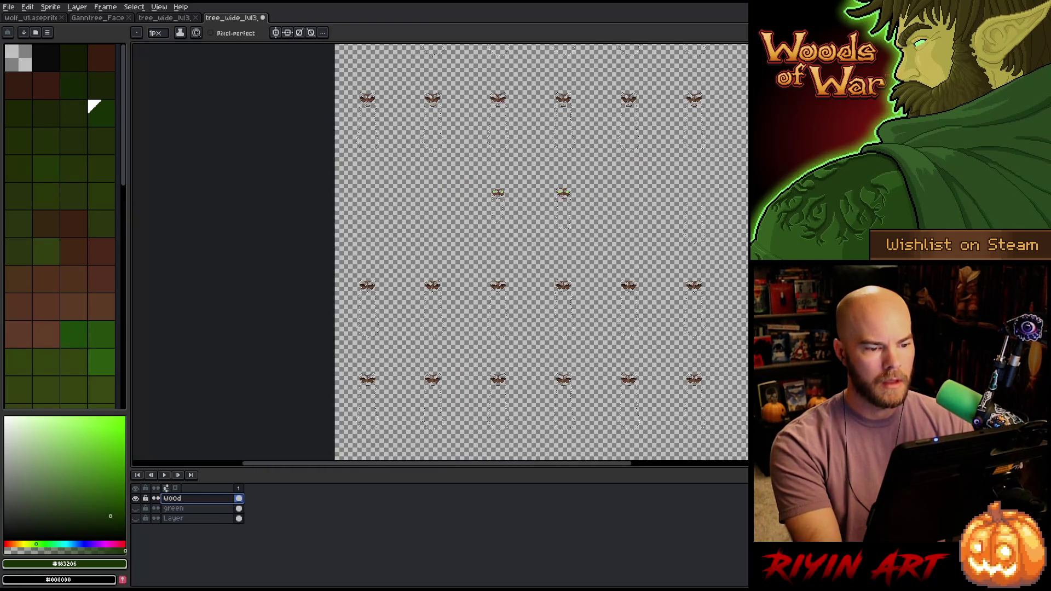
scroll(525, 171, up, 3)
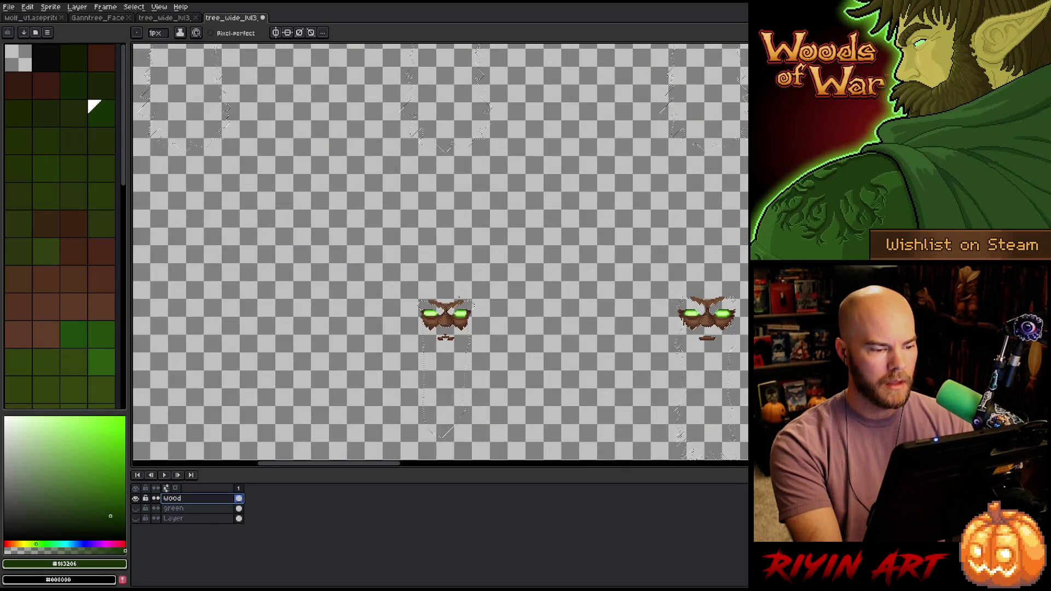
scroll(455, 359, down, 4)
scroll(391, 303, up, 3)
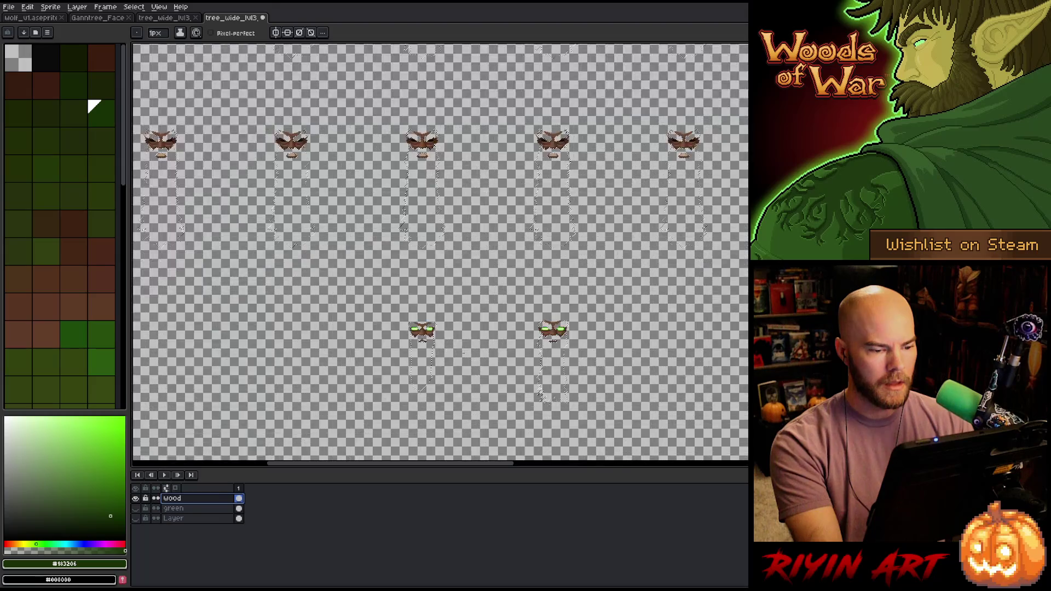
scroll(391, 304, up, 2)
scroll(390, 303, up, 4)
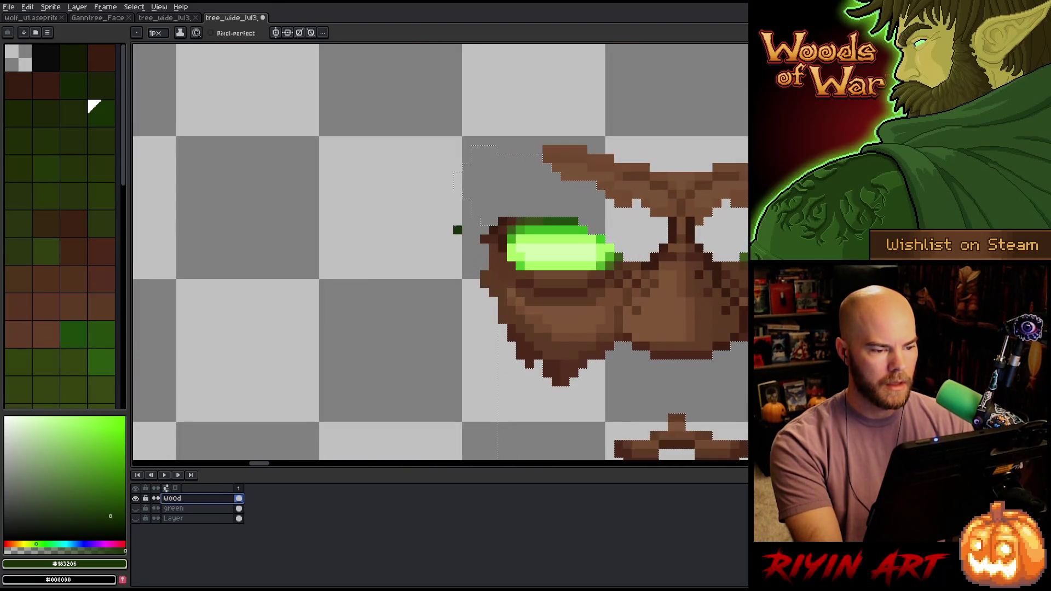
- Select and delete the left eye's green glow on the wood layer
key(m)
mouse_move(514, 255)
mouse_down()
mouse_move(375, 242)
mouse_move(396, 271)
mouse_up()
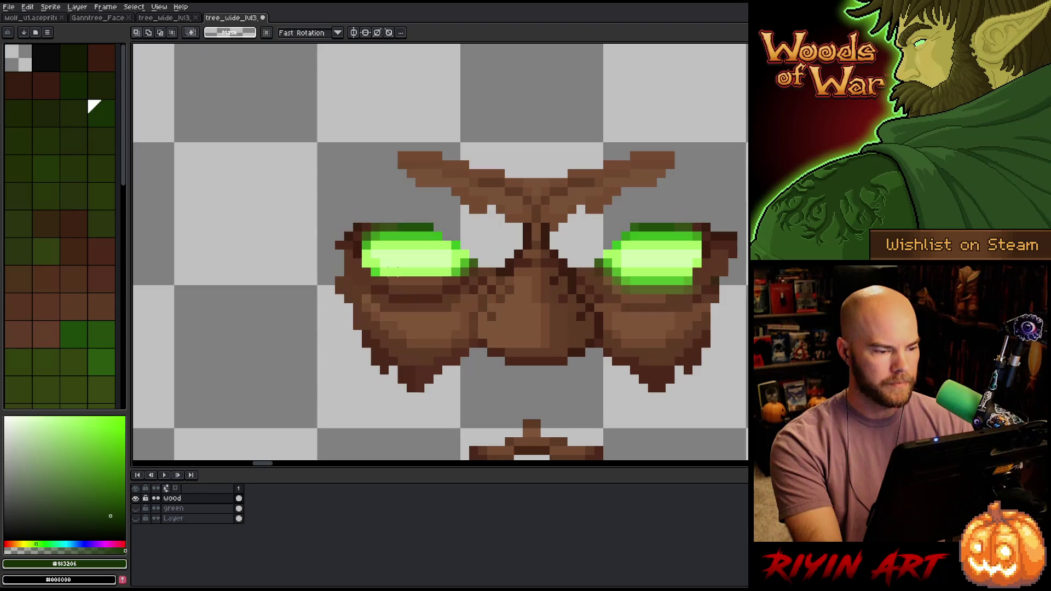
drag(371, 224, 486, 268)
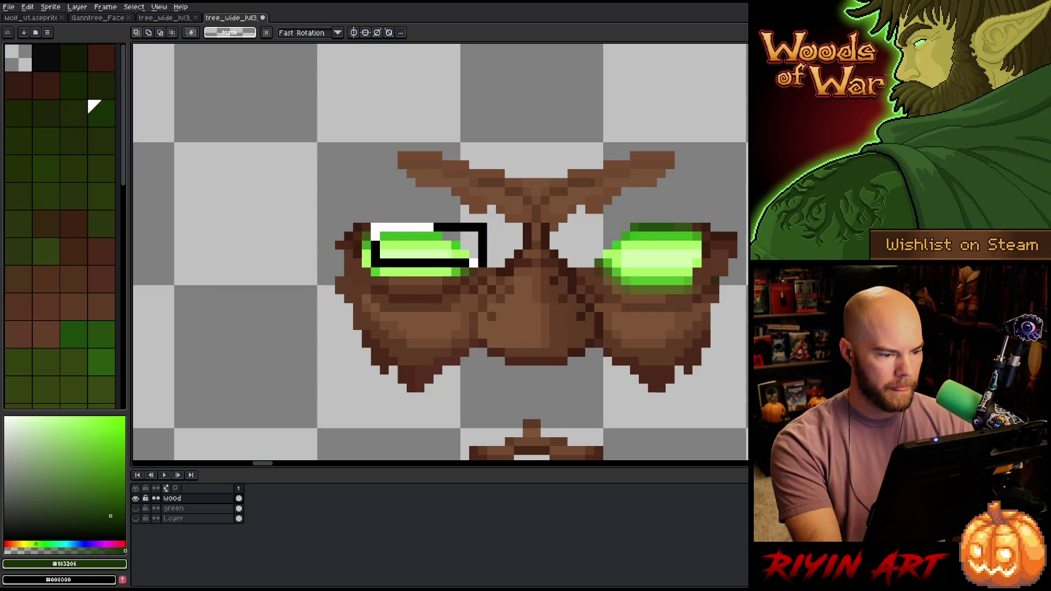
key(Delete)
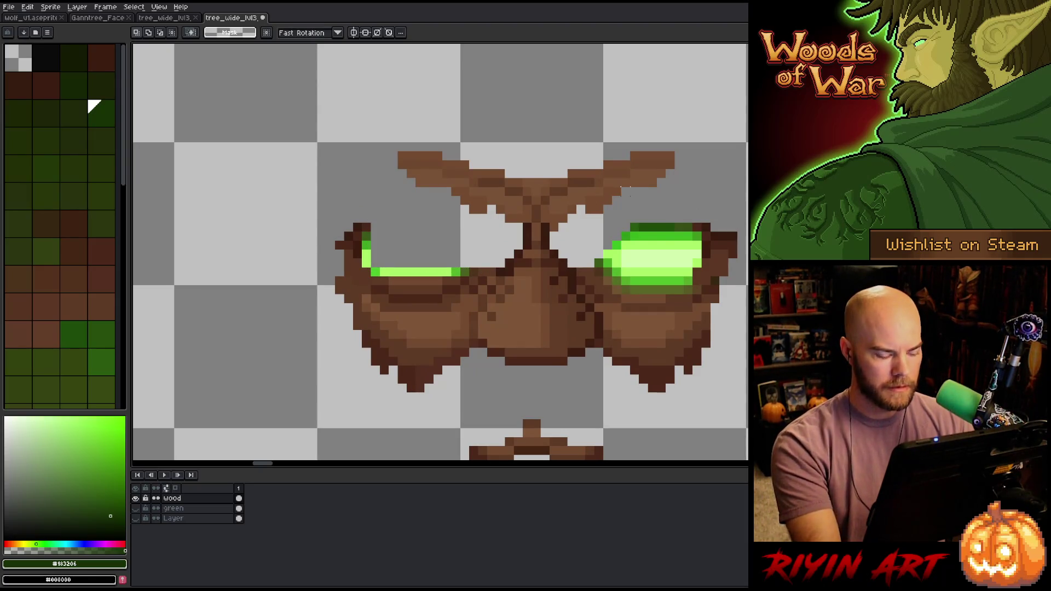
- Replace the right eye's brightest green with transparent
key(shift+r)
mouse_move(294, 114)
mouse_down()
mouse_move(668, 216)
mouse_move(673, 241)
mouse_move(657, 255)
mouse_up()
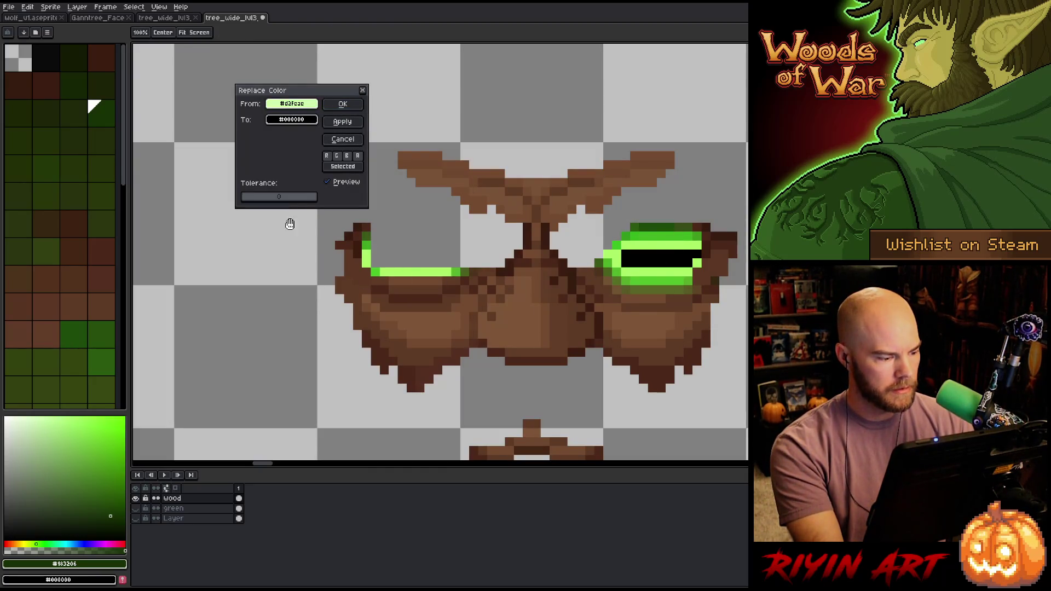
click(293, 120)
drag(309, 192, 157, 192)
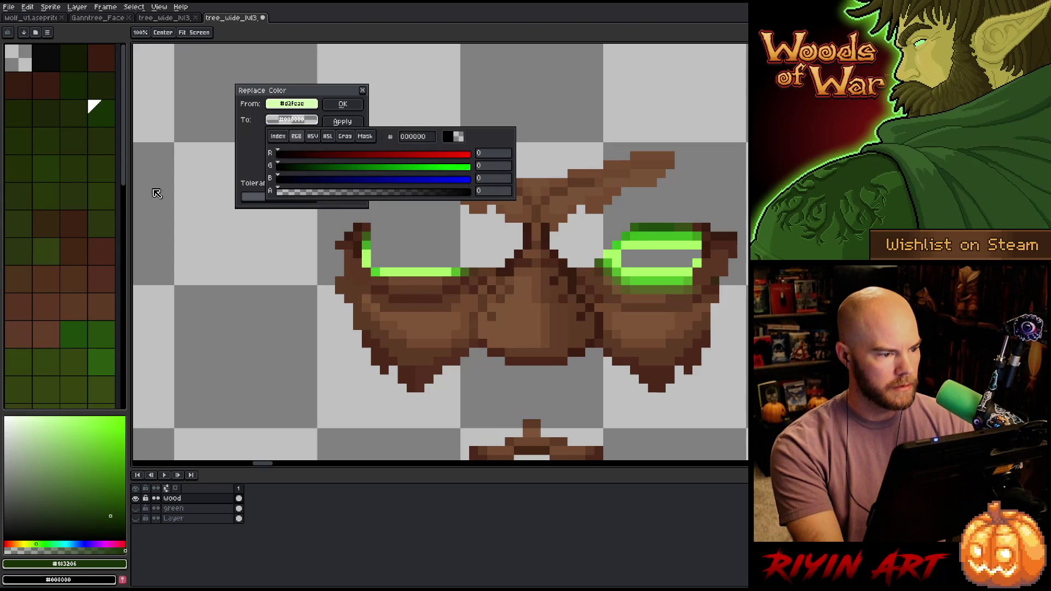
click(157, 192)
click(343, 104)
- Replace the bright green eye-line colour with transparent at tolerance 192
key(shift+r)
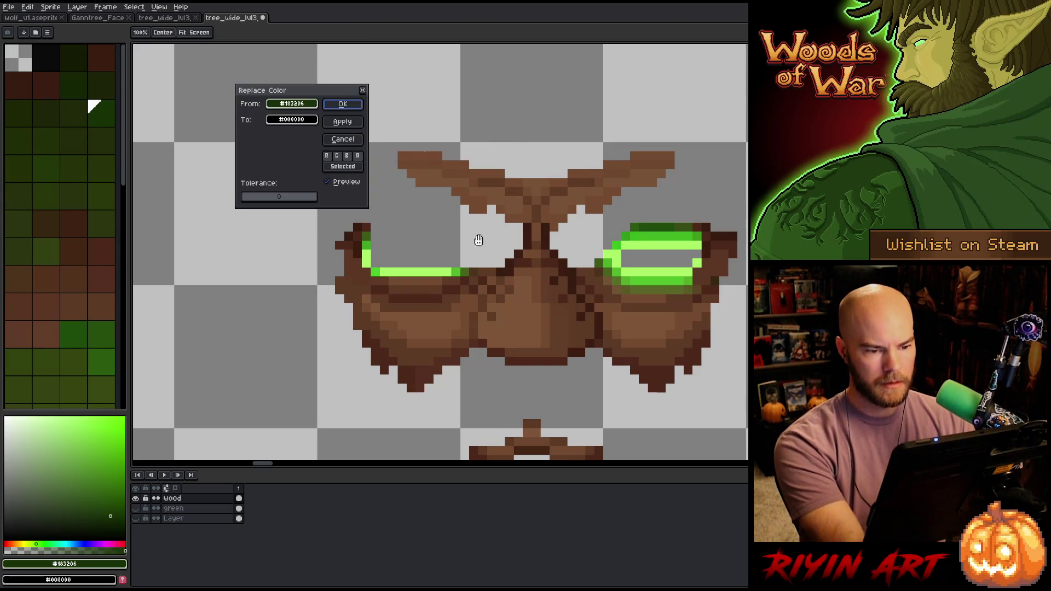
mouse_move(630, 257)
mouse_down()
mouse_move(638, 237)
mouse_move(664, 236)
mouse_up()
click(255, 197)
mouse_move(266, 198)
mouse_down()
mouse_move(301, 203)
mouse_move(280, 203)
mouse_up()
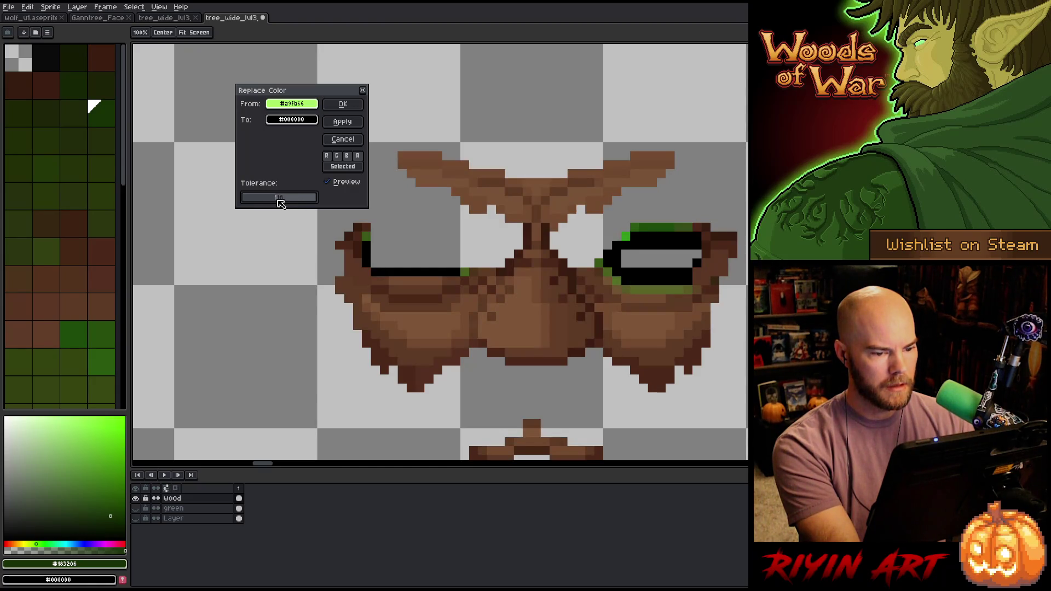
click(292, 120)
click(309, 189)
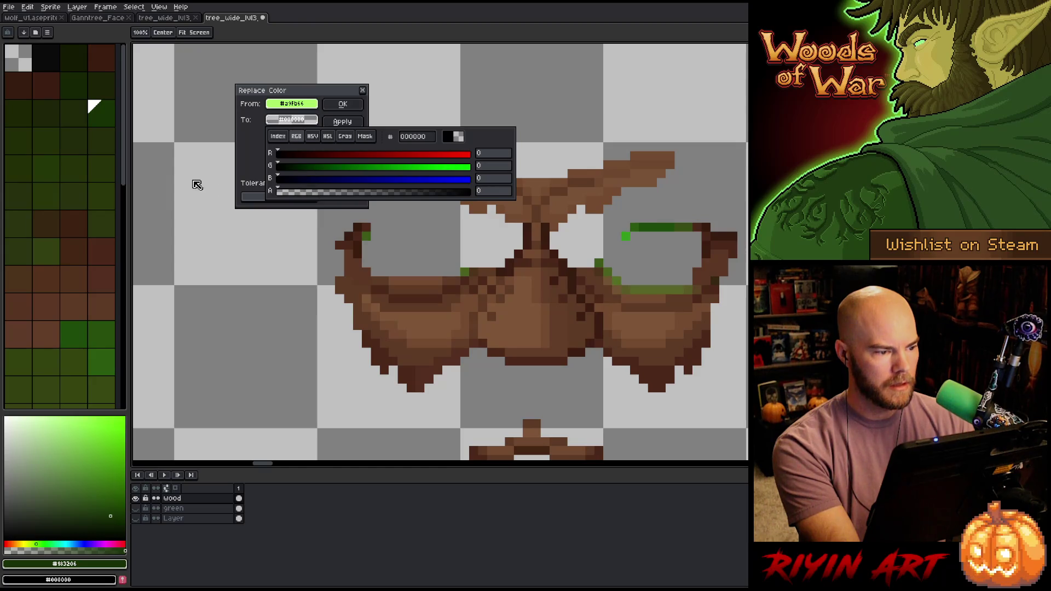
click(343, 103)
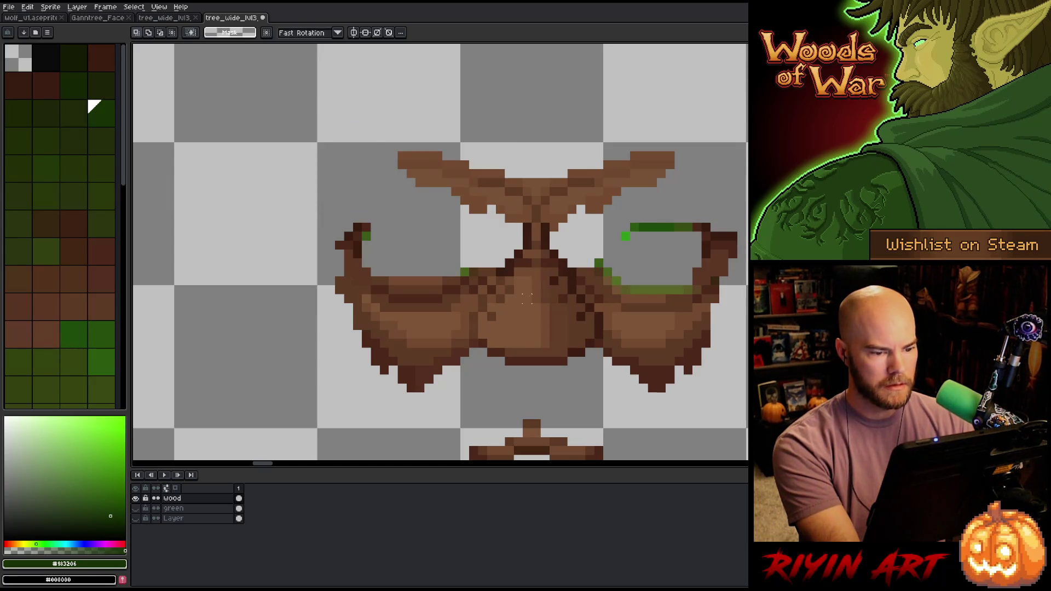
- Replace the dark green strip #1e4c0b with transparent at tolerance 9
key(shift+r)
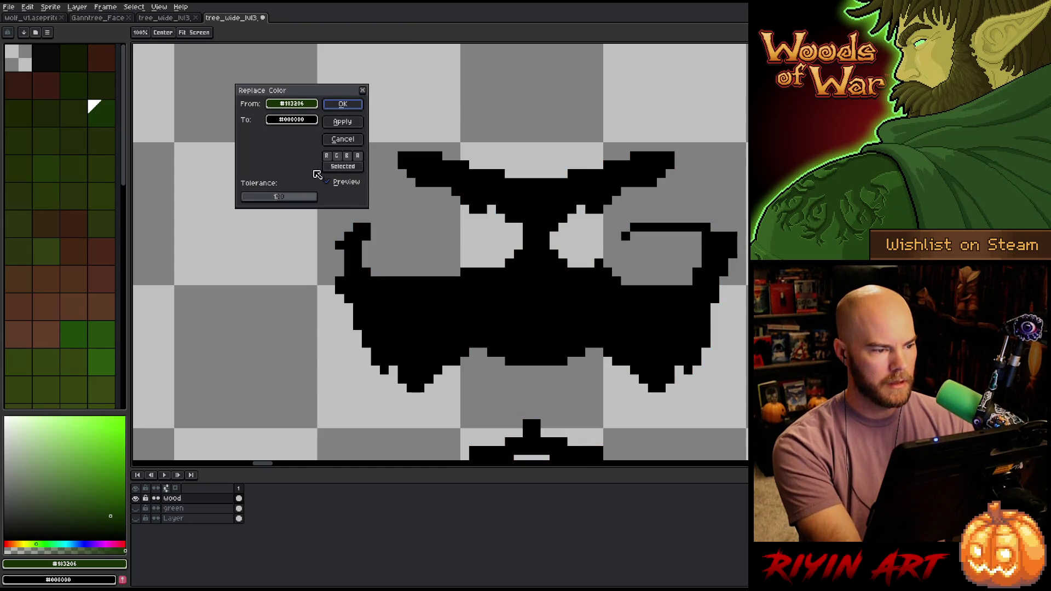
click(681, 227)
click(681, 227)
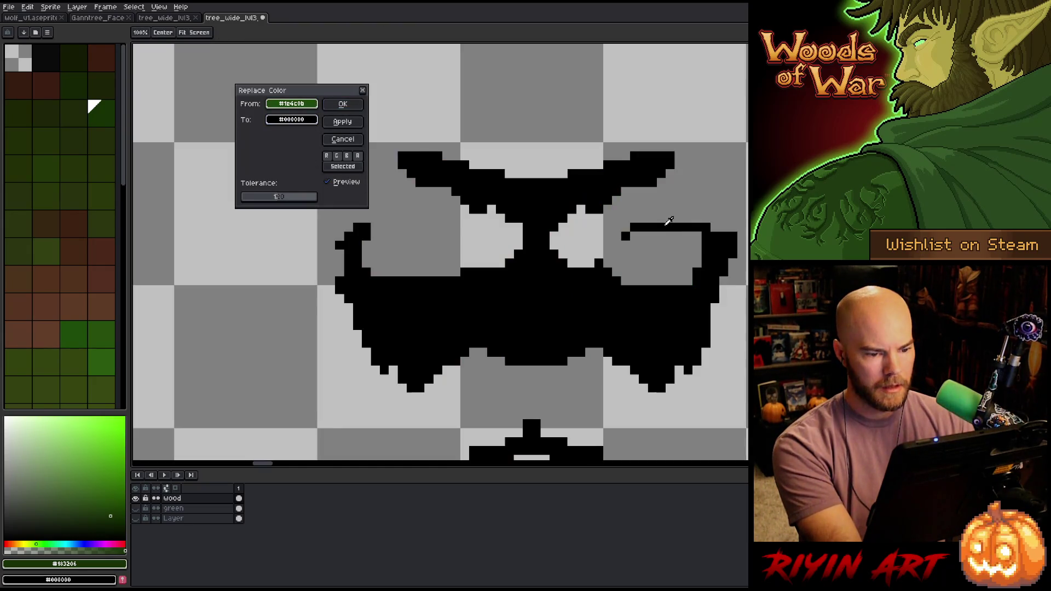
drag(258, 196, 258, 201)
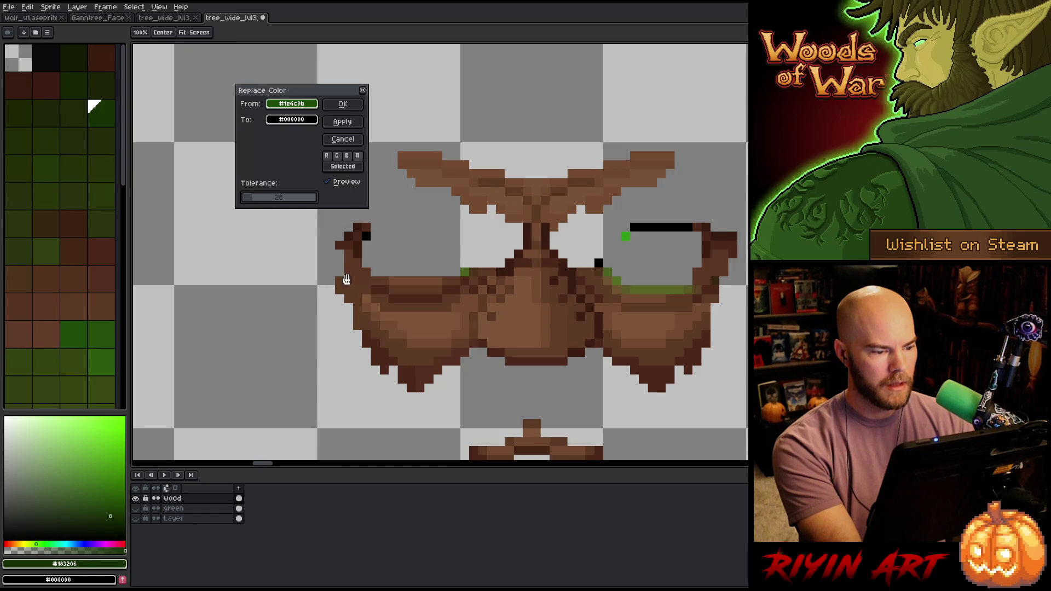
scroll(347, 280, down, 3)
scroll(354, 324, down, 2)
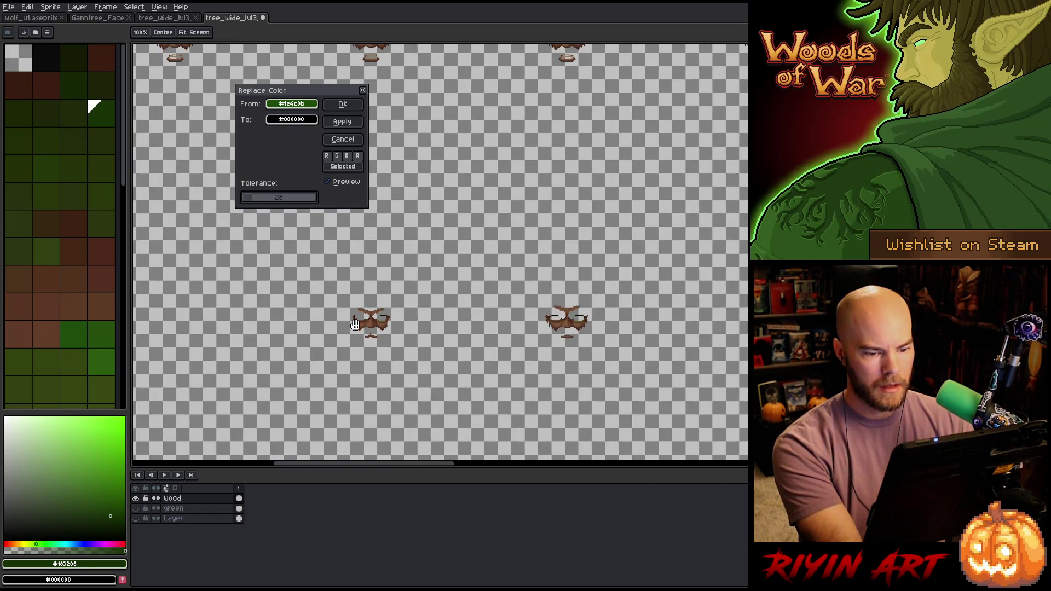
scroll(355, 324, up, 3)
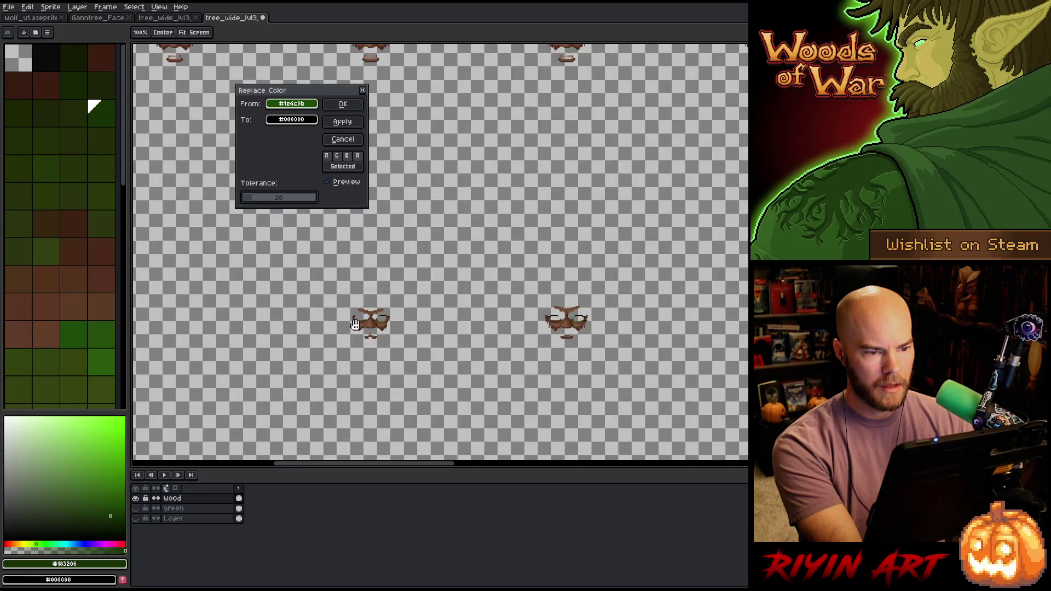
scroll(355, 325, up, 3)
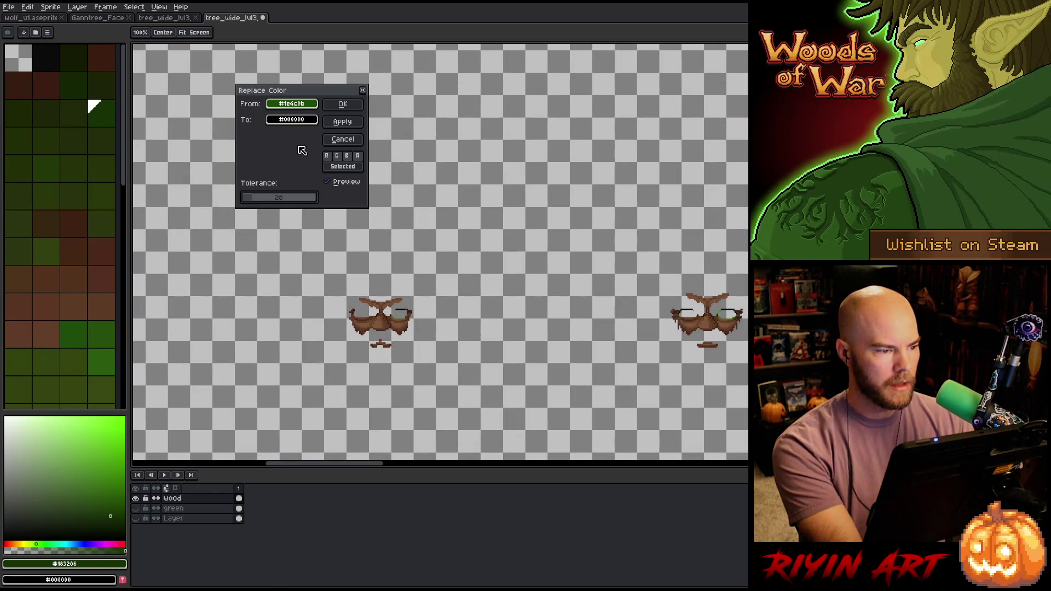
click(304, 124)
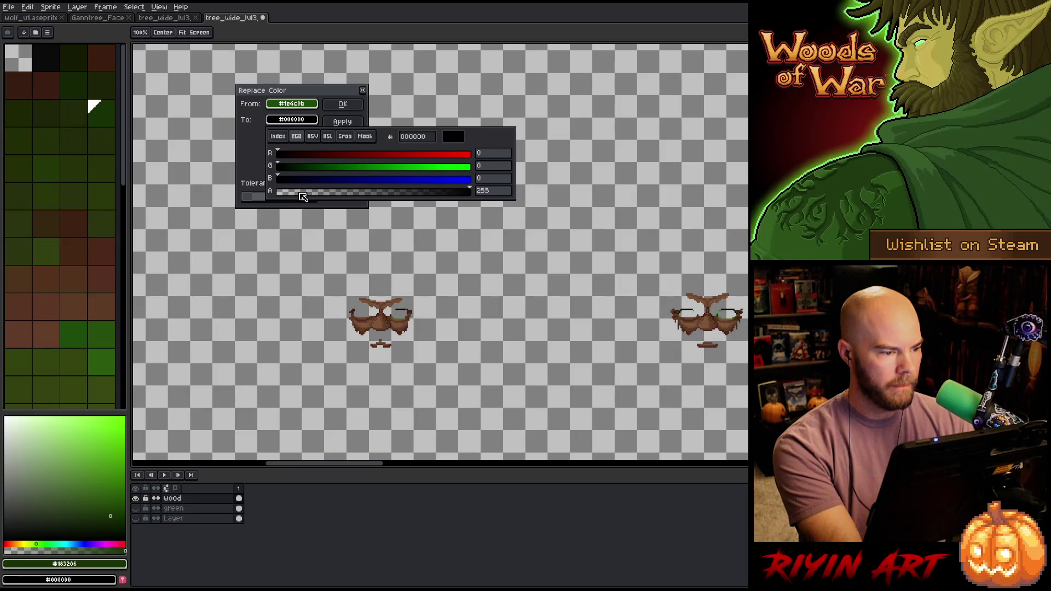
click(342, 104)
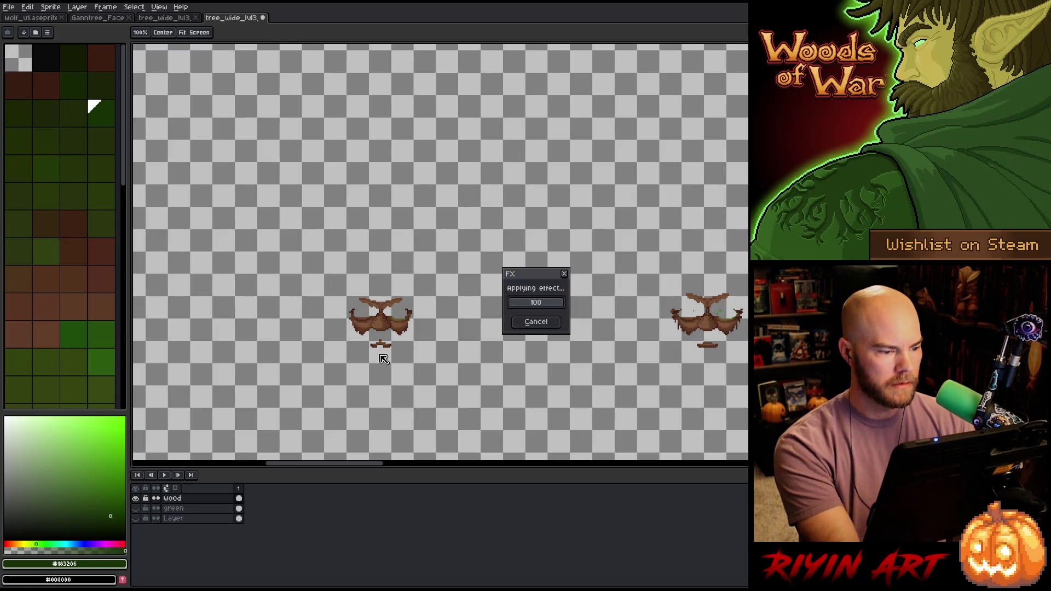
key(m)
scroll(384, 358, up, 3)
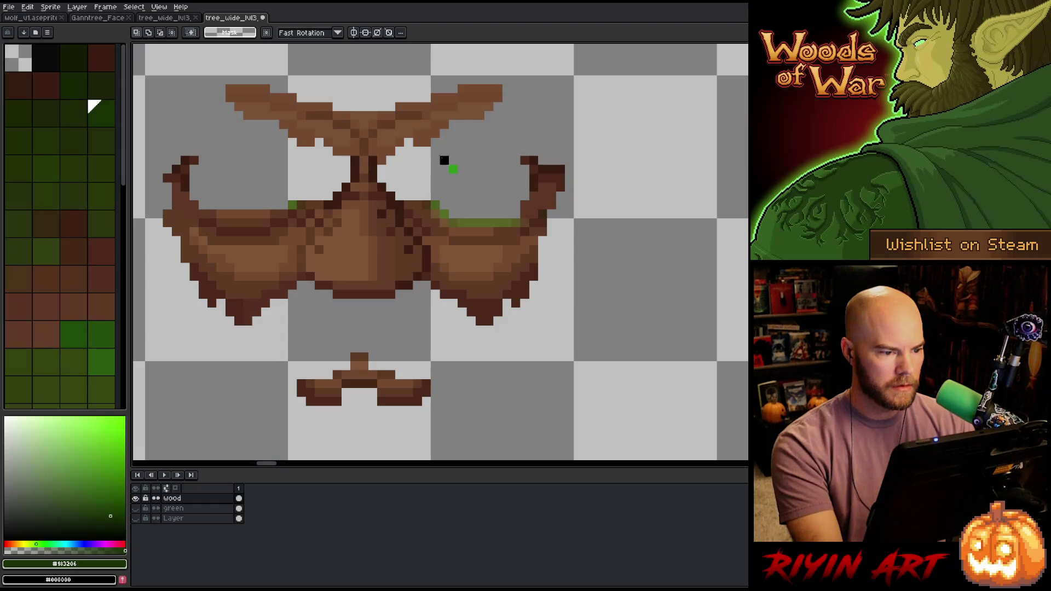
- Sample the wood browns #734b31 and #5d3a25 and paint over the green branch edge
key(i)
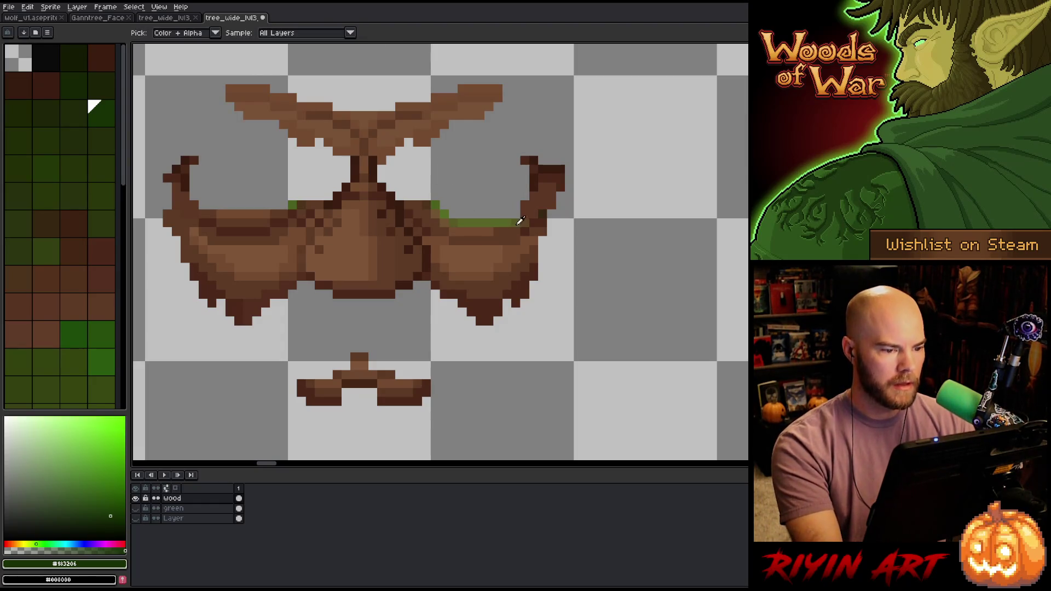
click(493, 222)
key(b)
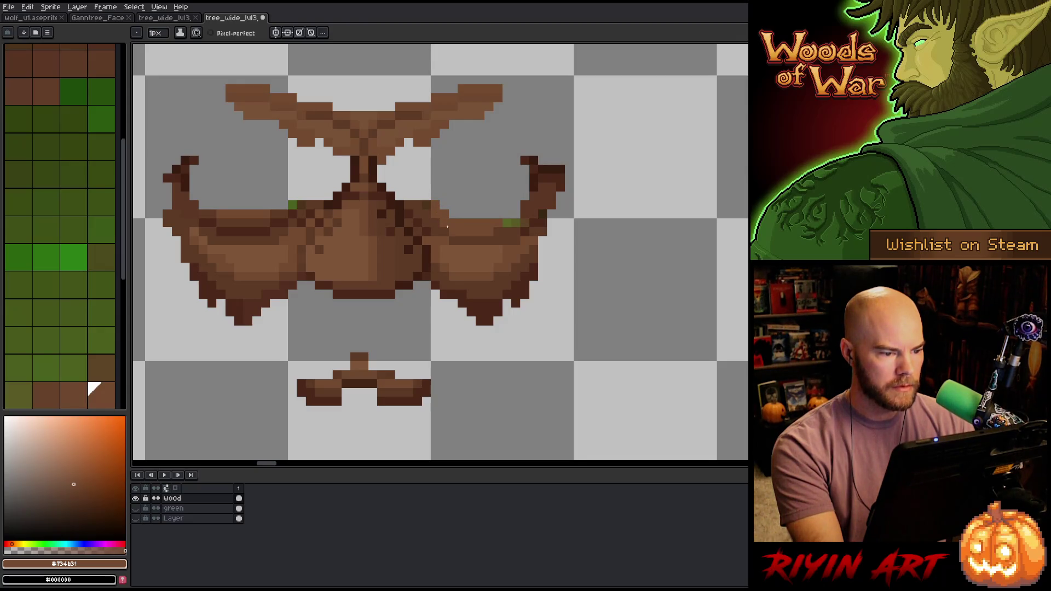
alt+click(515, 225)
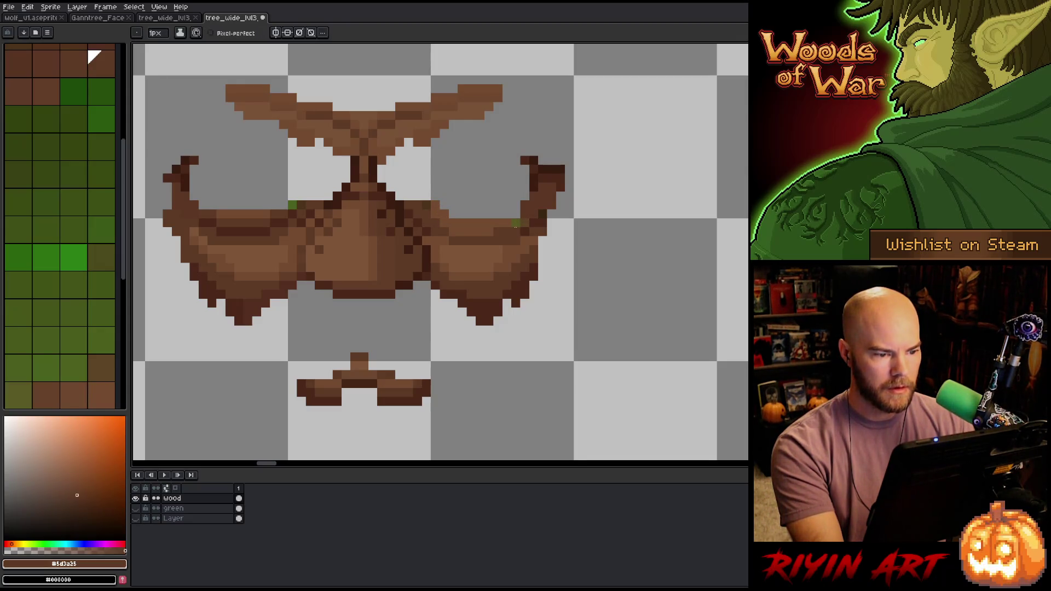
drag(411, 240, 504, 271)
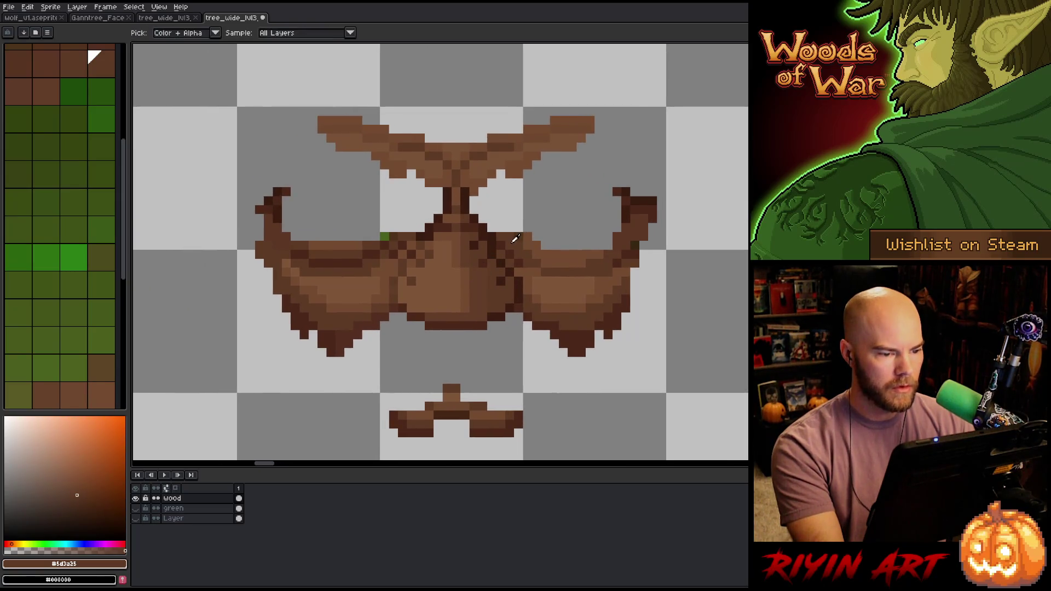
key(i)
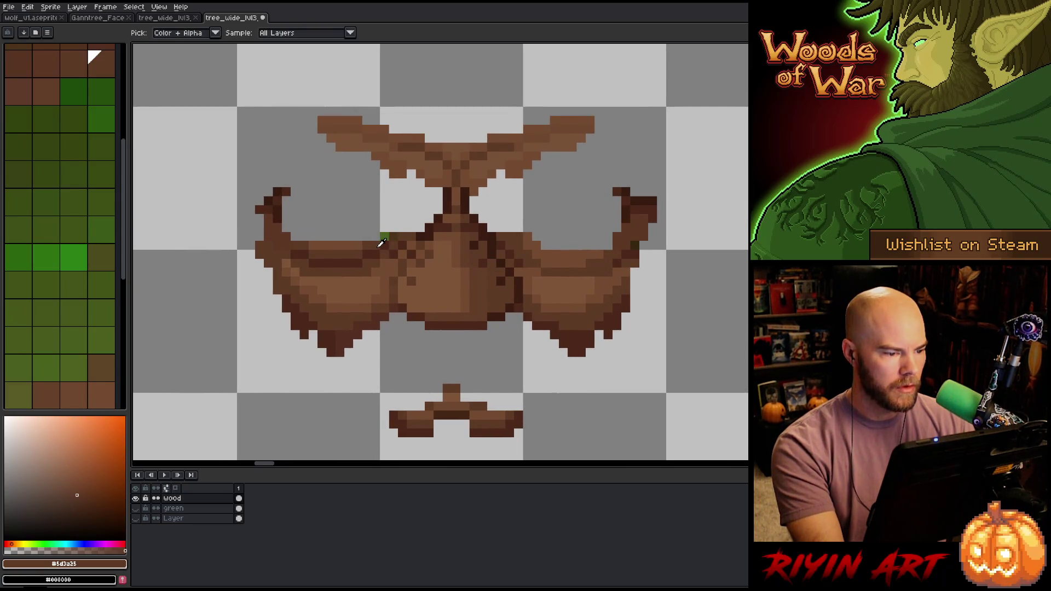
key(b)
alt+click(369, 239)
shift+click(303, 236)
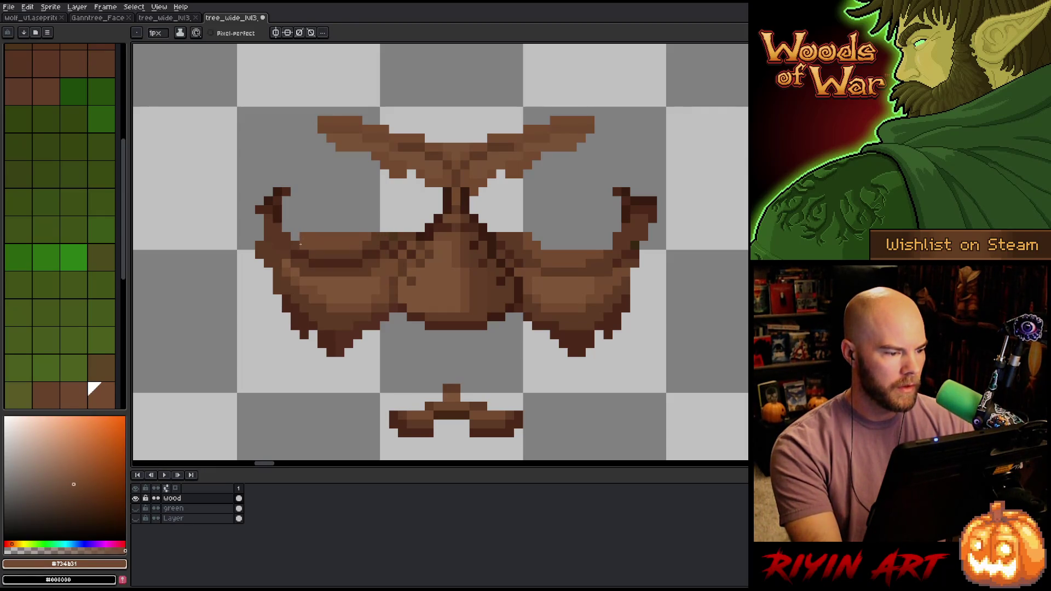
- Paint the green strip and pixels on the right branch brown
alt+click(301, 237)
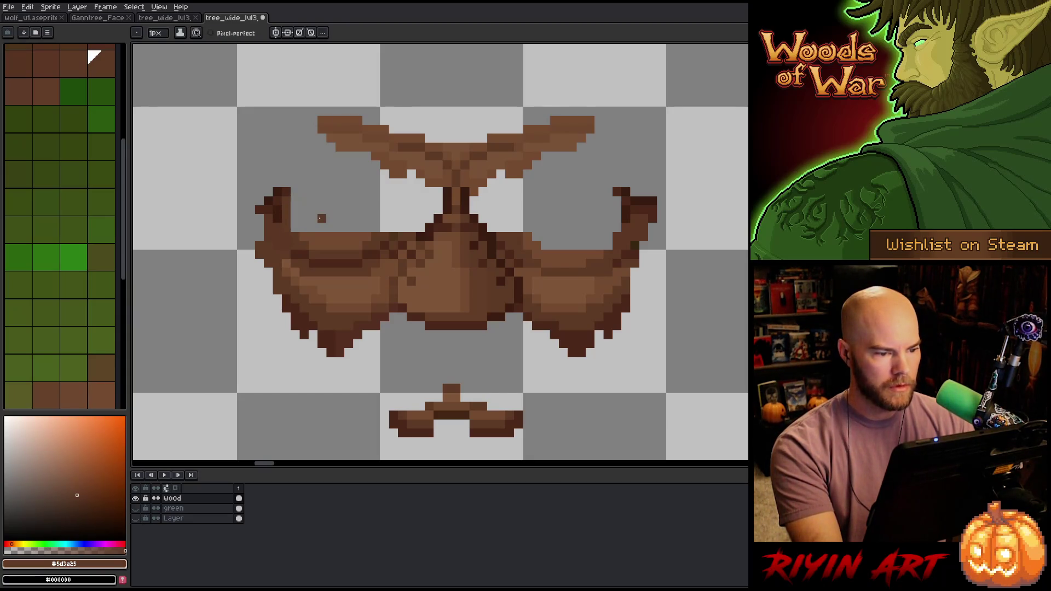
scroll(322, 217, down, 5)
scroll(684, 262, up, 5)
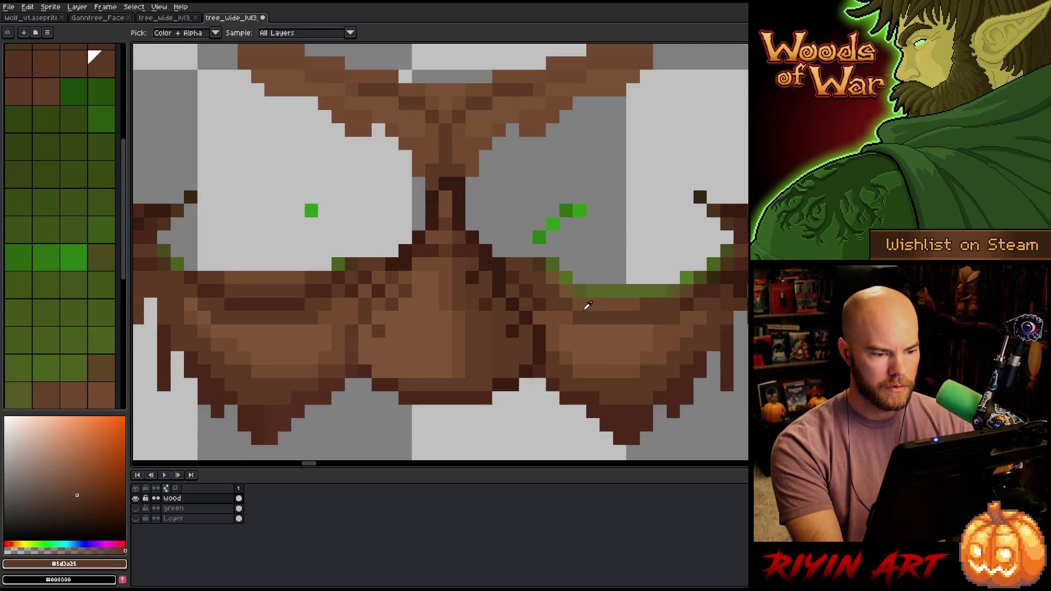
alt+click(586, 305)
drag(579, 291, 672, 294)
alt+click(653, 298)
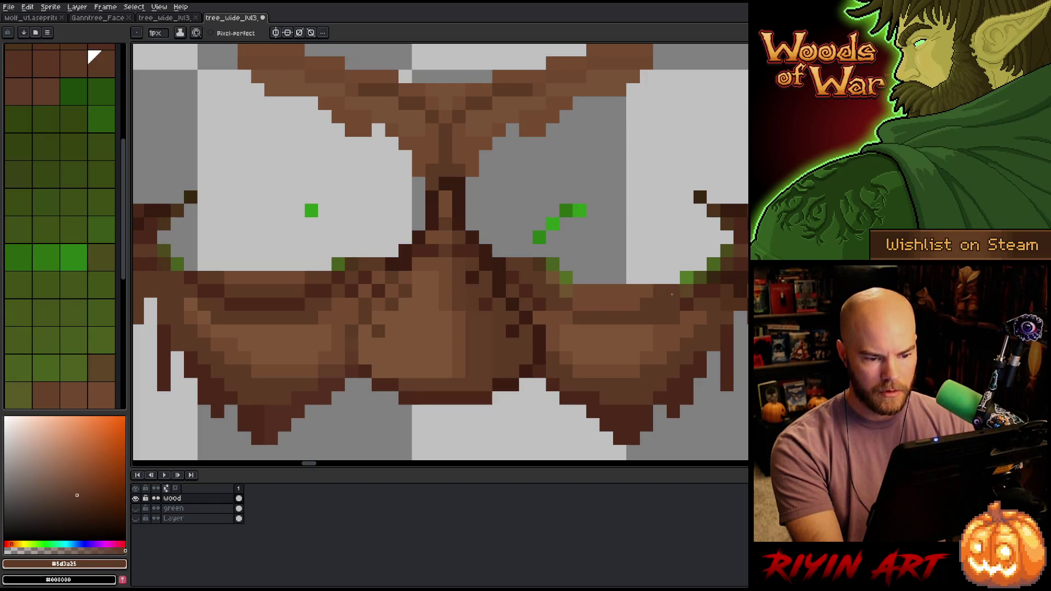
alt+click(685, 290)
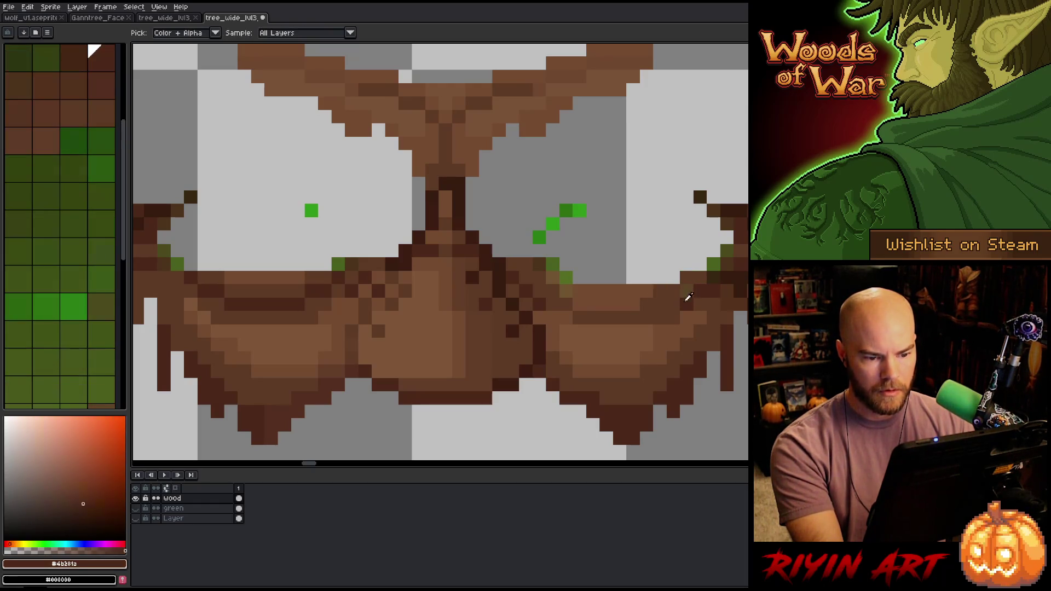
alt+click(713, 274)
click(727, 265)
click(707, 264)
alt+click(713, 267)
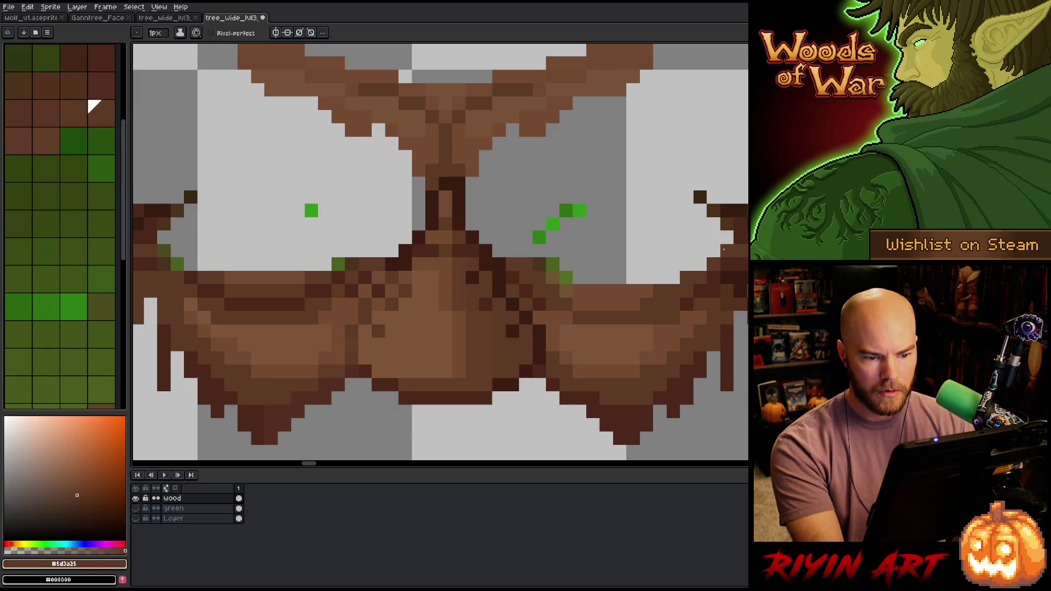
- Sample the mid brown and cover the green pixel near the right eye
key(alt)
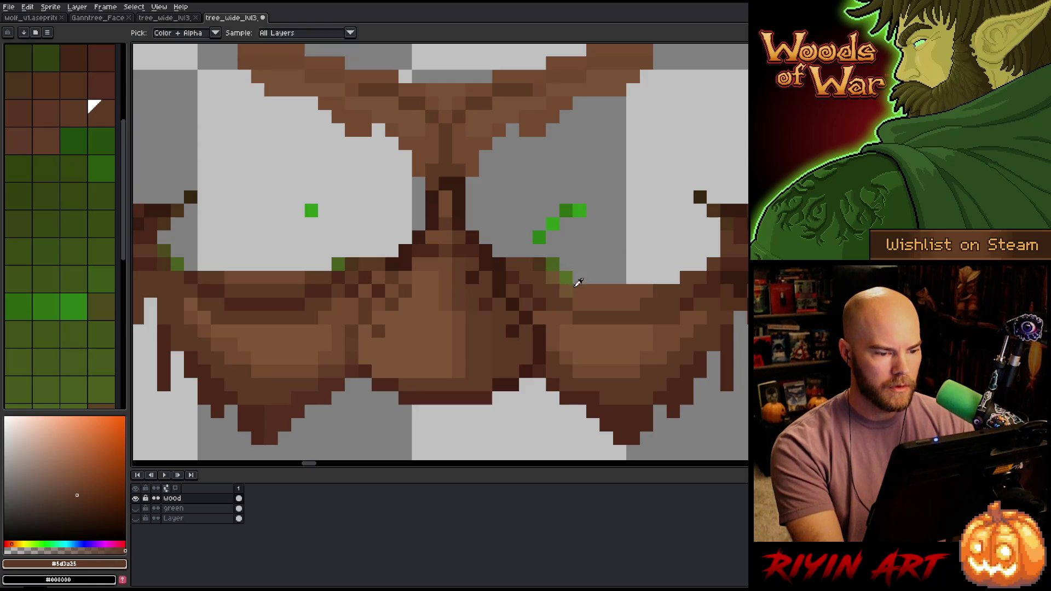
alt+click(563, 278)
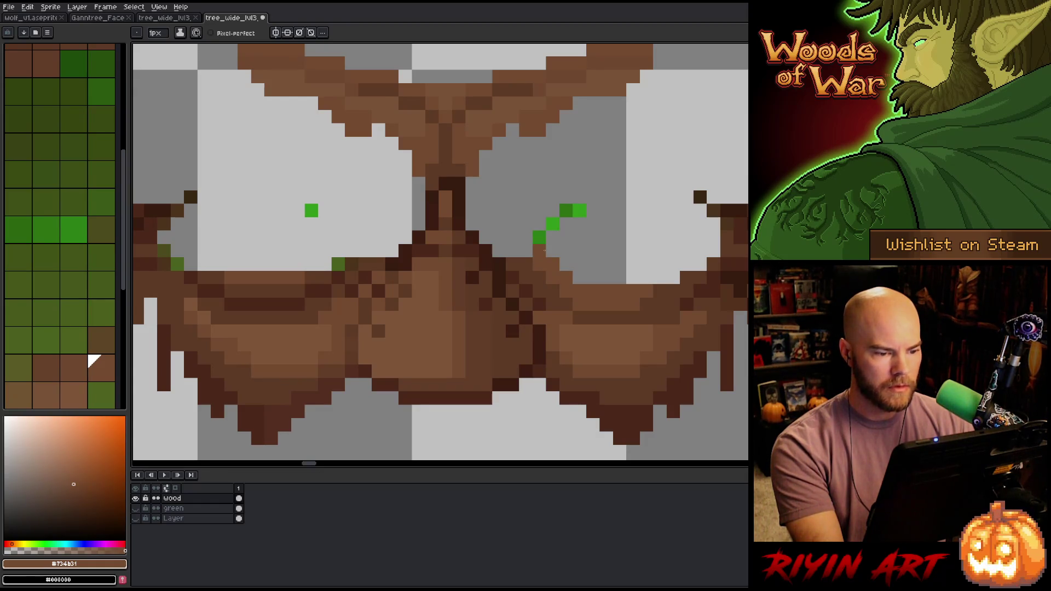
drag(525, 197, 559, 218)
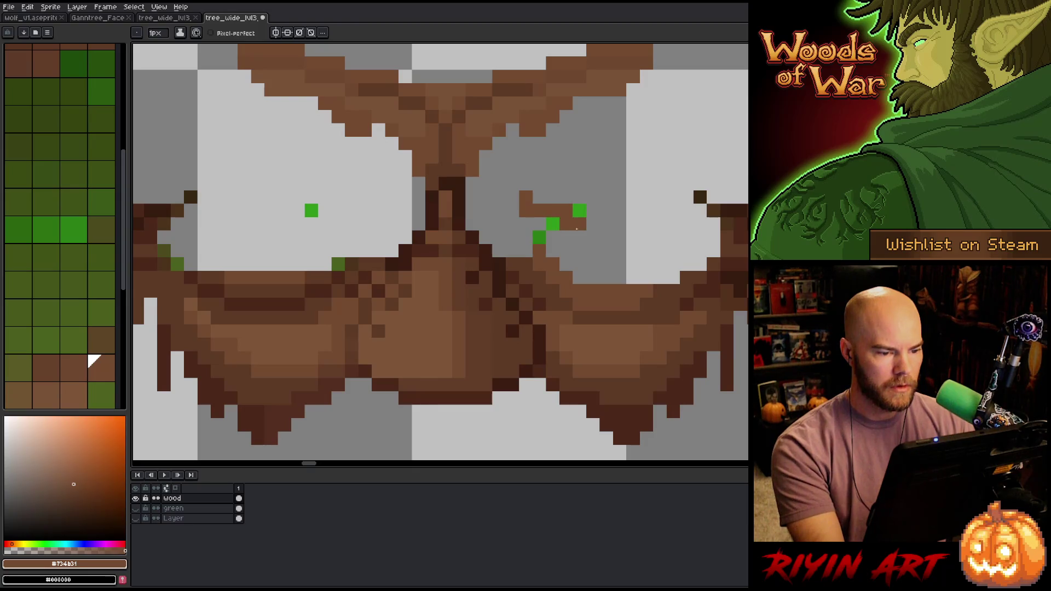
- Clear stray pixels at the right branch tip and a stray dark pixel with marquee selections
key(m)
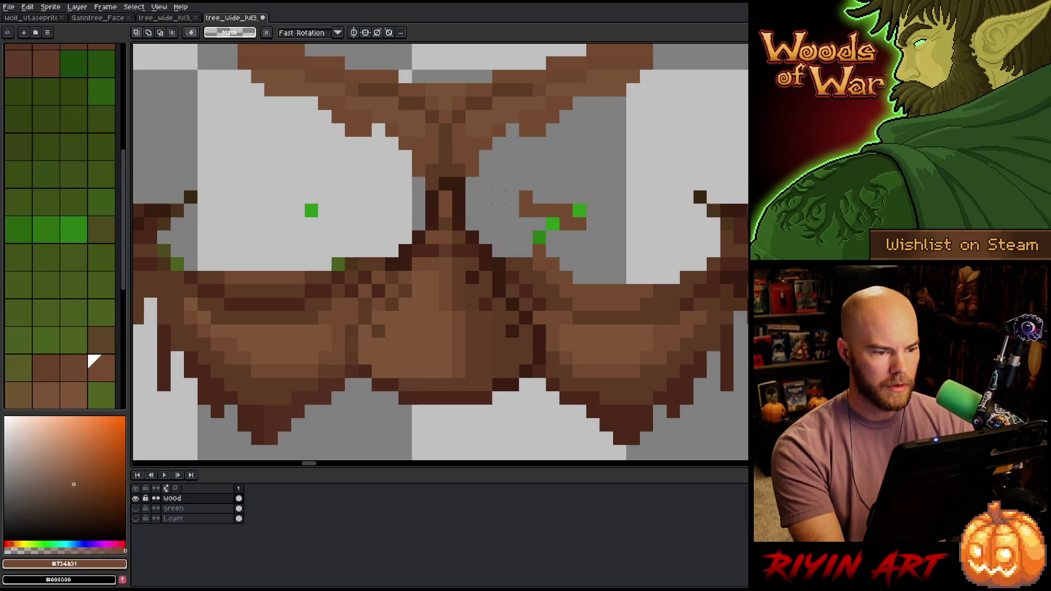
drag(499, 197, 611, 241)
key(Delete)
mouse_move(337, 209)
mouse_down()
mouse_move(569, 217)
mouse_move(506, 236)
mouse_move(477, 160)
mouse_up()
drag(431, 187, 403, 227)
key(Delete)
key(ctrl+z)
key(ctrl+z)
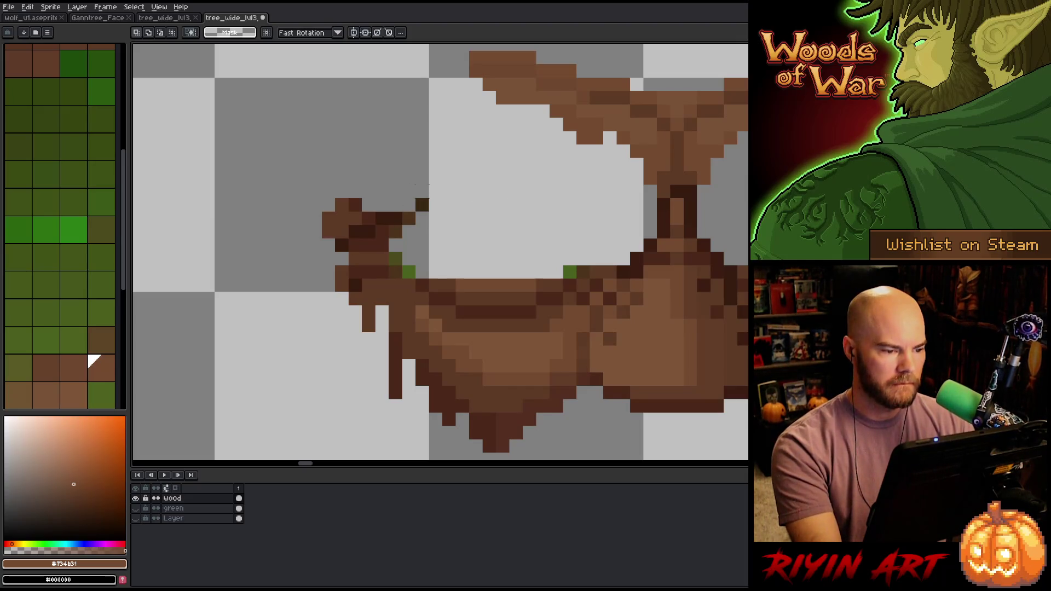
drag(416, 198, 428, 211)
key(Delete)
- Paint over the green pixels on the left branch with dark brown and medium brown #5d3a25
key(i)
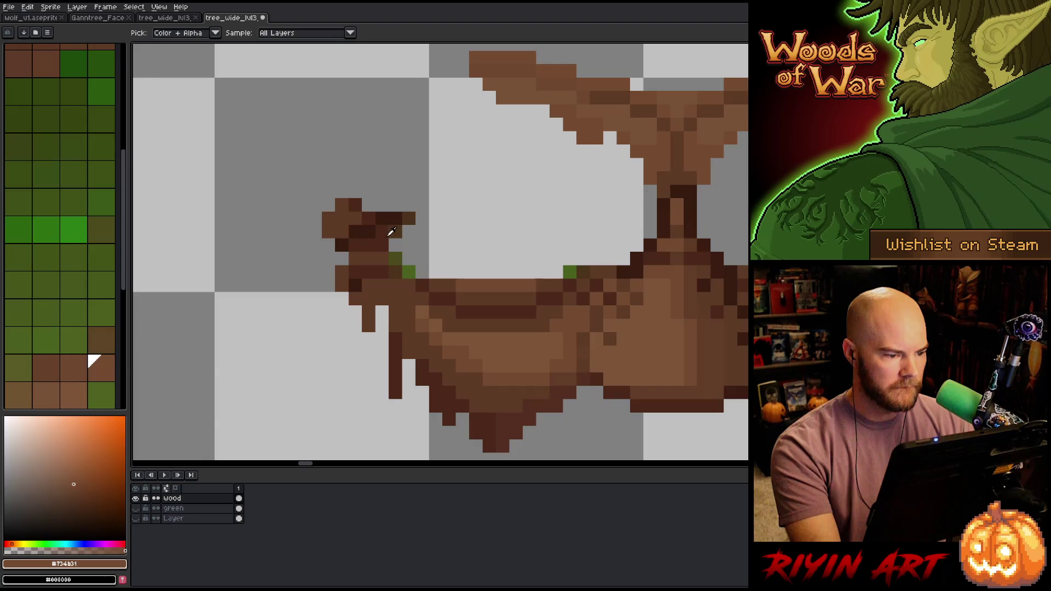
click(392, 232)
key(b)
key(i)
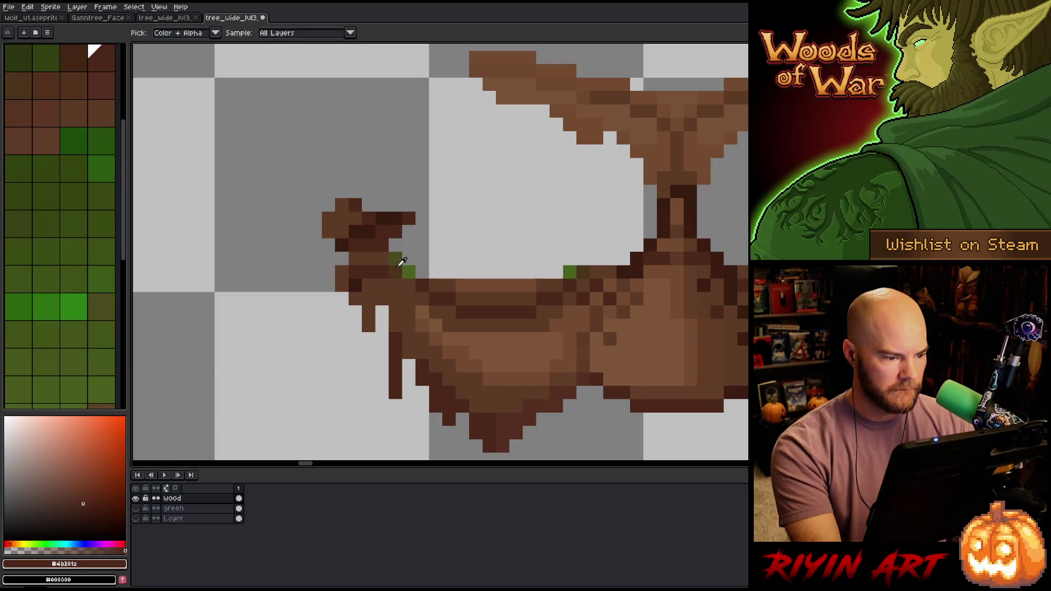
key(b)
click(410, 273)
alt+click(413, 263)
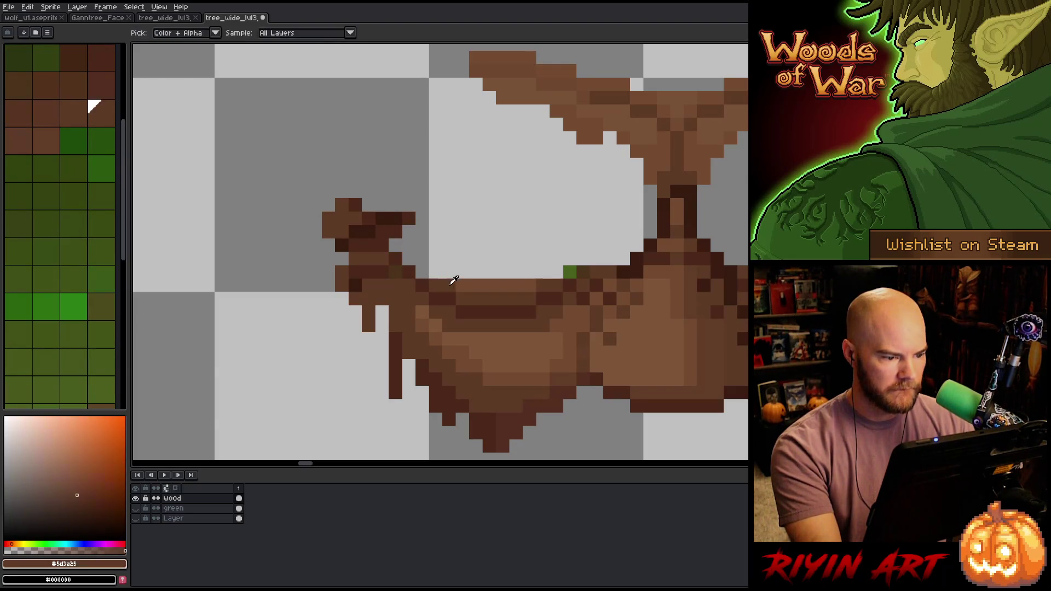
click(423, 272)
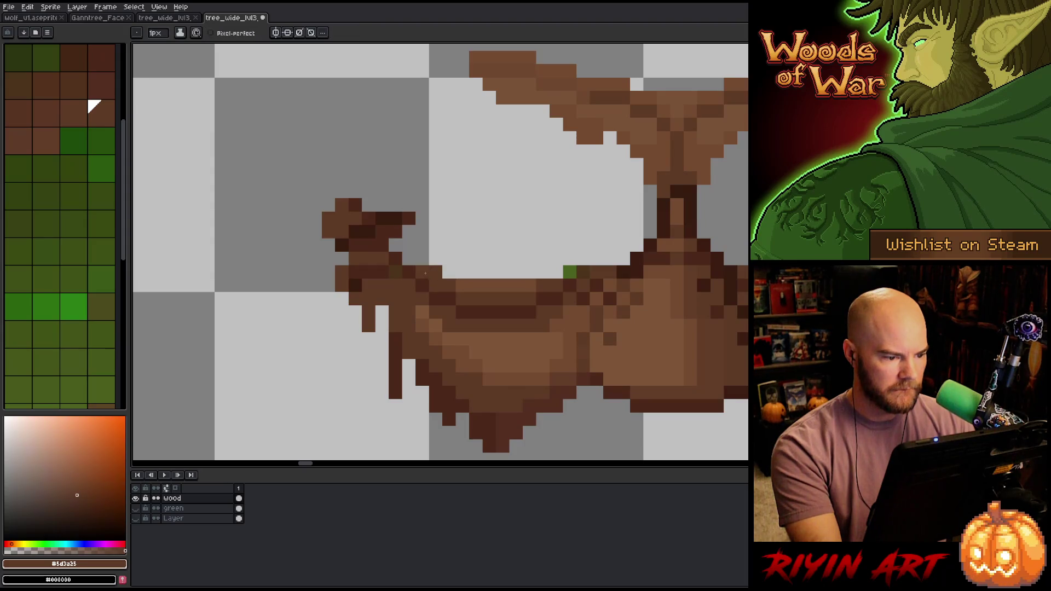
click(395, 244)
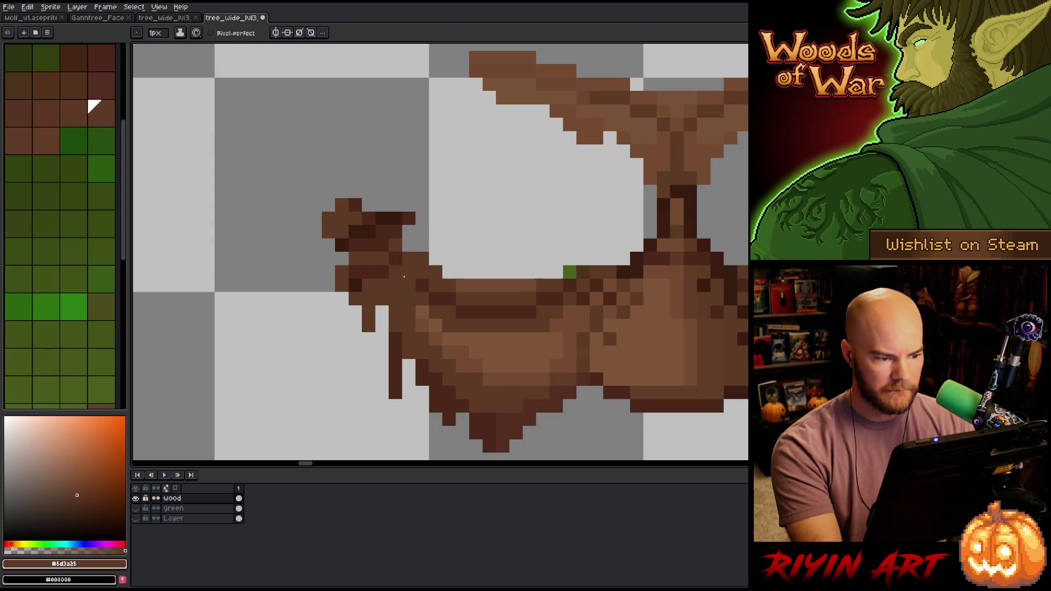
- Patch the right branch edge and top with brown and dark brown #4b281a pixels
click(567, 275)
alt+click(569, 282)
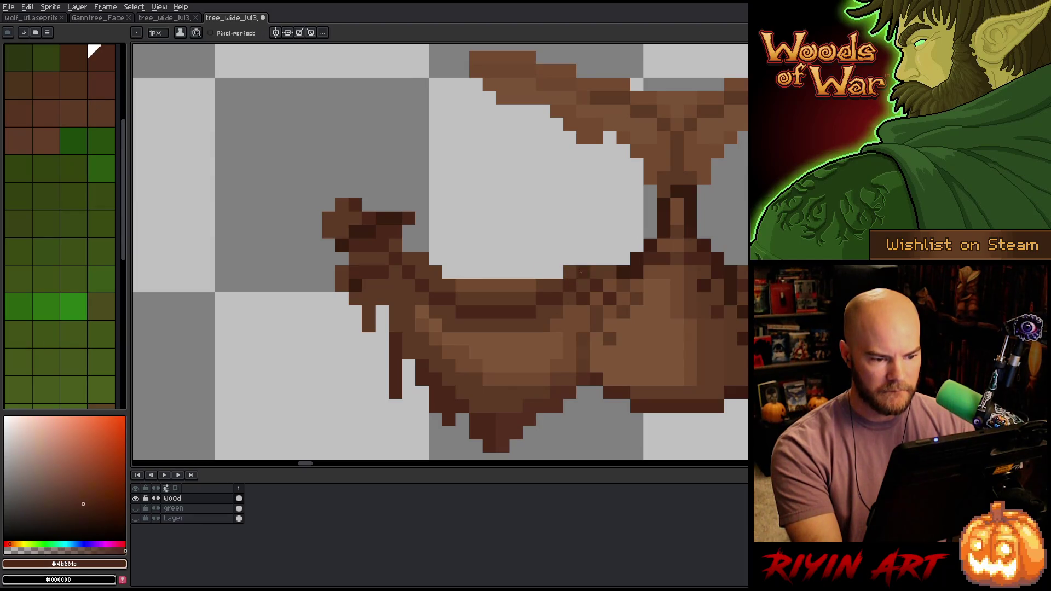
click(563, 273)
alt+click(562, 270)
click(569, 258)
click(583, 259)
alt+click(597, 261)
- Fill the light gaps along the branch with mid-brown
click(570, 272)
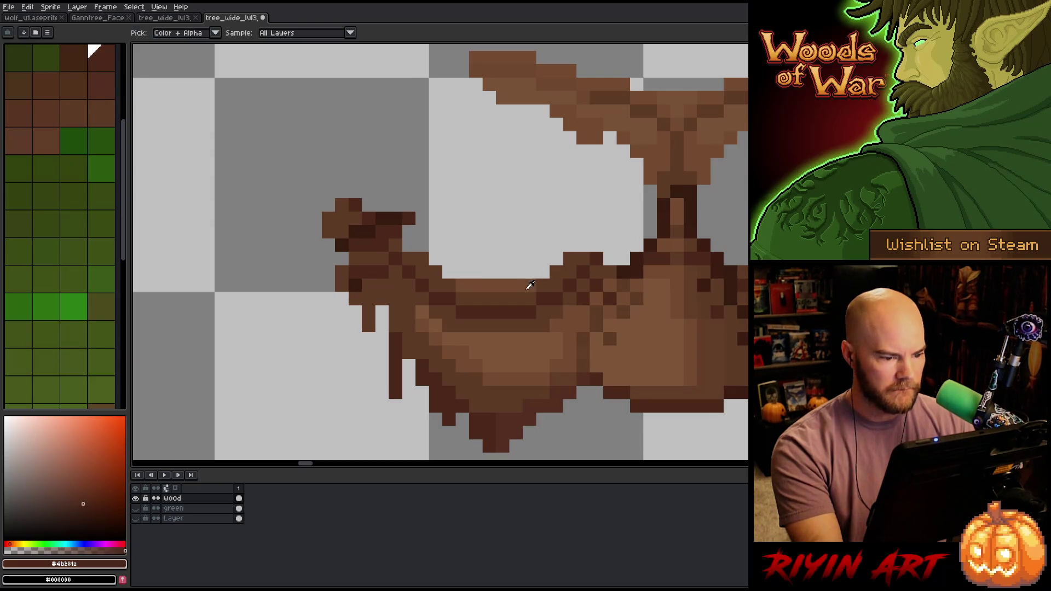
alt+click(542, 286)
click(537, 272)
click(462, 272)
drag(449, 272, 517, 272)
- Add brown pixels along the branch outline, extending it one pixel left and darkening an edge
click(446, 259)
click(420, 246)
click(435, 245)
click(556, 258)
click(548, 255)
alt+click(572, 256)
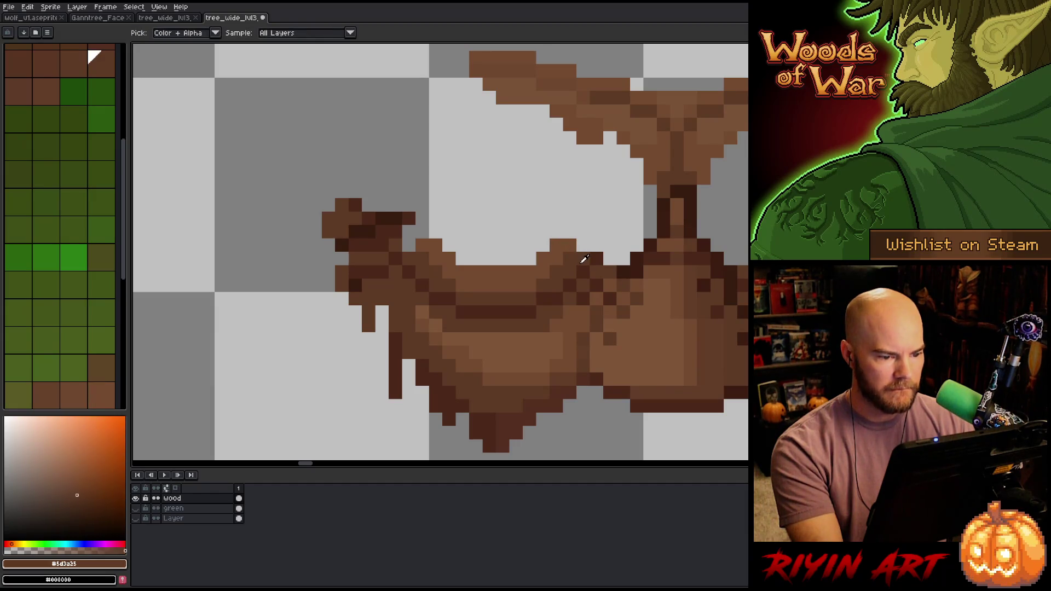
click(581, 249)
- Delete the protruding stray pixels beside the branch with a rectangular selection
scroll(581, 249, down, 3)
scroll(581, 250, up, 3)
key(m)
mouse_move(519, 221)
mouse_down()
mouse_move(617, 251)
mouse_move(476, 243)
mouse_move(543, 260)
mouse_up()
key(Delete)
key(Delete)
- Select around the right branch tip, then drop the selection
scroll(554, 215, down, 3)
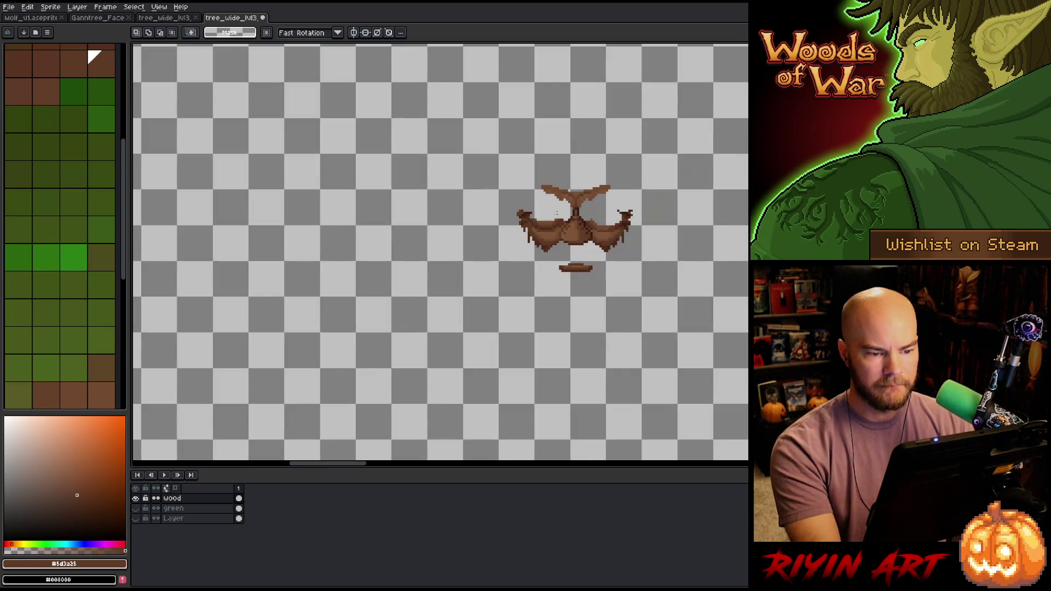
scroll(575, 211, up, 4)
drag(582, 229, 622, 285)
click(709, 277)
key(i)
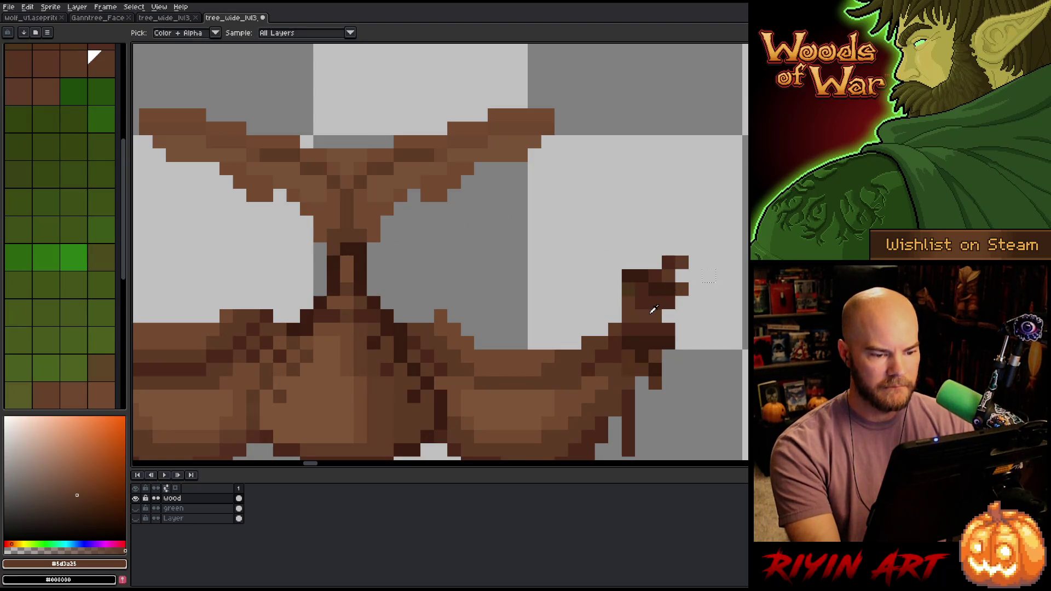
key(b)
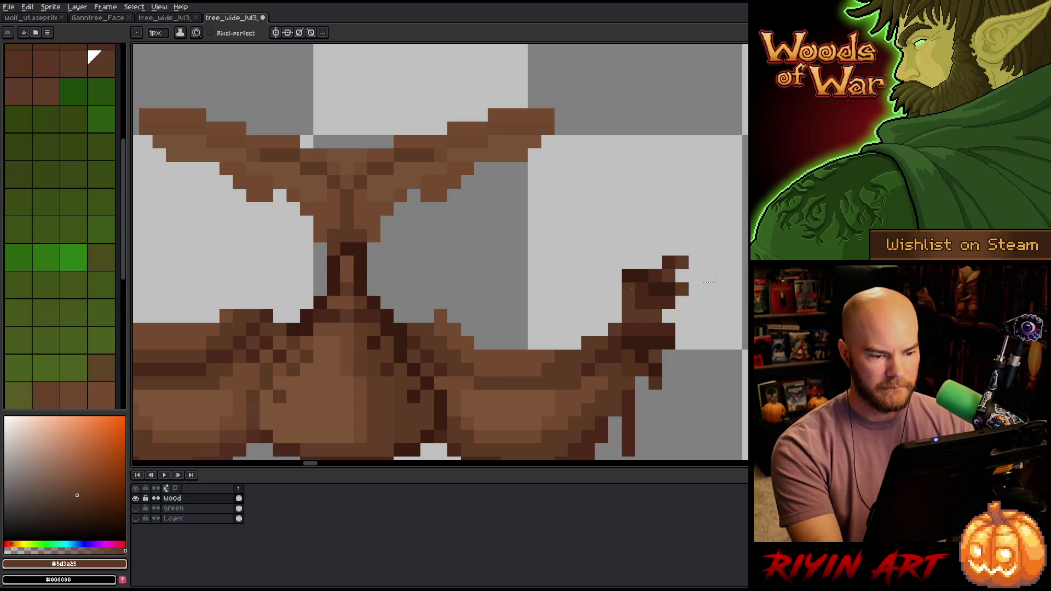
- Sample the dark brown #4b281a from the wood for pencil touch-ups
scroll(643, 301, down, 3)
scroll(644, 301, up, 3)
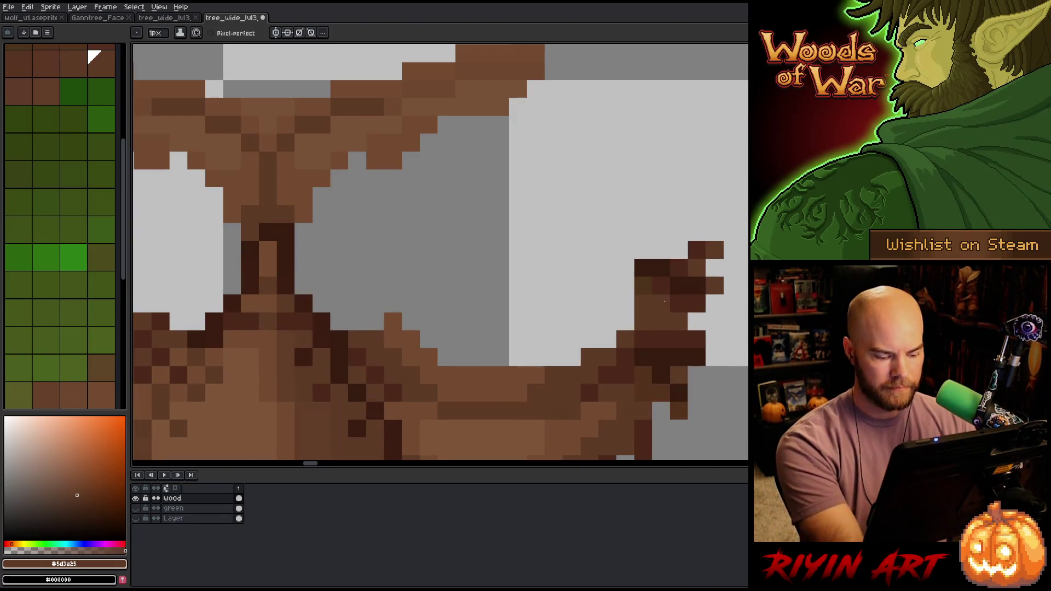
key(m)
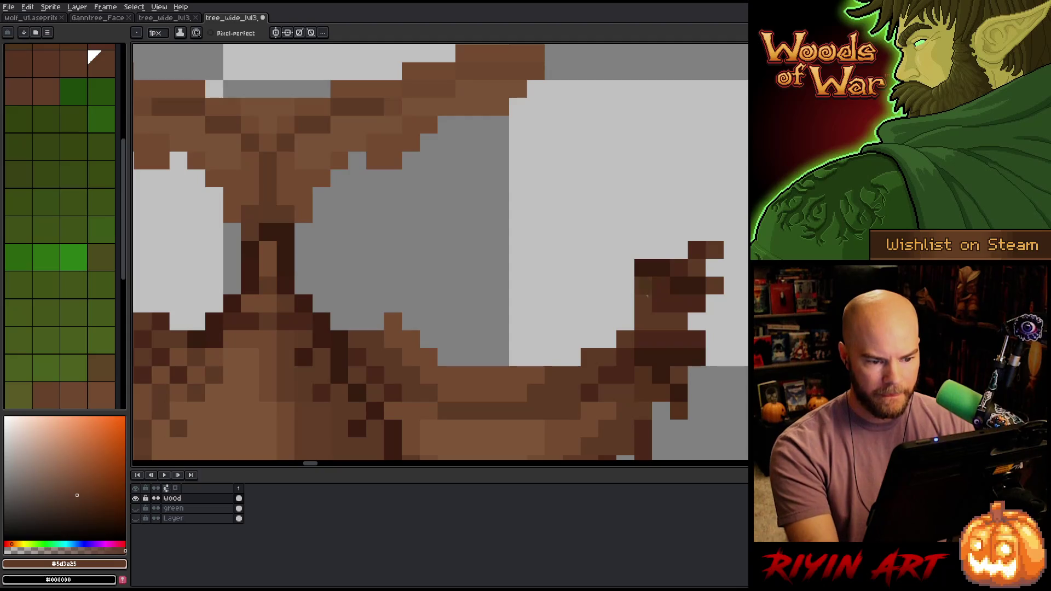
key(i)
click(654, 295)
key(b)
scroll(654, 296, down, 5)
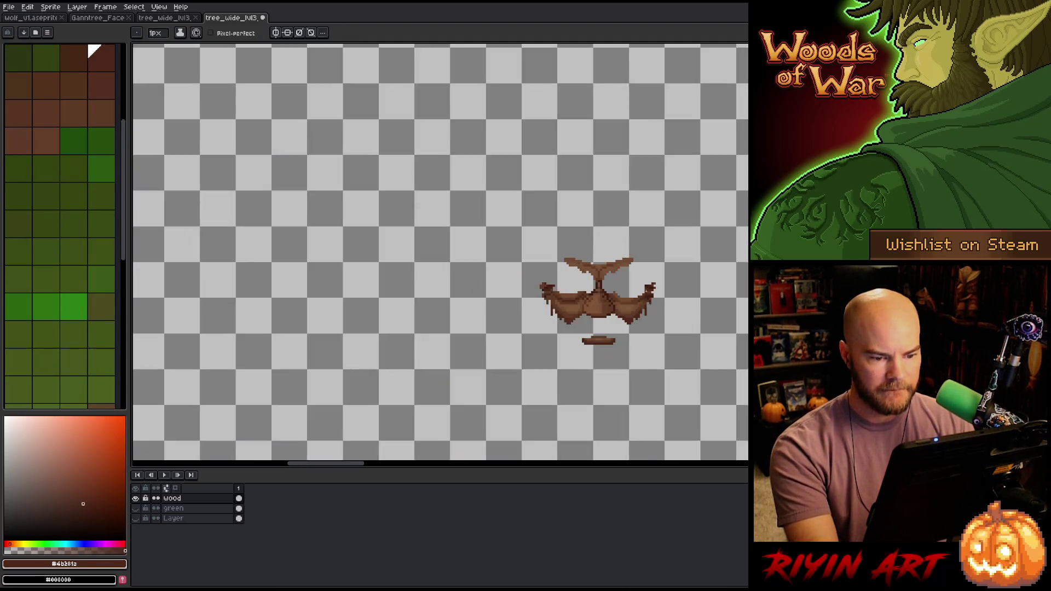
scroll(657, 317, down, 3)
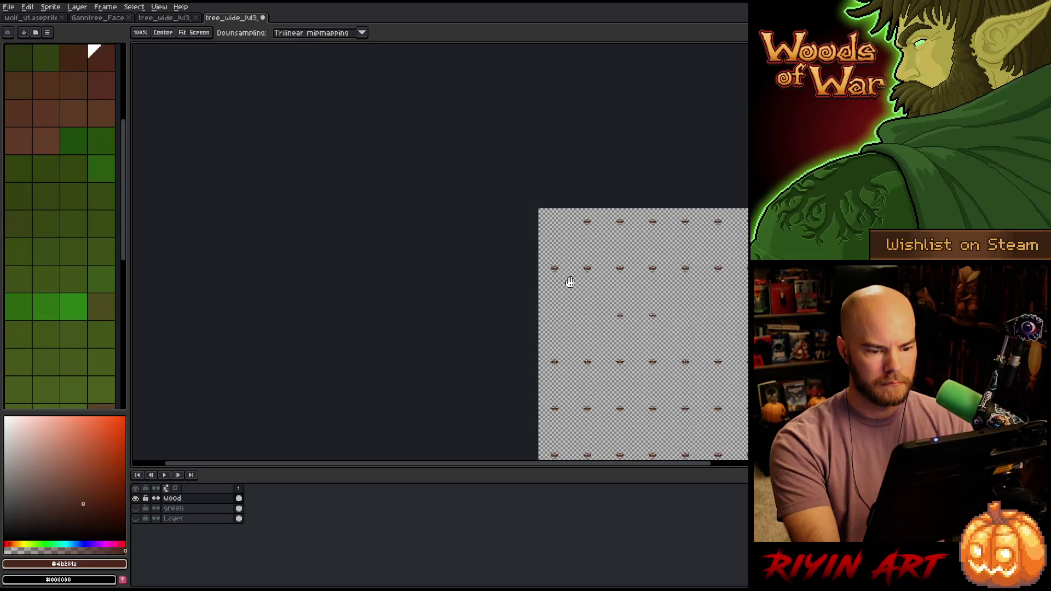
- Compare the layers by hiding wood and showing green, then restore wood visible and green hidden
drag(567, 281, 448, 246)
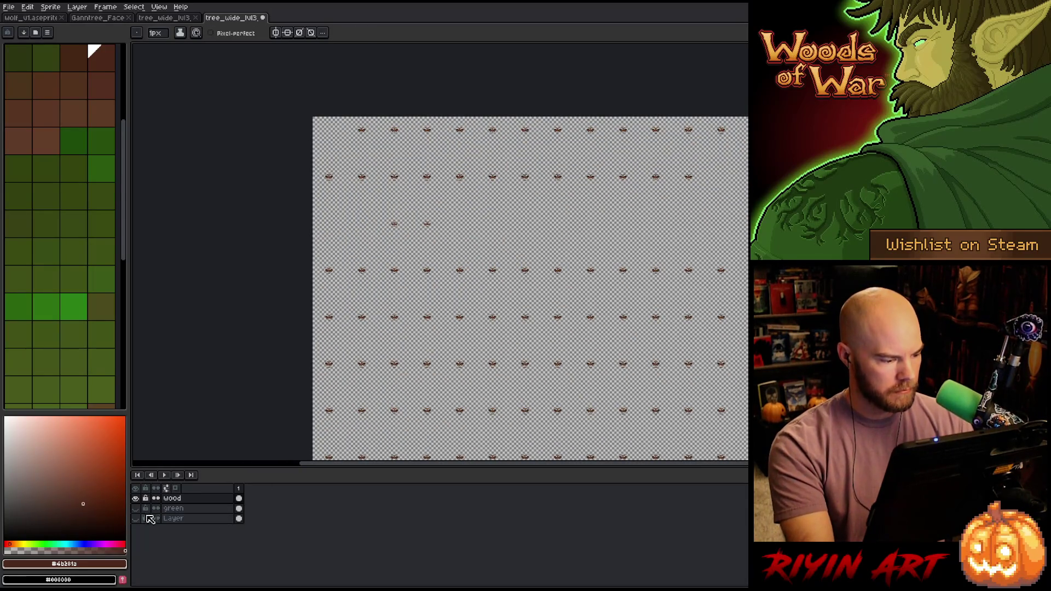
click(135, 498)
click(135, 508)
click(170, 508)
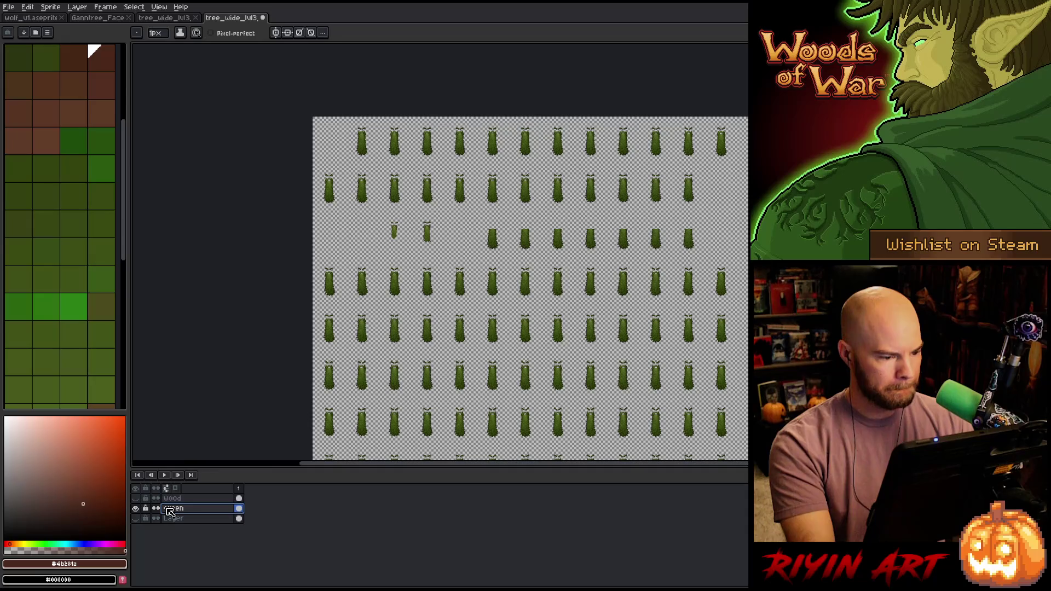
click(239, 519)
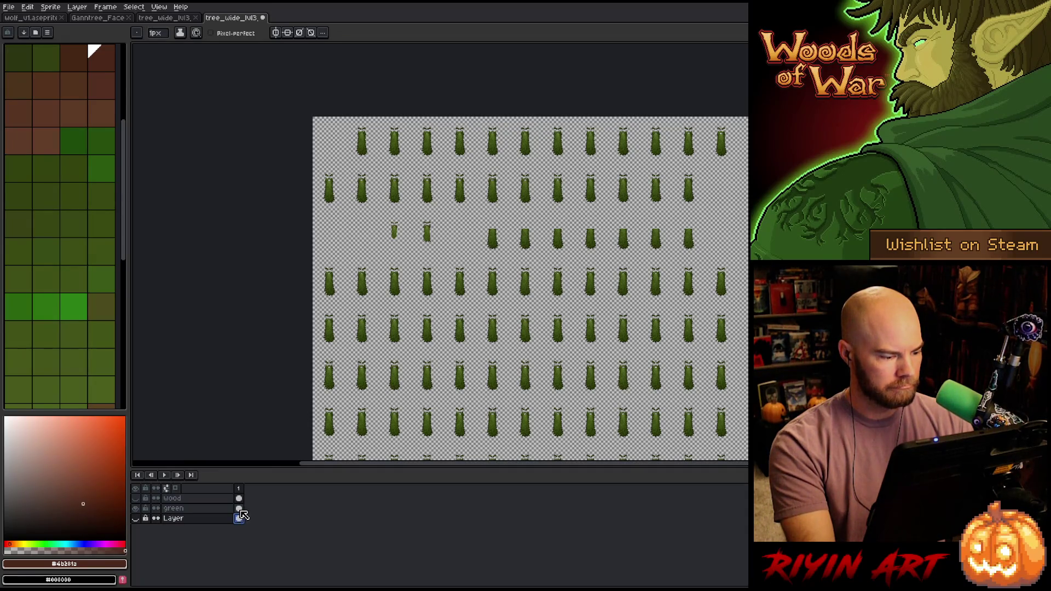
click(199, 509)
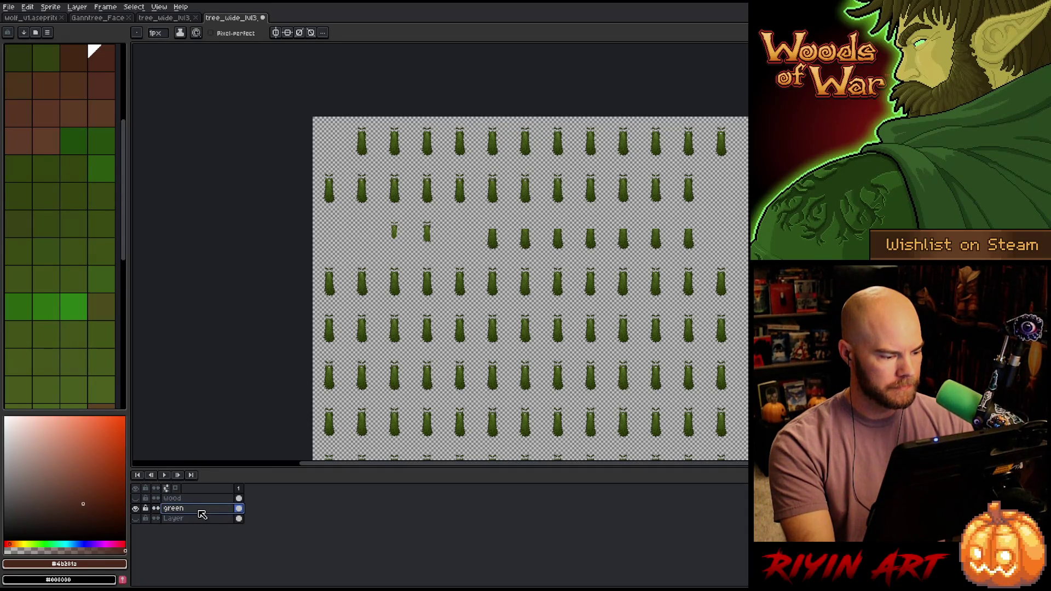
click(239, 518)
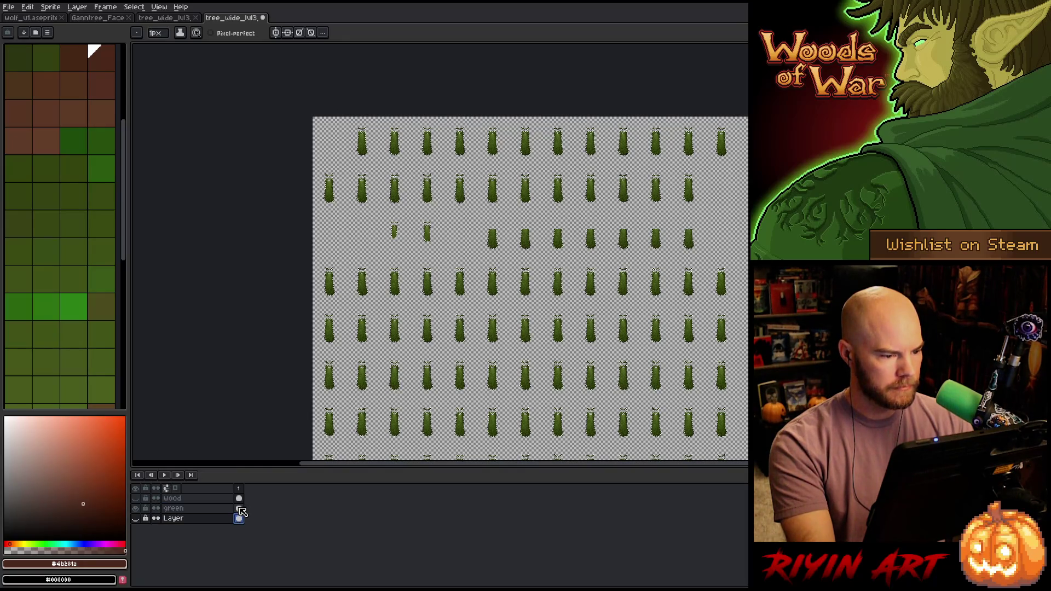
scroll(369, 263, up, 5)
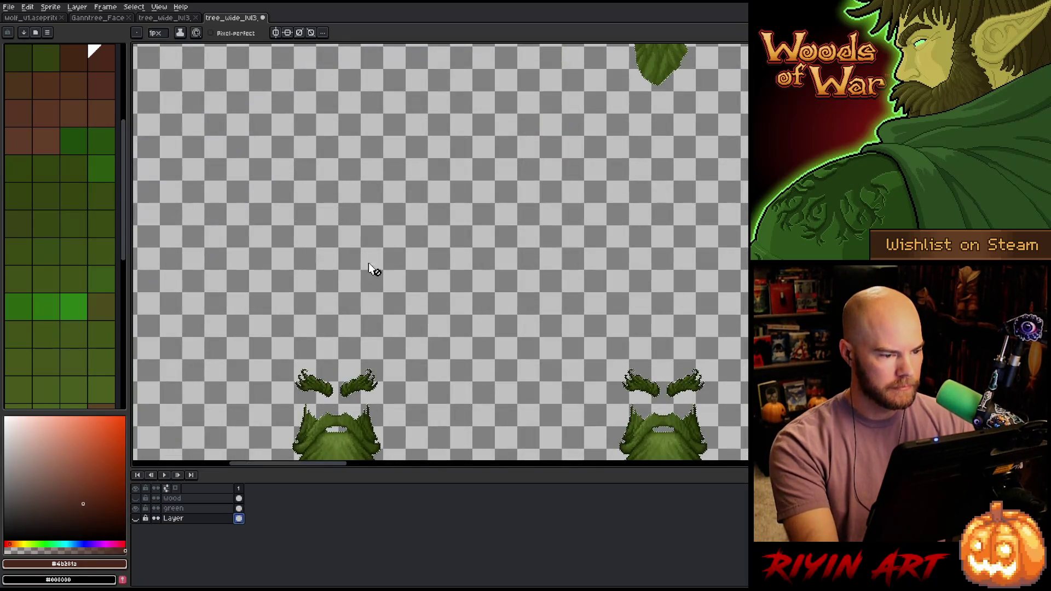
click(135, 498)
click(135, 508)
- Select the green layer and add a new empty Layer 1 above it
scroll(345, 333, down, 5)
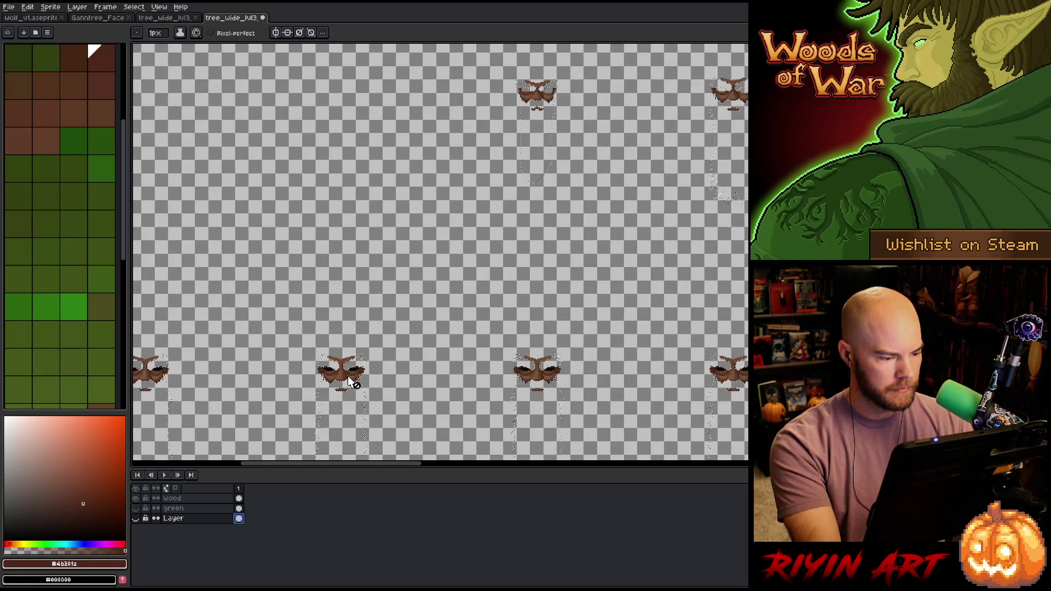
scroll(485, 272, up, 4)
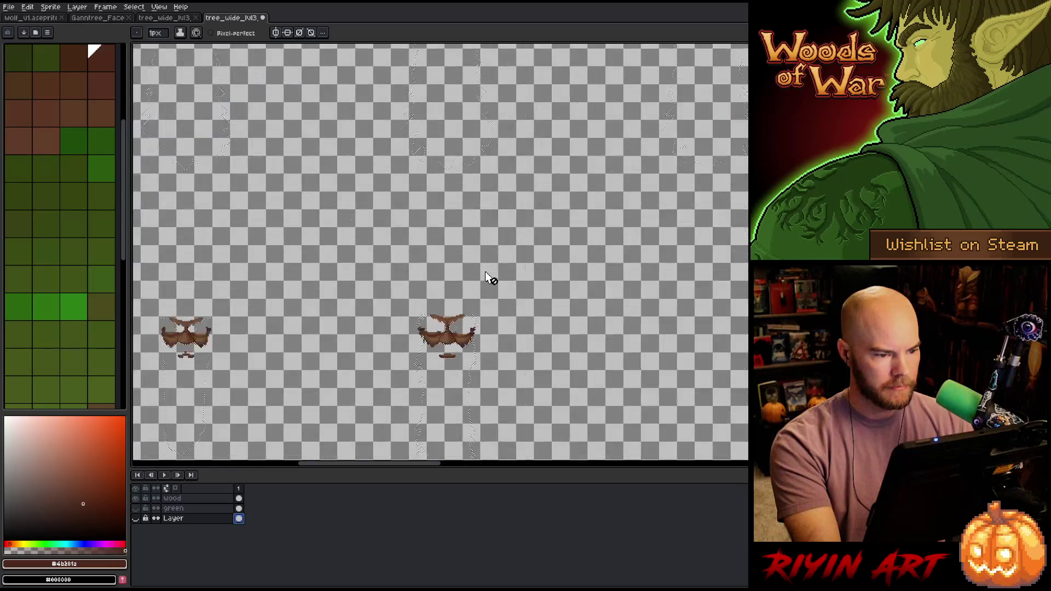
scroll(486, 272, down, 2)
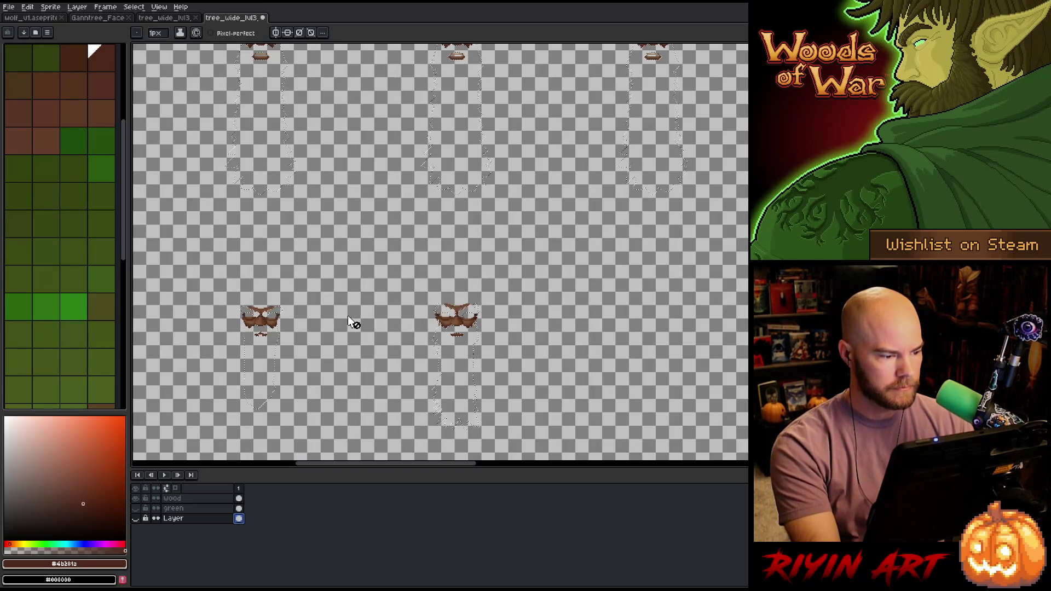
scroll(355, 322, down, 3)
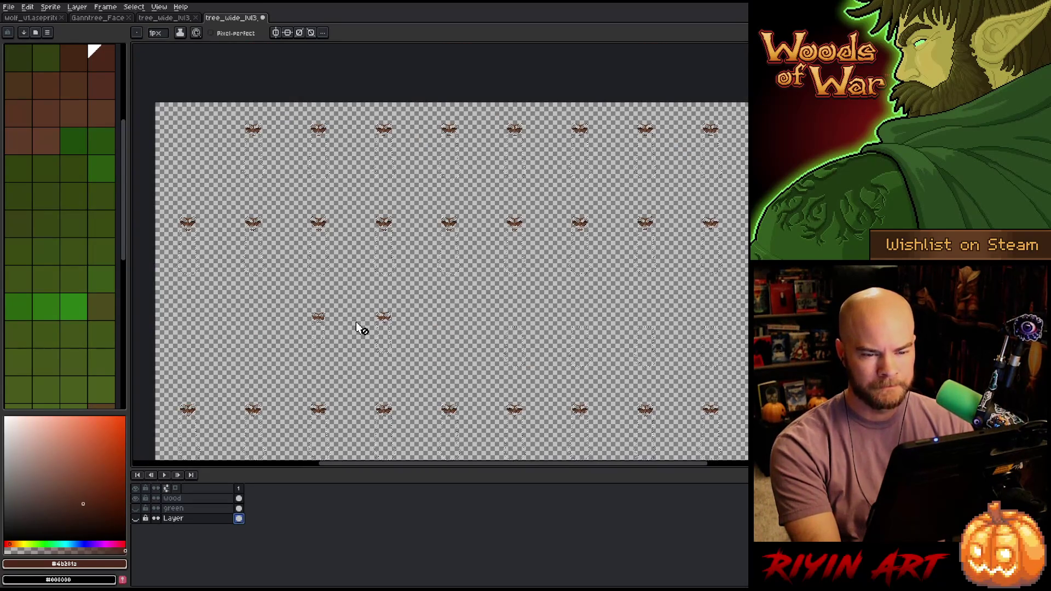
scroll(371, 203, up, 3)
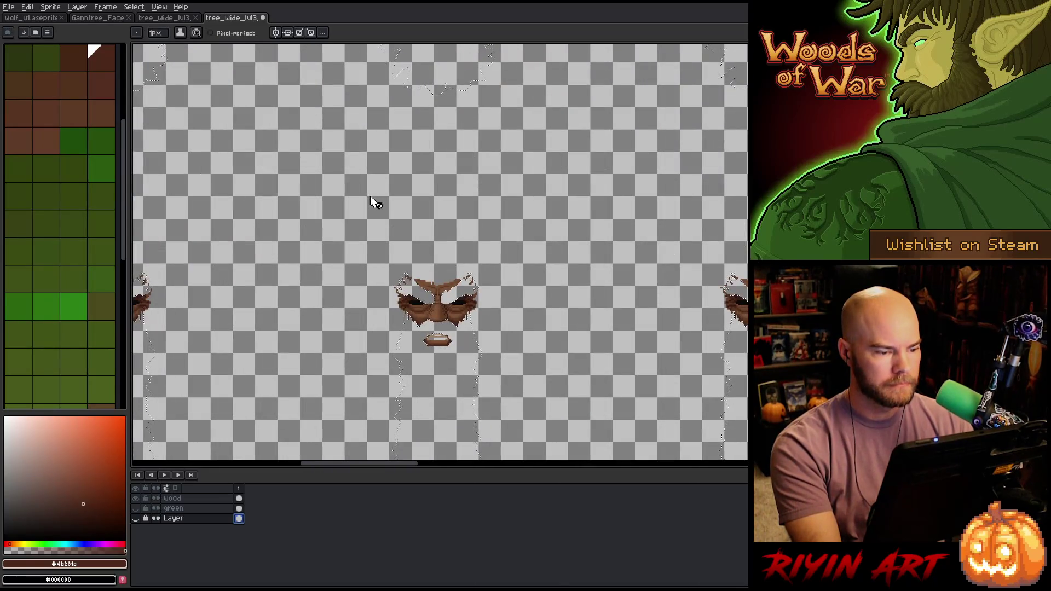
scroll(331, 250, down, 2)
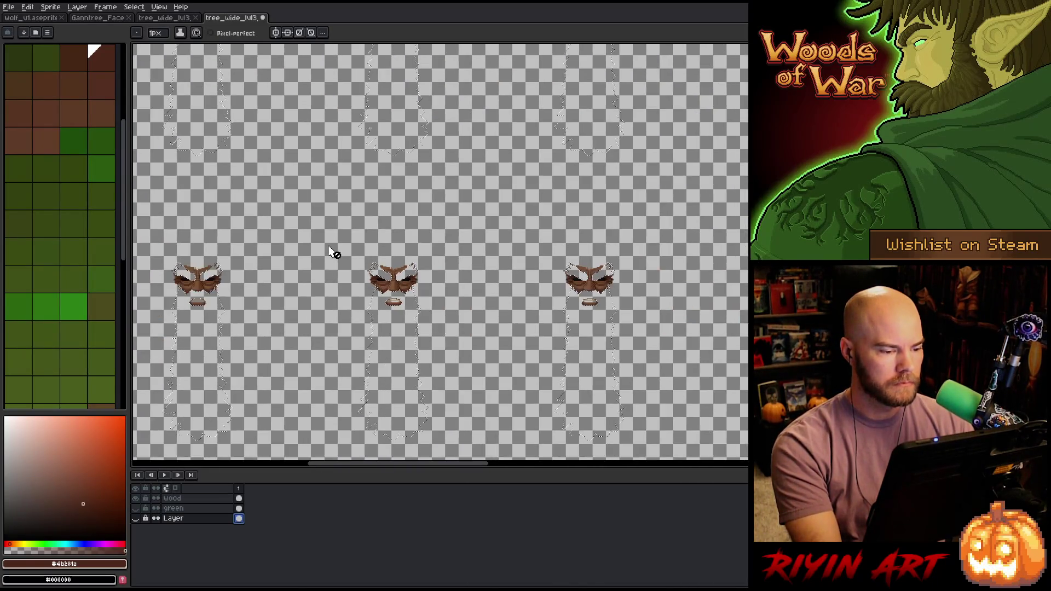
scroll(326, 252, down, 2)
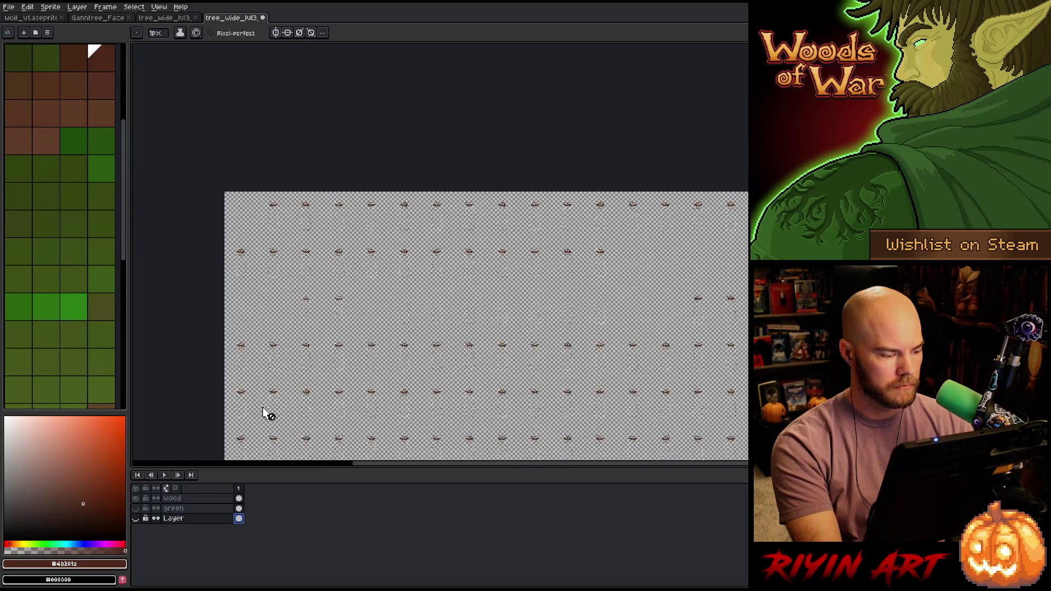
click(178, 508)
key(shift+n)
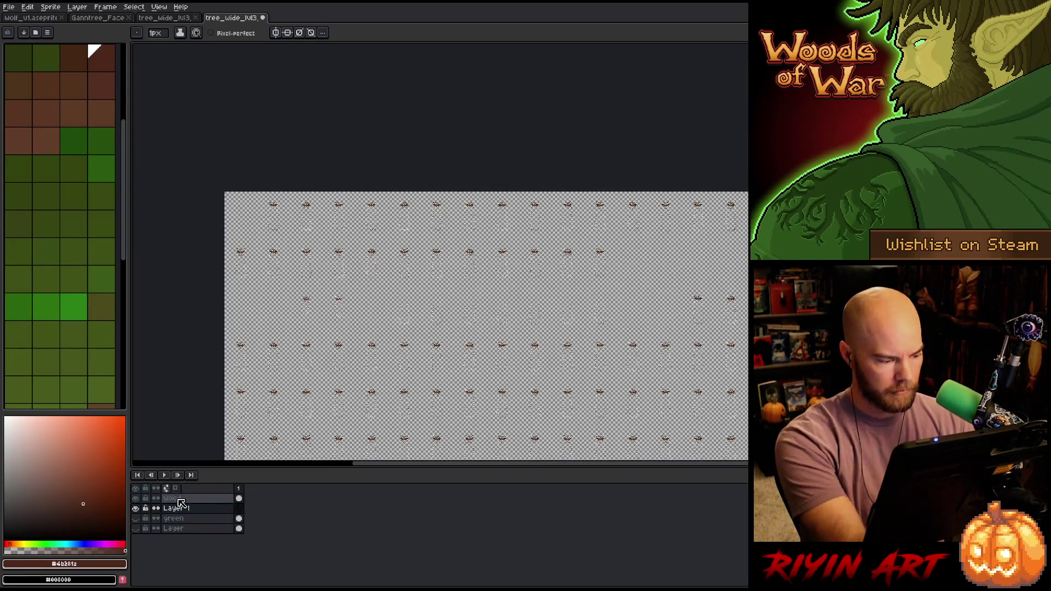
- Sample mid-brown #734b31, bucket-fill the selected face region on Layer 1, then deselect
scroll(466, 230, up, 4)
scroll(465, 230, up, 3)
key(i)
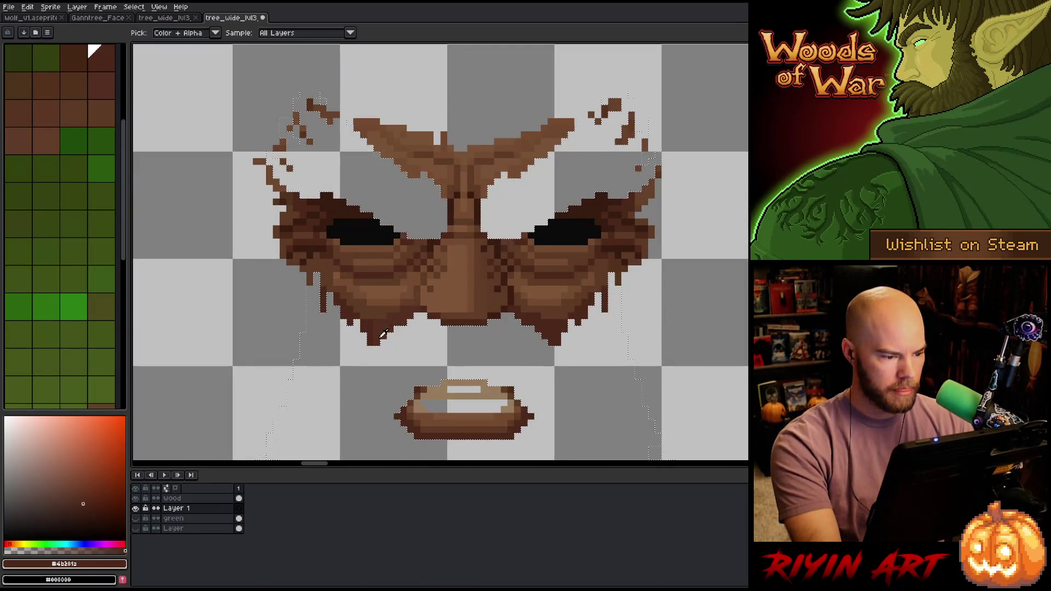
click(386, 320)
click(415, 166)
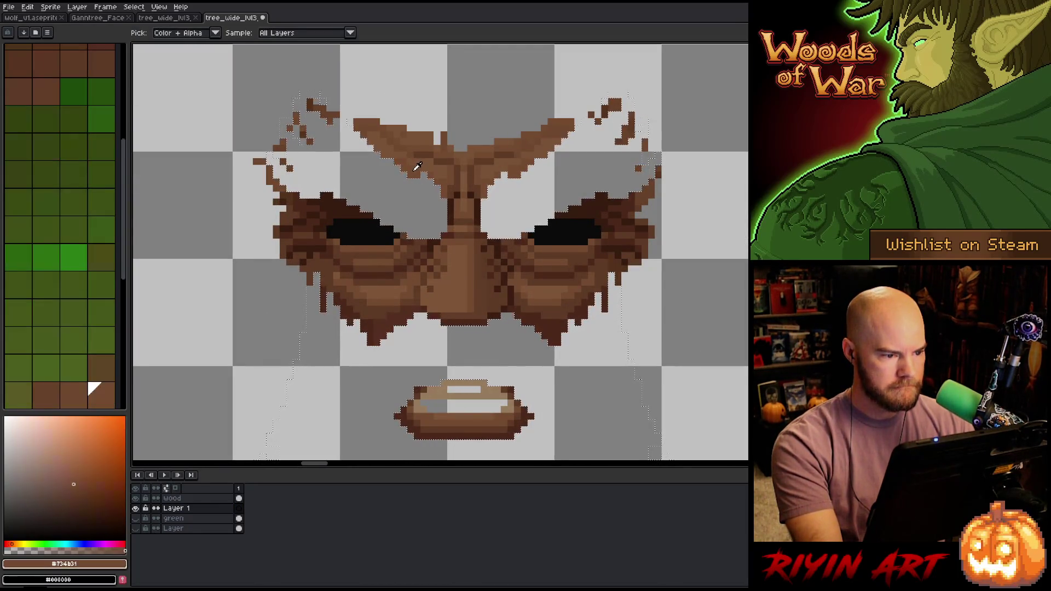
key(g)
click(415, 165)
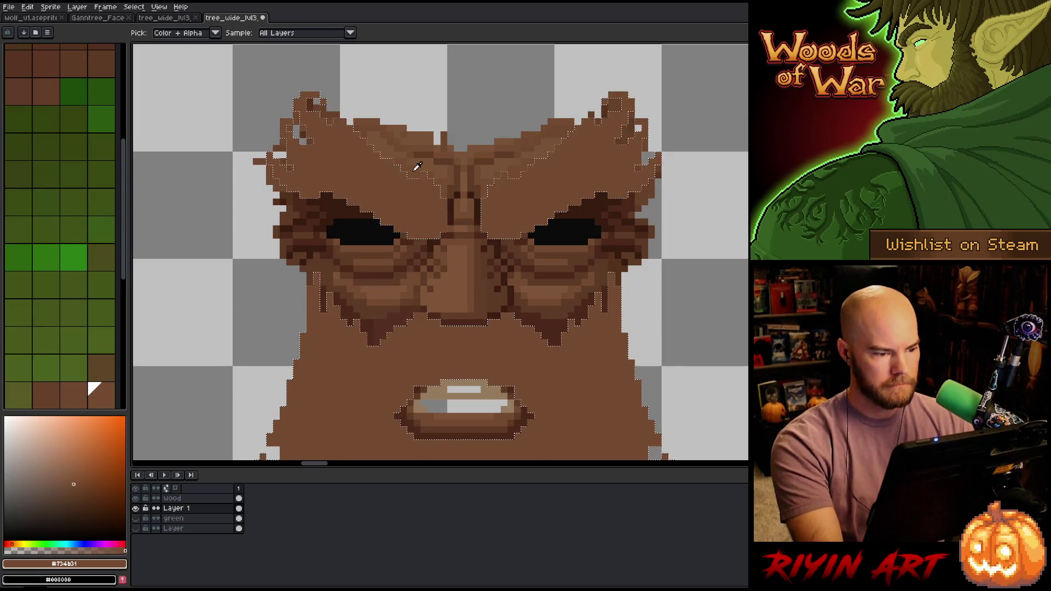
key(v)
key(ctrl+d)
key(i)
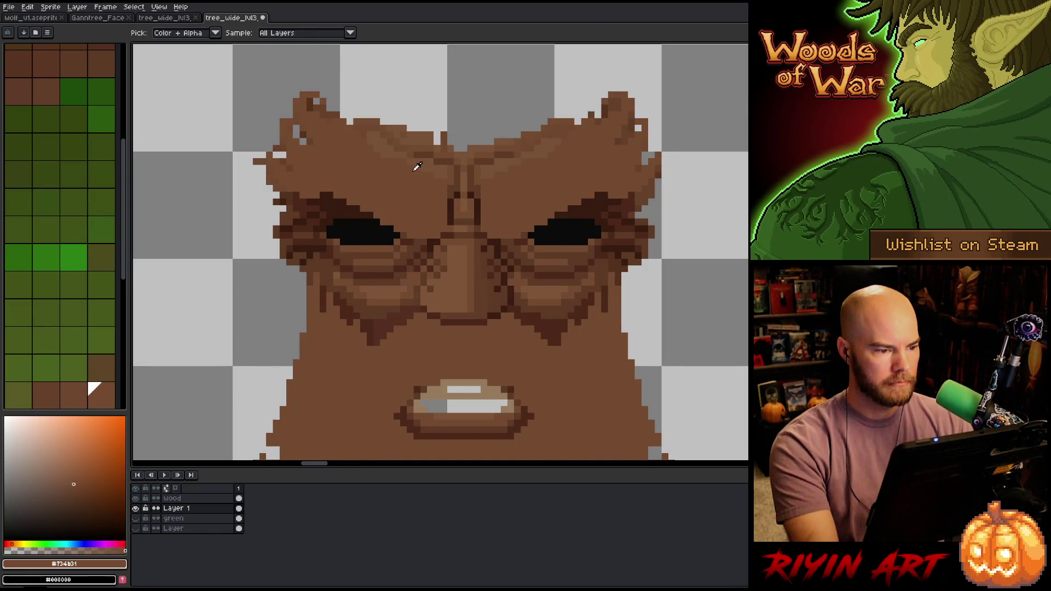
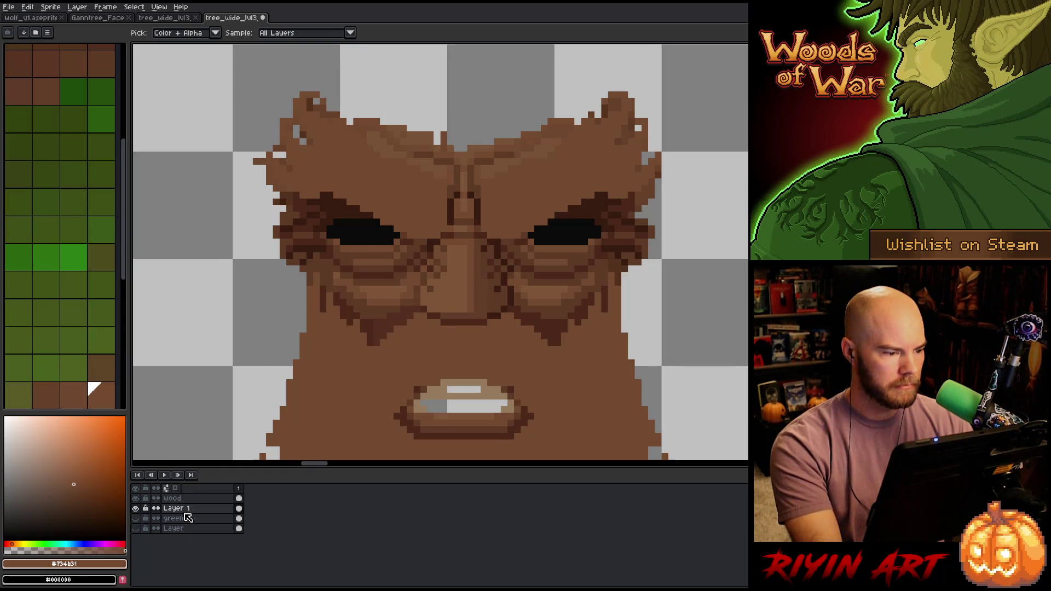
- Eyedrop the dark brown #4b281a from the tree's carved face
scroll(232, 429, down, 5)
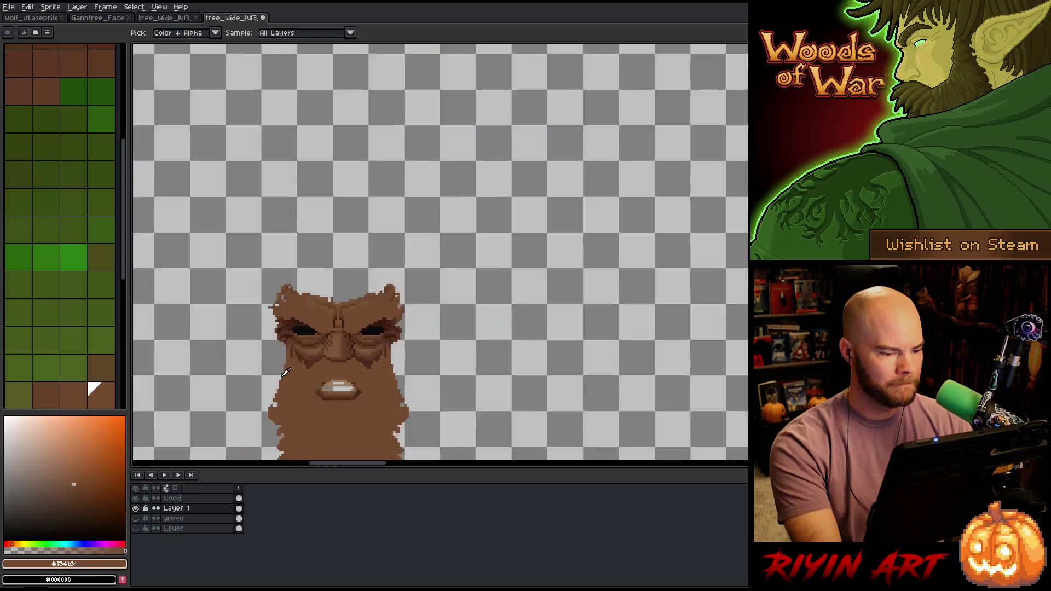
mouse_move(550, 401)
mouse_down()
mouse_move(433, 296)
mouse_move(501, 275)
mouse_up()
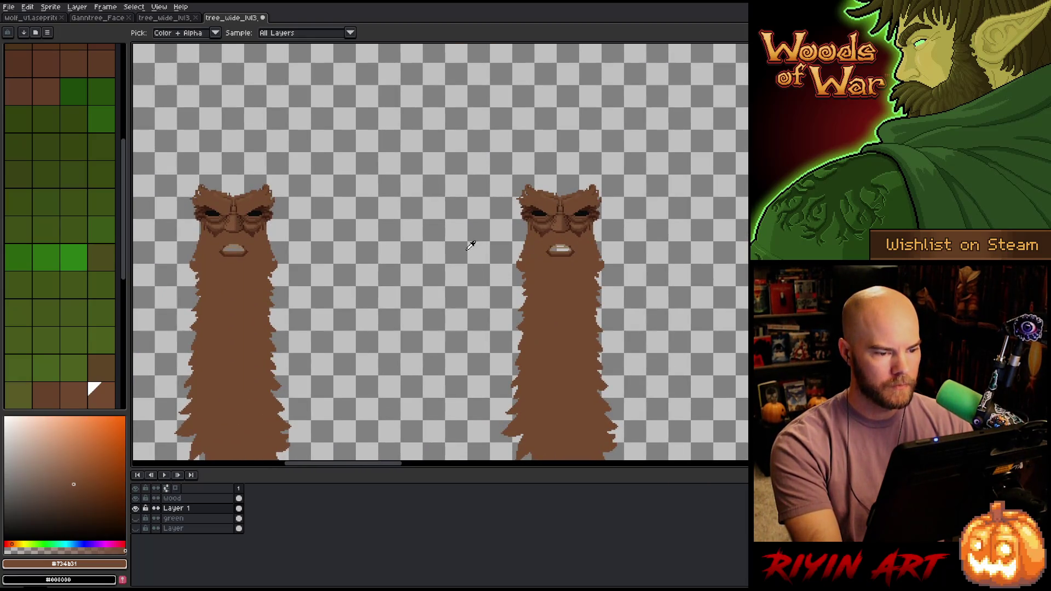
scroll(533, 225, up, 5)
click(618, 223)
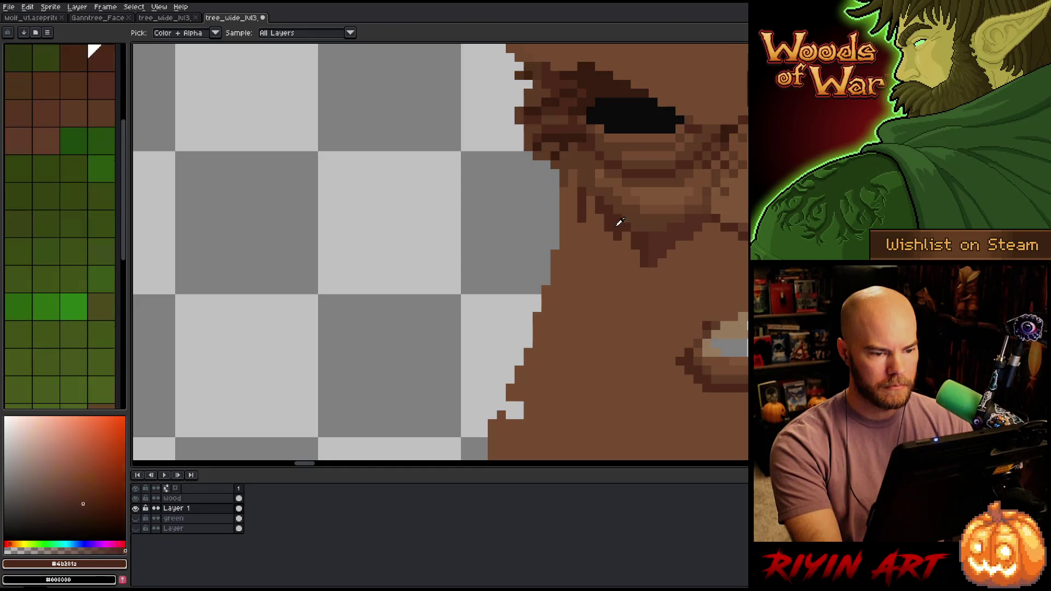
scroll(619, 219, down, 8)
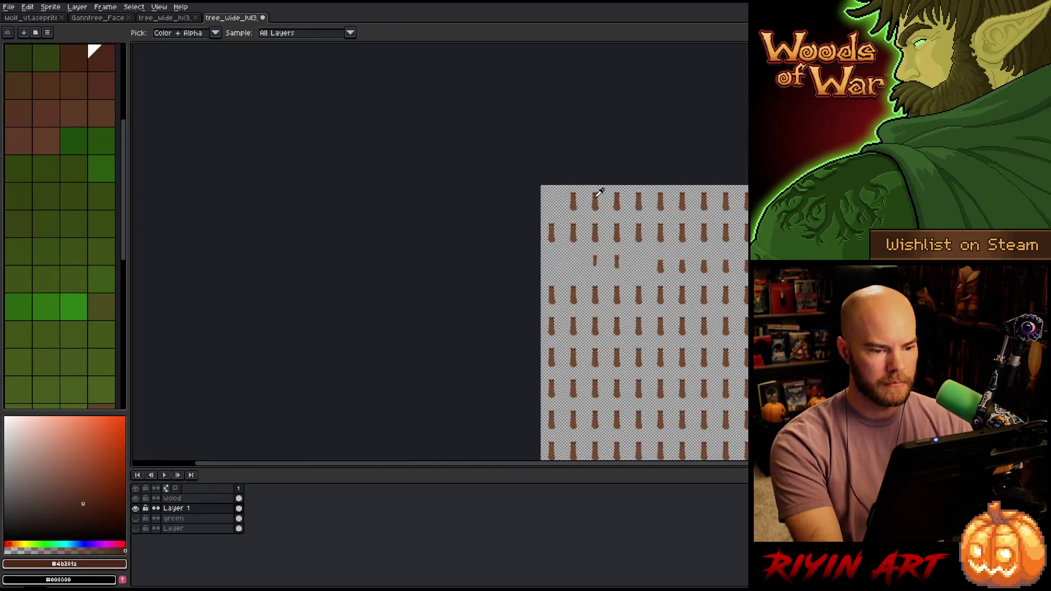
scroll(599, 191, up, 6)
key(m)
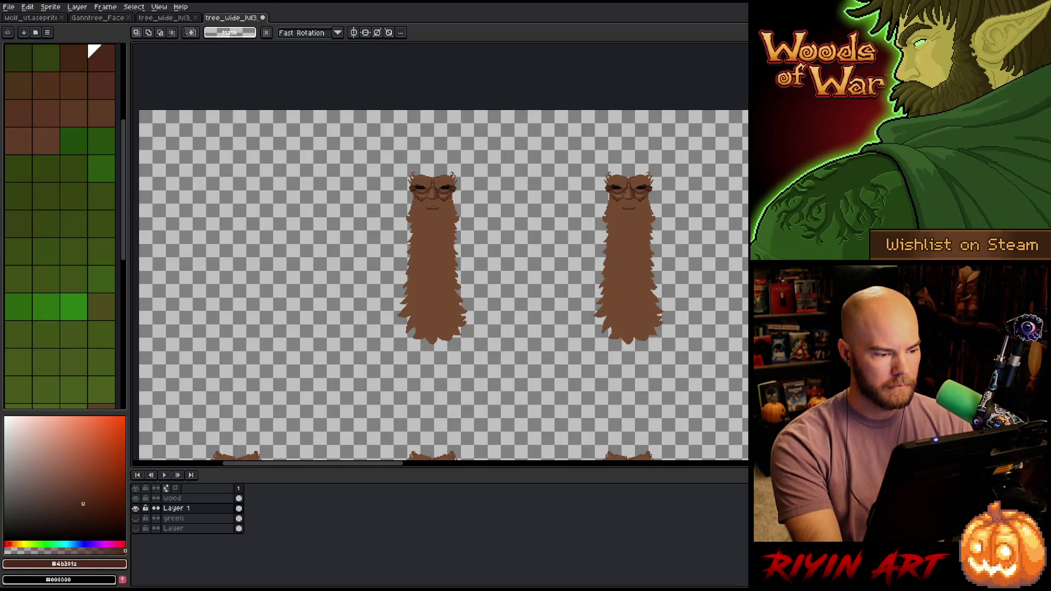
- Marquee-select the sheet from the left tree's neck down and across the row, excluding the faces
mouse_move(397, 213)
mouse_down()
mouse_move(434, 277)
mouse_move(558, 422)
mouse_move(746, 387)
mouse_move(746, 333)
mouse_move(746, 372)
mouse_up()
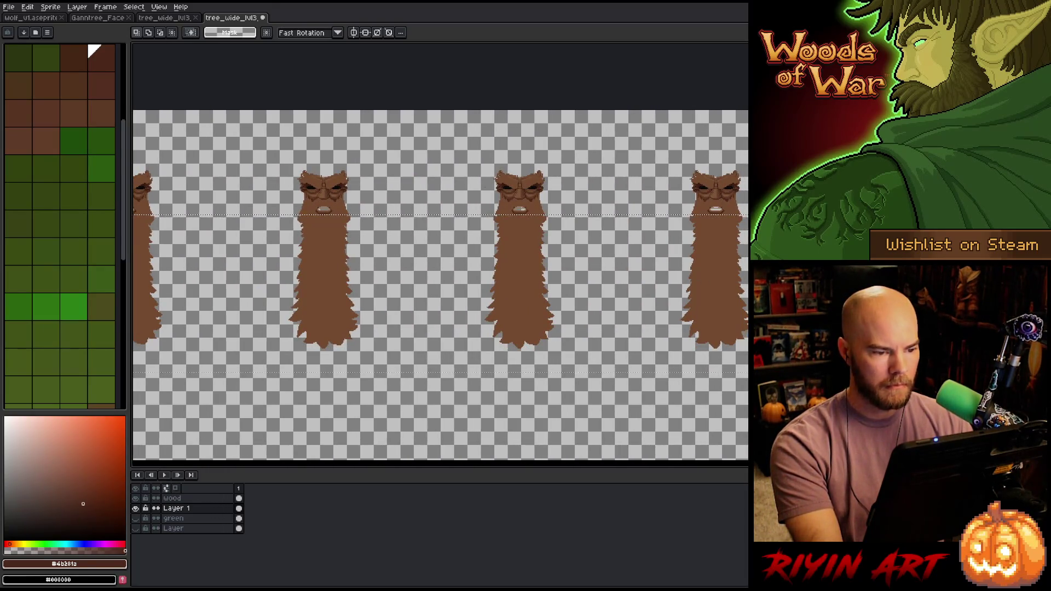
scroll(623, 296, up, 5)
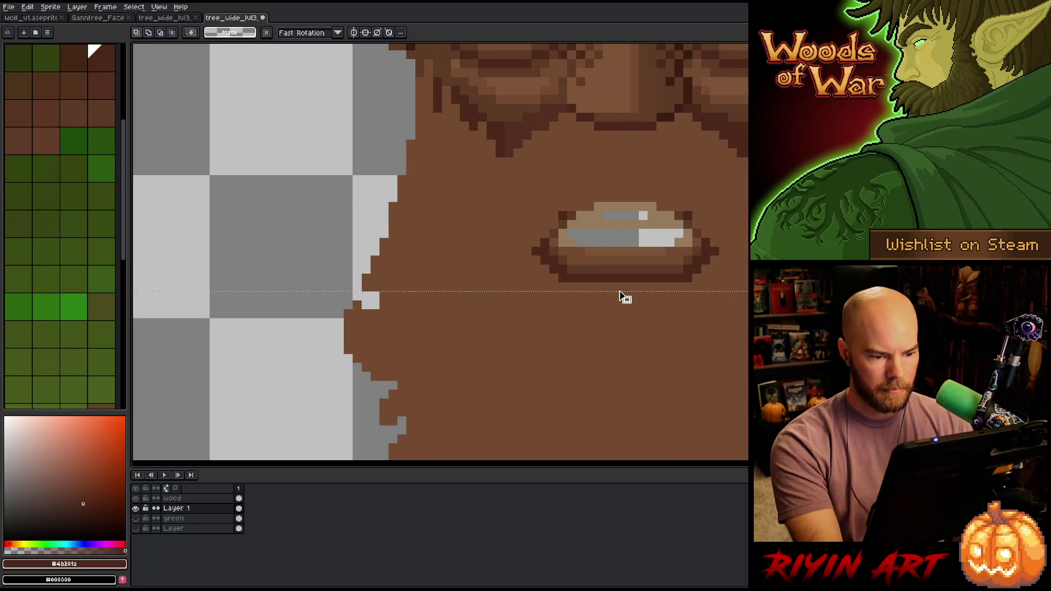
scroll(616, 294, down, 5)
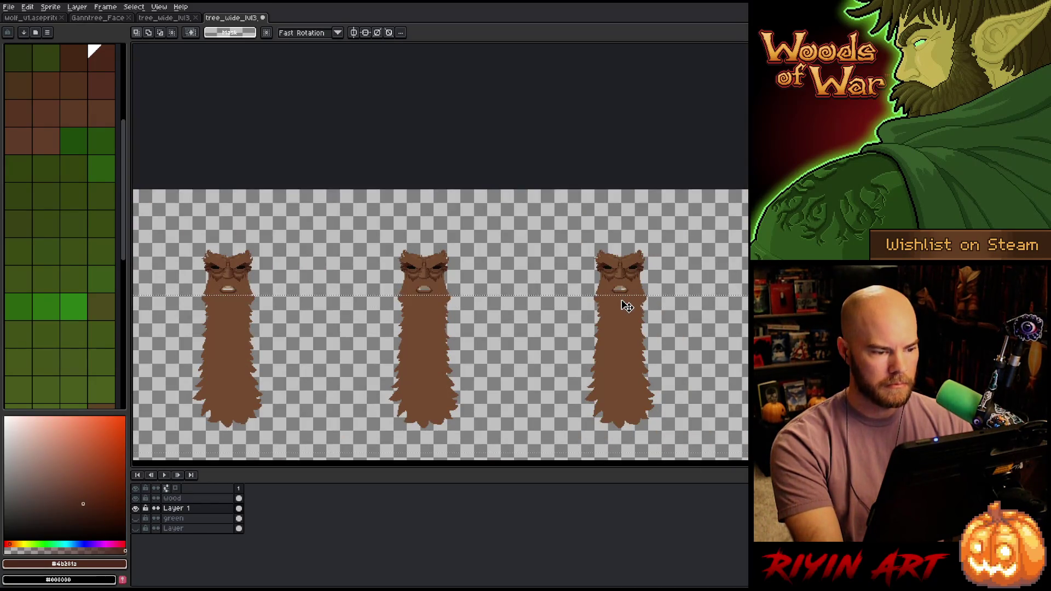
key(space)
scroll(520, 312, up, 3)
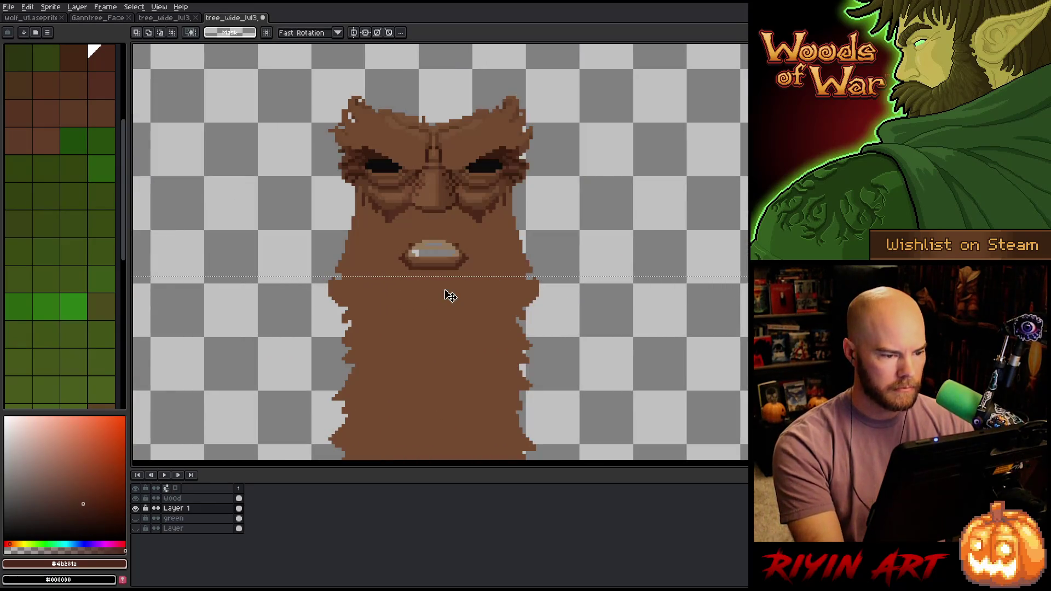
scroll(307, 261, down, 3)
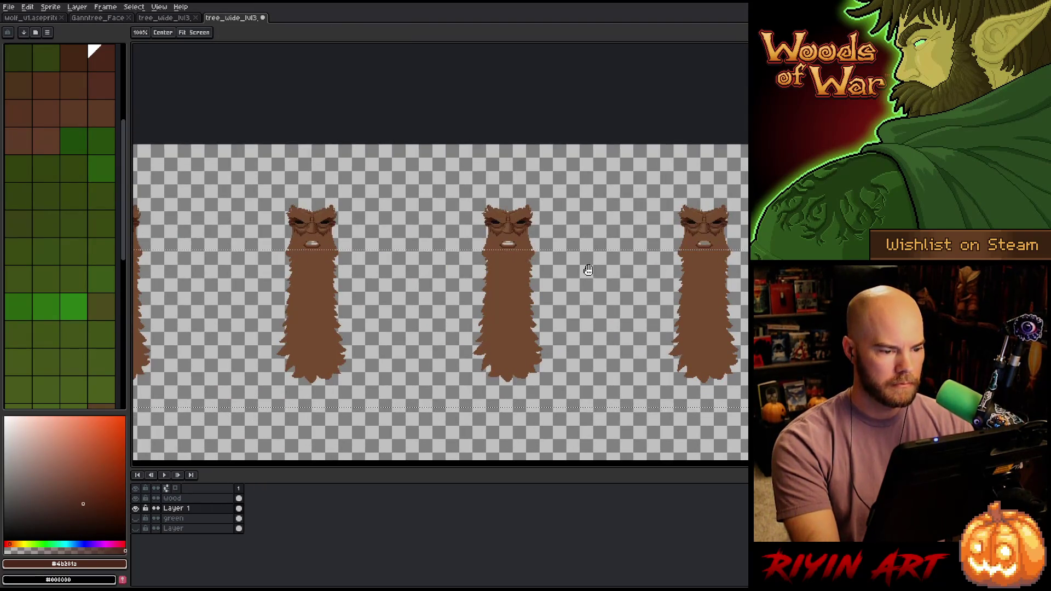
scroll(610, 251, up, 4)
scroll(556, 266, up, 3)
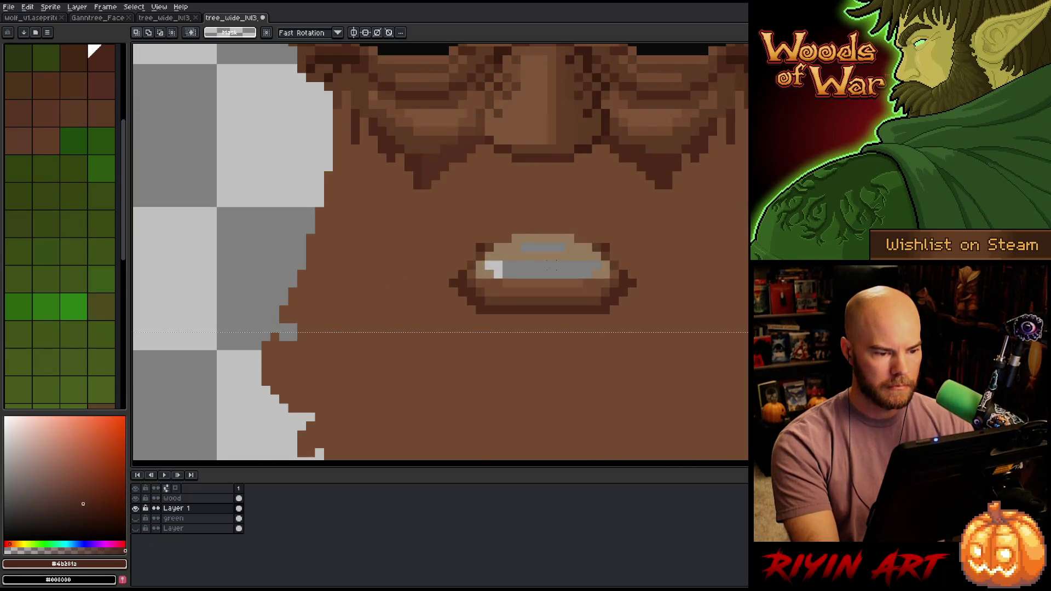
scroll(556, 266, down, 5)
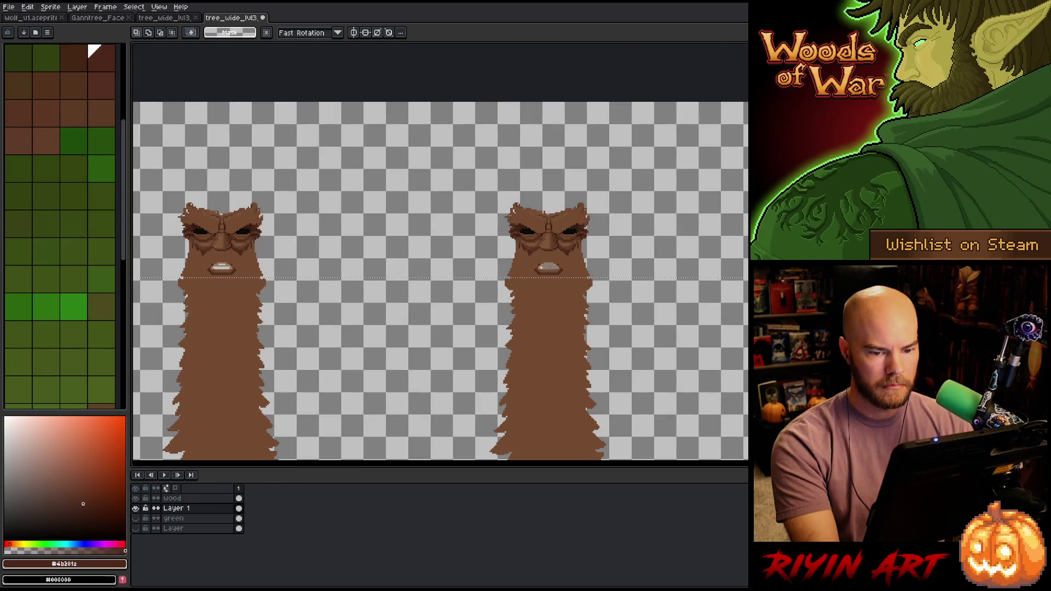
scroll(556, 267, down, 3)
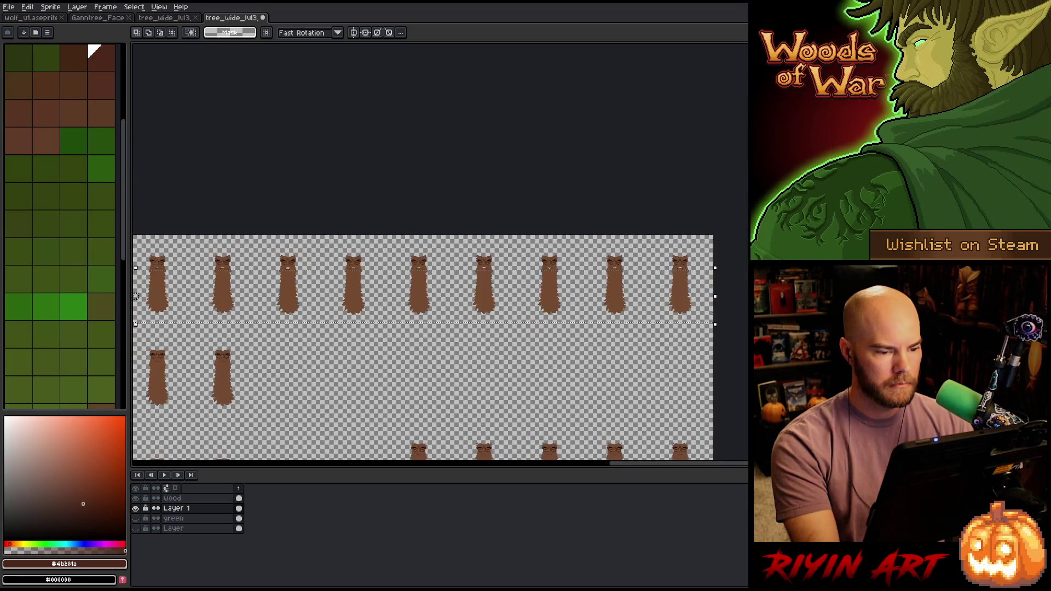
scroll(289, 269, up, 3)
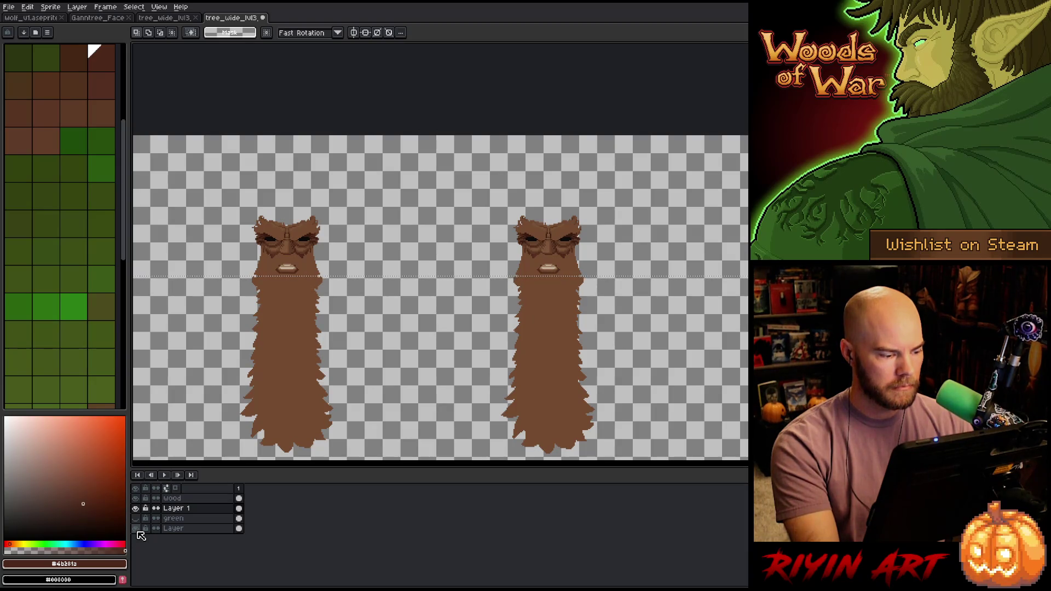
- Paste onto Layer 1, then make the bottom green Layer active
click(175, 530)
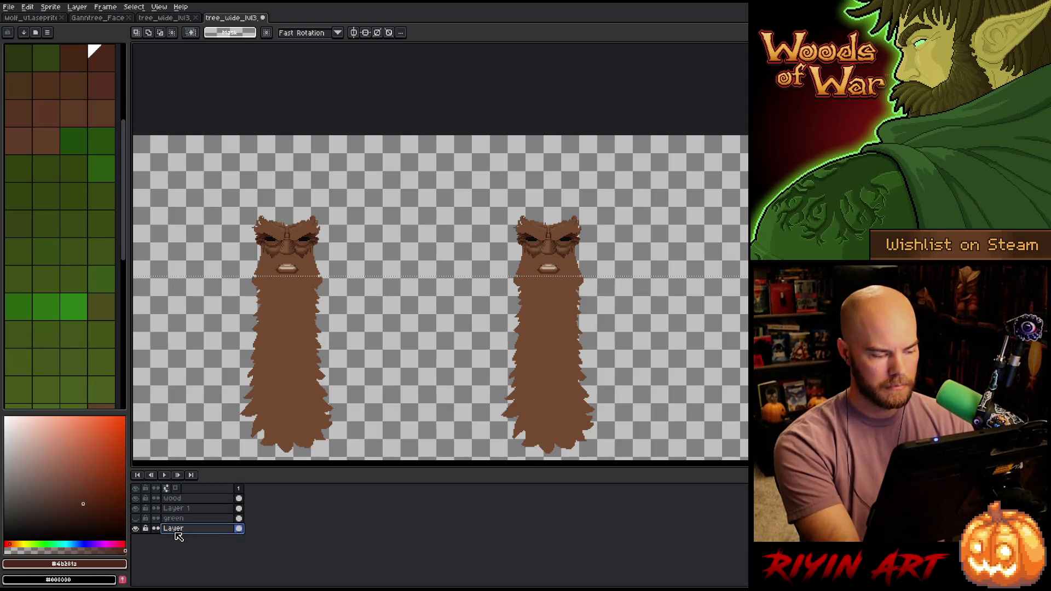
click(176, 509)
key(ctrl+v)
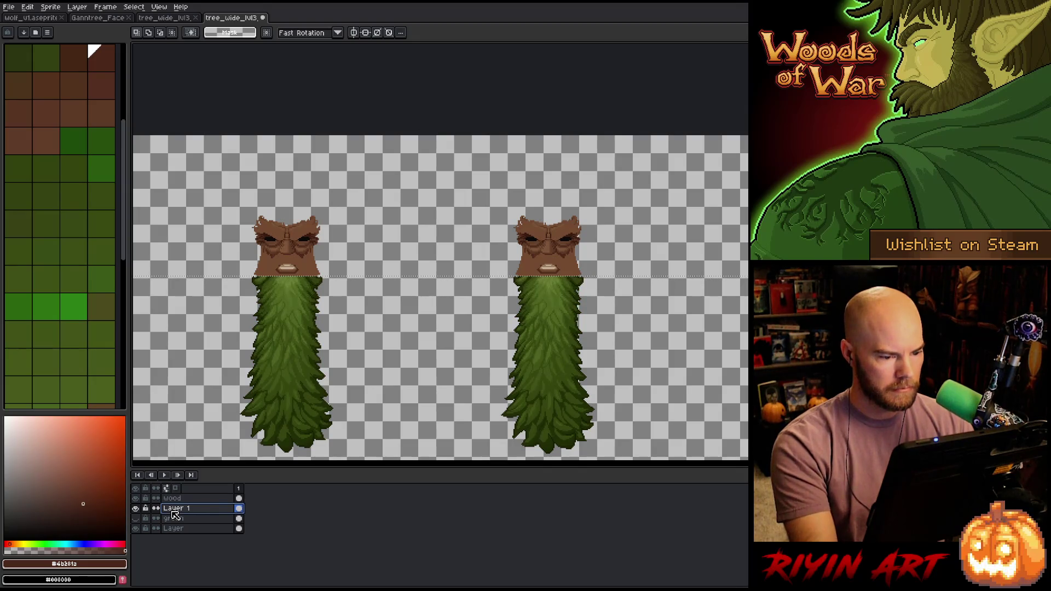
click(180, 529)
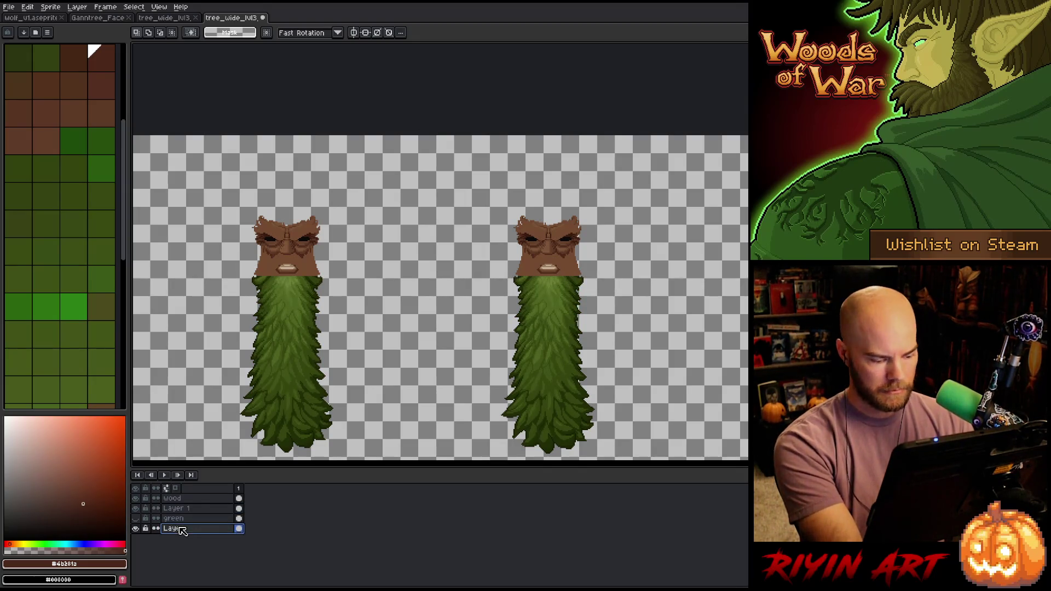
- Color-range select the face browns and teeth tan with raised tolerance, then hide the green layer
key(shift+c)
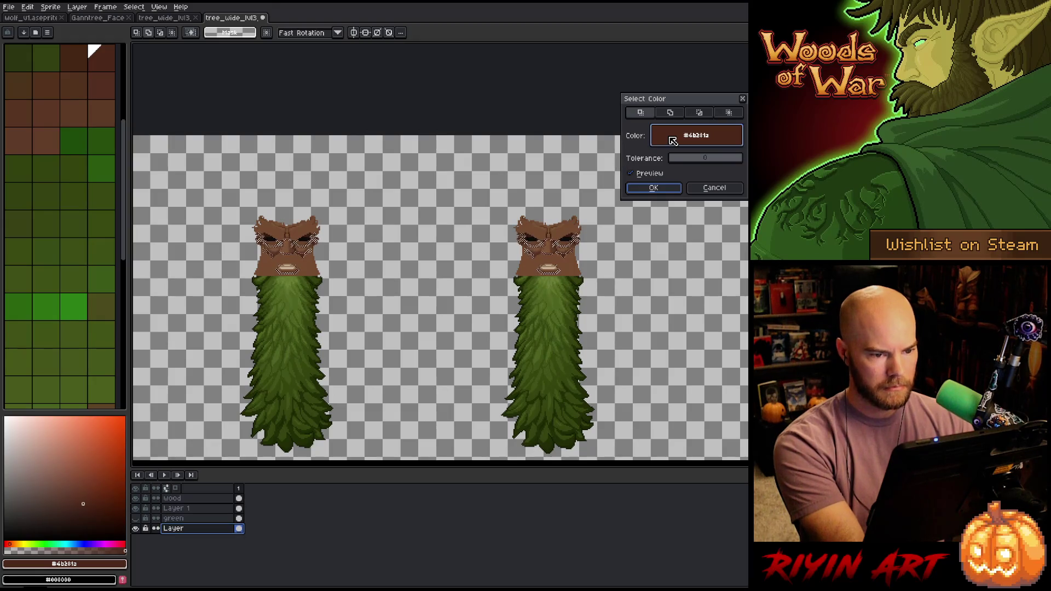
click(555, 265)
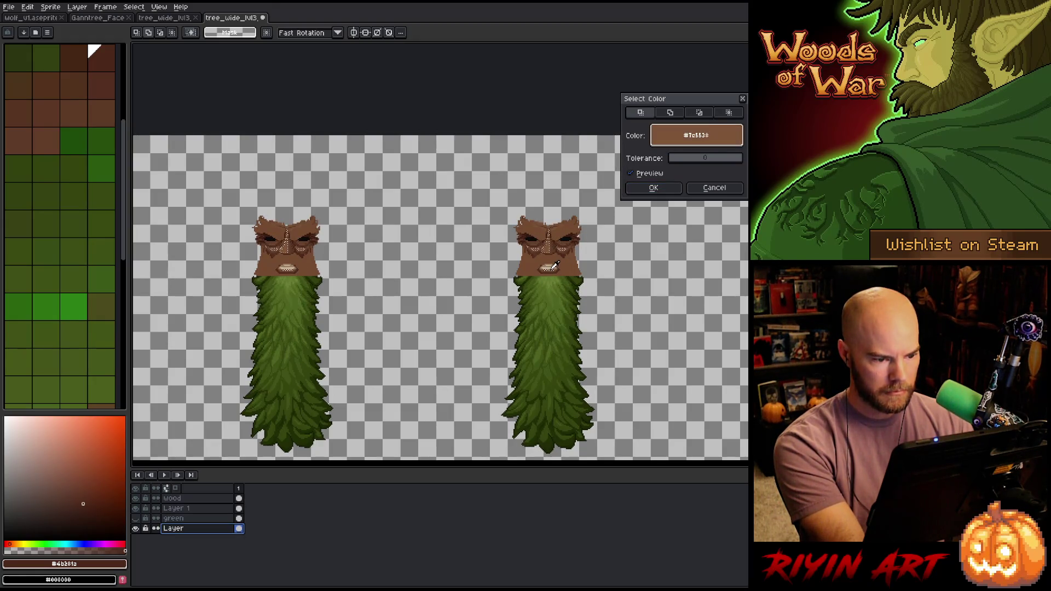
click(554, 266)
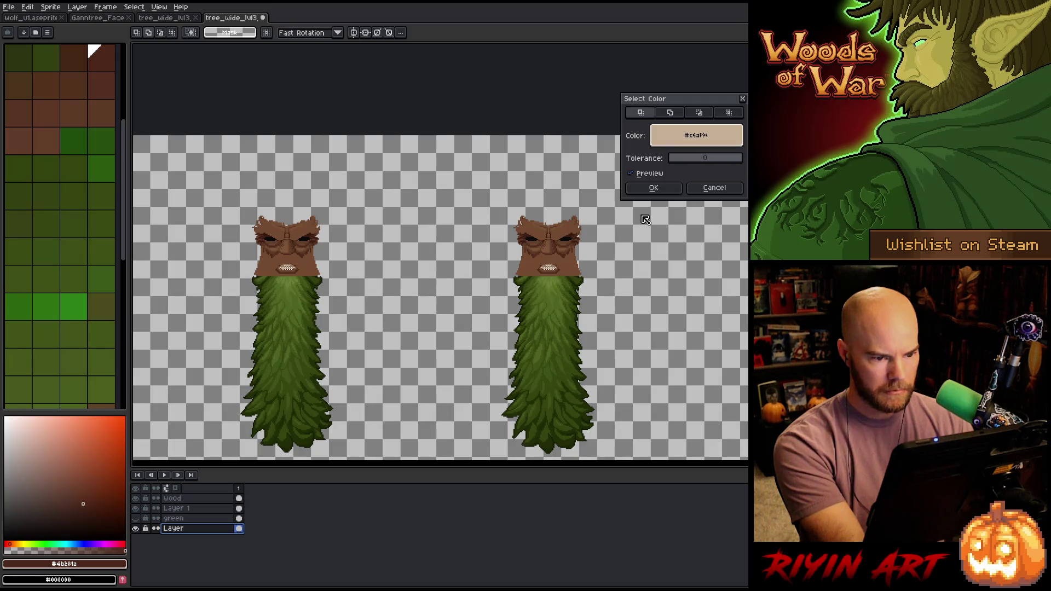
drag(675, 158, 676, 158)
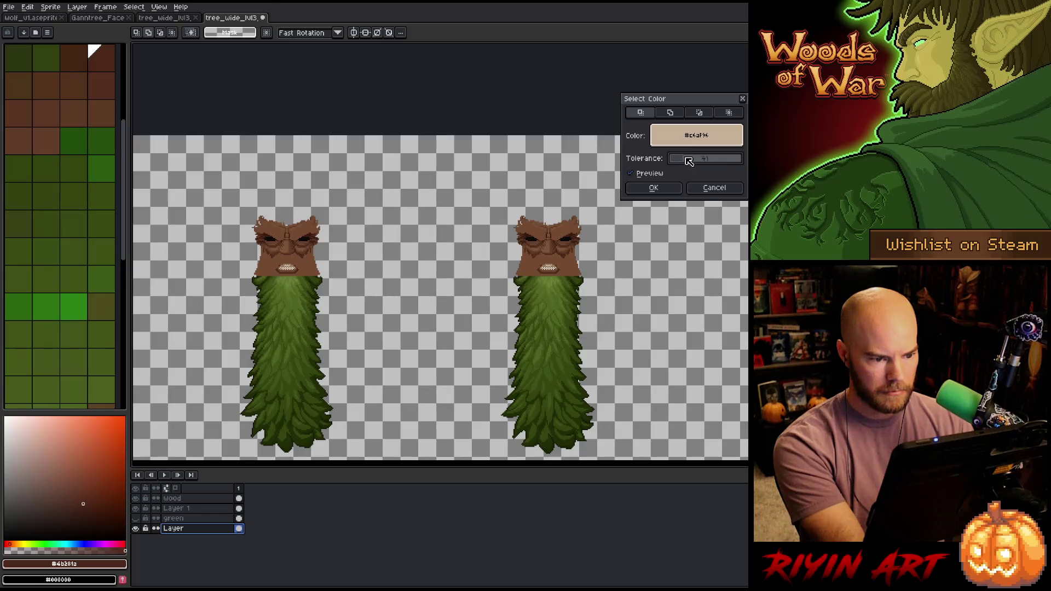
click(662, 187)
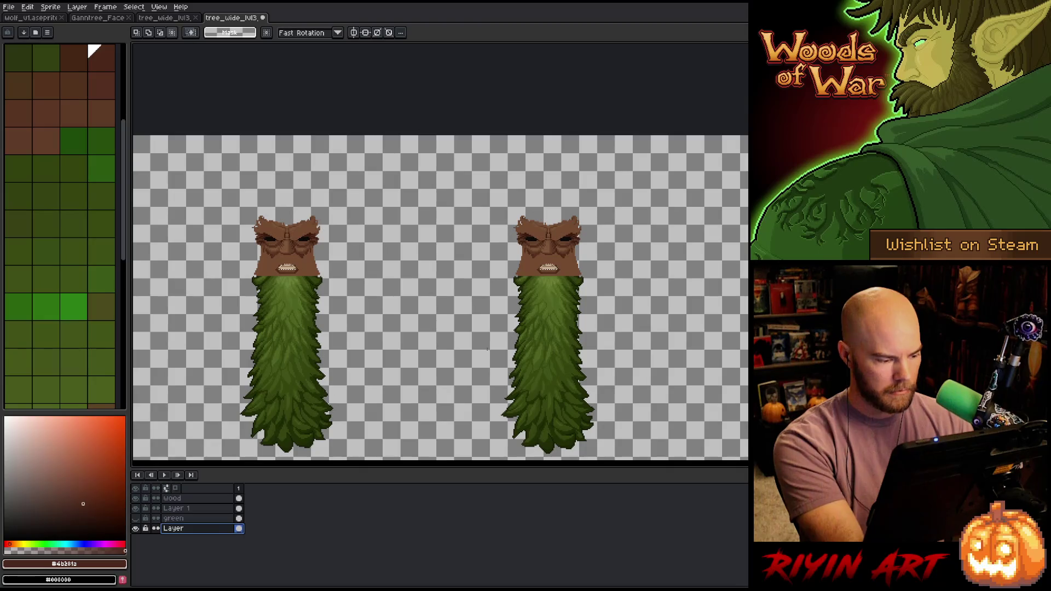
click(135, 529)
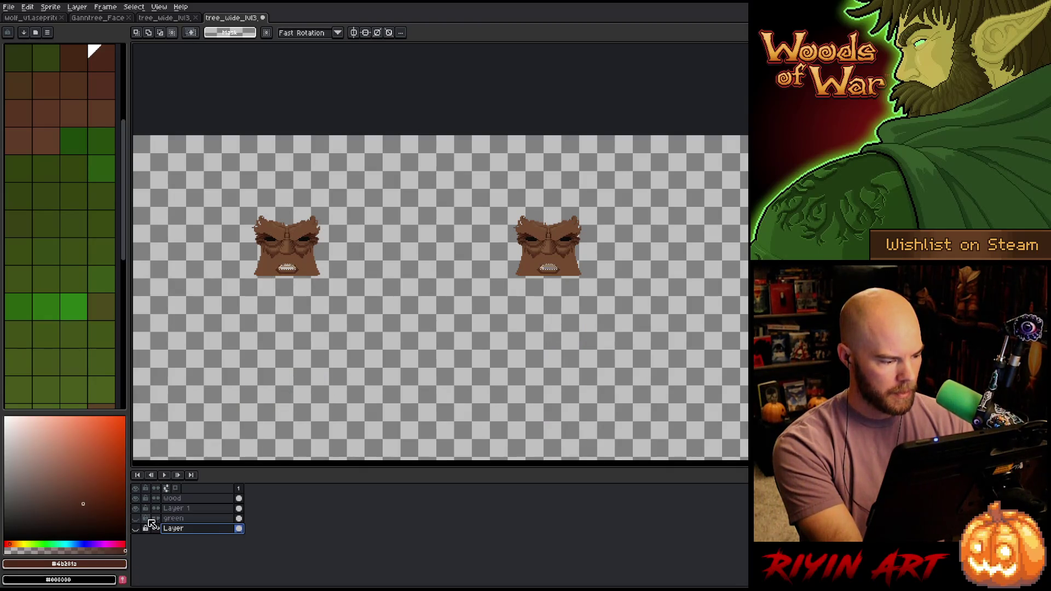
- Paste into a new layer above Layer 1, undo it, and show the green beard layer again
click(175, 508)
key(shift+n)
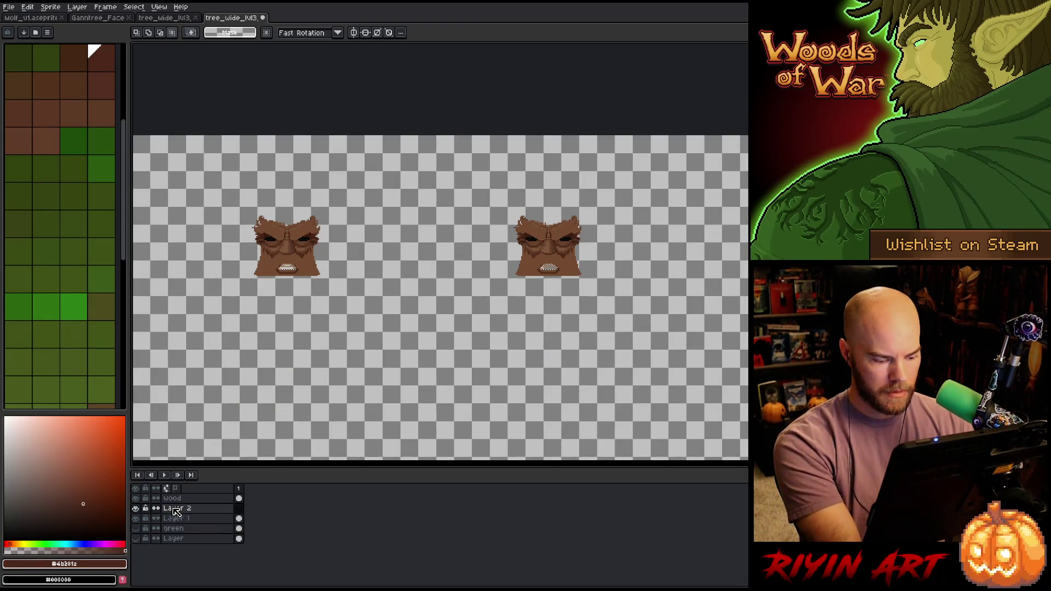
key(ctrl+v)
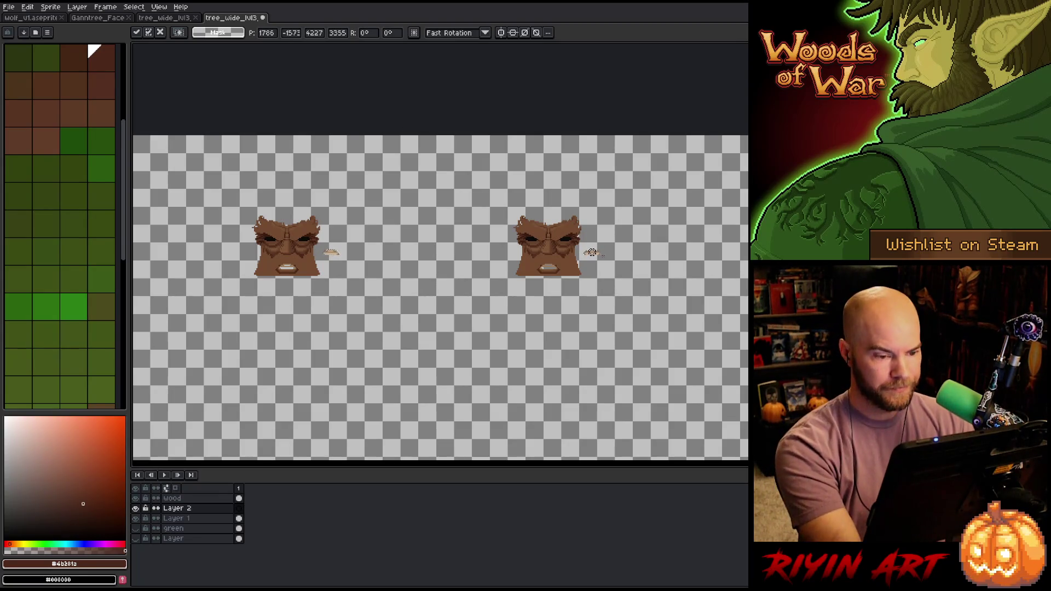
key(ctrl+z)
key(ctrl+z)
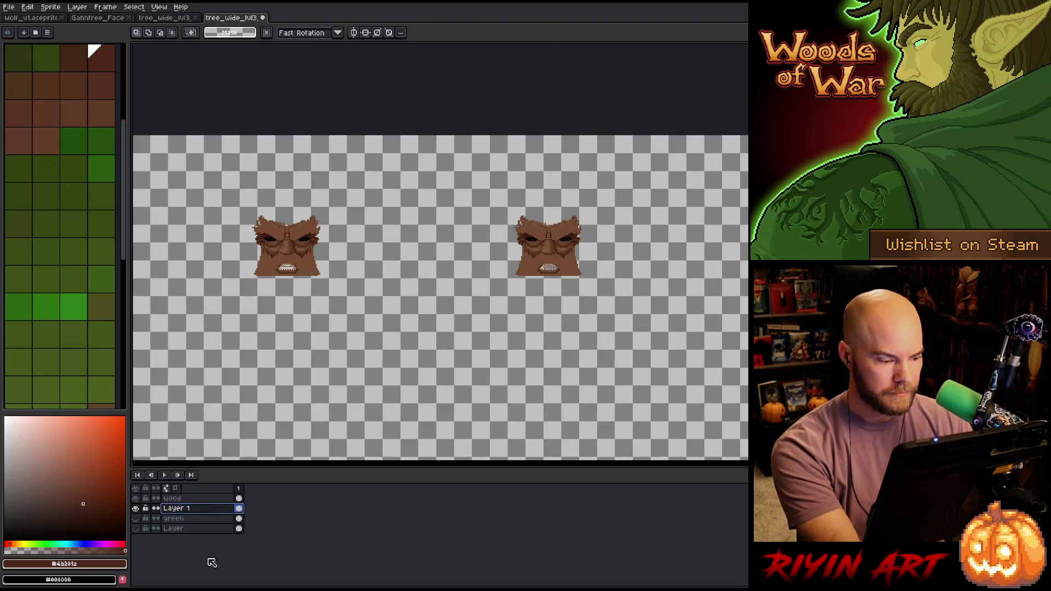
click(135, 528)
- Duplicate the green beard layer, hide the original, and clear everything on Layer Copy
click(183, 529)
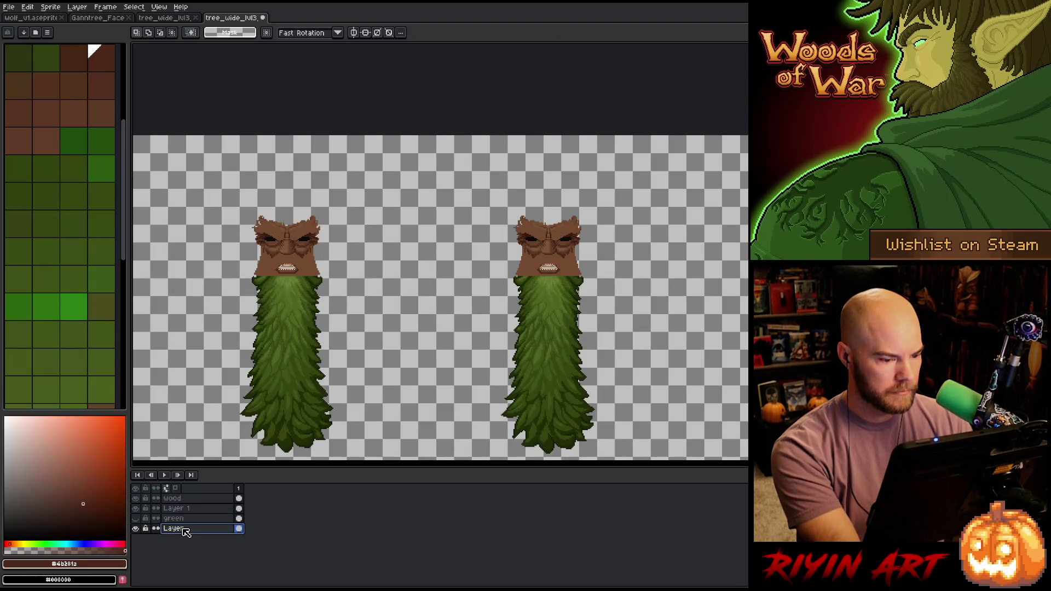
right_click(186, 533)
click(199, 562)
click(138, 540)
click(172, 532)
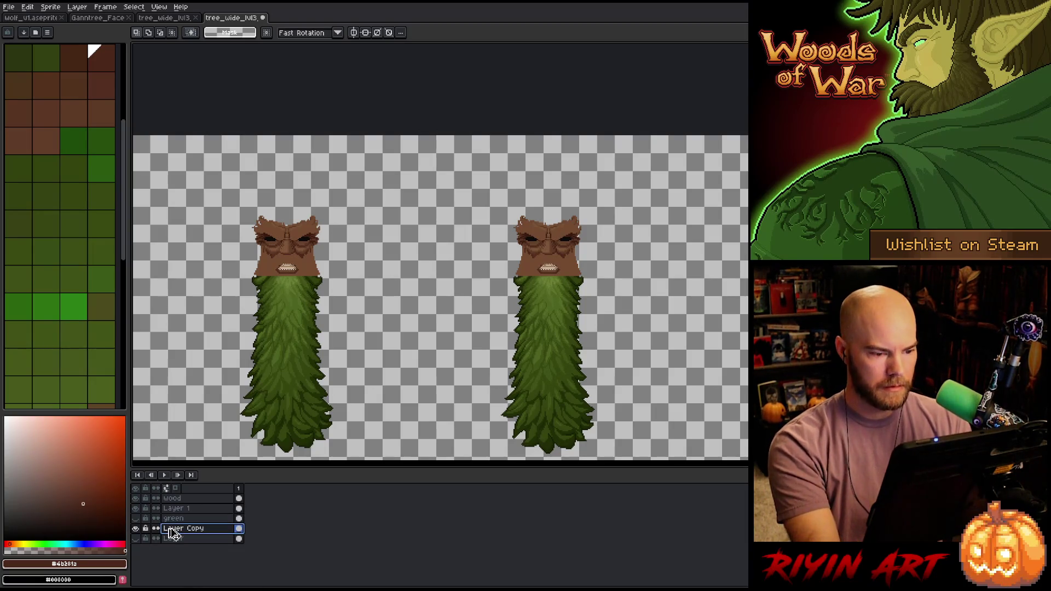
key(ctrl+a)
key(Delete)
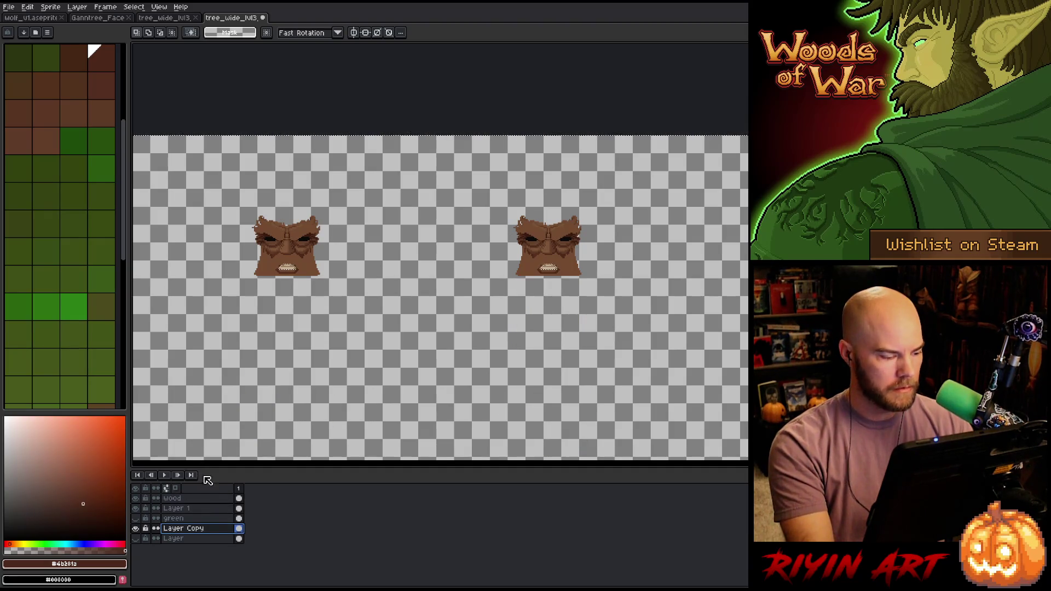
- Move Layer Copy above Layer 1, delete the wood layer, and toggle Layer 1's visibility
drag(196, 532, 196, 518)
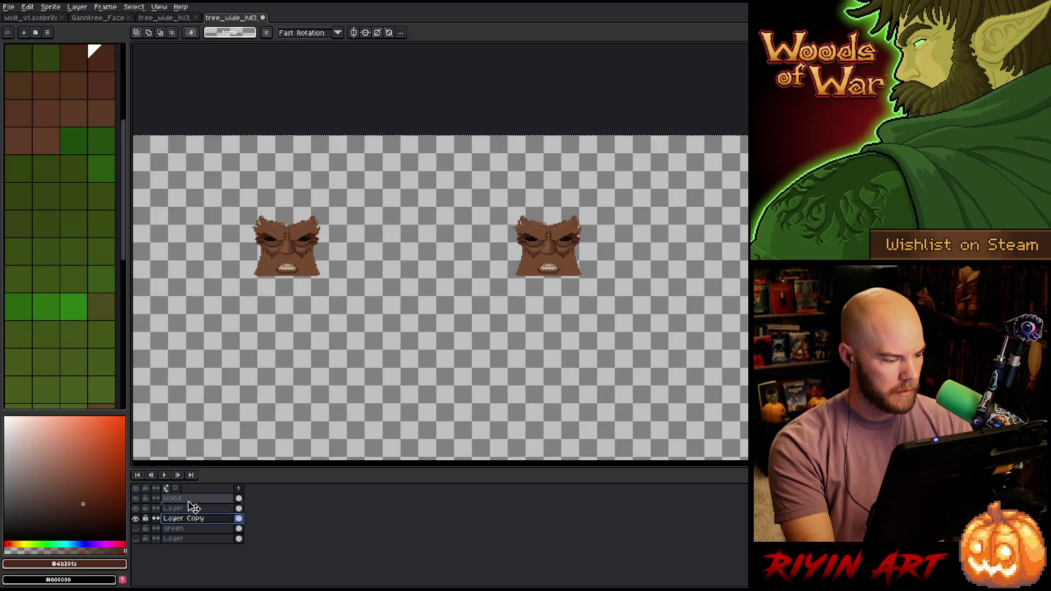
drag(192, 508, 194, 506)
click(196, 499)
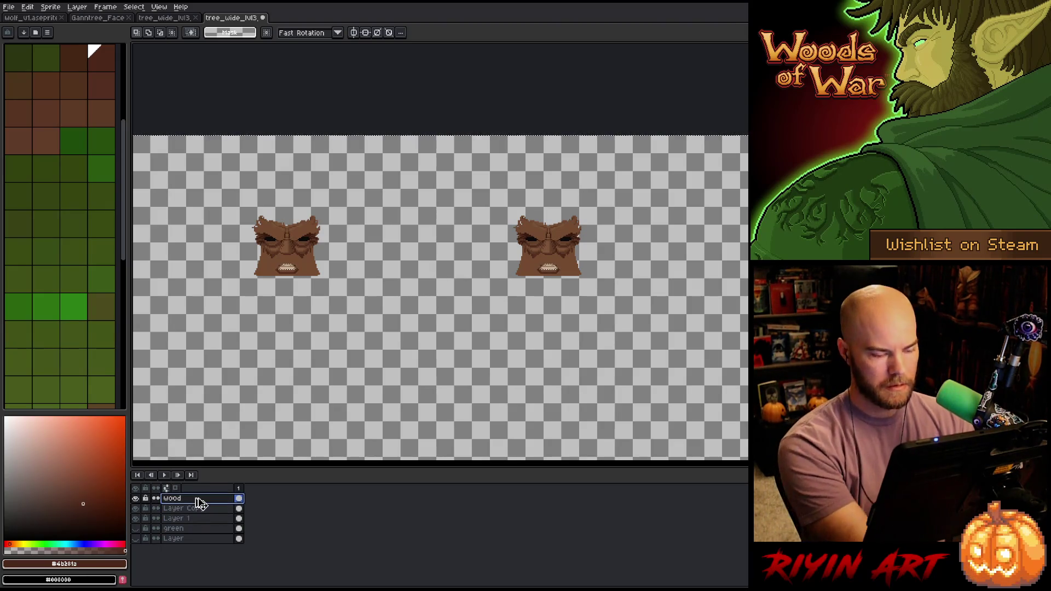
key(ctrl+e)
click(192, 510)
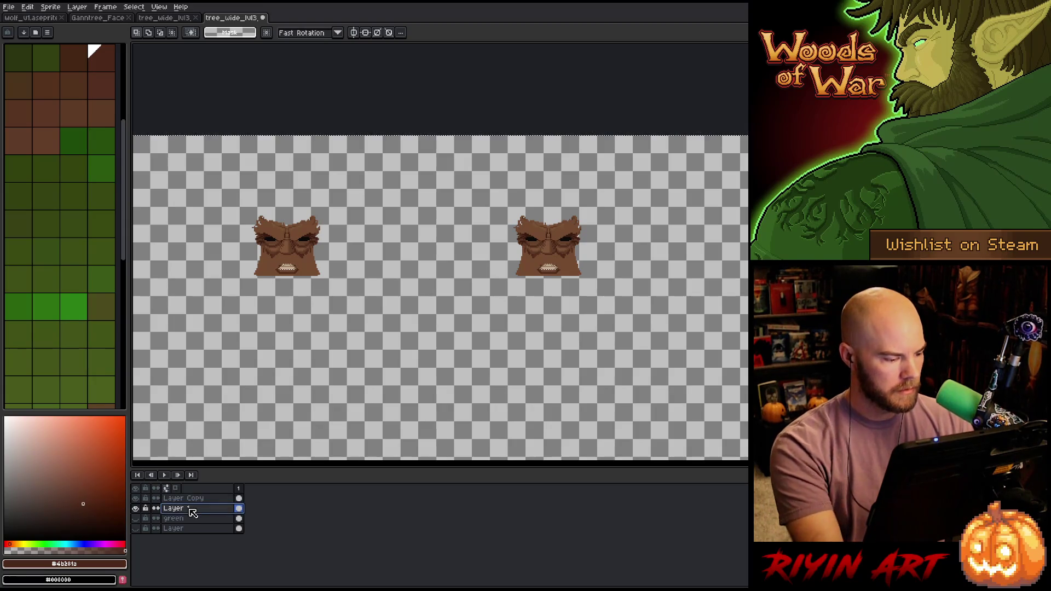
click(135, 508)
click(135, 508)
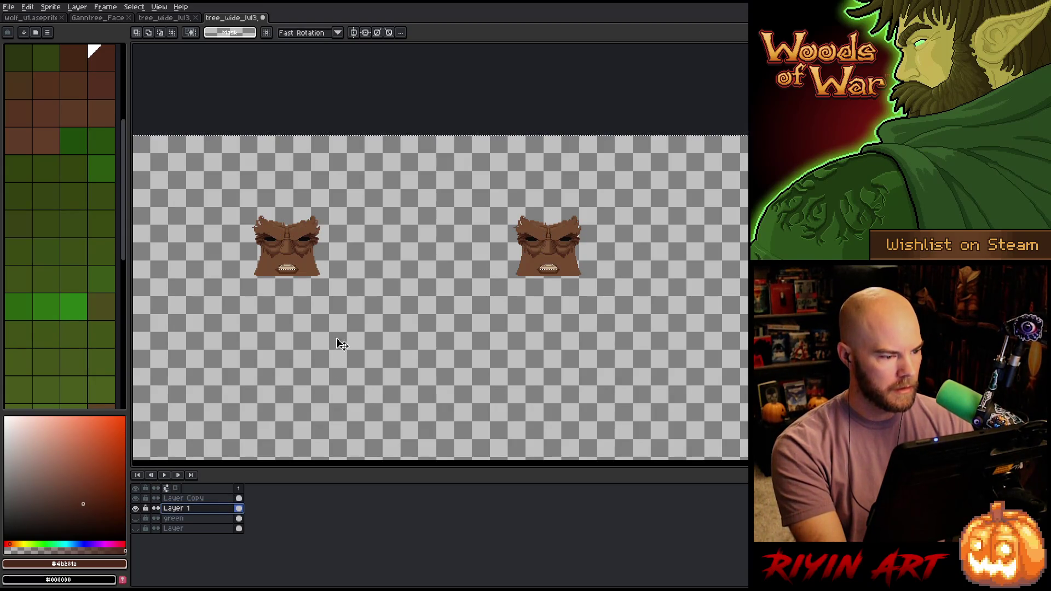
- Select a strip of trunks across the sprite rows, clear it, then undo the erase
scroll(348, 130, down, 5)
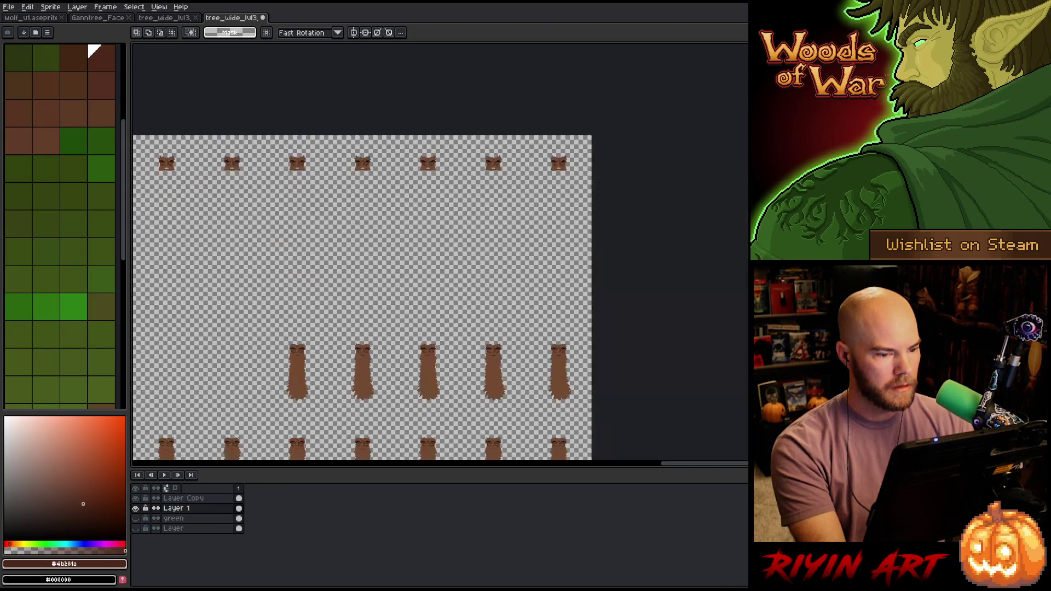
drag(459, 244, 662, 261)
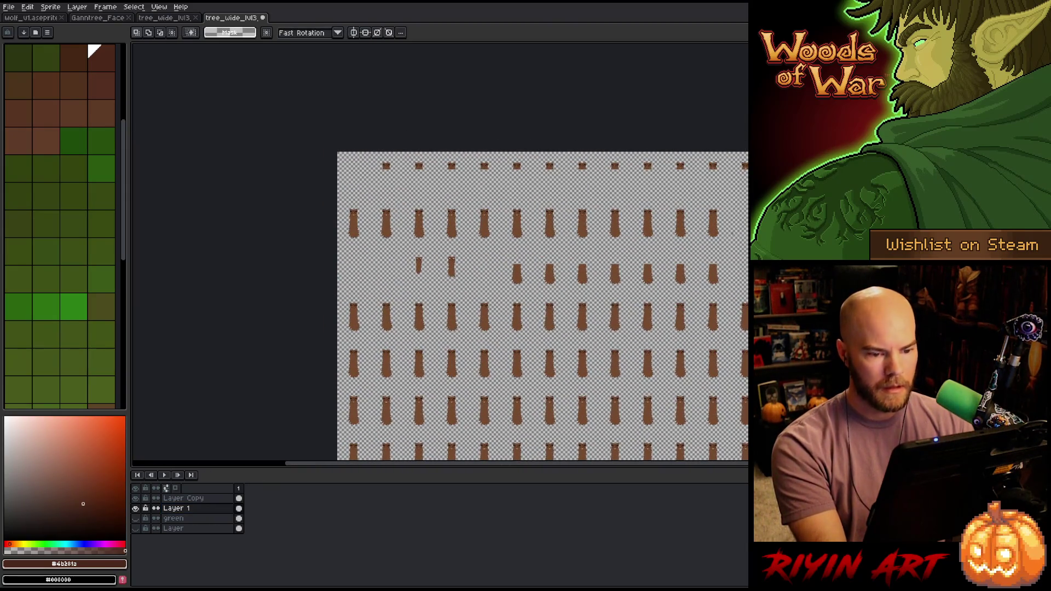
mouse_move(756, 245)
mouse_down()
mouse_move(307, 243)
mouse_move(288, 217)
mouse_up()
scroll(546, 373, up, 5)
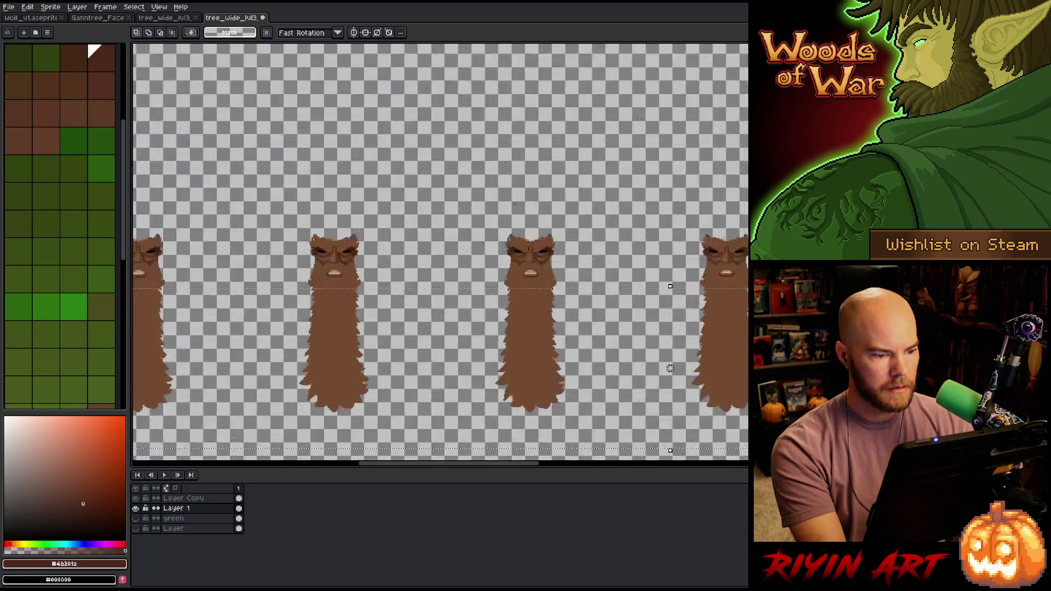
scroll(569, 444, down, 3)
scroll(570, 446, up, 3)
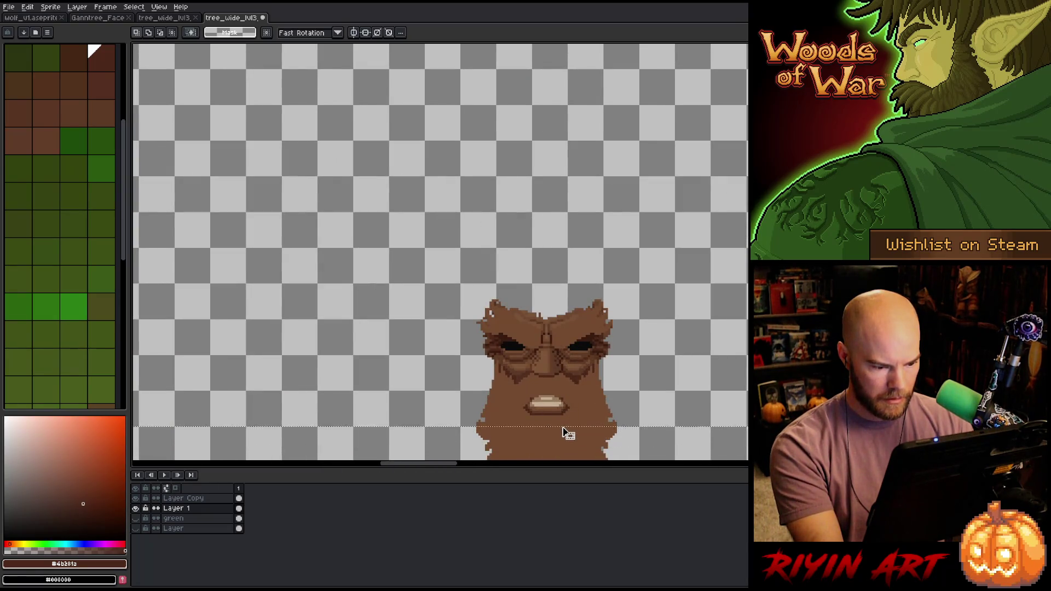
scroll(566, 429, down, 3)
scroll(565, 429, down, 2)
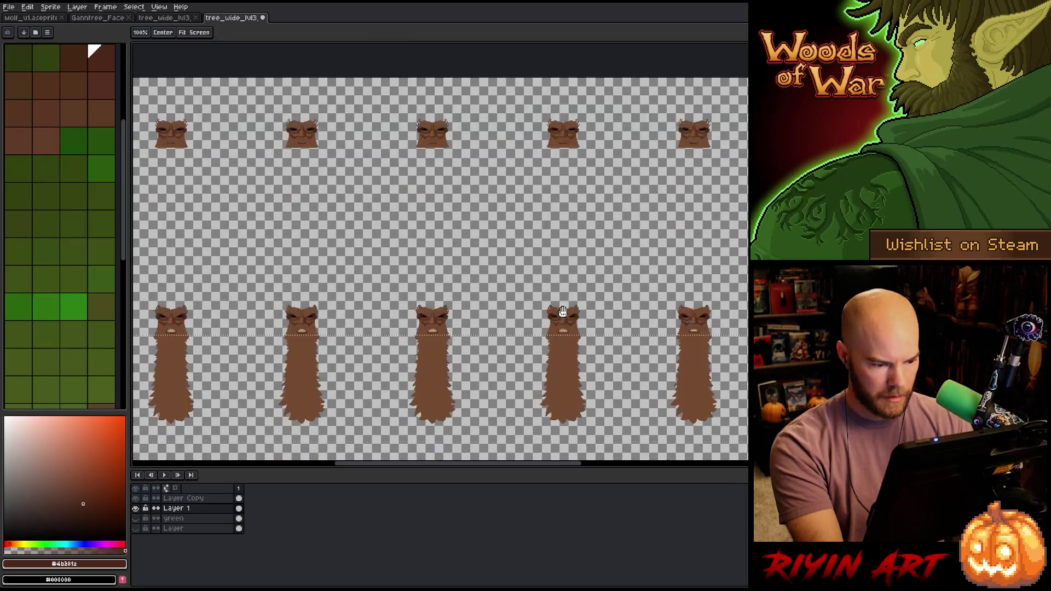
scroll(483, 125, up, 4)
scroll(479, 117, down, 2)
scroll(478, 118, down, 2)
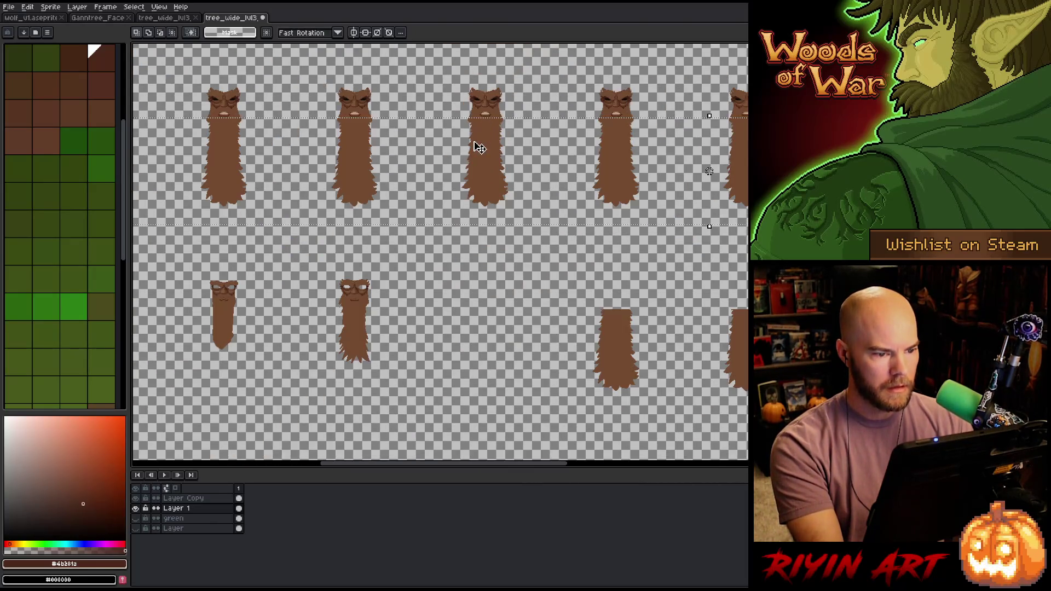
key(Delete)
scroll(407, 224, down, 2)
scroll(407, 224, down, 2)
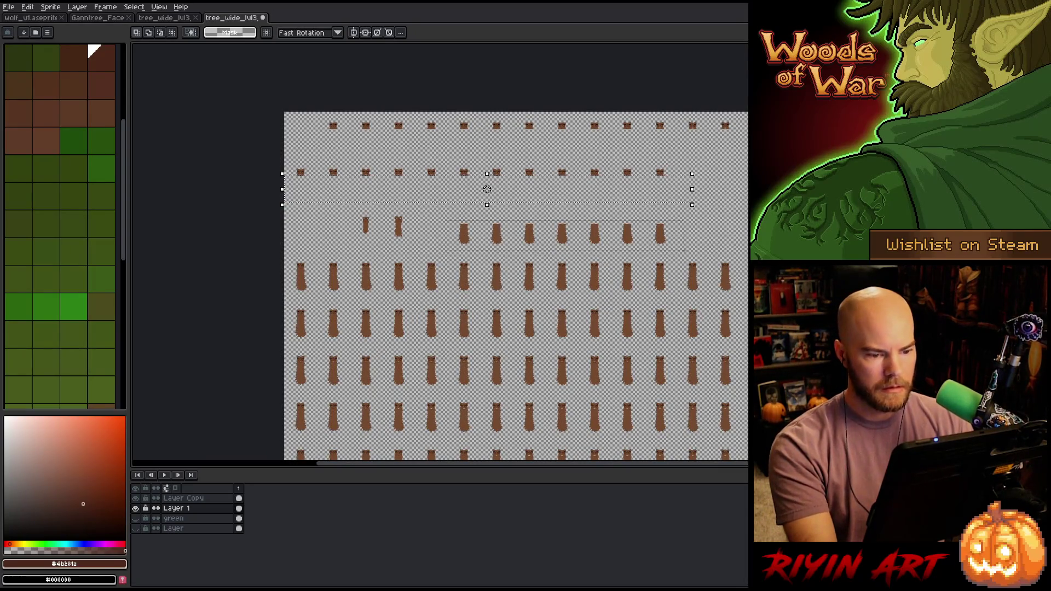
key(ctrl+z)
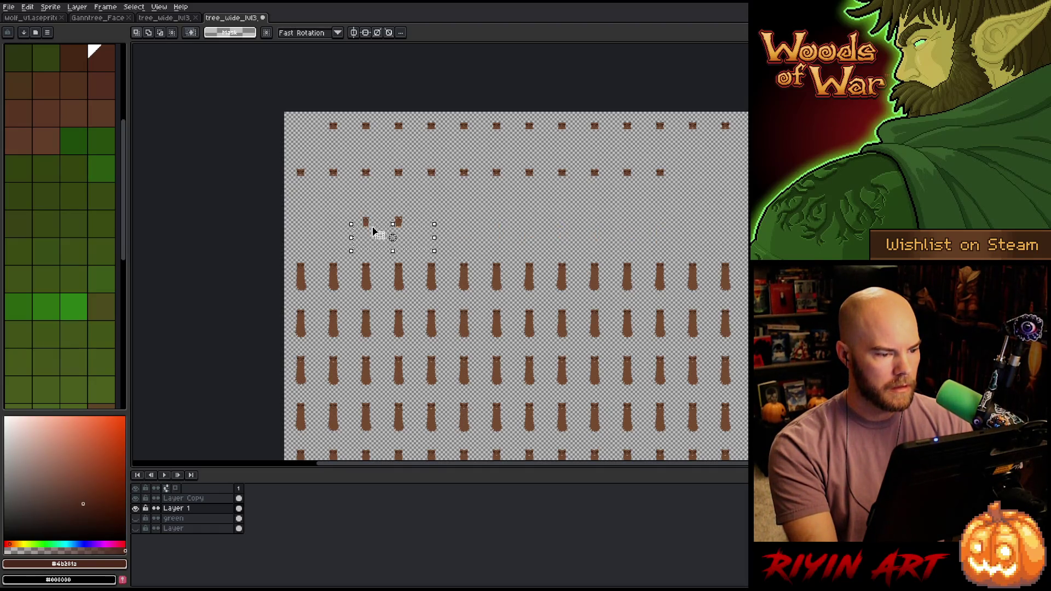
- Erase the trunks below the two faces and deselect
scroll(375, 228, up, 5)
mouse_move(286, 187)
mouse_down()
mouse_move(493, 247)
mouse_move(713, 266)
mouse_up()
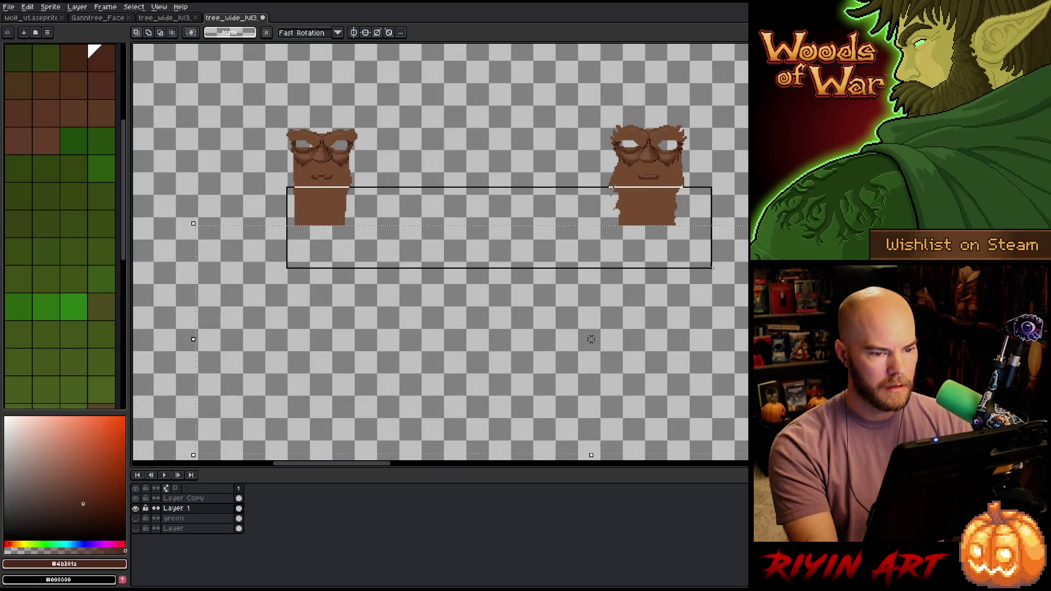
key(Delete)
key(ctrl+d)
- Select the next row of trunks across the full grid to clear
scroll(695, 213, down, 5)
mouse_move(695, 213)
mouse_down()
mouse_move(674, 251)
mouse_move(435, 260)
mouse_up()
key(m)
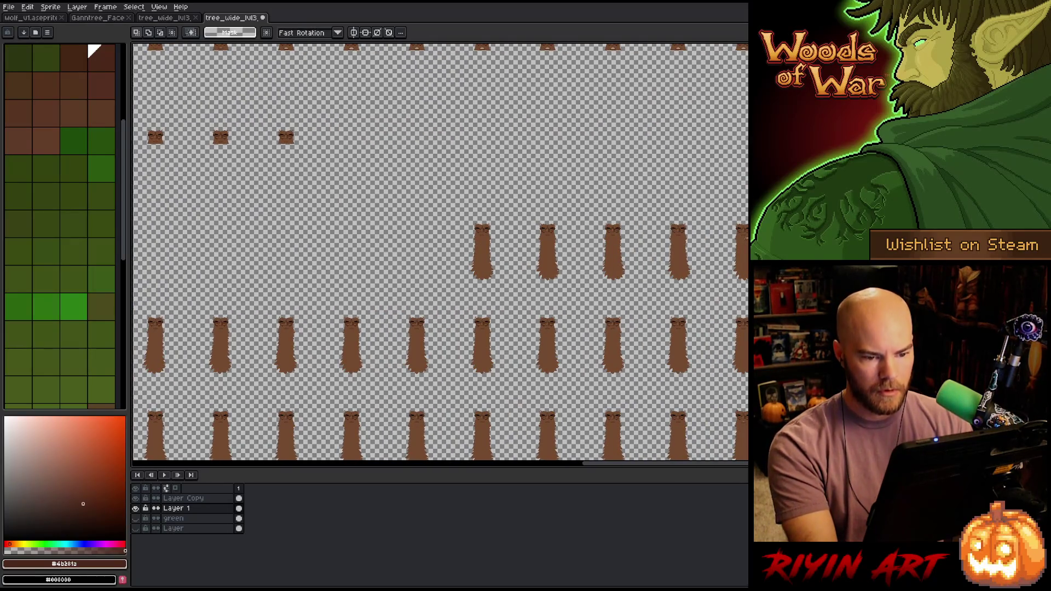
drag(735, 237, 422, 236)
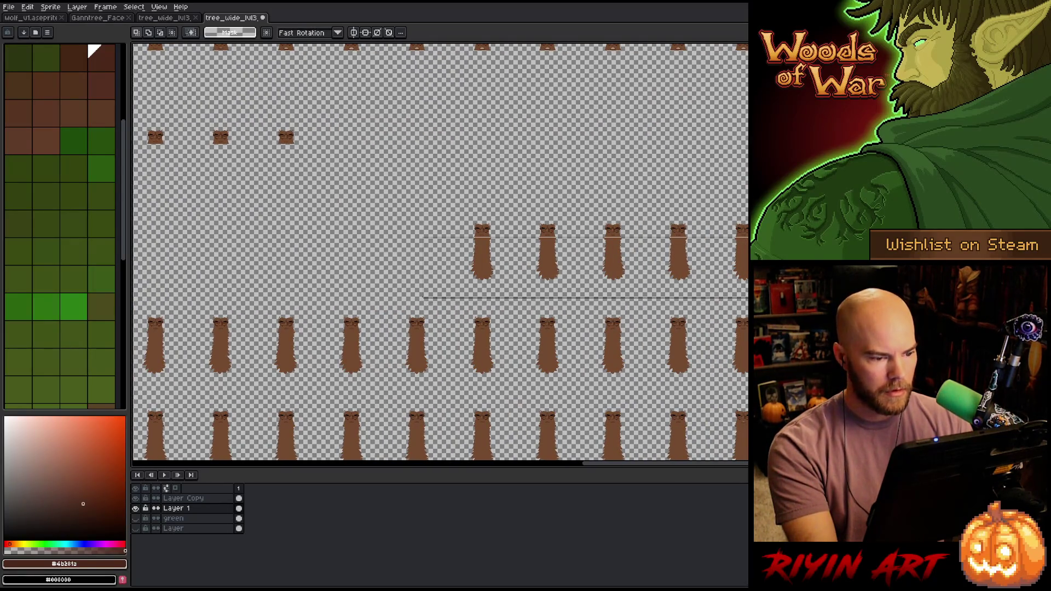
scroll(422, 236, up, 4)
scroll(538, 286, down, 8)
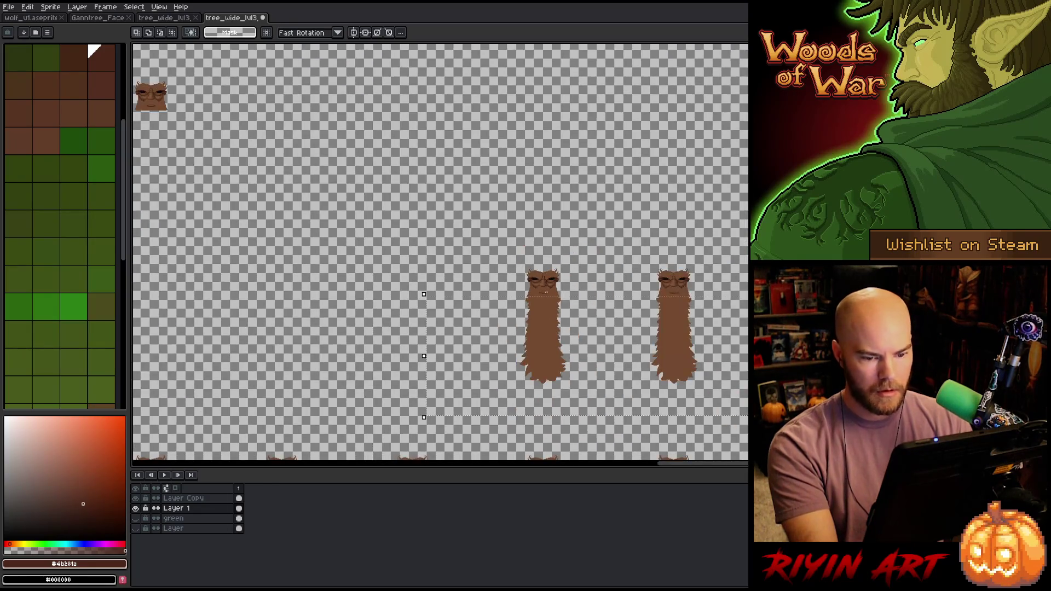
key(h)
drag(622, 335, 584, 314)
key(m)
scroll(407, 167, up, 4)
scroll(408, 167, down, 2)
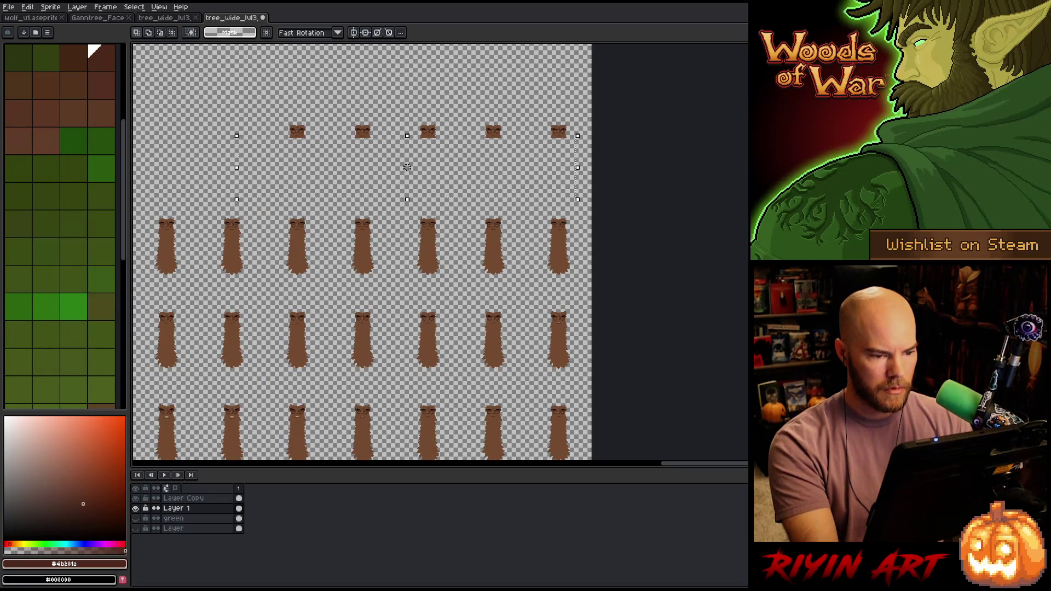
- Raise the selection's top edge to just below the mouth on the sheet's left side
scroll(408, 167, left, 8)
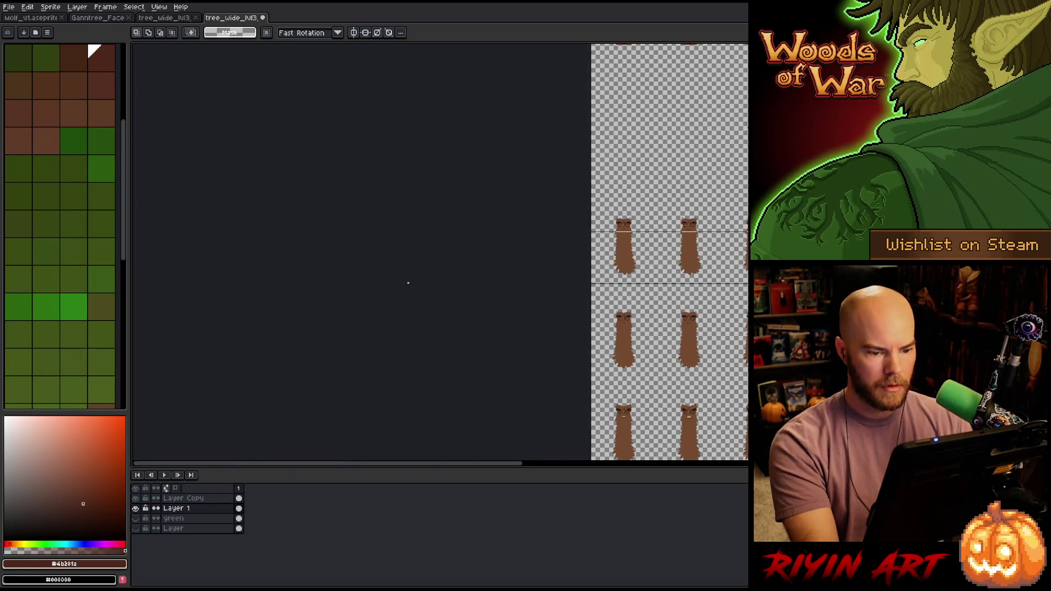
scroll(738, 249, up, 3)
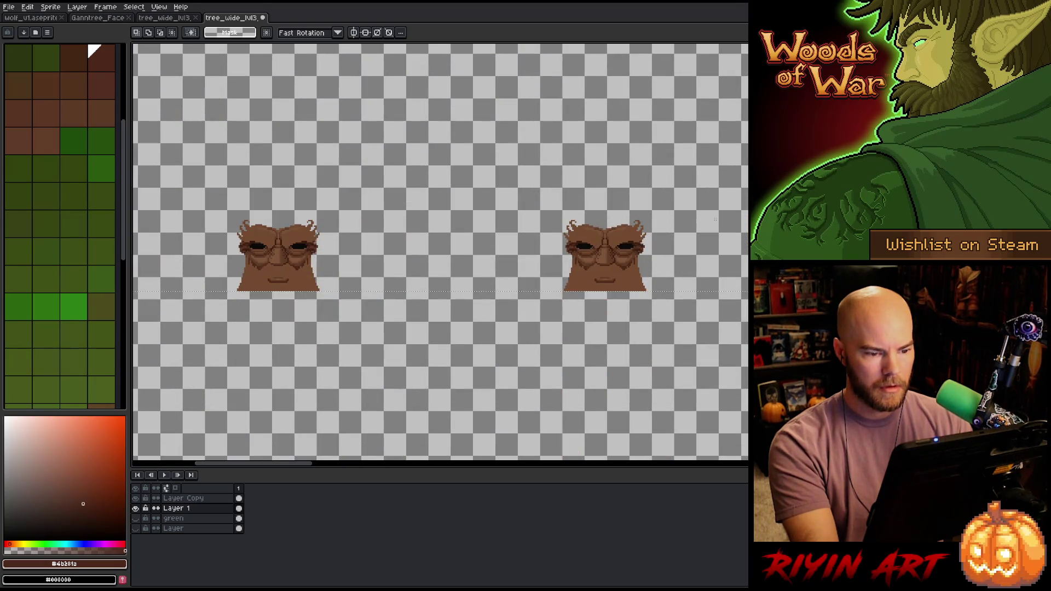
scroll(737, 250, down, 4)
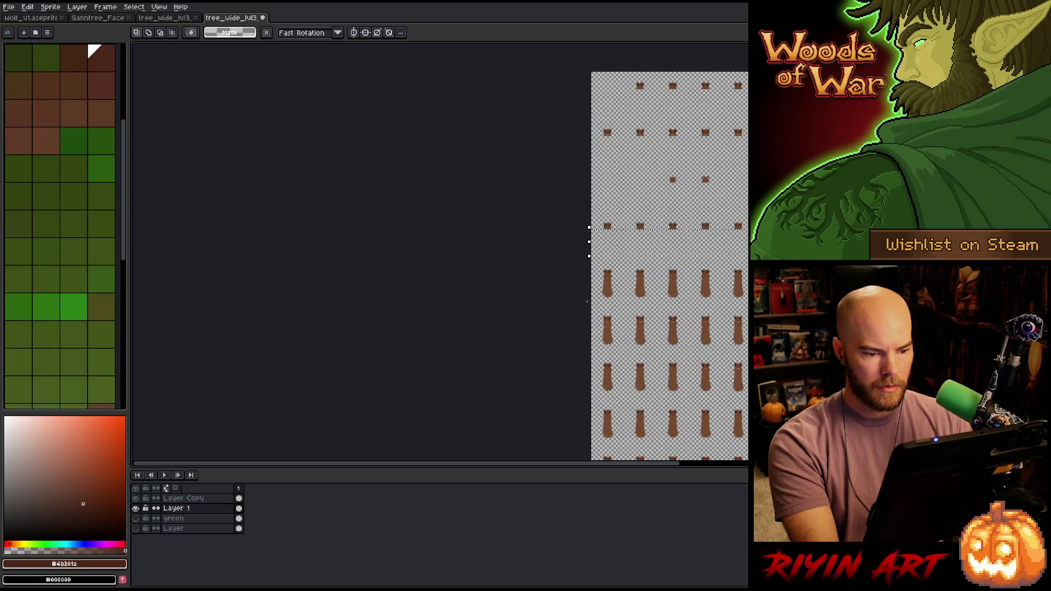
scroll(587, 301, right, 5)
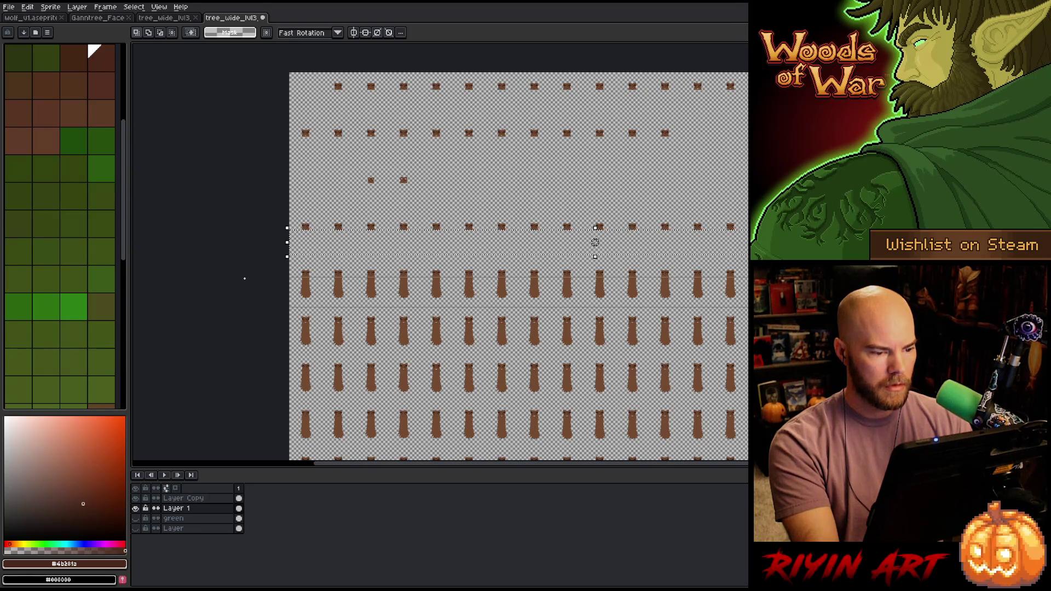
scroll(488, 284, up, 4)
scroll(488, 284, down, 2)
scroll(720, 244, down, 5)
drag(719, 259, 514, 270)
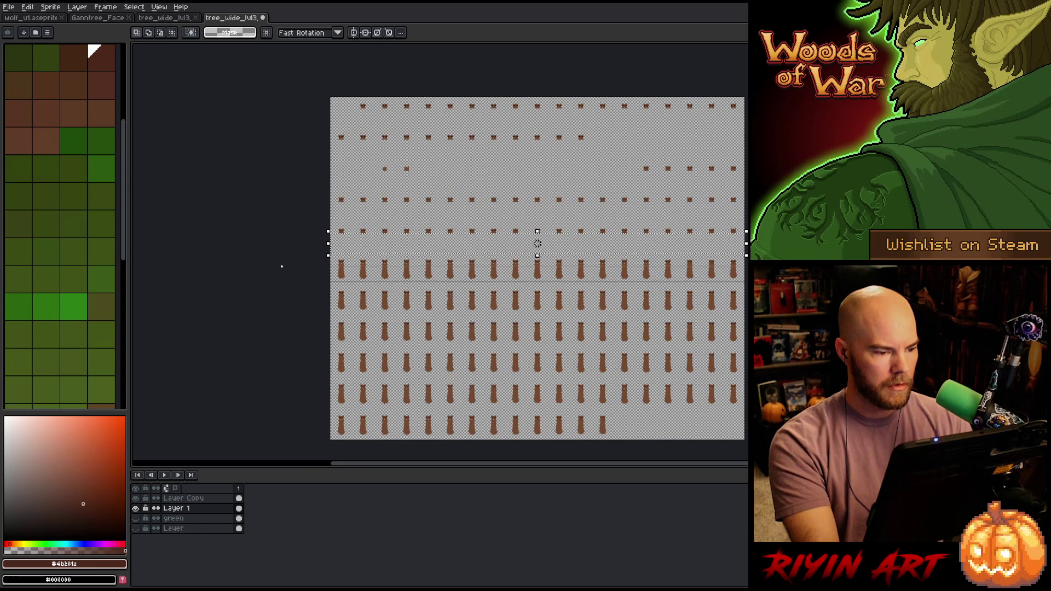
scroll(411, 270, up, 5)
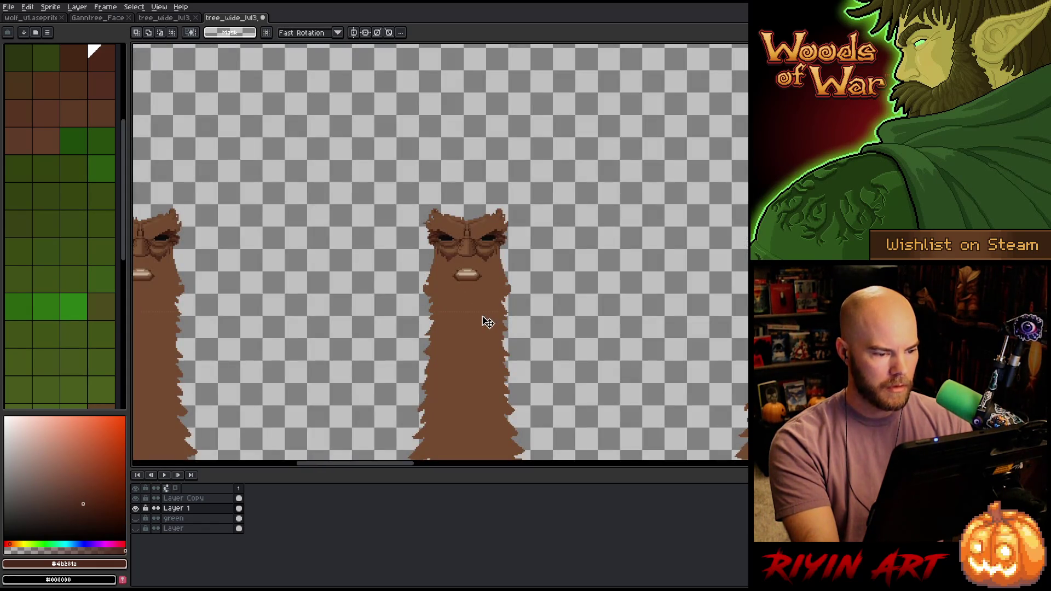
drag(484, 320, 483, 292)
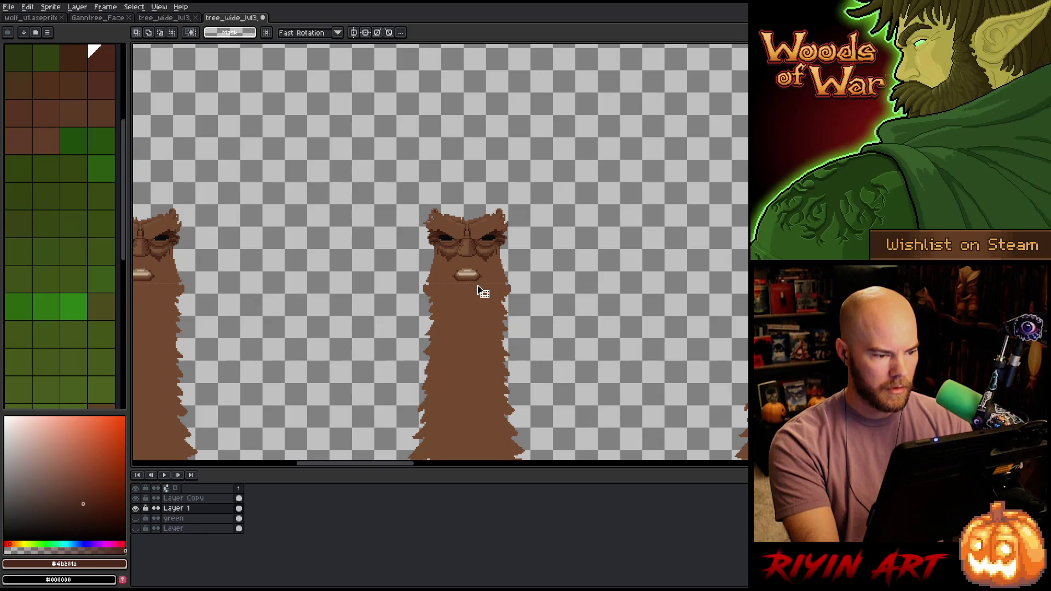
scroll(480, 291, down, 1)
scroll(476, 304, up, 4)
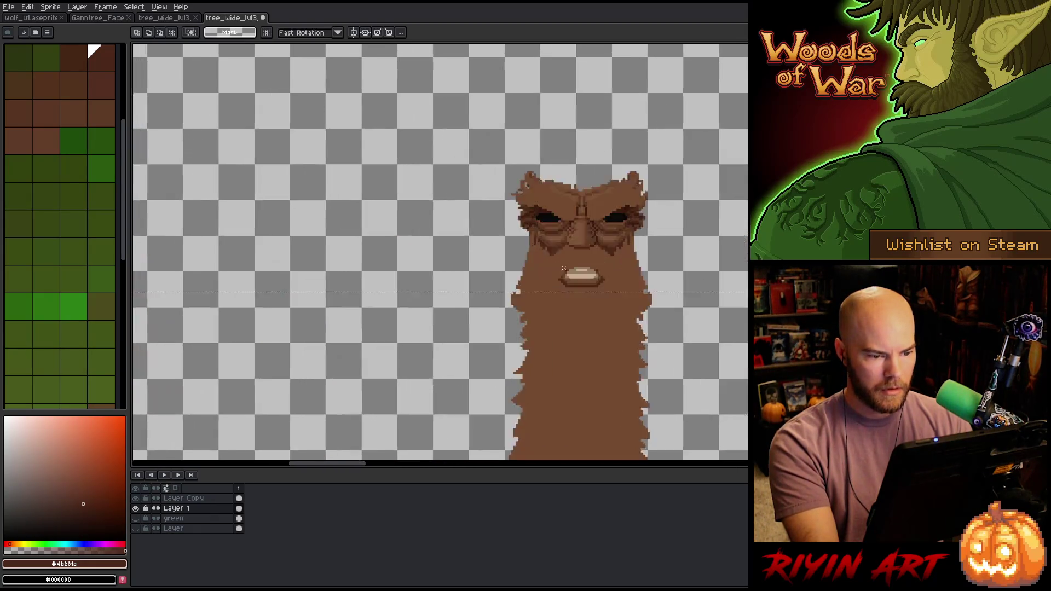
scroll(566, 294, down, 4)
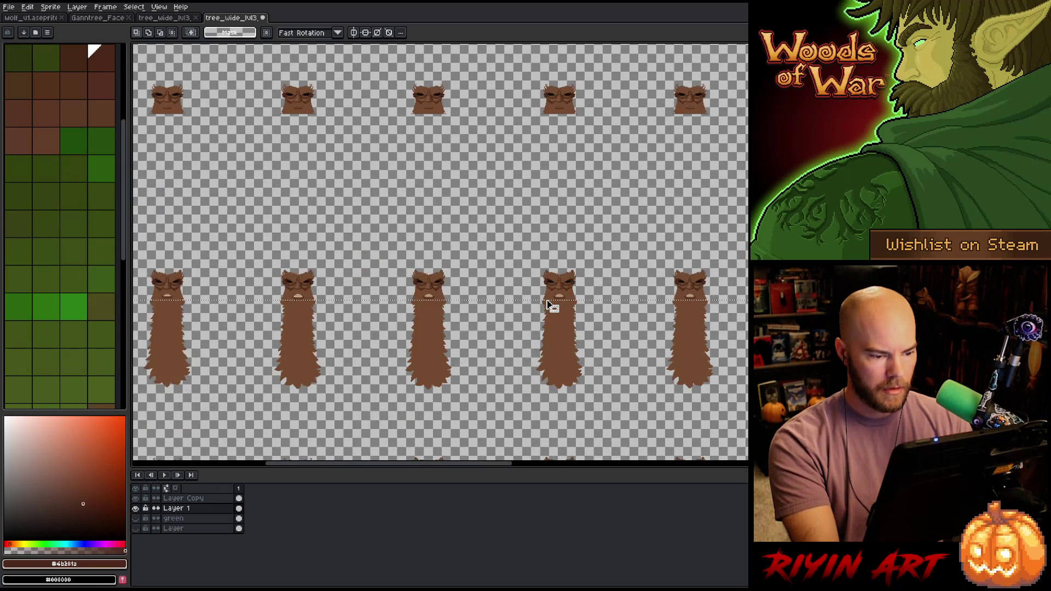
scroll(507, 301, left, 5)
scroll(251, 305, right, 3)
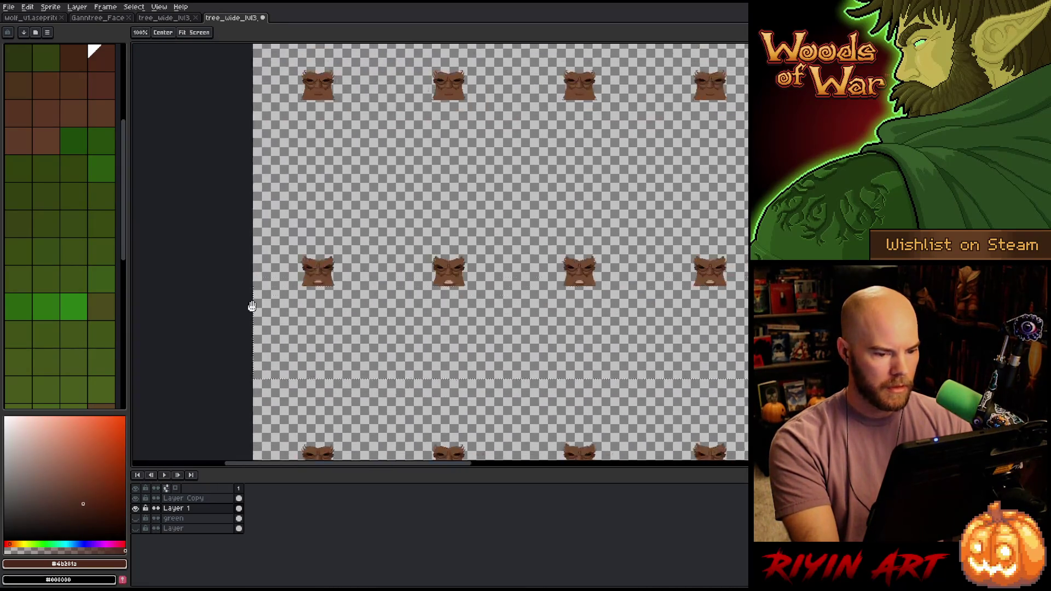
scroll(648, 300, down, 1)
scroll(648, 300, down, 1)
scroll(603, 299, right, 5)
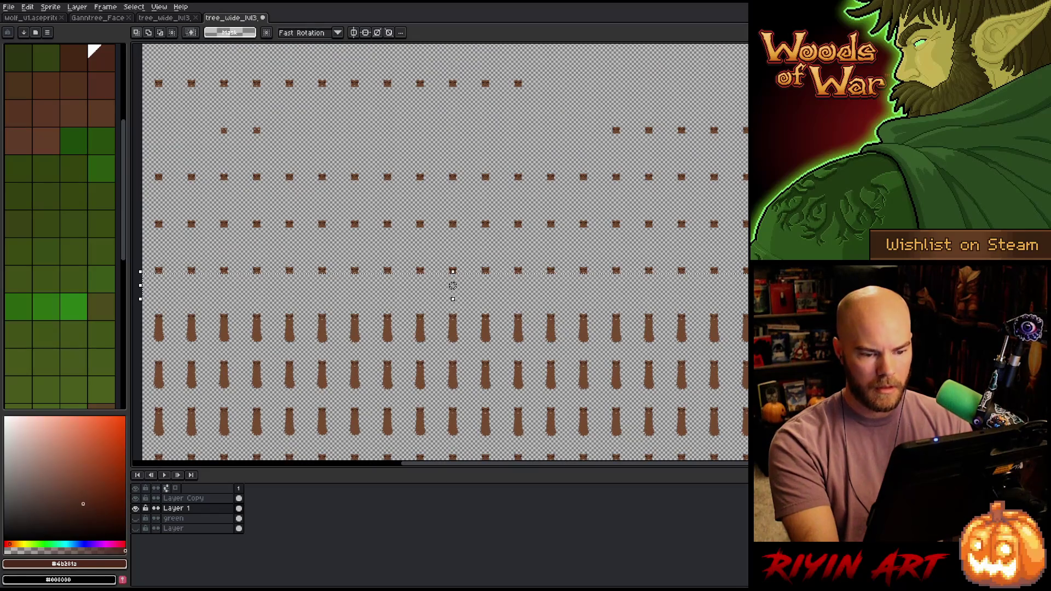
- Drag the marquee's top edge up to just under the tree's mouth and zoom in to verify
scroll(191, 328, left, 5)
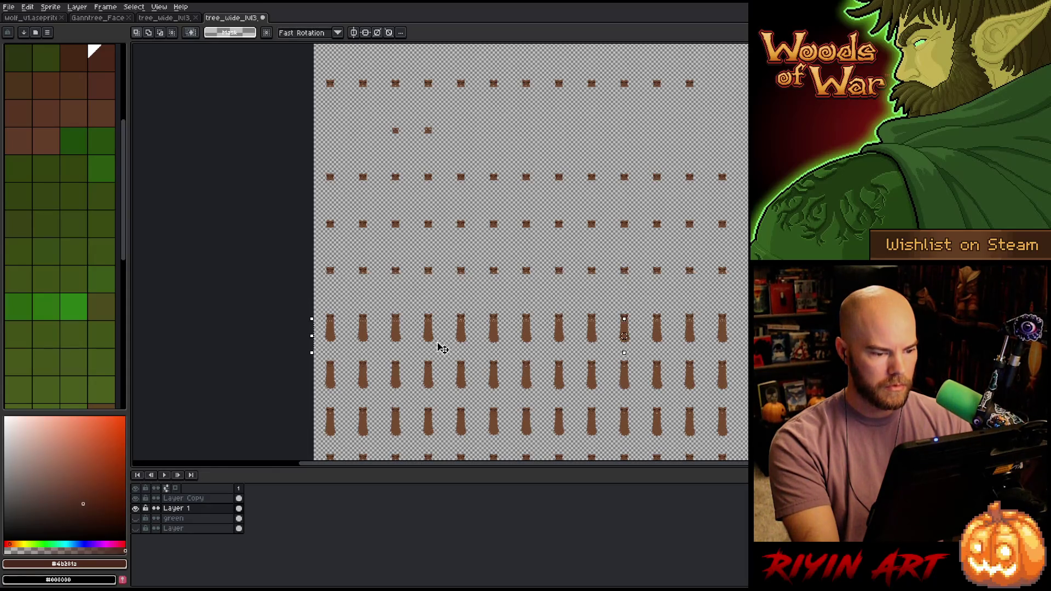
scroll(514, 313, up, 5)
scroll(515, 313, up, 1)
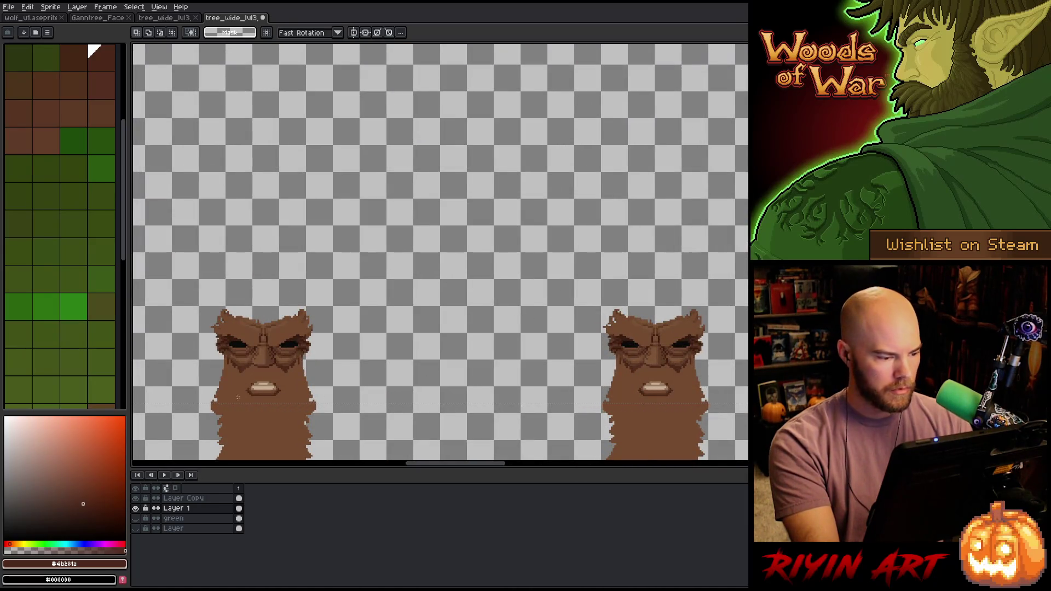
scroll(238, 398, up, 2)
scroll(286, 377, down, 2)
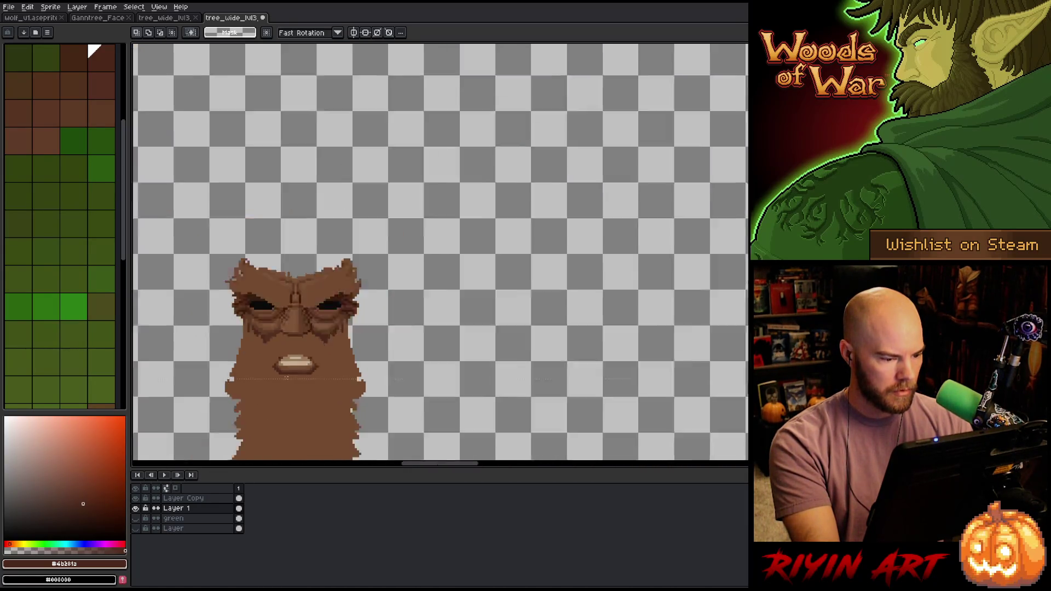
scroll(286, 377, down, 5)
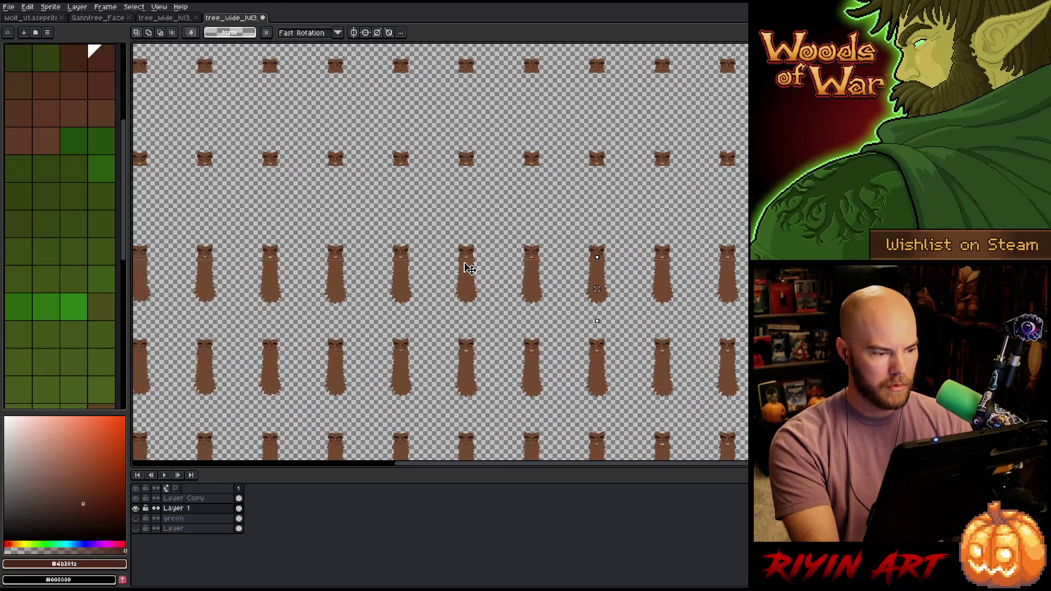
scroll(469, 268, down, 3)
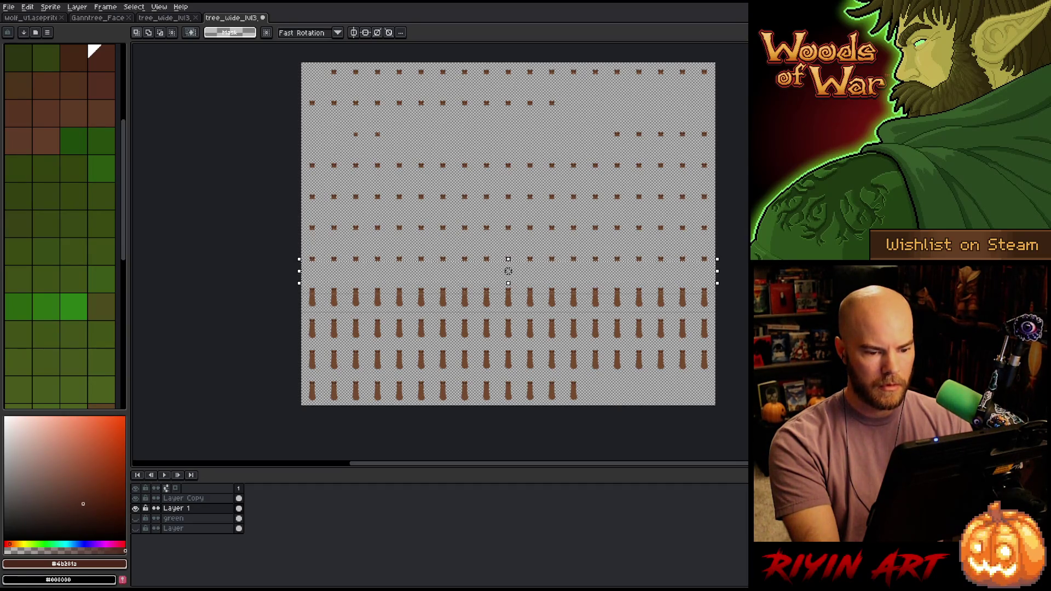
scroll(479, 307, up, 5)
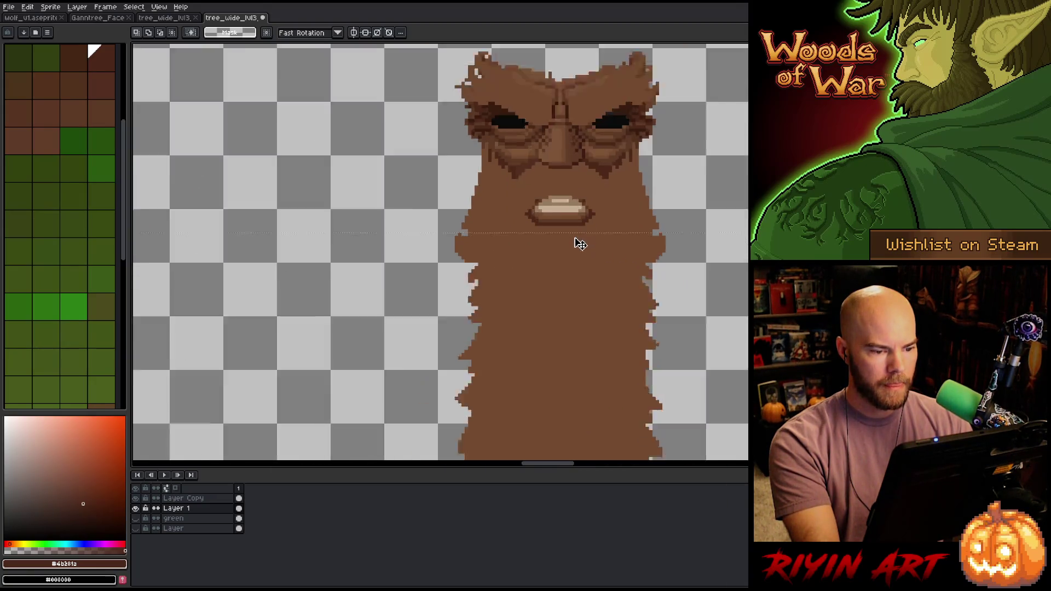
scroll(578, 242, down, 3)
scroll(546, 255, down, 3)
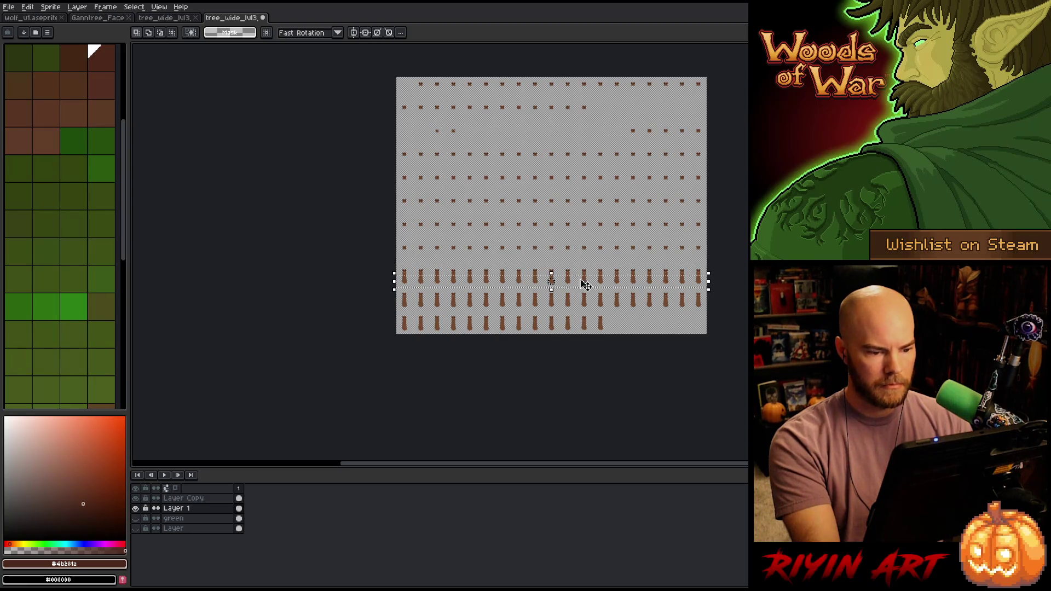
scroll(552, 274, up, 5)
scroll(533, 356, down, 1)
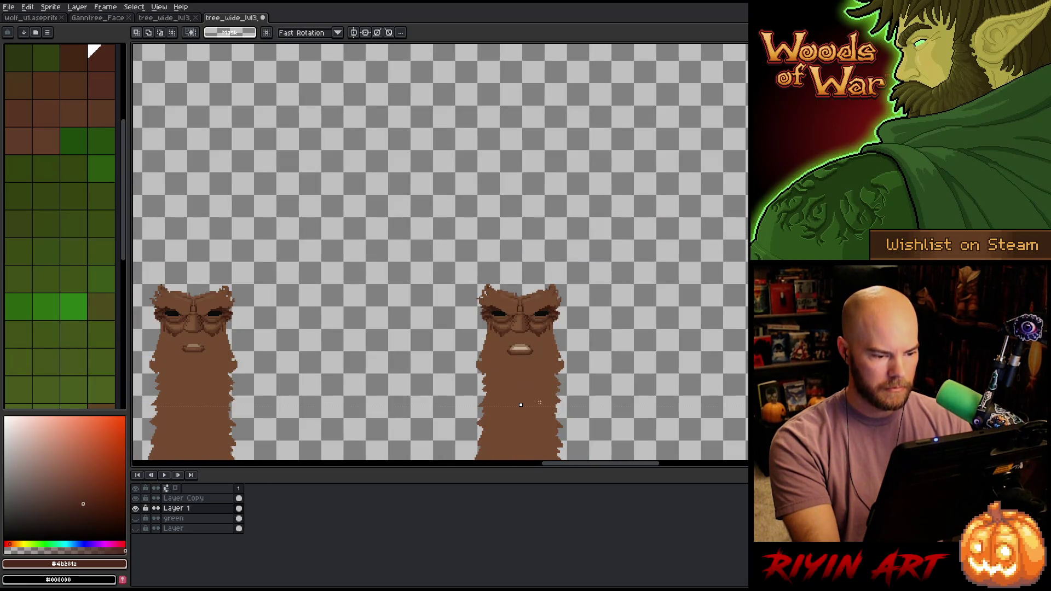
mouse_move(539, 410)
mouse_down()
mouse_move(540, 364)
mouse_move(523, 354)
mouse_up()
scroll(539, 363, up, 3)
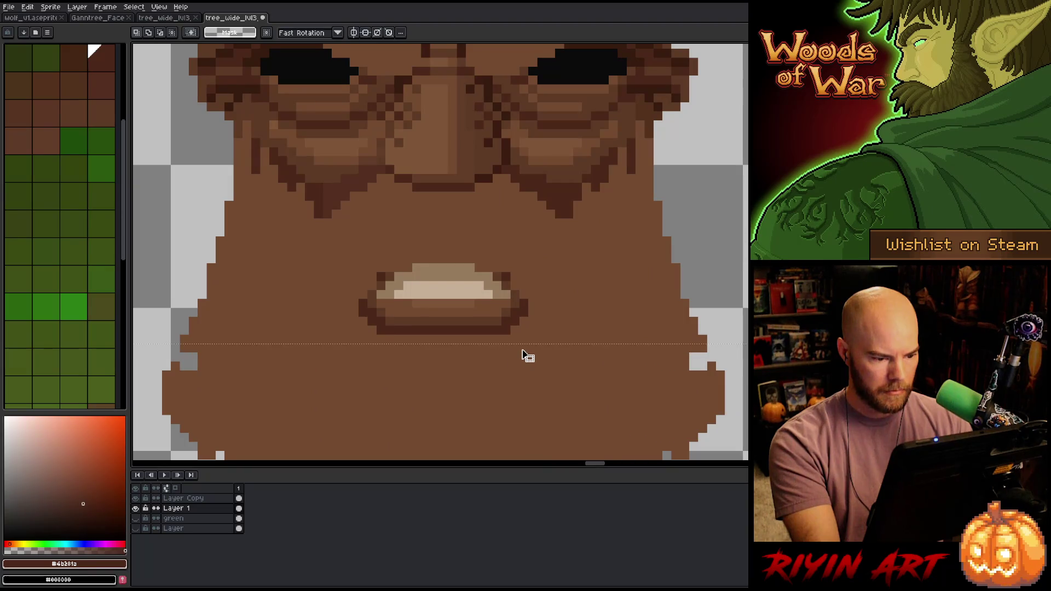
scroll(523, 361, down, 5)
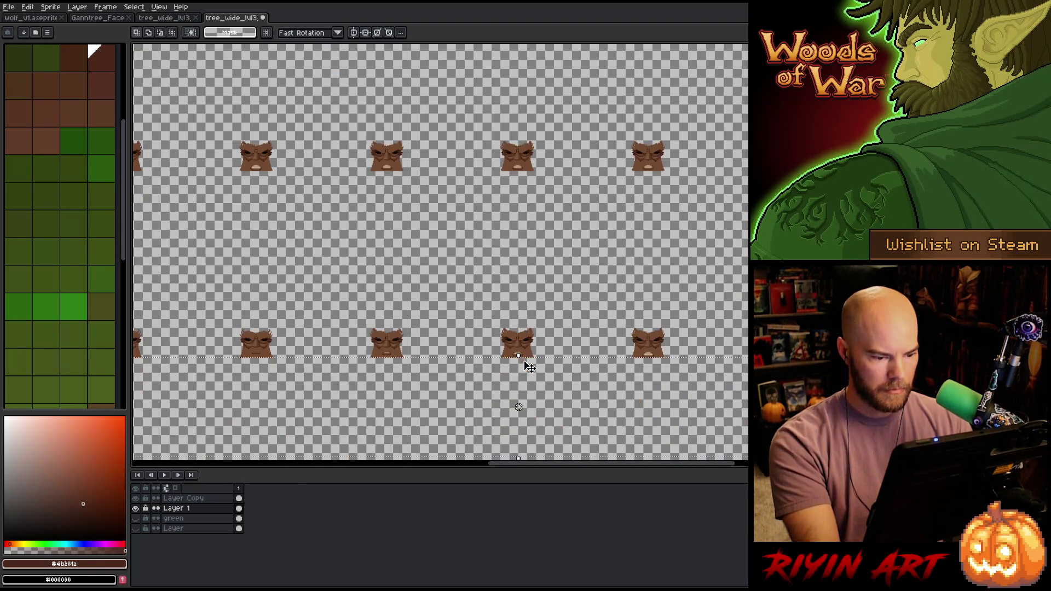
scroll(524, 367, down, 2)
scroll(525, 369, up, 5)
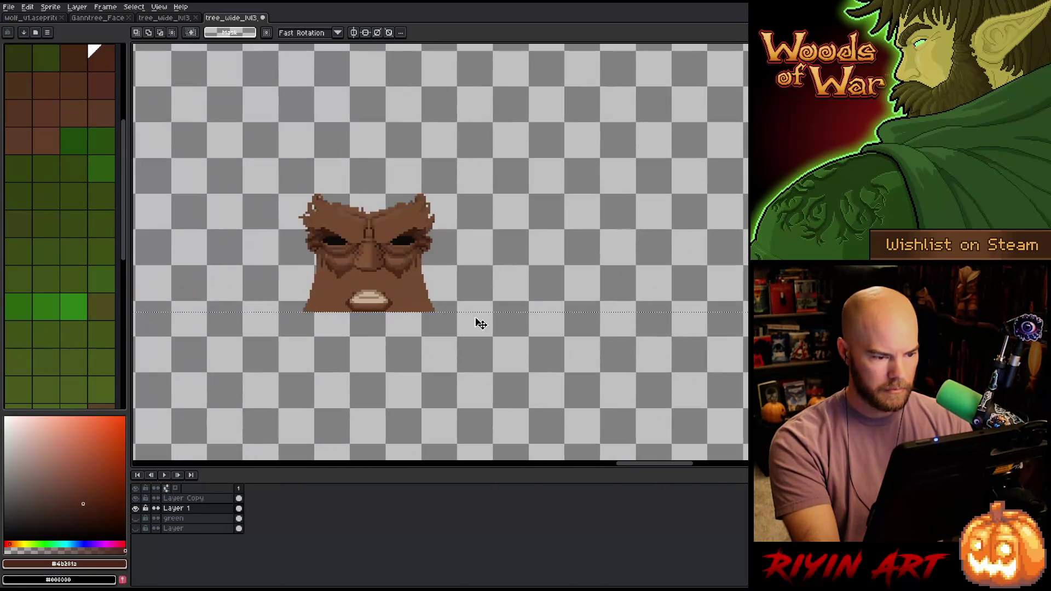
- Undo the trunk erase and redo the cut a few pixels lower, just below the mouth
key(ctrl+z)
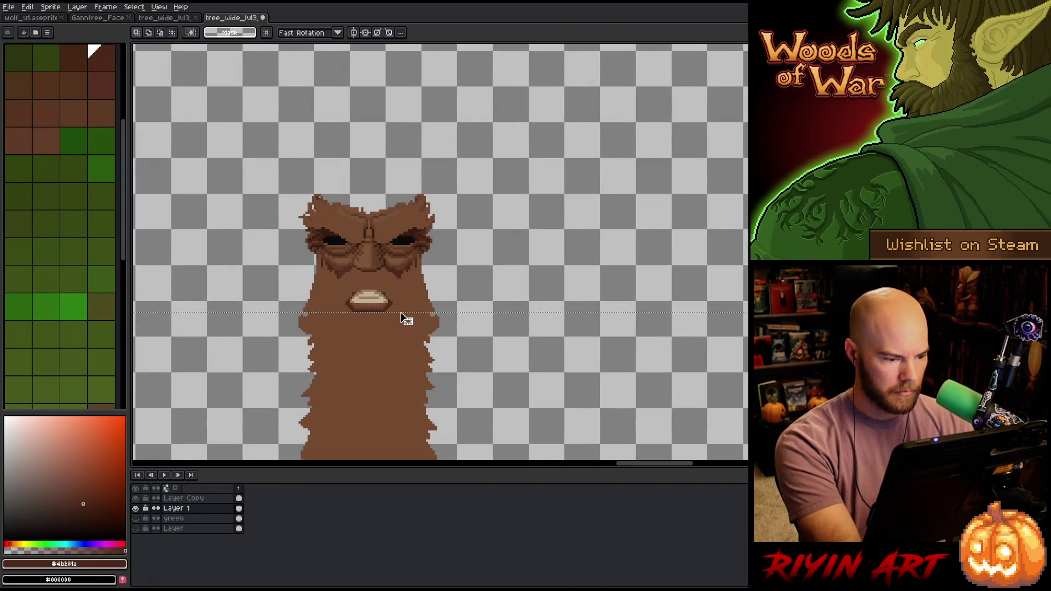
drag(400, 317, 400, 322)
scroll(406, 324, down, 1)
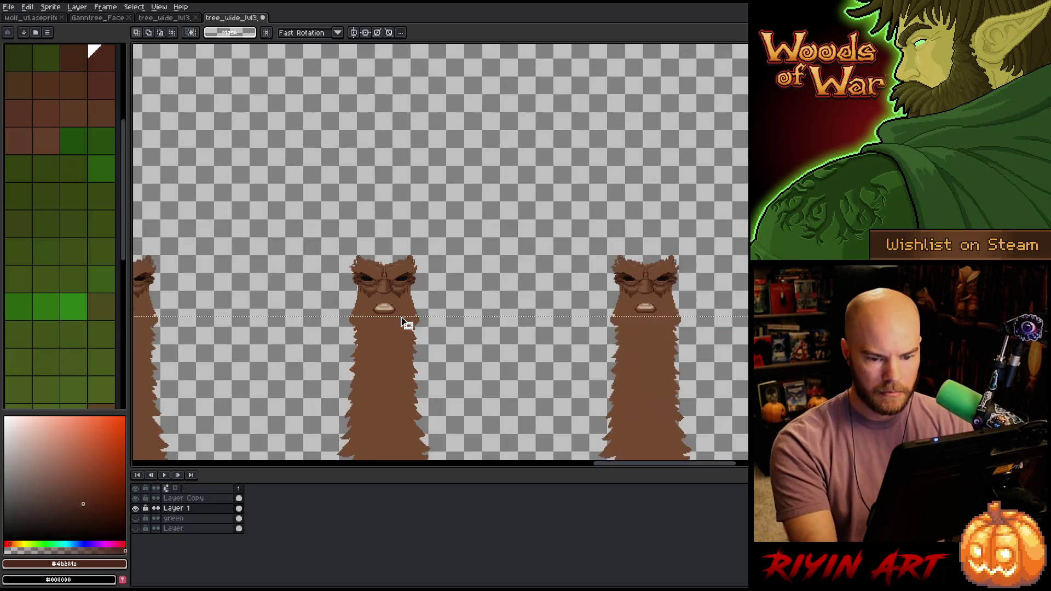
key(Delete)
- Erase the trunks below the cut line on the next stretch of the sheet
drag(462, 330, 286, 330)
scroll(348, 214, down, 3)
scroll(348, 213, up, 2)
scroll(347, 213, down, 2)
scroll(347, 213, up, 1)
scroll(348, 213, down, 1)
mouse_move(412, 256)
mouse_down()
mouse_move(352, 291)
mouse_move(364, 267)
mouse_move(383, 305)
mouse_up()
scroll(570, 267, up, 2)
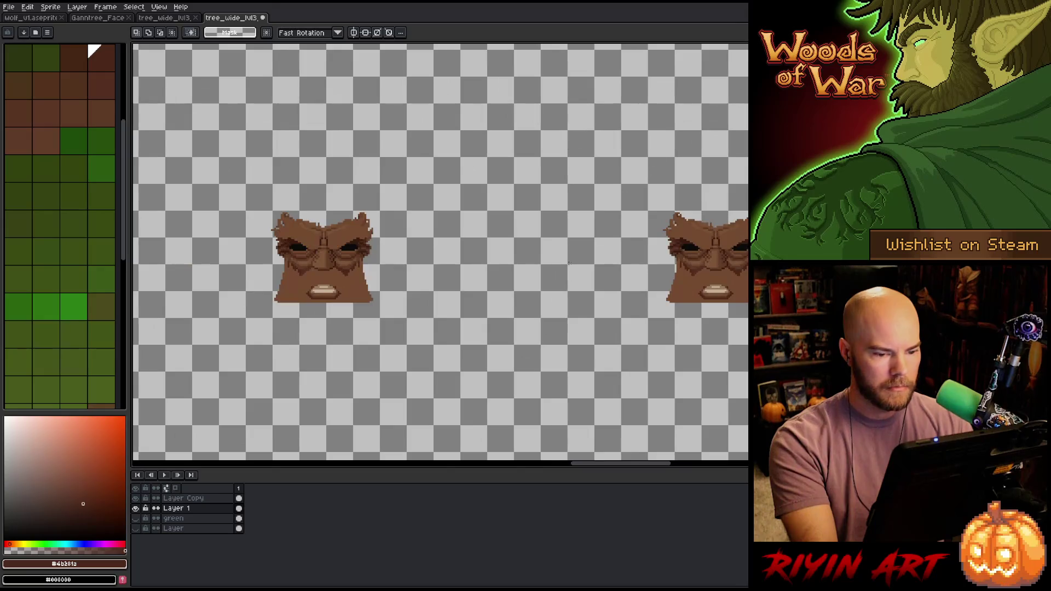
scroll(569, 263, down, 3)
drag(540, 404, 512, 416)
scroll(635, 279, up, 3)
scroll(635, 280, down, 5)
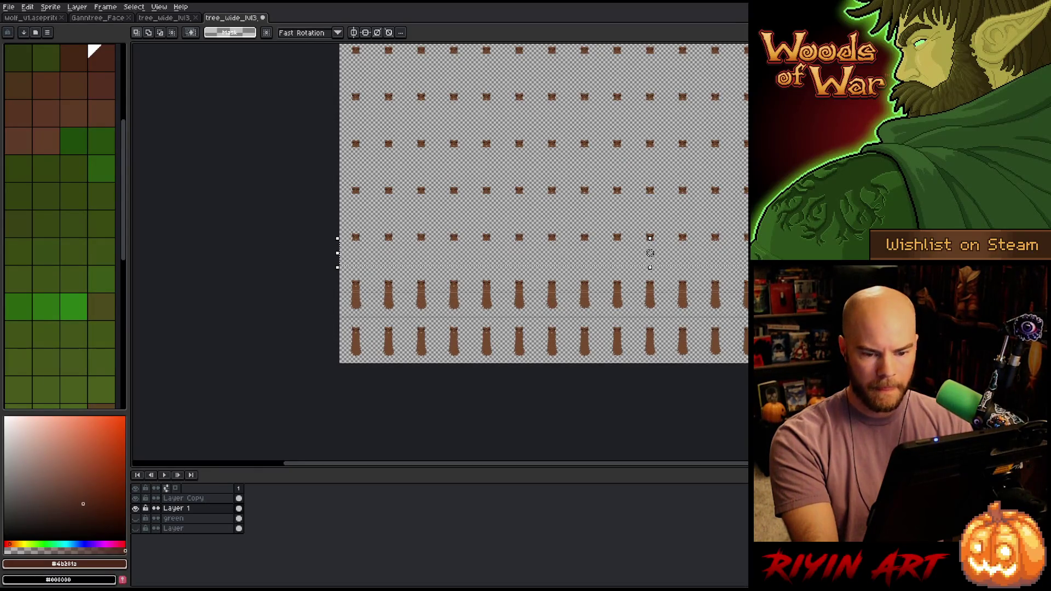
scroll(700, 303, up, 4)
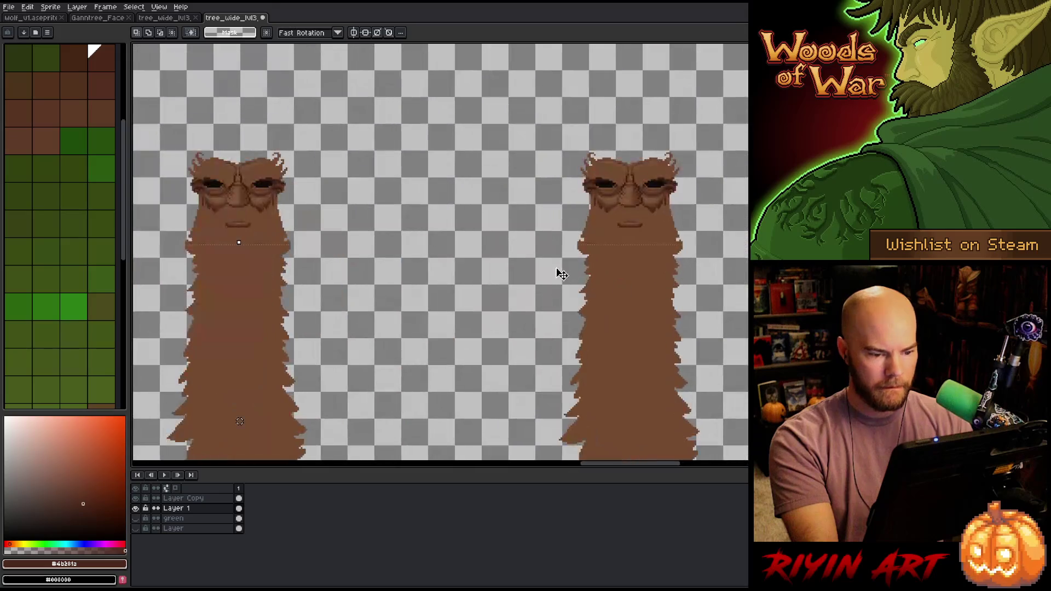
scroll(711, 268, down, 2)
drag(634, 274, 725, 304)
key(m)
scroll(524, 293, up, 2)
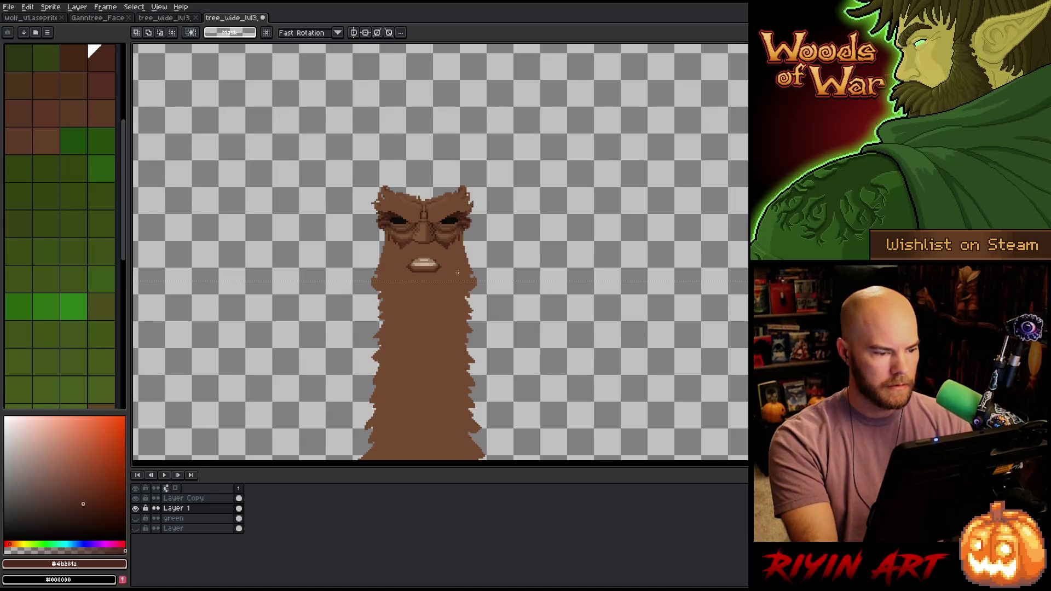
scroll(462, 290, down, 3)
key(Delete)
- Erase the remaining trunk rows below the cut line across the rest of the sheet
scroll(462, 300, down, 2)
drag(418, 305, 650, 305)
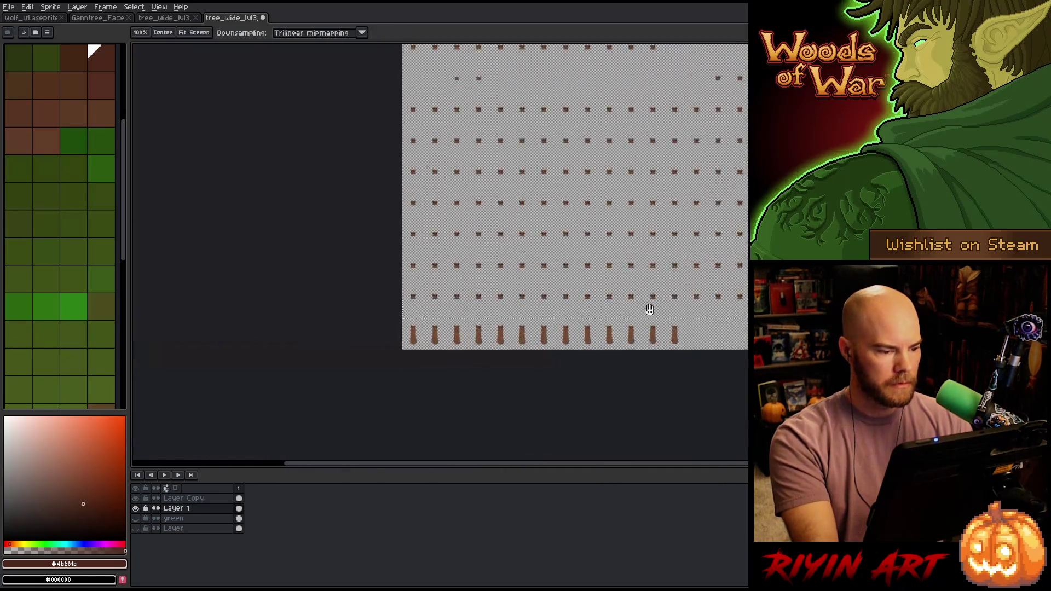
scroll(462, 301, up, 4)
scroll(462, 300, down, 3)
drag(350, 438, 363, 321)
drag(261, 357, 100, 358)
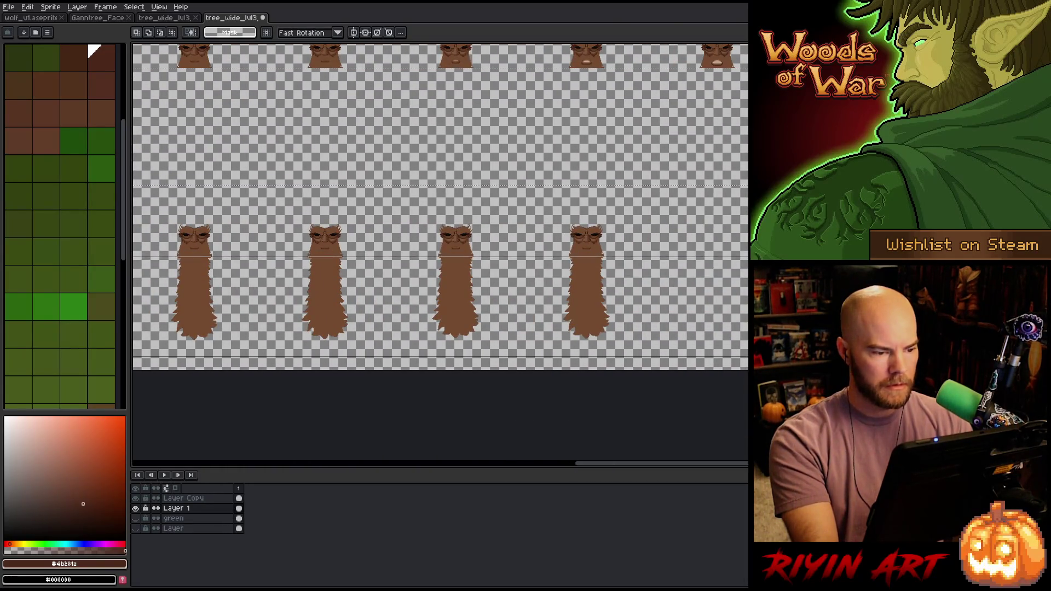
mouse_move(536, 337)
mouse_down()
mouse_move(555, 321)
mouse_move(493, 328)
mouse_move(564, 327)
mouse_up()
drag(376, 256, 547, 256)
scroll(392, 259, up, 2)
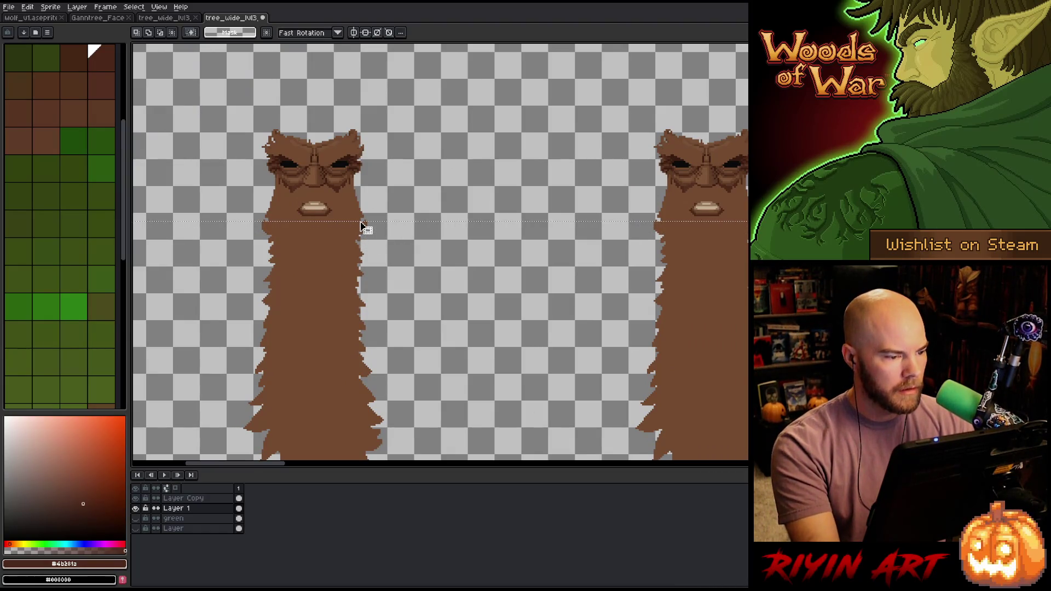
key(Delete)
- Centre the whole faces-only sheet in view and select the entire canvas
scroll(460, 232, down, 3)
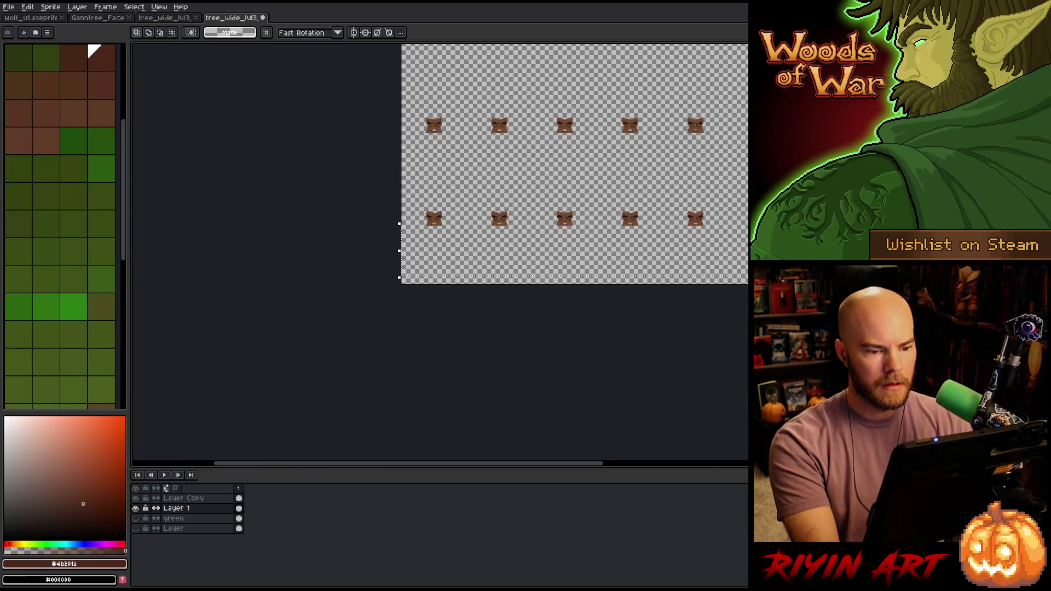
scroll(432, 317, down, 5)
key(z)
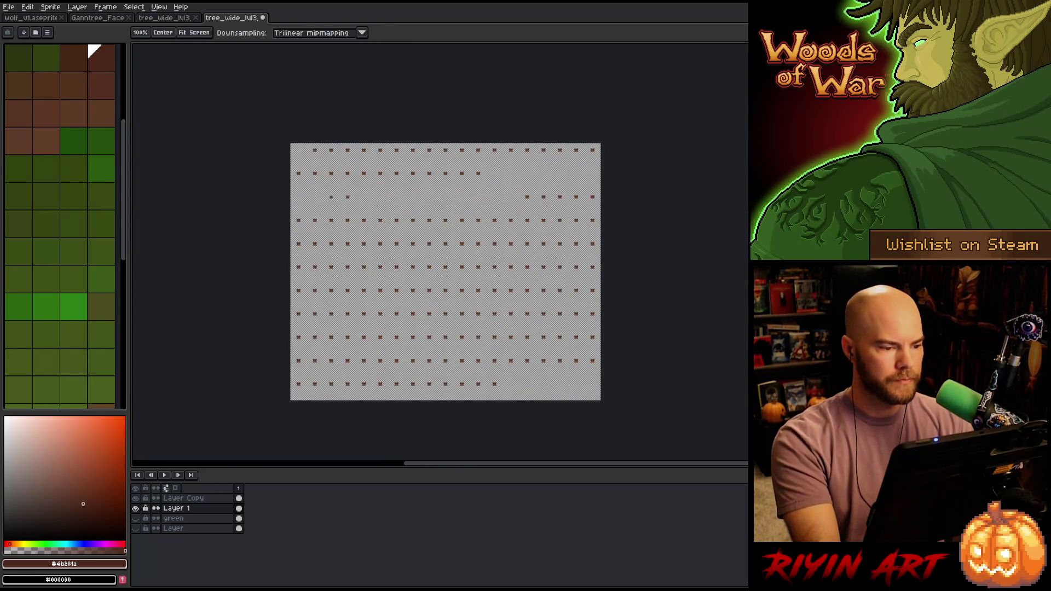
key(m)
scroll(331, 312, down, 1)
scroll(331, 287, up, 2)
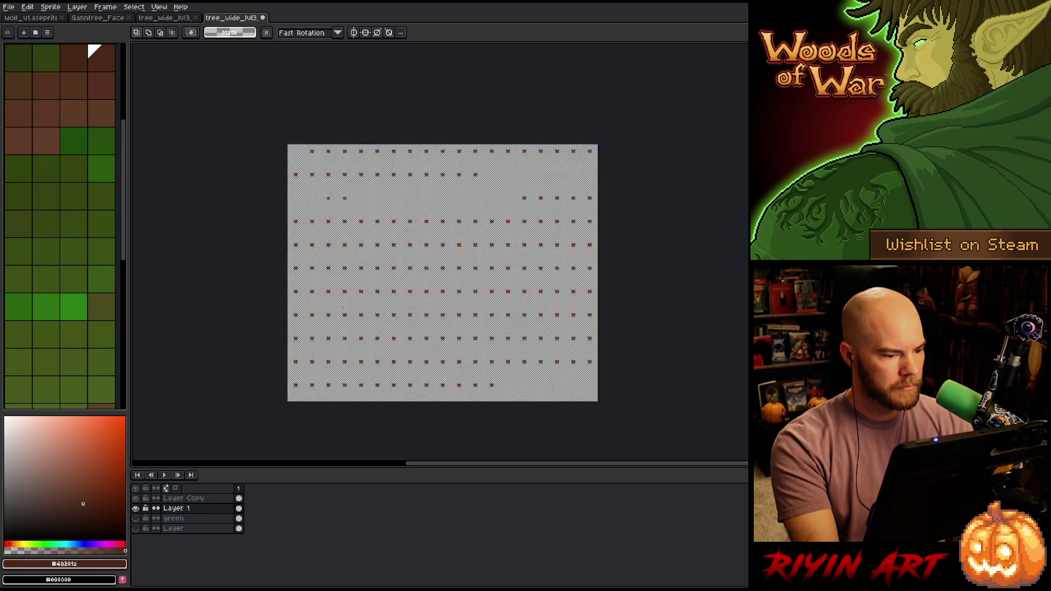
drag(412, 318, 370, 313)
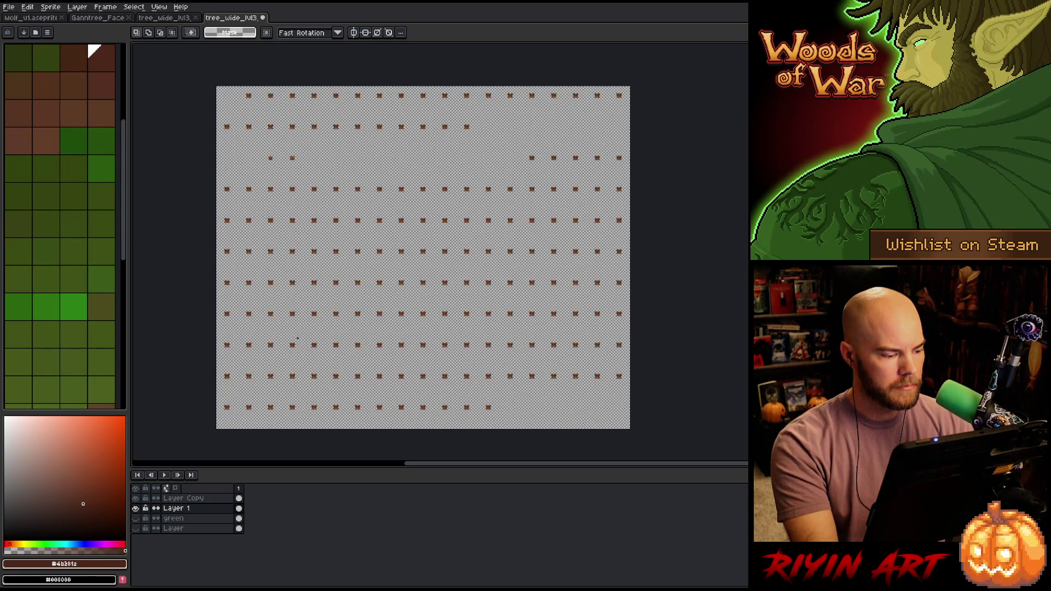
key(ctrl+a)
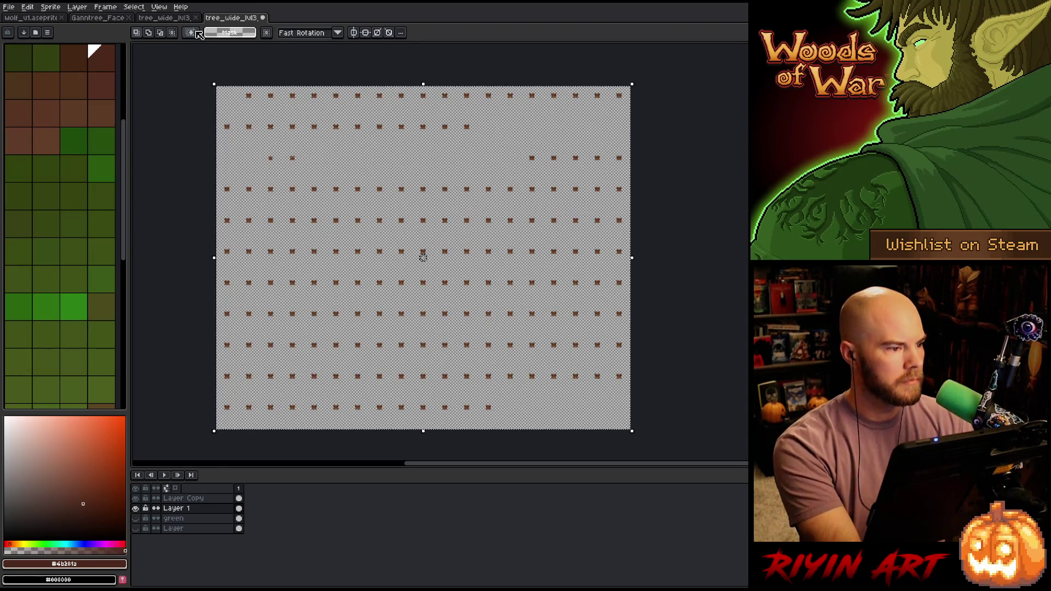
- Look through the document tabs, close Ganntree_Face, and go back to the faces-only tree_wide_lvl3 tab
click(164, 19)
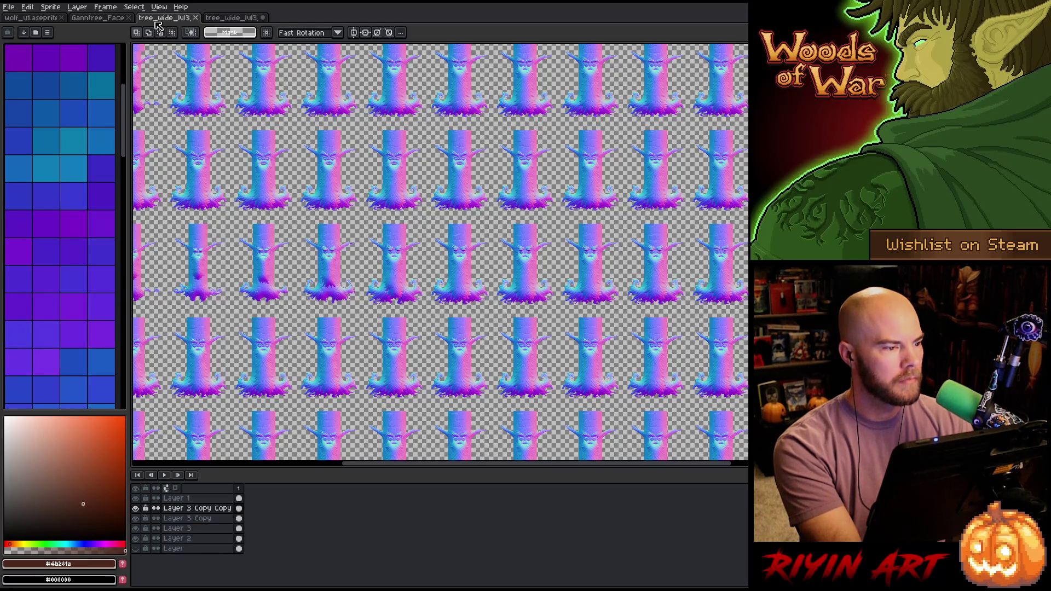
click(99, 18)
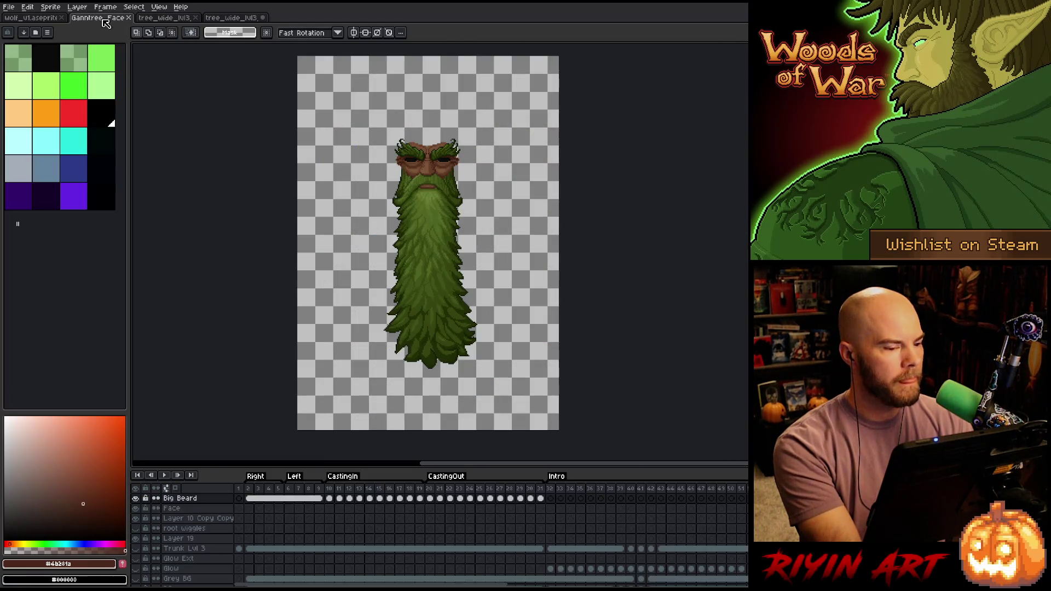
click(129, 18)
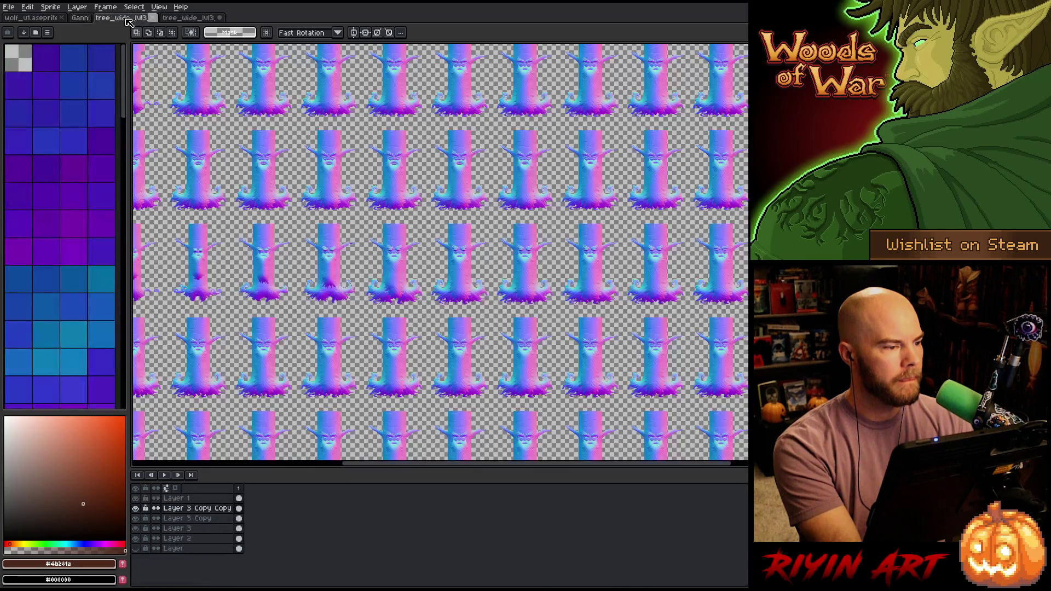
click(173, 21)
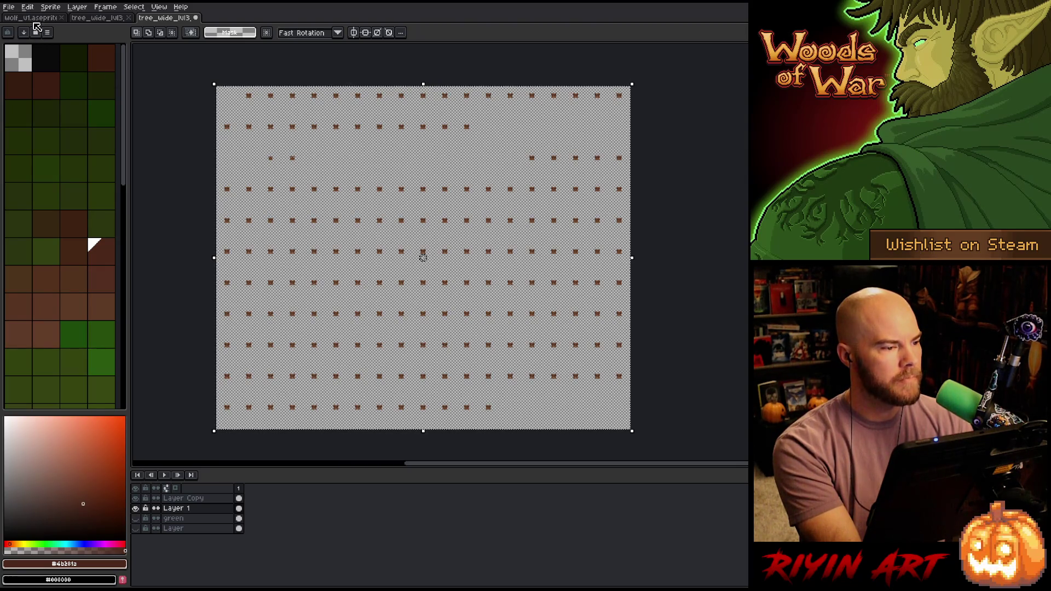
click(9, 7)
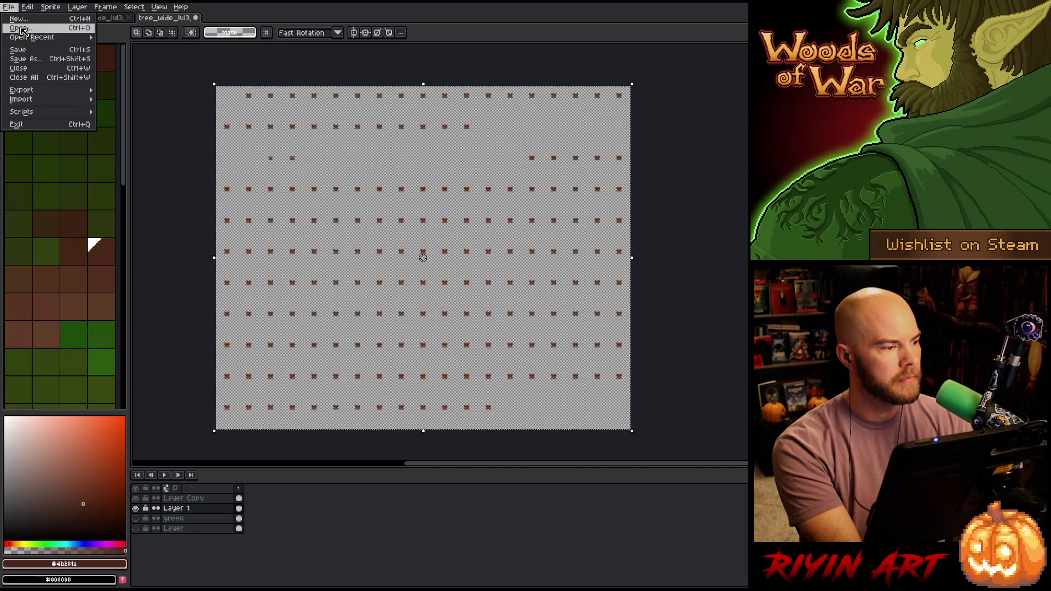
- Reopen and close the recent tree_wide_lvl3_layer1_face_n normal-map file, then cancel a file browse
mouse_move(33, 37)
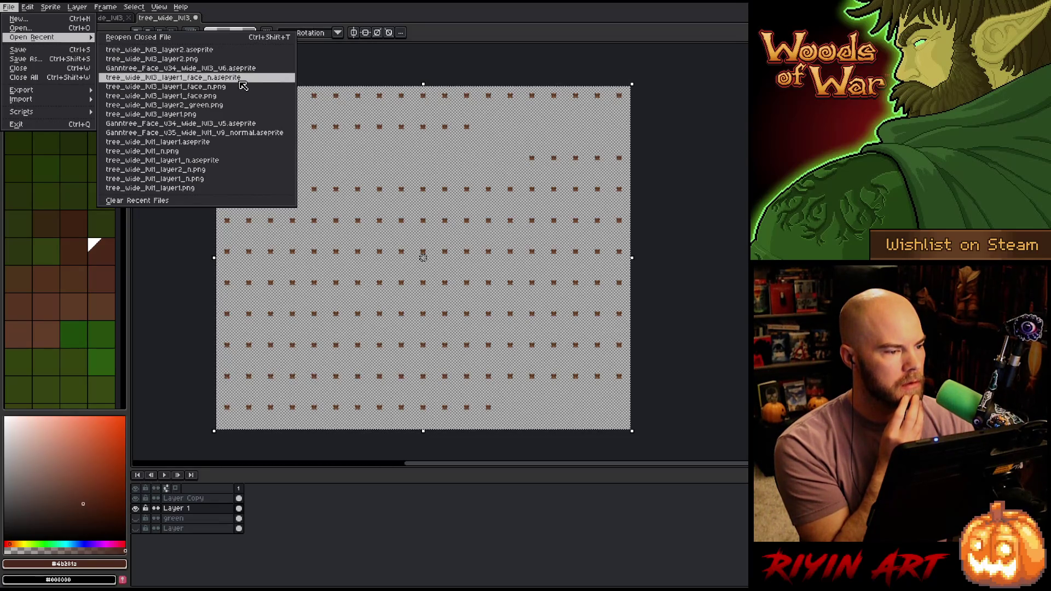
click(241, 78)
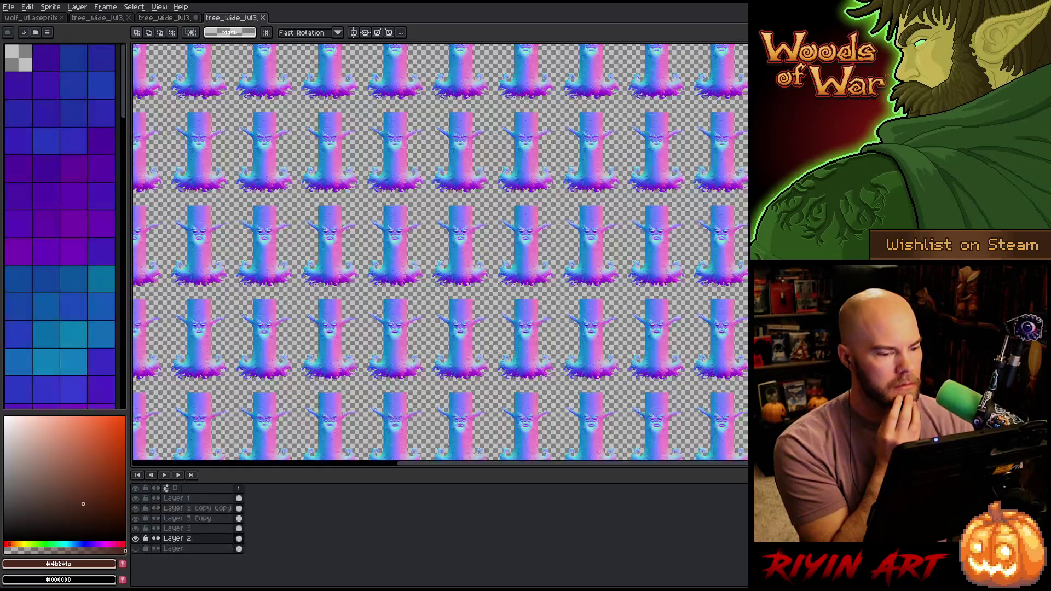
click(262, 18)
click(9, 7)
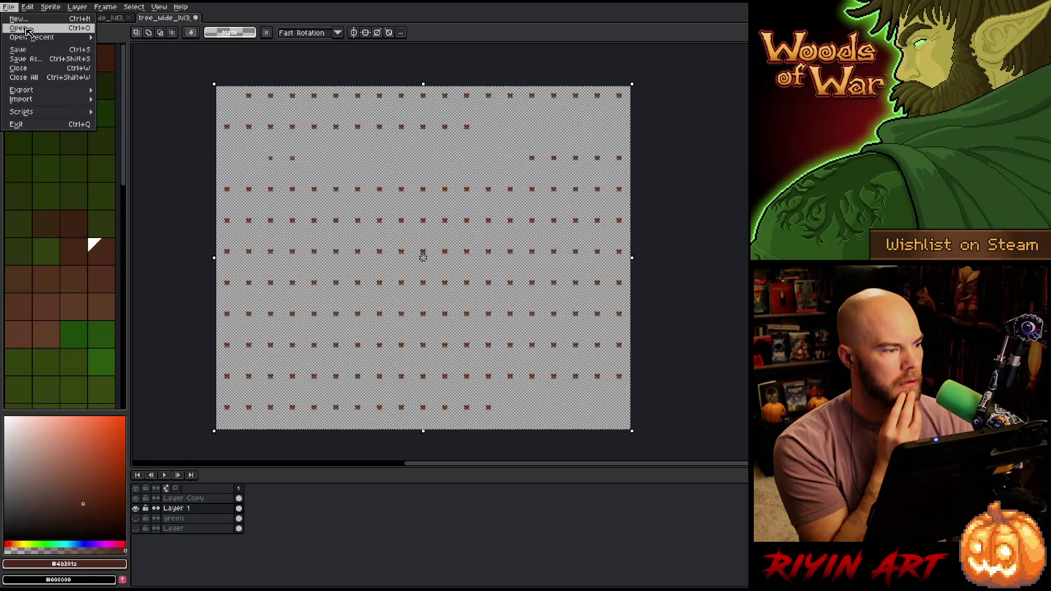
click(22, 26)
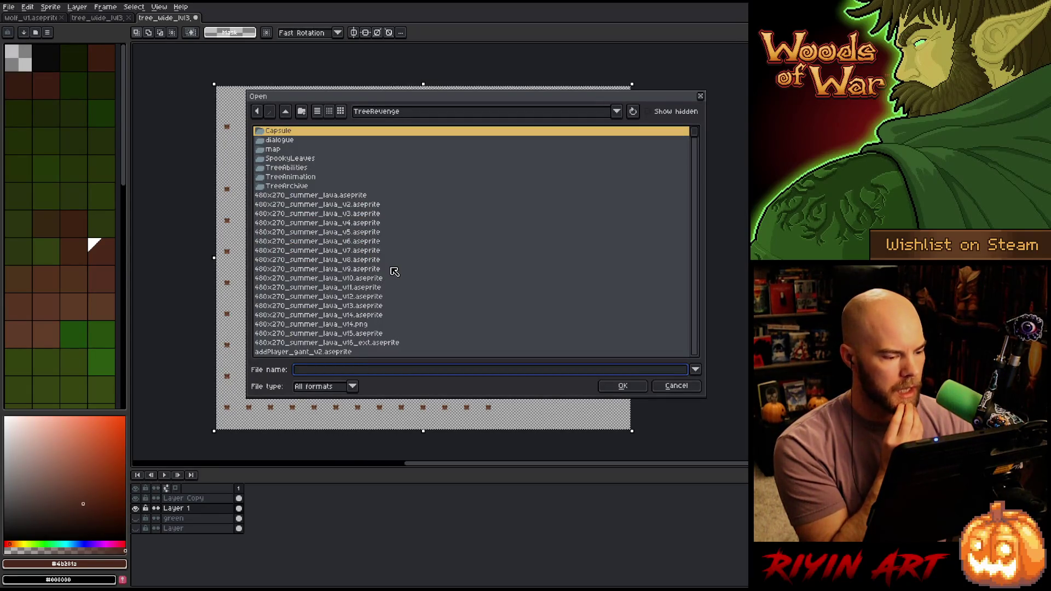
scroll(394, 272, down, 3)
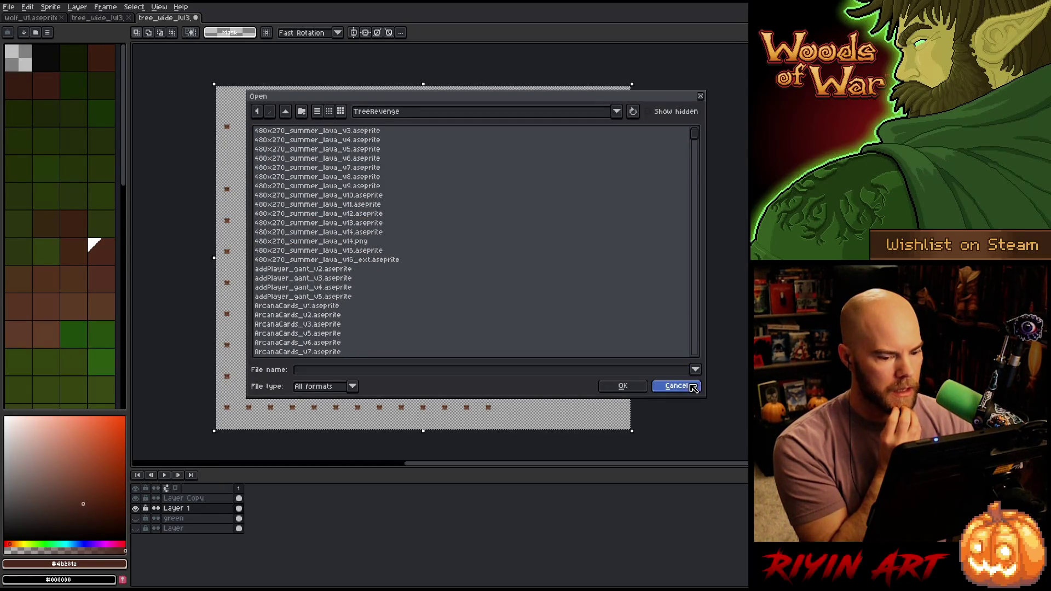
click(676, 385)
- Open the recent tree_wide_lvl3 layer1 face PNG from Open Recent
click(16, 7)
mouse_move(25, 39)
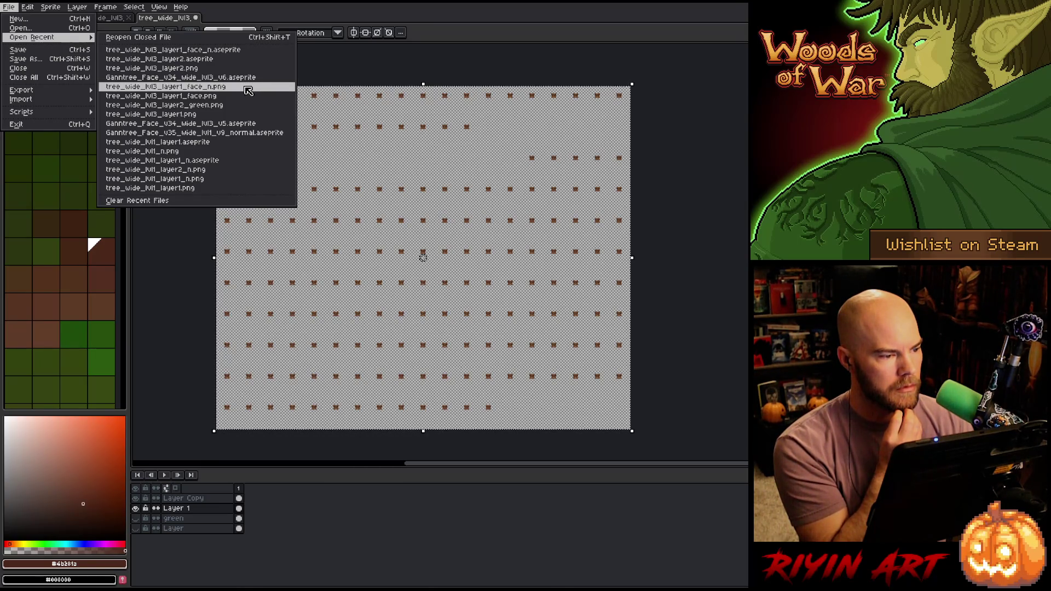
click(244, 96)
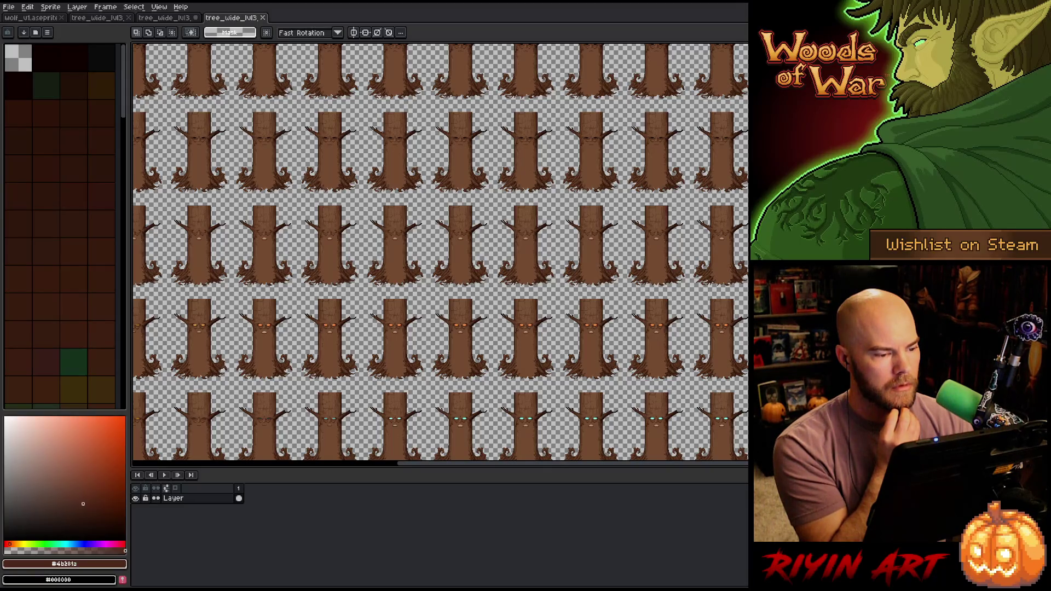
- Open the plain trunk tree_wide_lvl3 PNG from the pinned Apps\Tree\images\spring folder
click(9, 7)
click(18, 32)
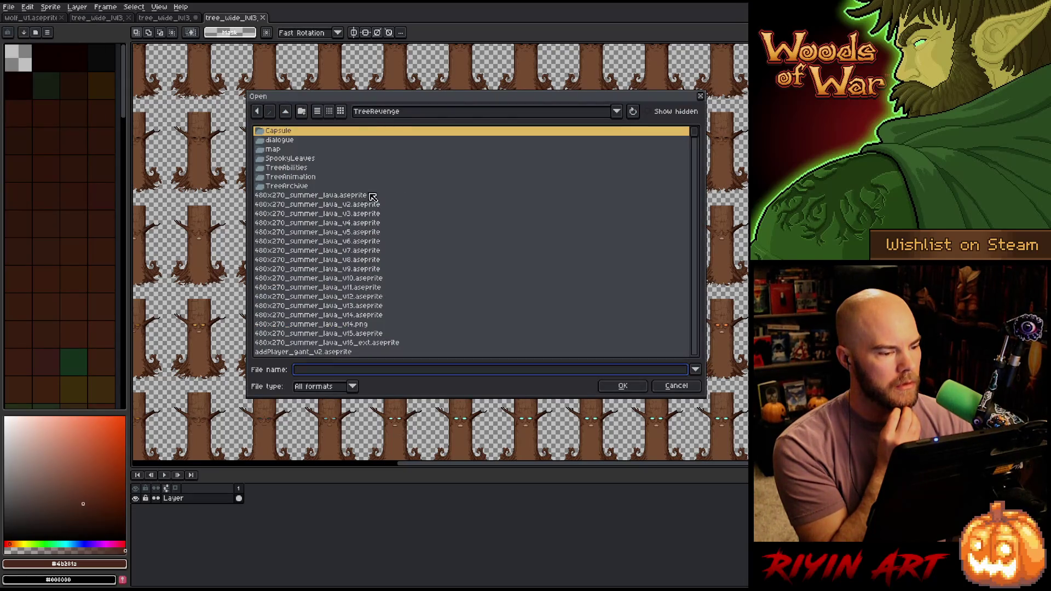
scroll(514, 232, down, 5)
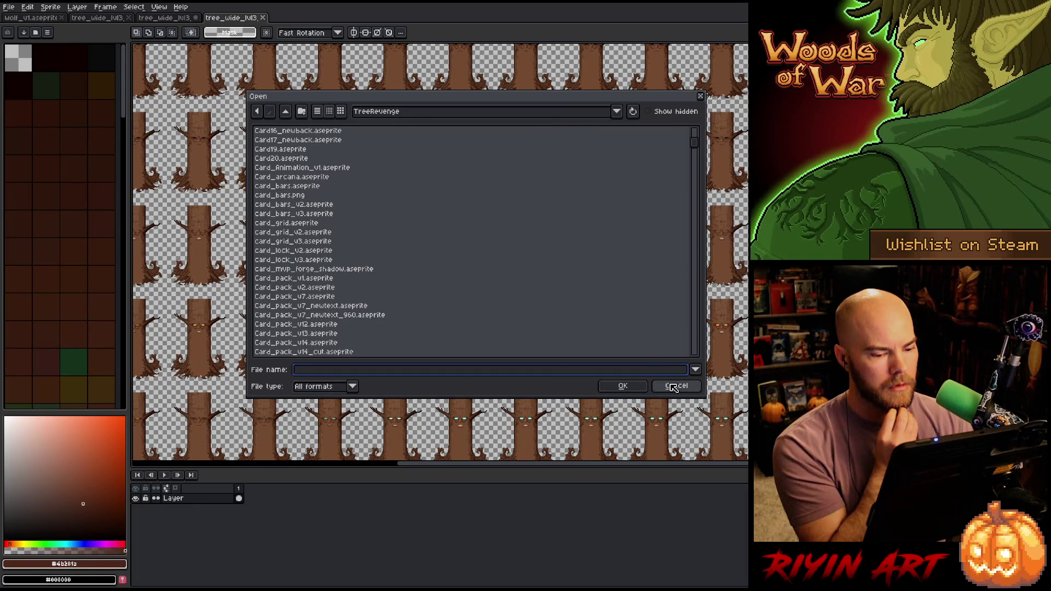
click(434, 111)
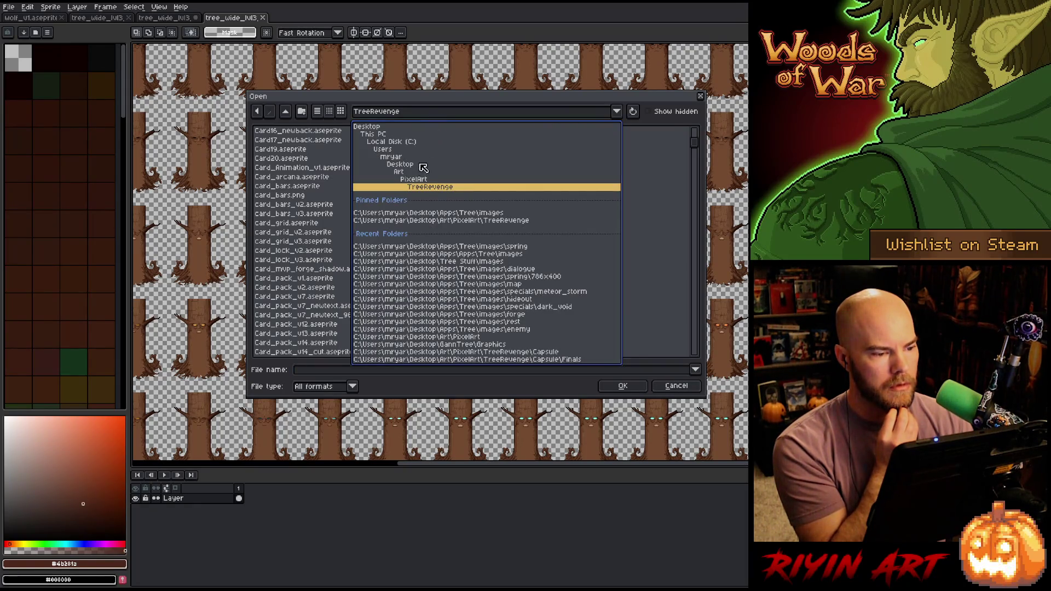
click(438, 213)
mouse_move(693, 158)
mouse_down()
mouse_move(698, 340)
mouse_move(633, 136)
mouse_move(652, 257)
mouse_move(646, 343)
mouse_move(618, 94)
mouse_up()
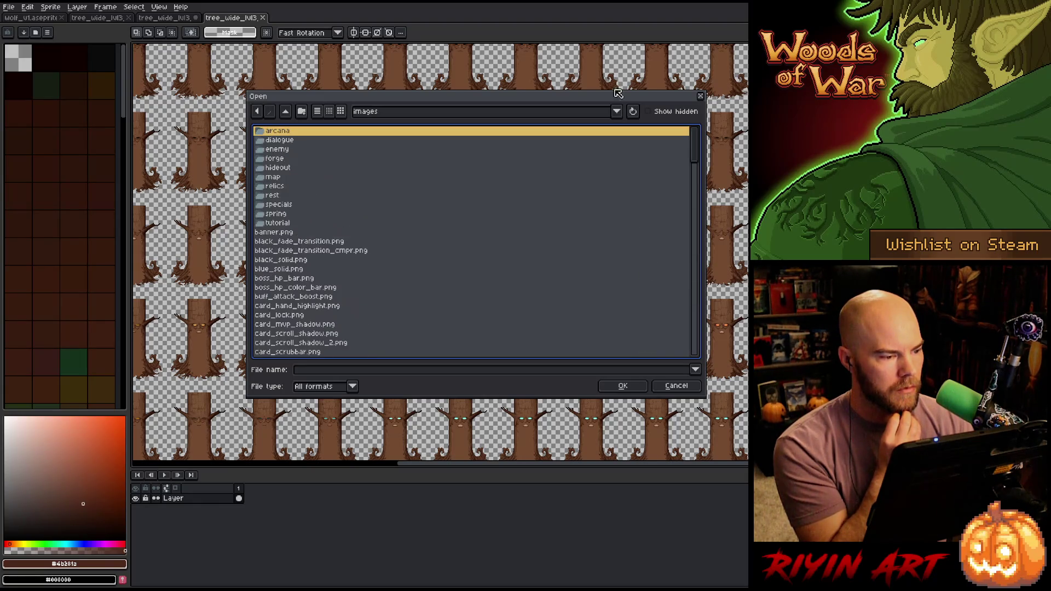
double_click(316, 214)
mouse_move(700, 154)
mouse_down()
mouse_move(715, 300)
mouse_move(648, 315)
mouse_up()
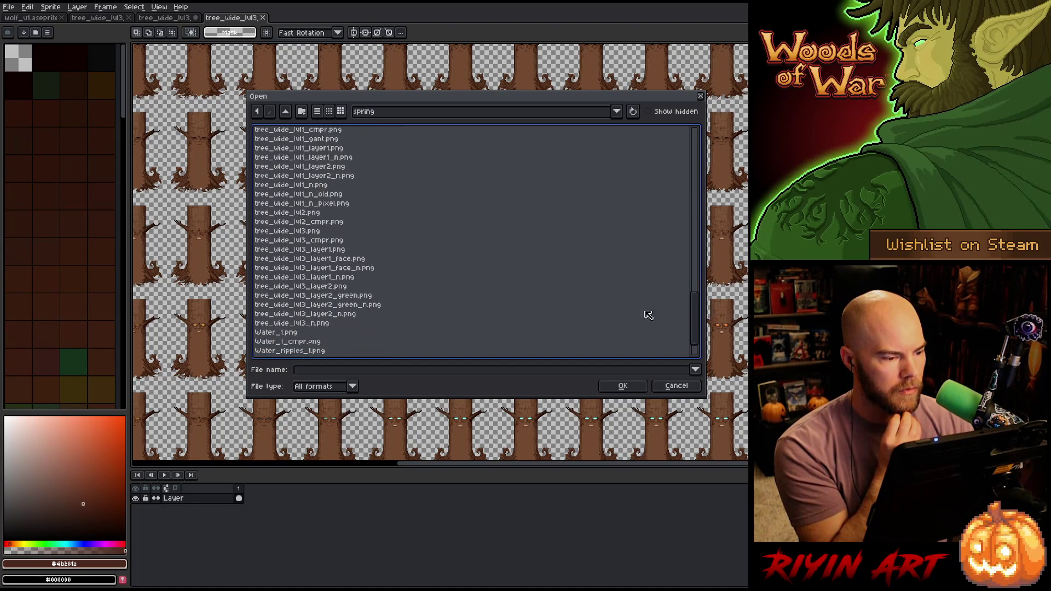
click(338, 260)
click(623, 386)
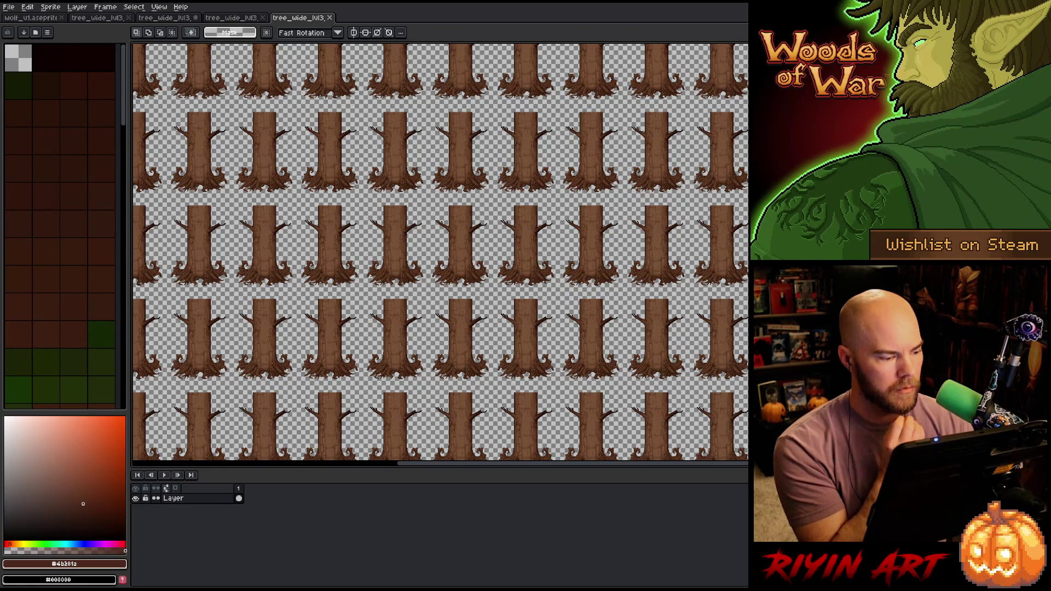
- Add a new layer above the trunks and paste the copied faces in place
key(shift+n)
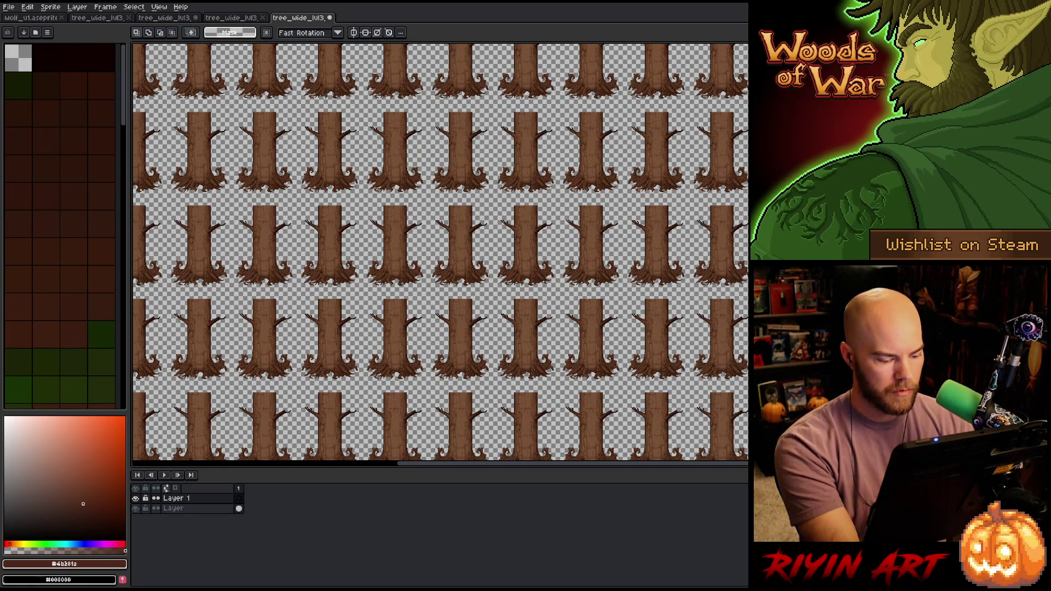
key(ctrl+v)
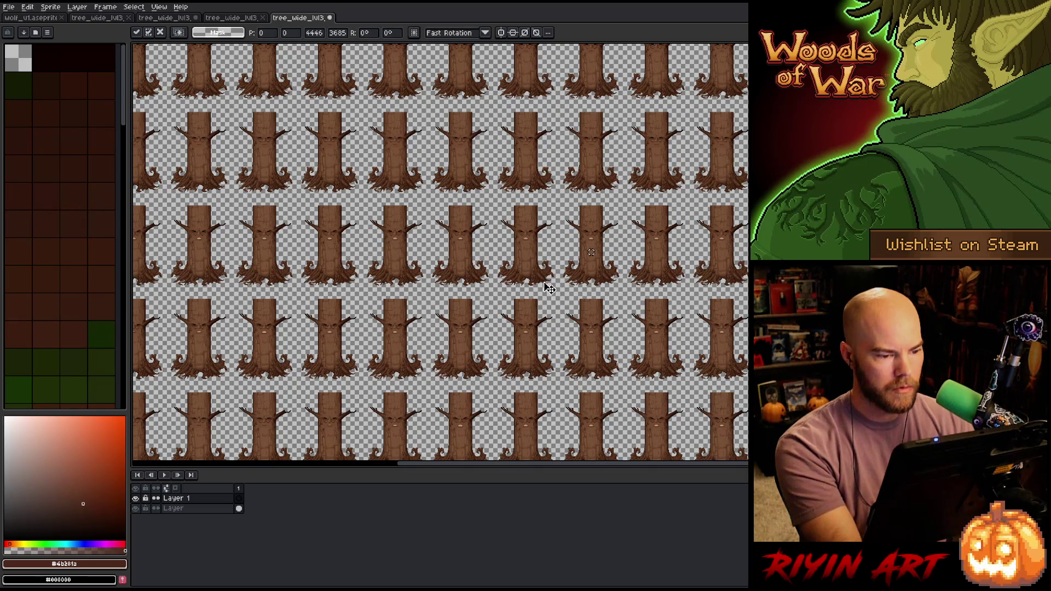
scroll(476, 211, down, 1)
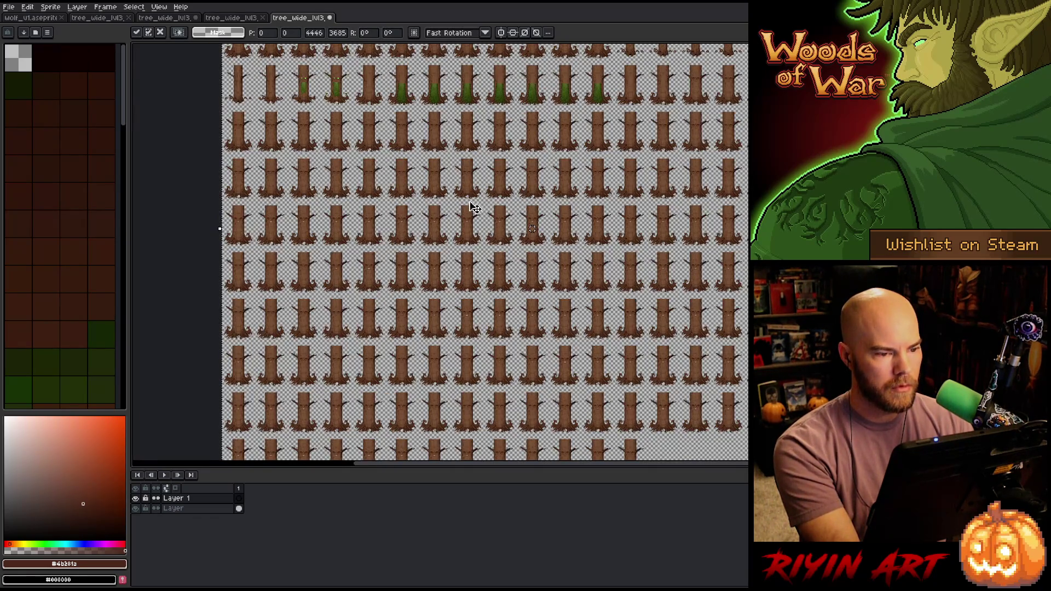
drag(408, 119, 418, 305)
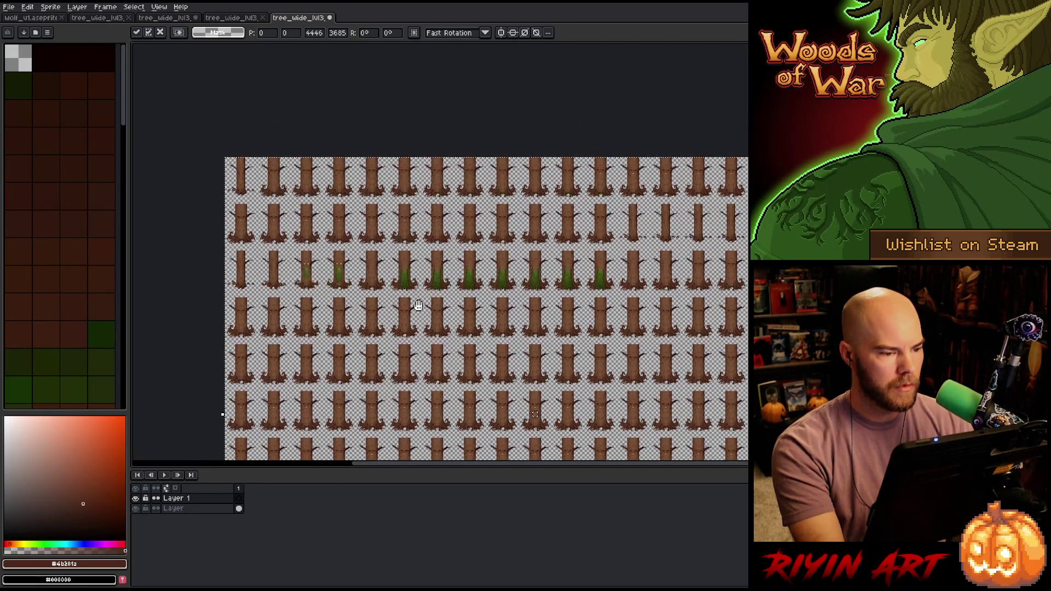
click(181, 499)
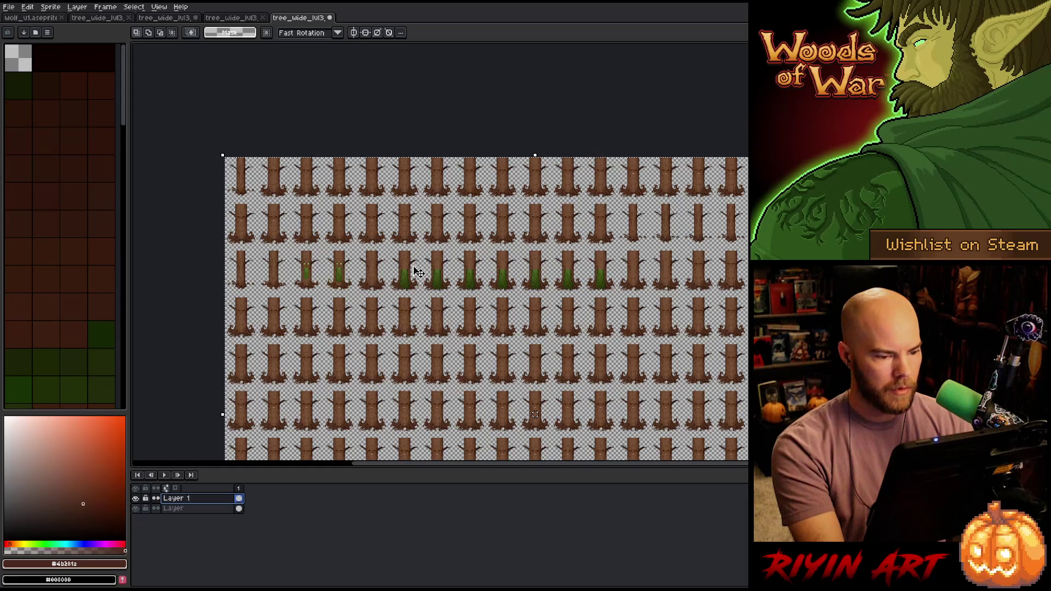
- Pan across the sheet and toggle the trunk layer's visibility to check the faces
scroll(551, 261, up, 3)
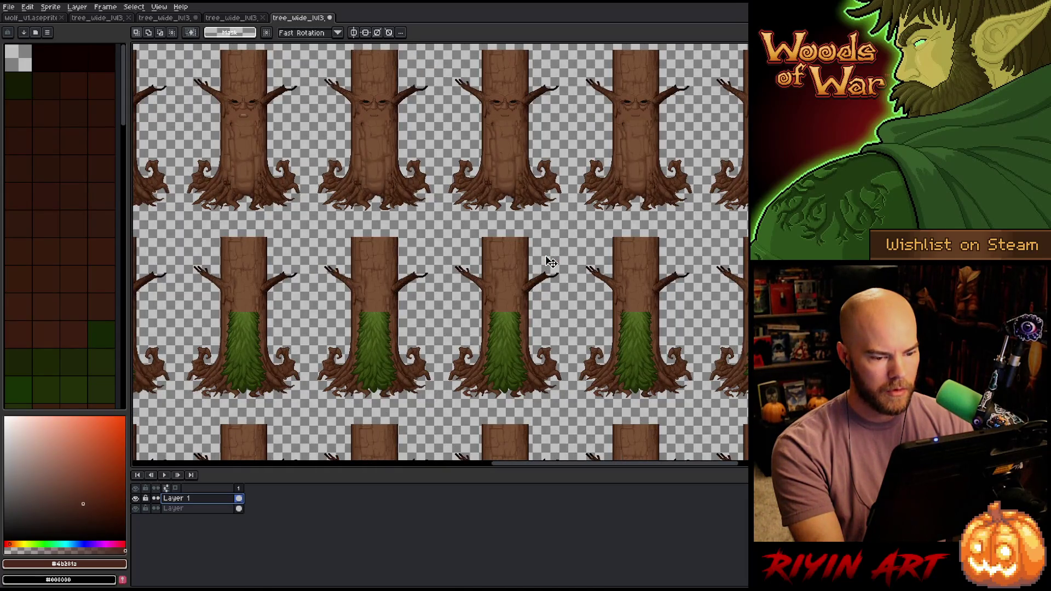
scroll(547, 264, down, 2)
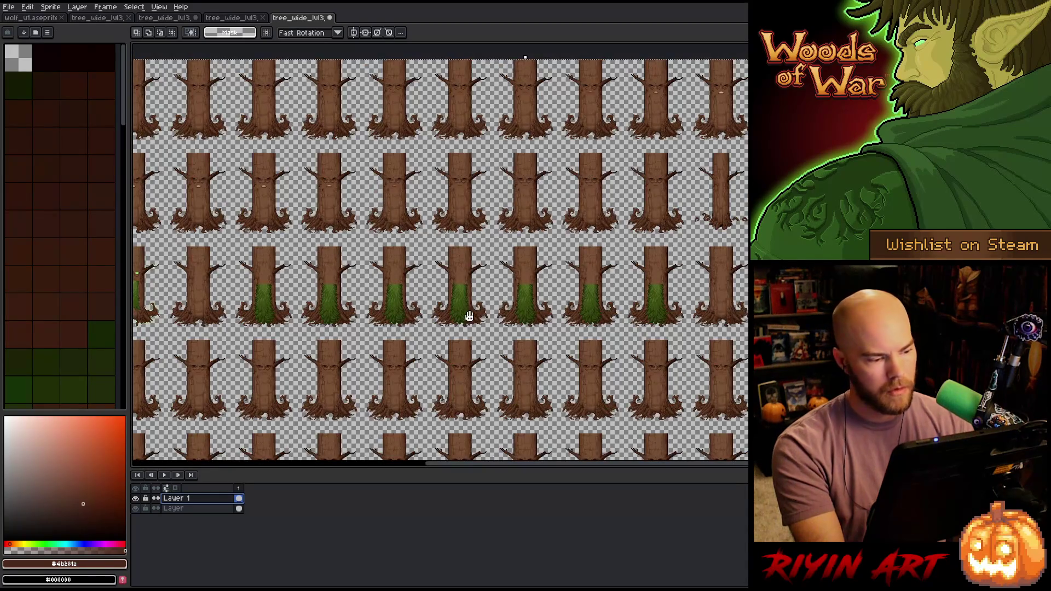
drag(469, 315, 594, 289)
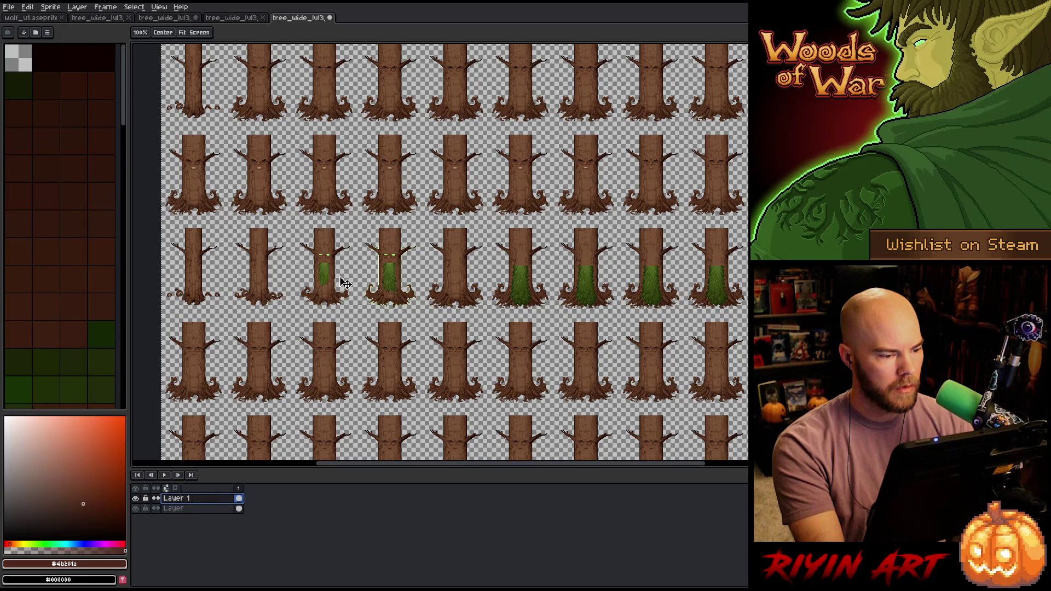
scroll(343, 280, up, 4)
scroll(344, 279, down, 1)
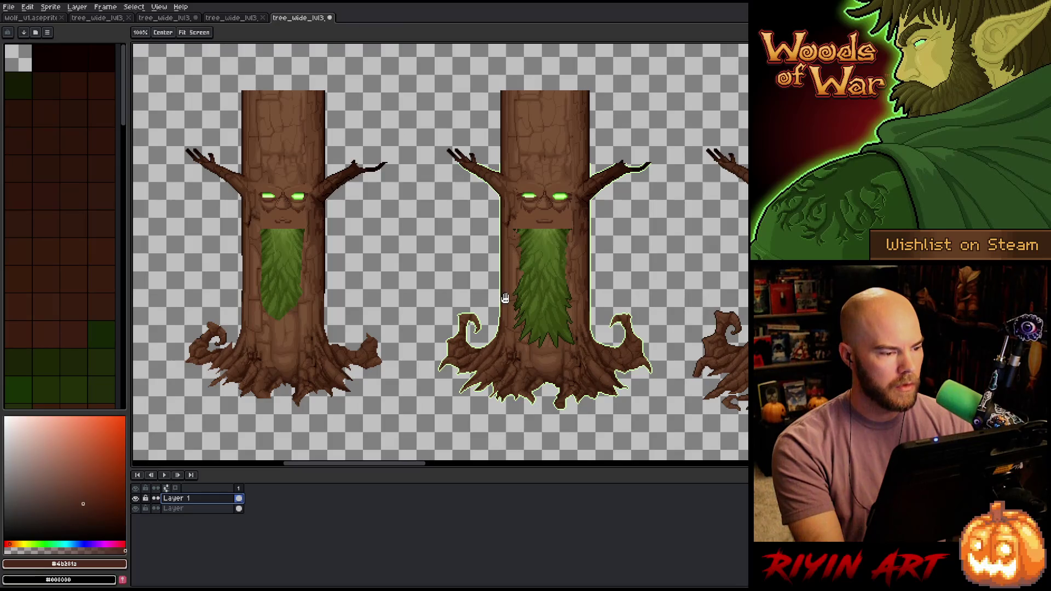
drag(505, 297, 422, 299)
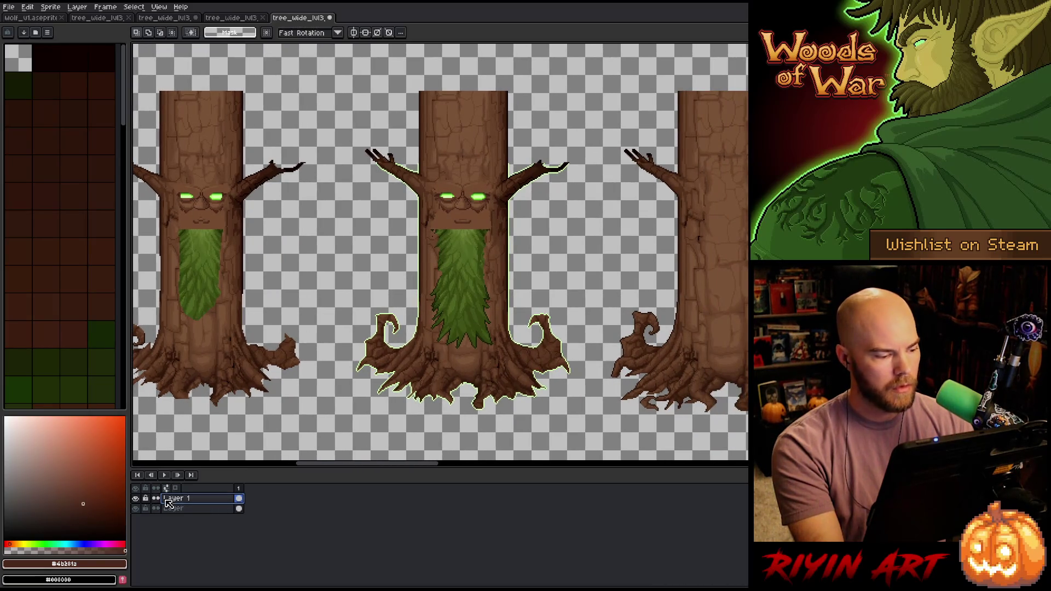
click(137, 509)
click(138, 509)
click(138, 509)
click(138, 508)
scroll(388, 246, down, 3)
scroll(399, 241, down, 1)
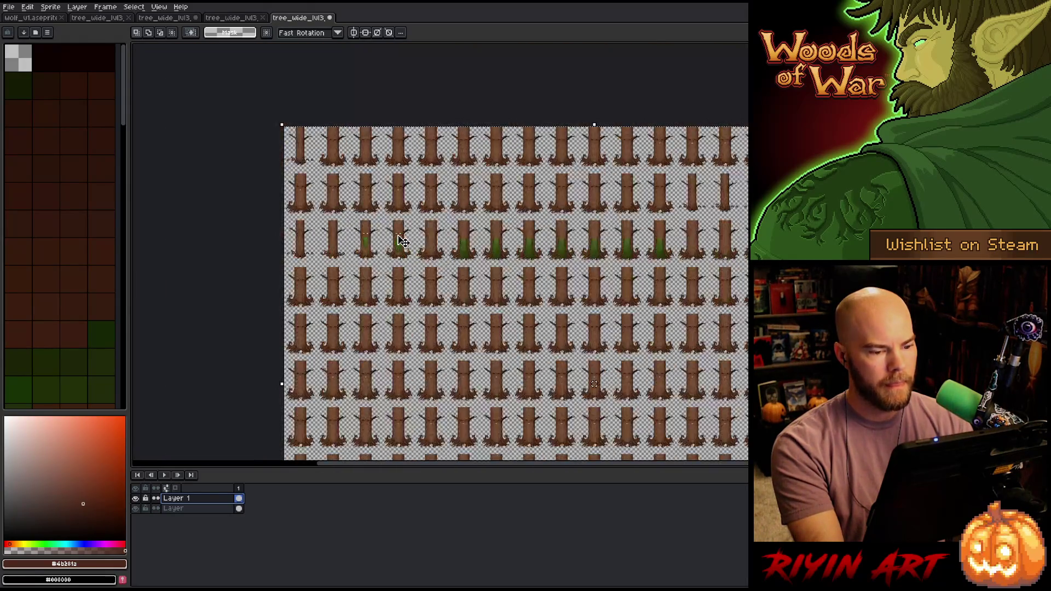
scroll(407, 209, up, 2)
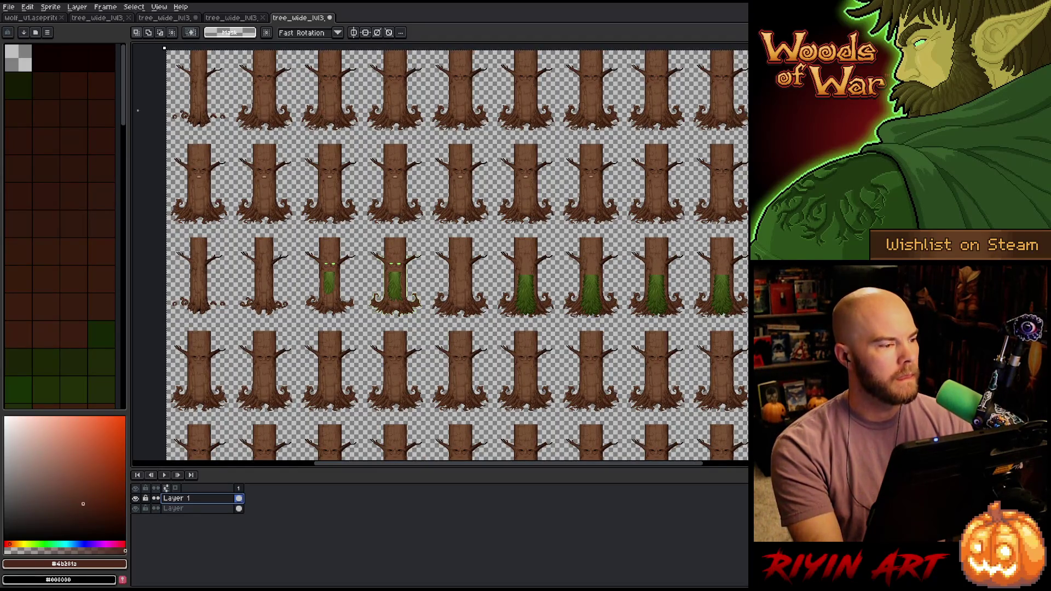
- Switch to the dotted tree_wide_lvl3 document and save it with Ctrl+S
click(101, 18)
click(164, 19)
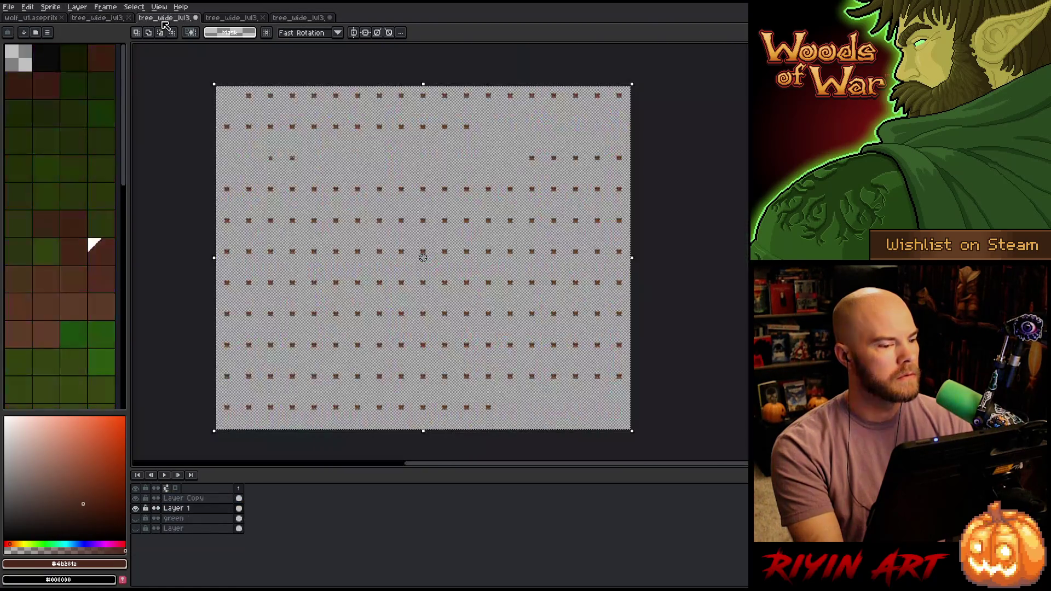
click(9, 7)
click(46, 59)
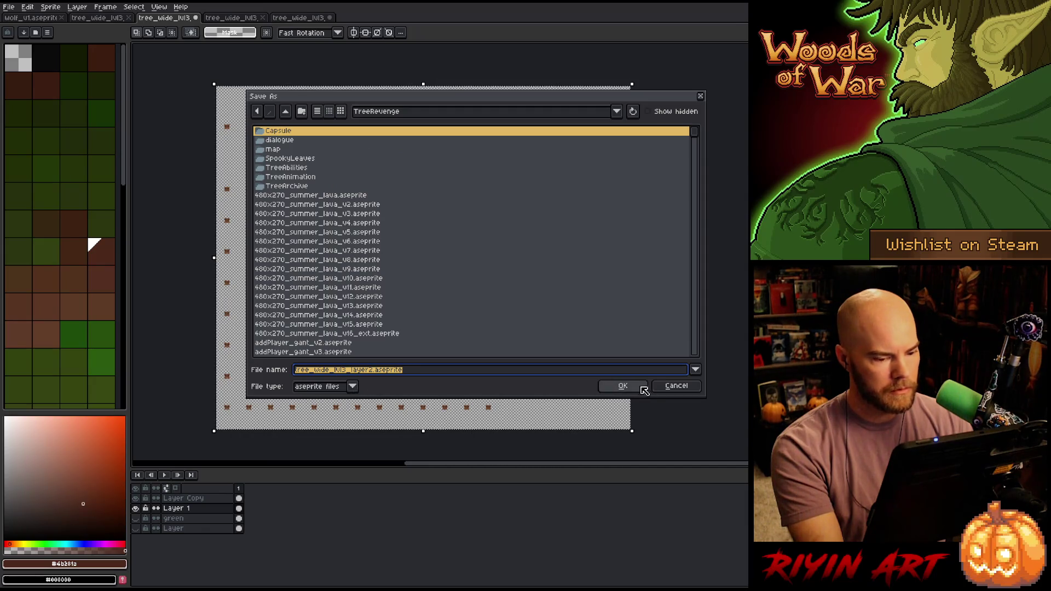
click(668, 386)
key(ctrl+s)
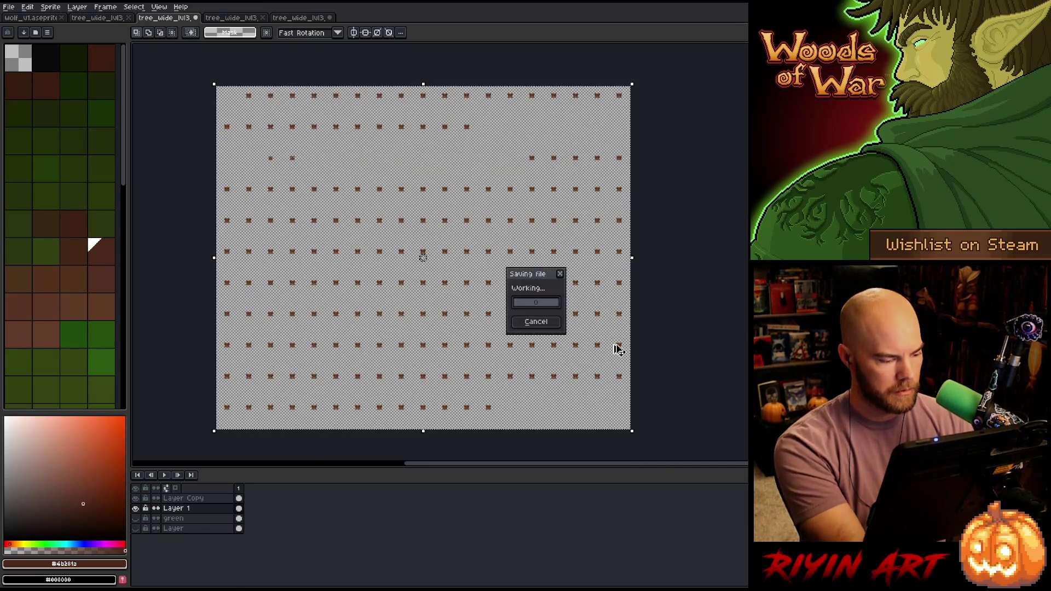
- Delete the Layer Copy layer, rename Layer 1 to 'wood', and save
click(206, 499)
key(Delete)
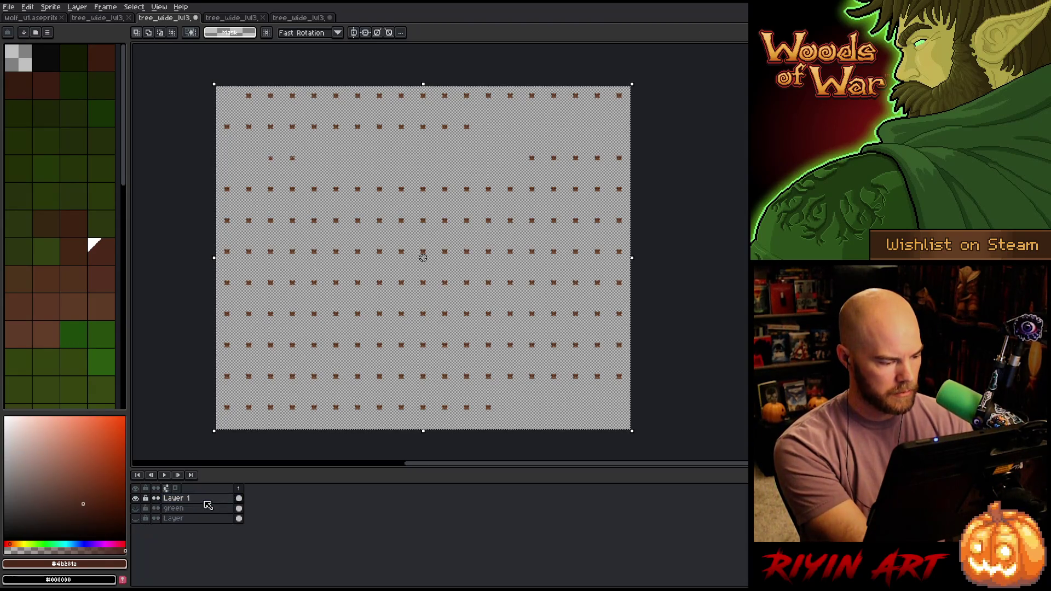
double_click(181, 501)
text(wood)
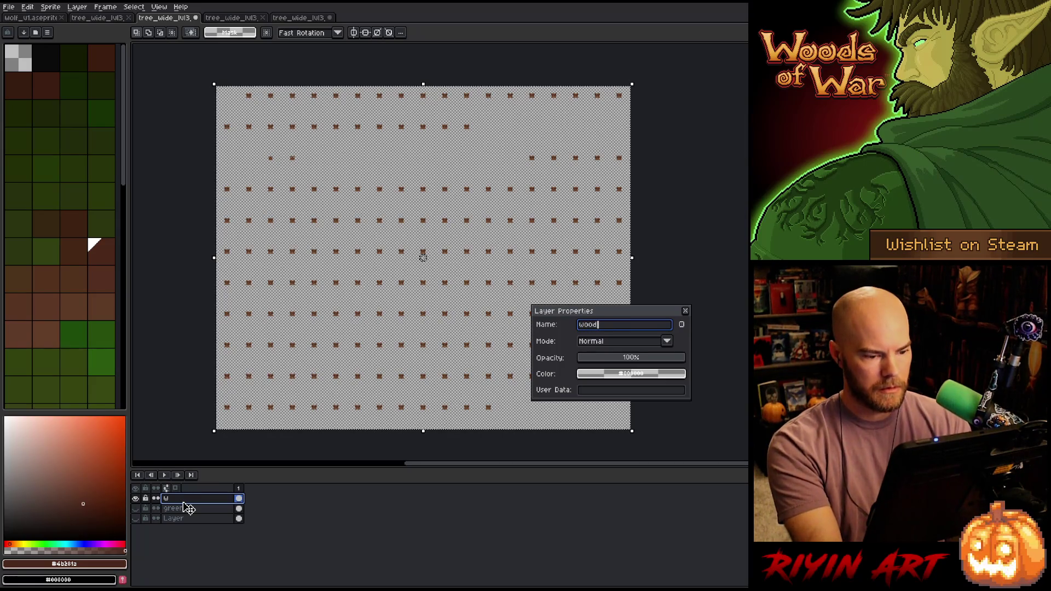
key(Return)
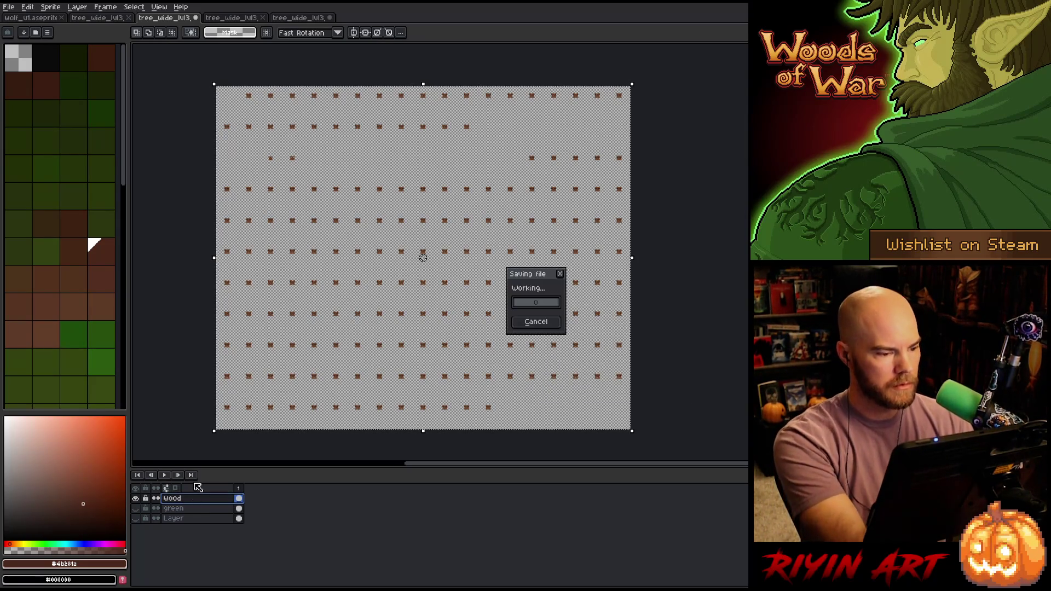
key(ctrl+d)
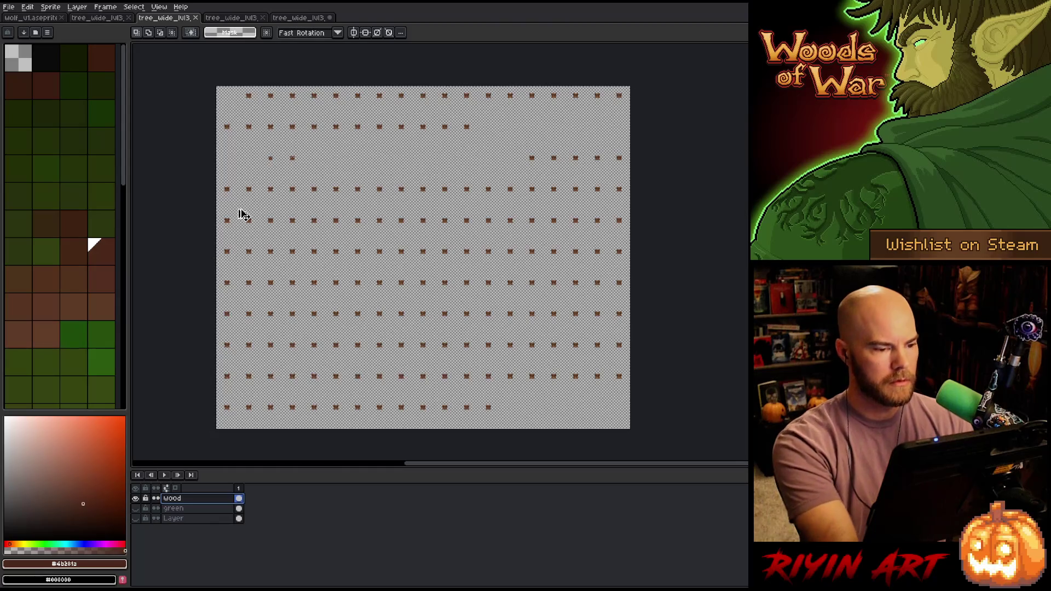
scroll(241, 213, down, 1)
scroll(324, 173, up, 1)
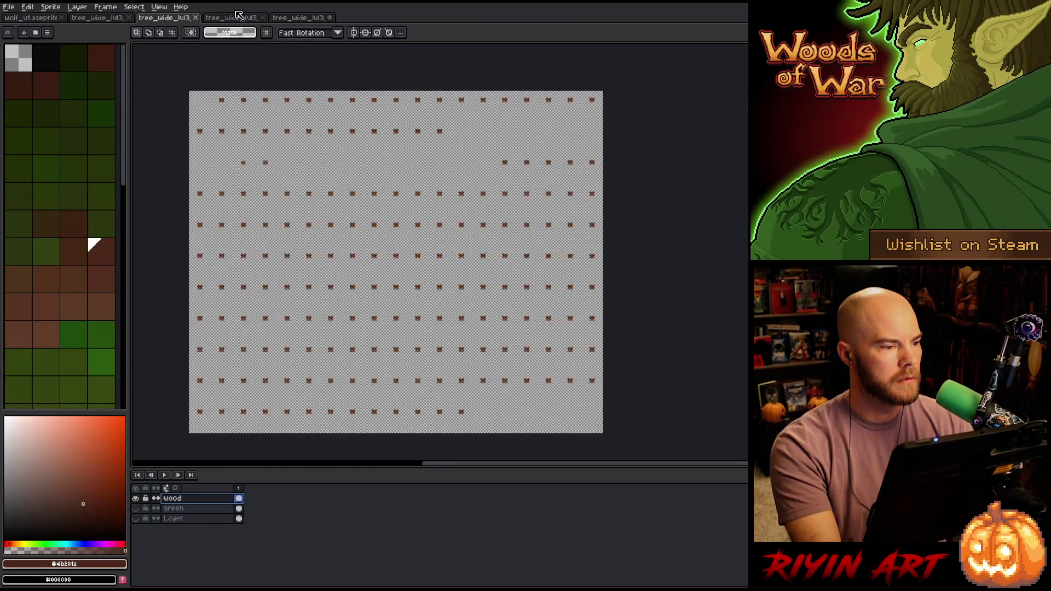
- Switch to the tree face sheet document with Ctrl+Tab
key(ctrl+Tab)
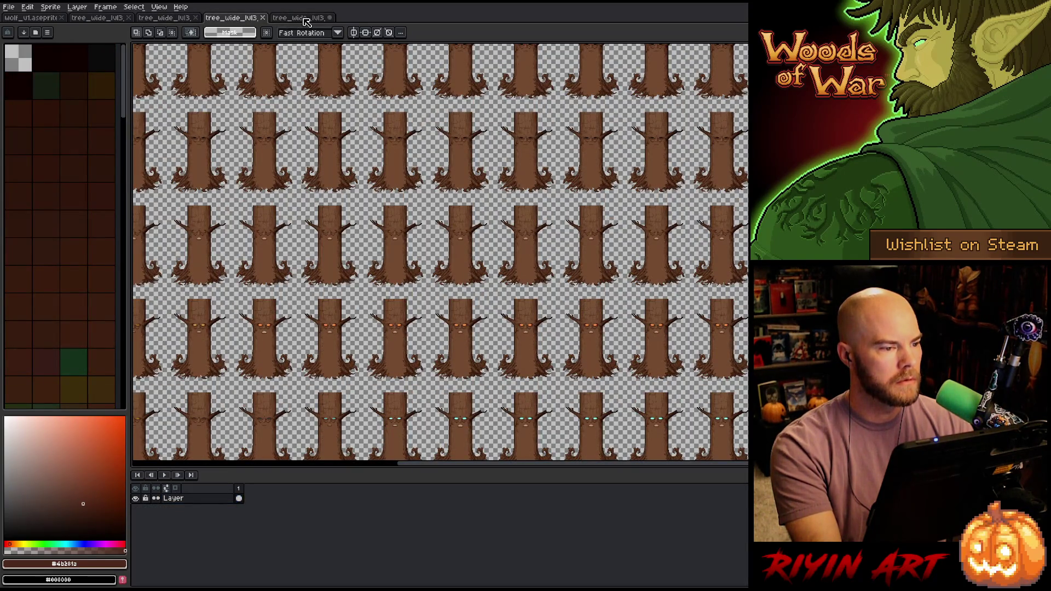
scroll(440, 255, down, 3)
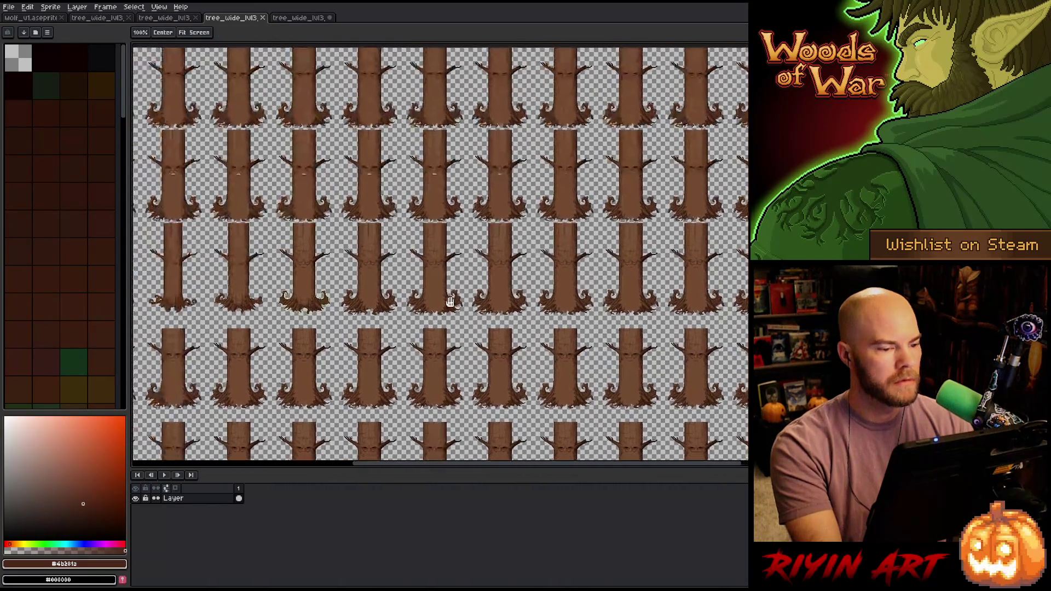
scroll(438, 224, up, 3)
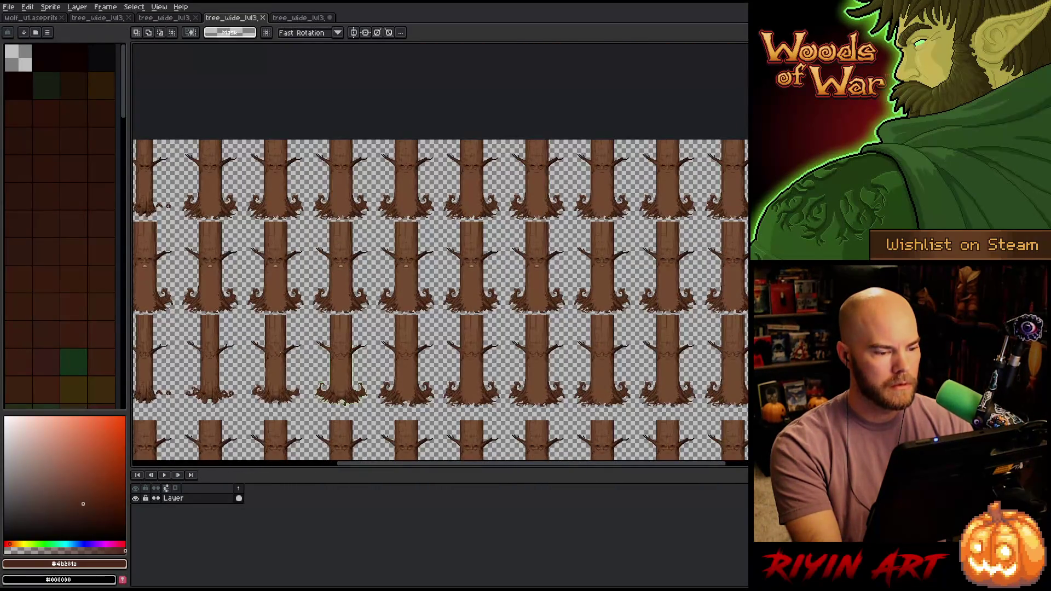
- Open the Ganntree_Face sprite from File > Open Recent
click(310, 19)
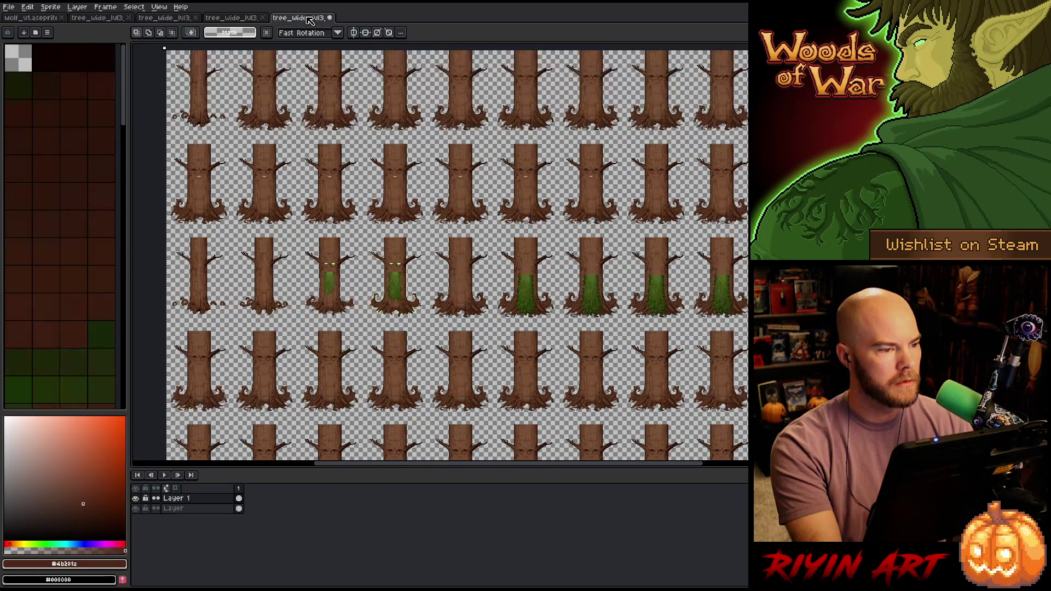
click(8, 6)
mouse_move(33, 38)
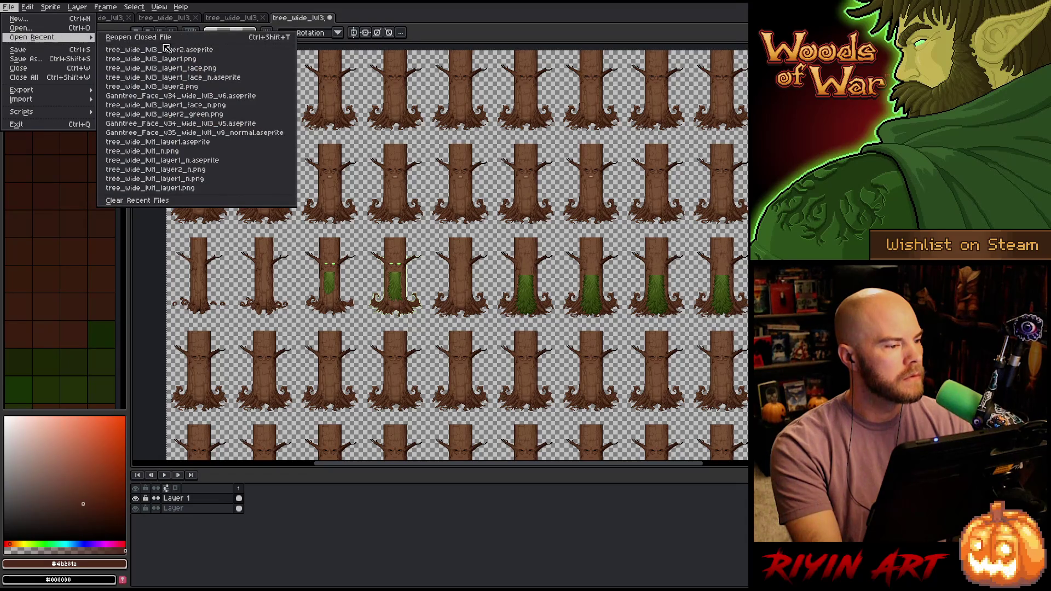
click(226, 98)
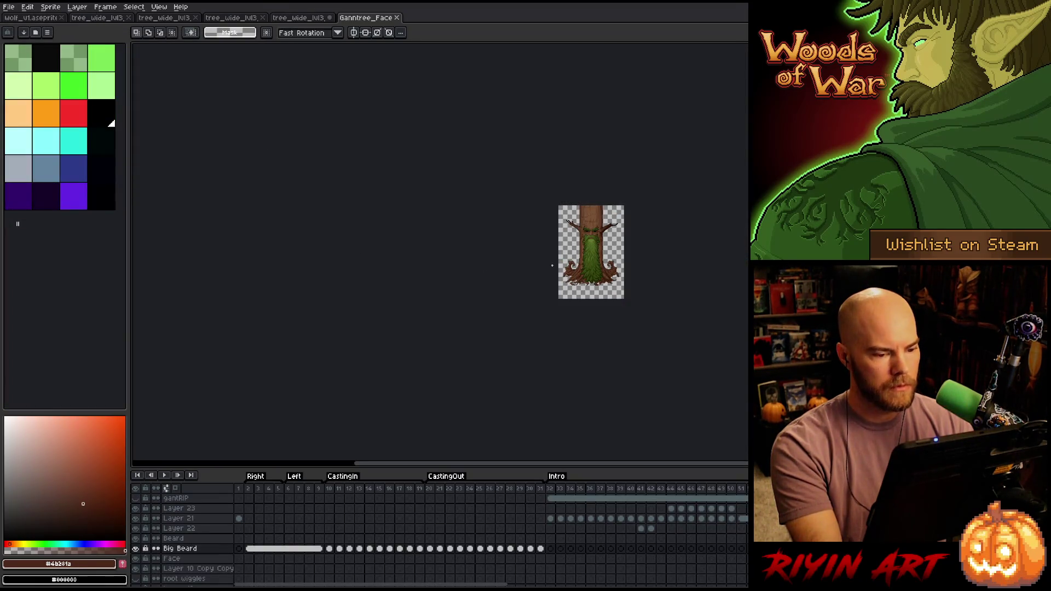
scroll(536, 262, up, 4)
scroll(536, 261, down, 3)
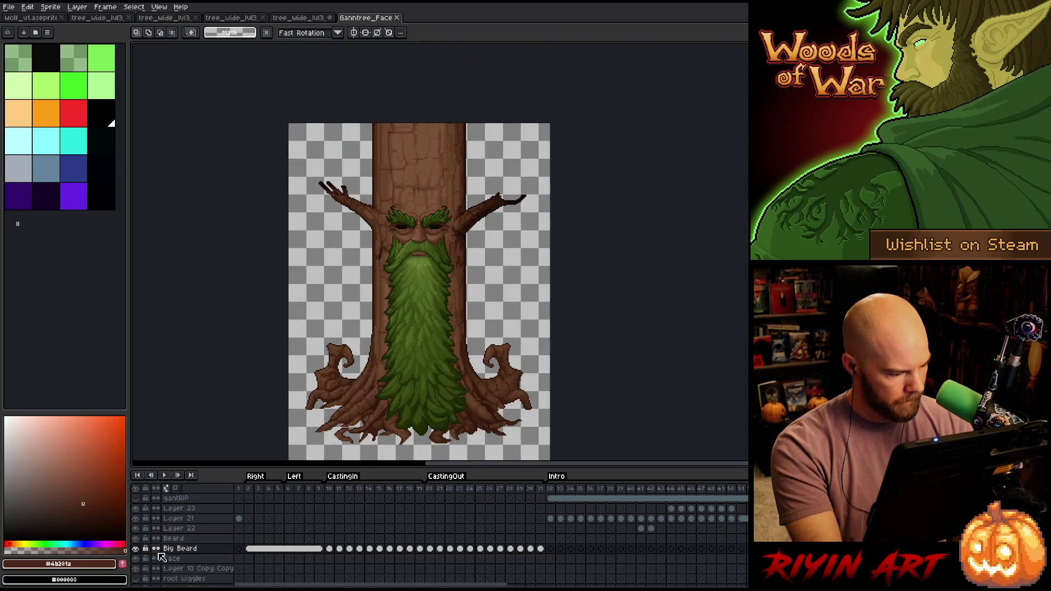
- Hide the Big Beard, Layer 21, Layer 23 and Glow layers while stepping through frames
click(137, 549)
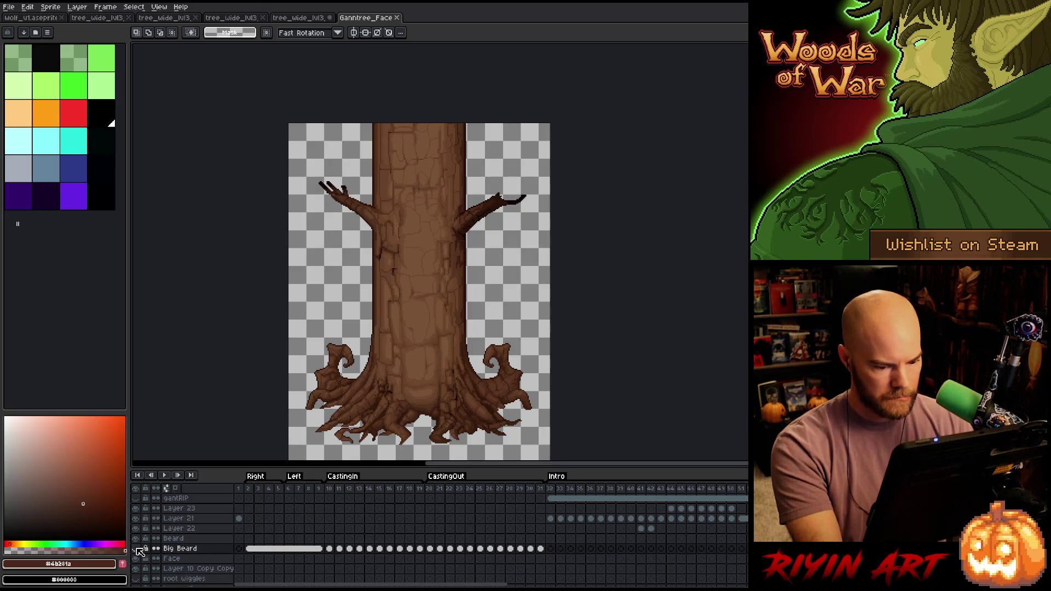
mouse_move(651, 489)
mouse_down()
mouse_move(229, 512)
mouse_move(608, 509)
mouse_up()
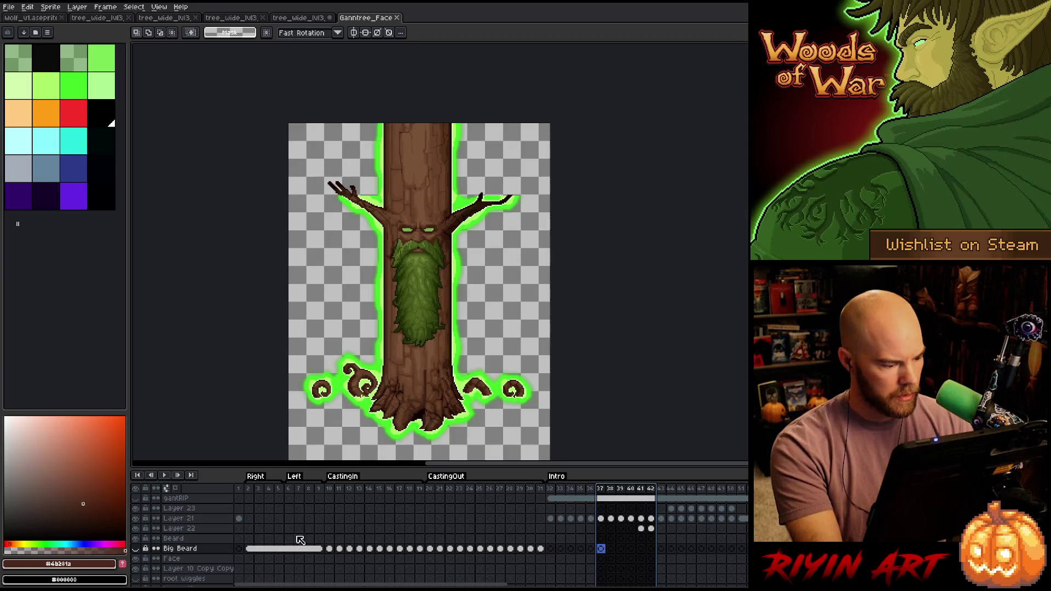
click(136, 519)
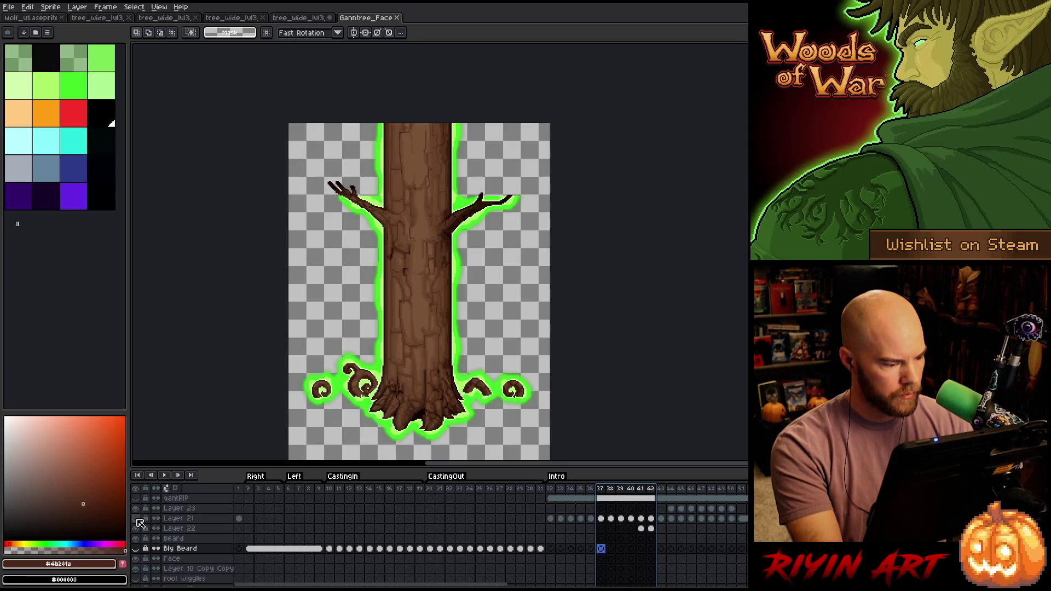
key(Return)
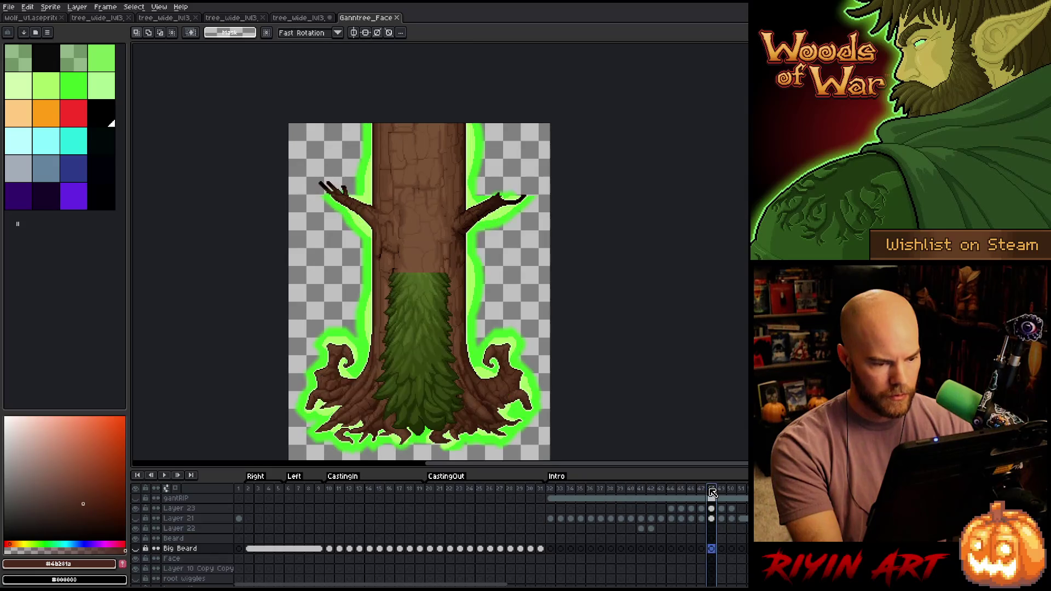
click(139, 510)
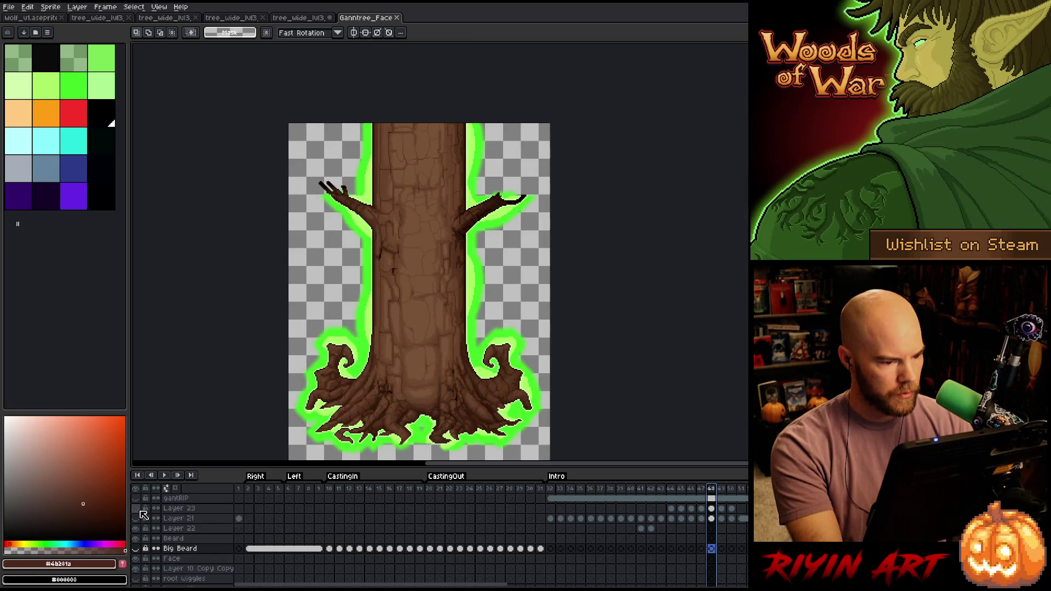
scroll(367, 524, down, 3)
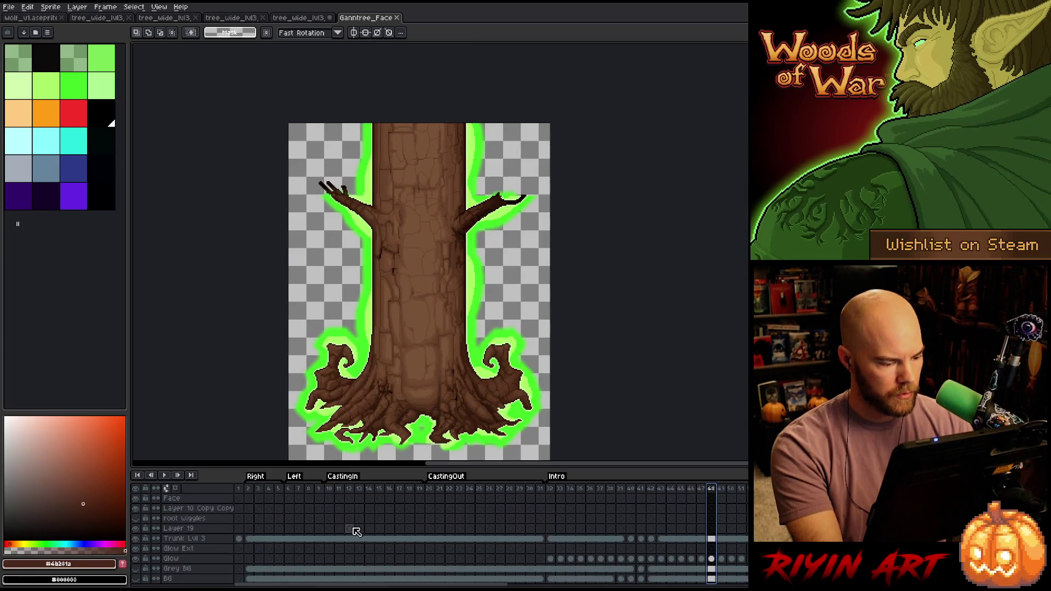
click(136, 558)
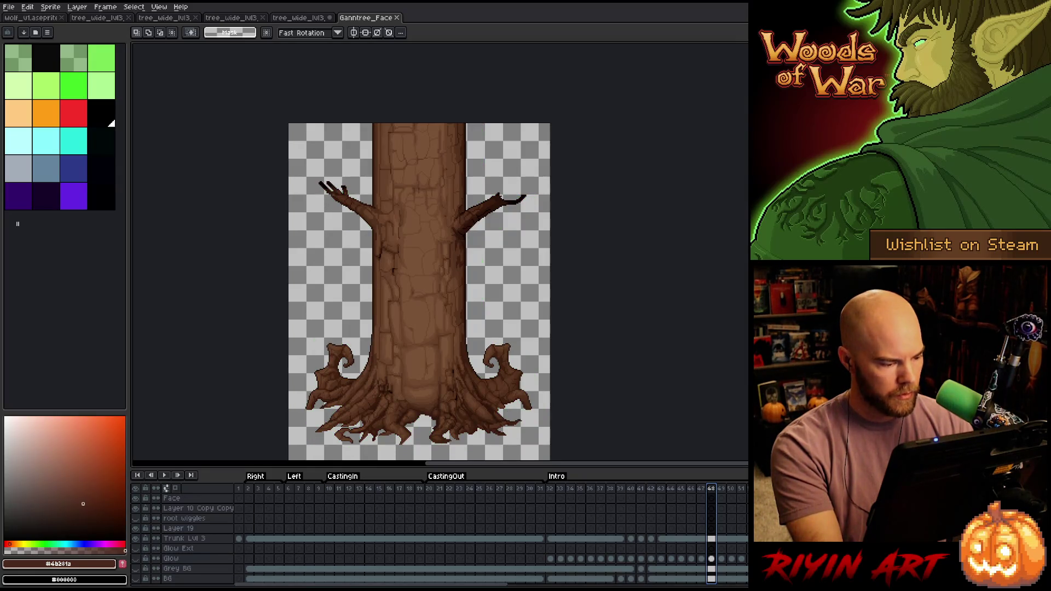
scroll(257, 526, up, 1)
mouse_move(240, 497)
mouse_down()
mouse_move(728, 498)
mouse_move(669, 500)
mouse_move(654, 532)
mouse_up()
scroll(656, 536, up, 5)
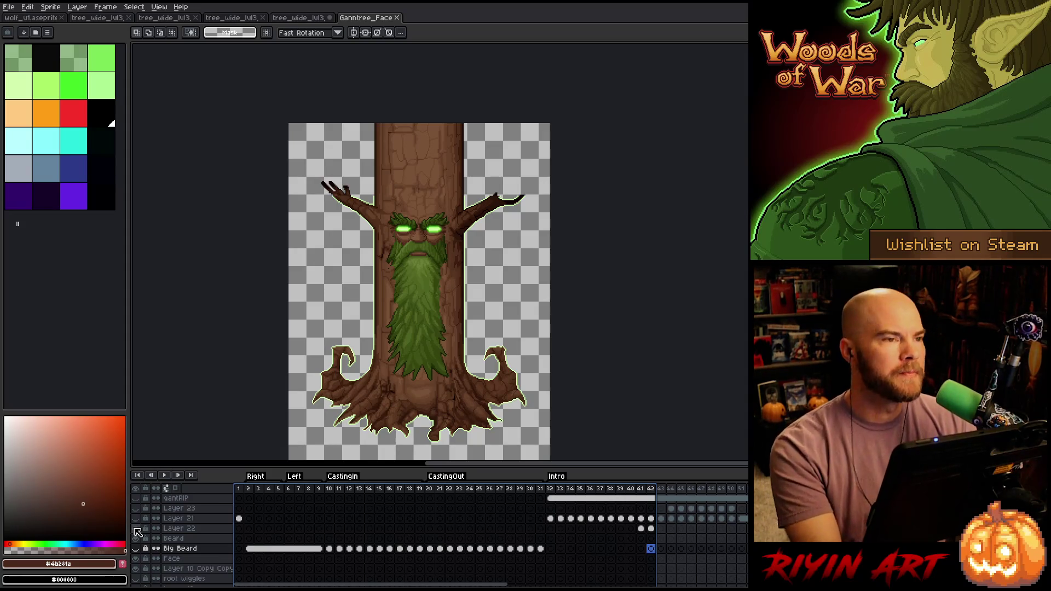
- Compare the tree with and without its face-and-beard layer, then leave it hidden
click(137, 532)
click(139, 532)
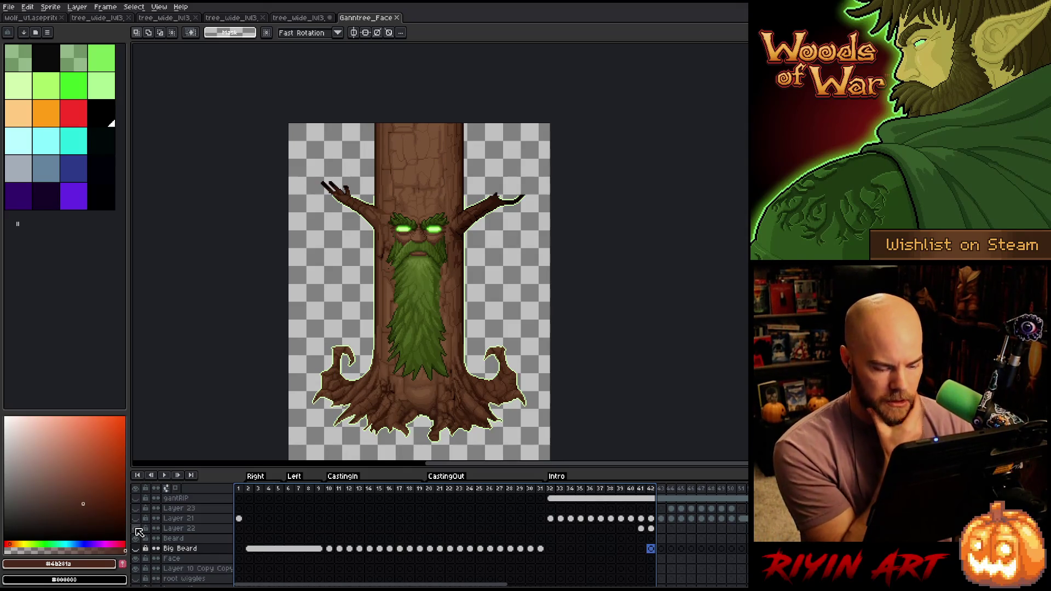
click(138, 531)
click(138, 531)
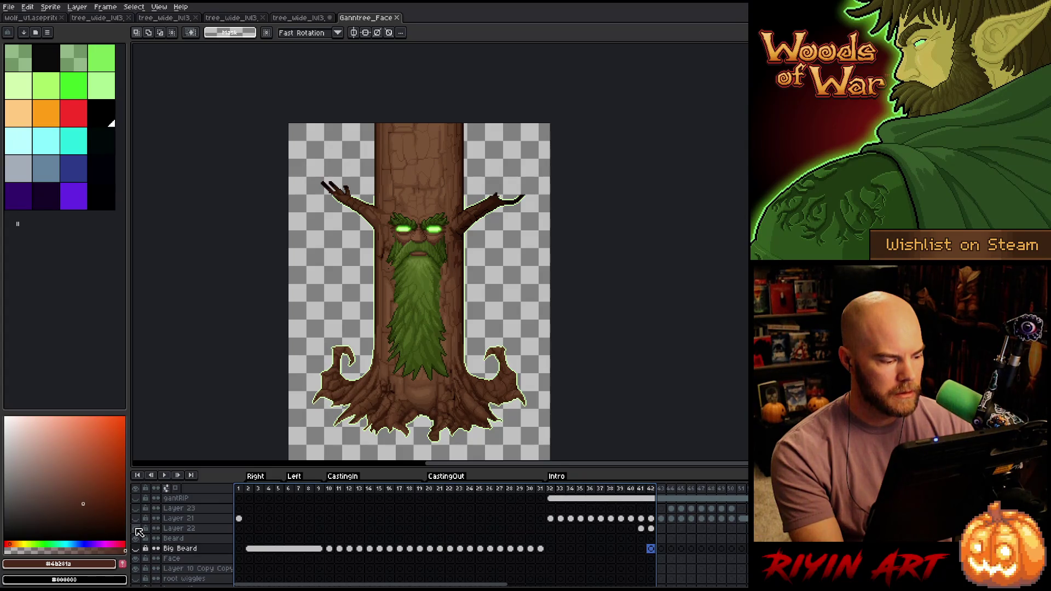
click(137, 531)
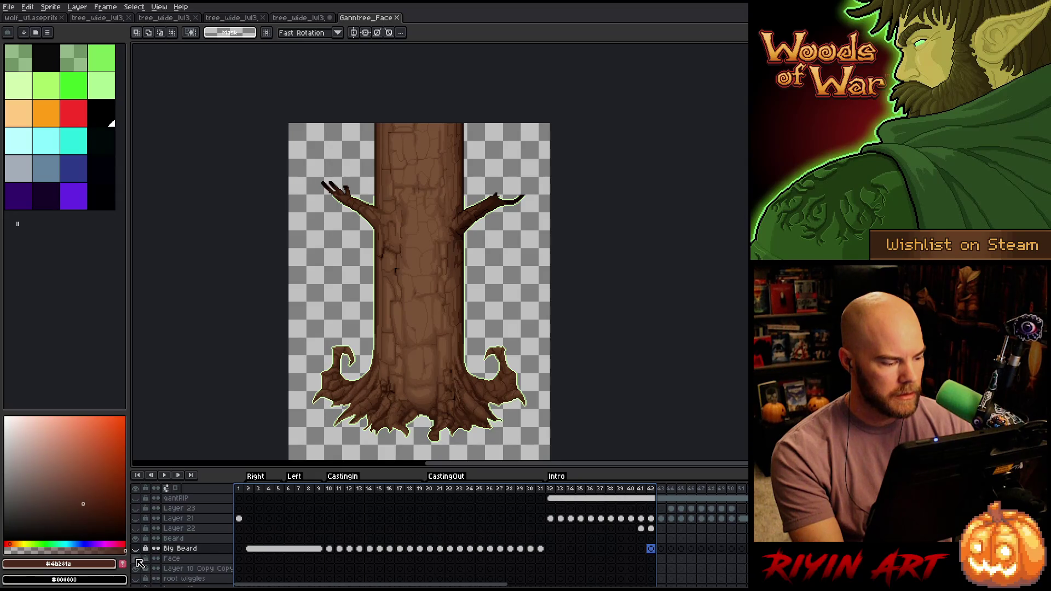
scroll(139, 564, down, 4)
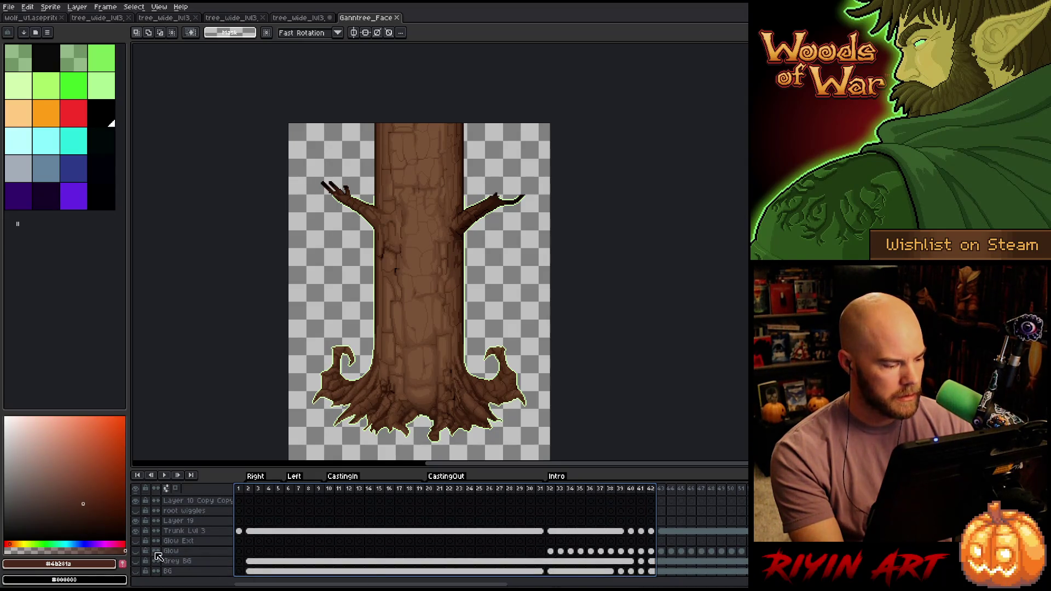
- Select the Trunk Lvl 3 cel at frame 42 and open Replace Color with Shift+R
click(136, 531)
click(135, 531)
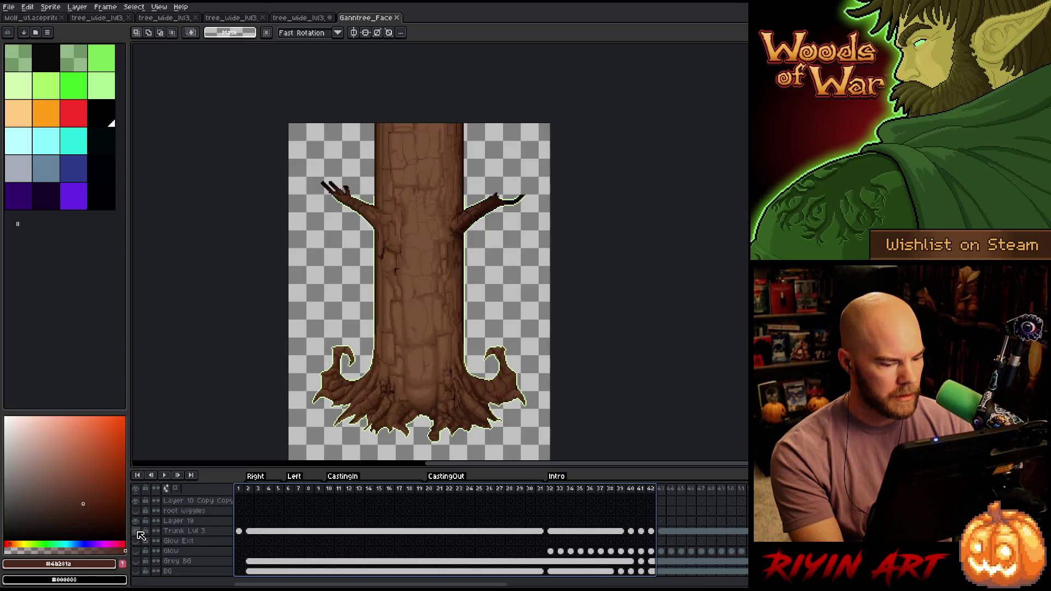
click(643, 531)
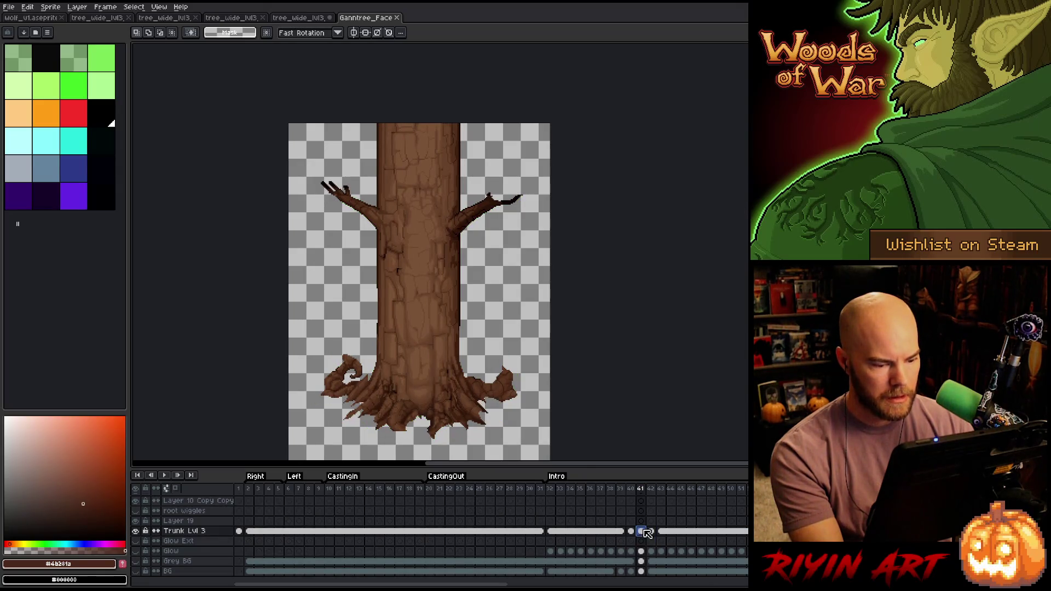
click(652, 531)
click(662, 531)
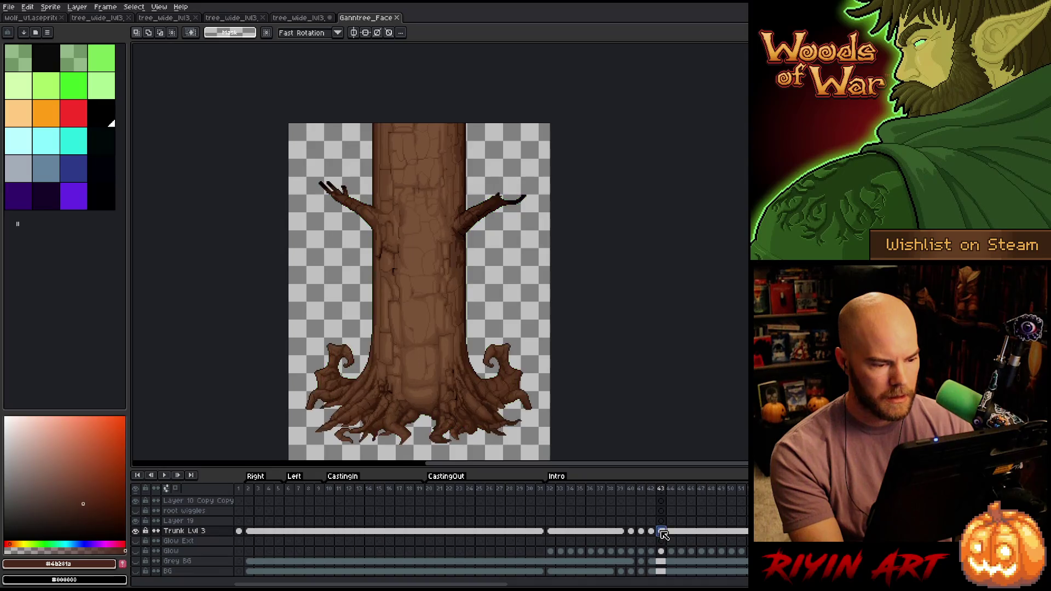
click(651, 531)
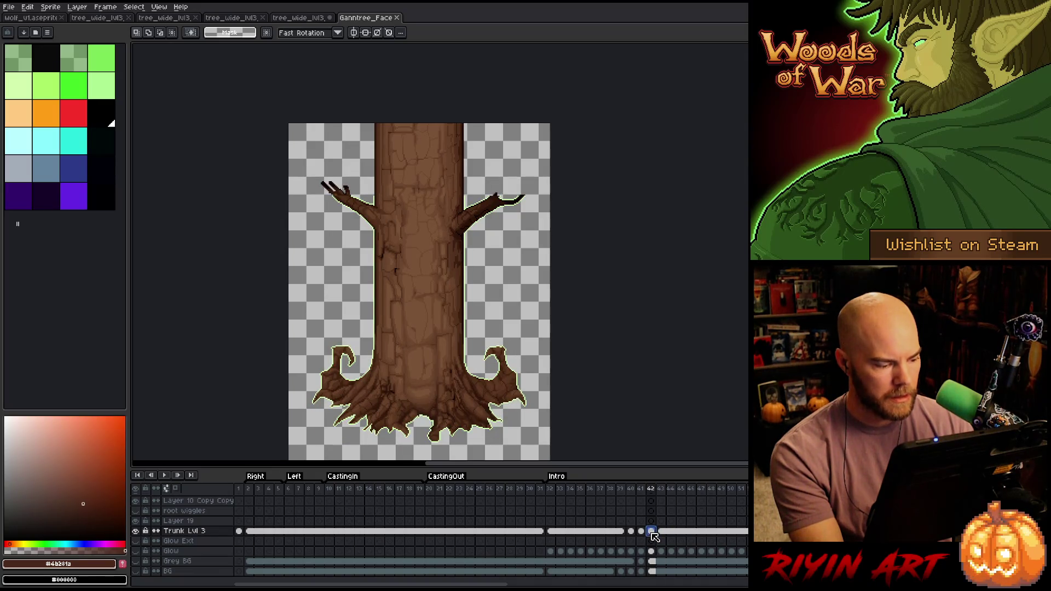
key(shift+r)
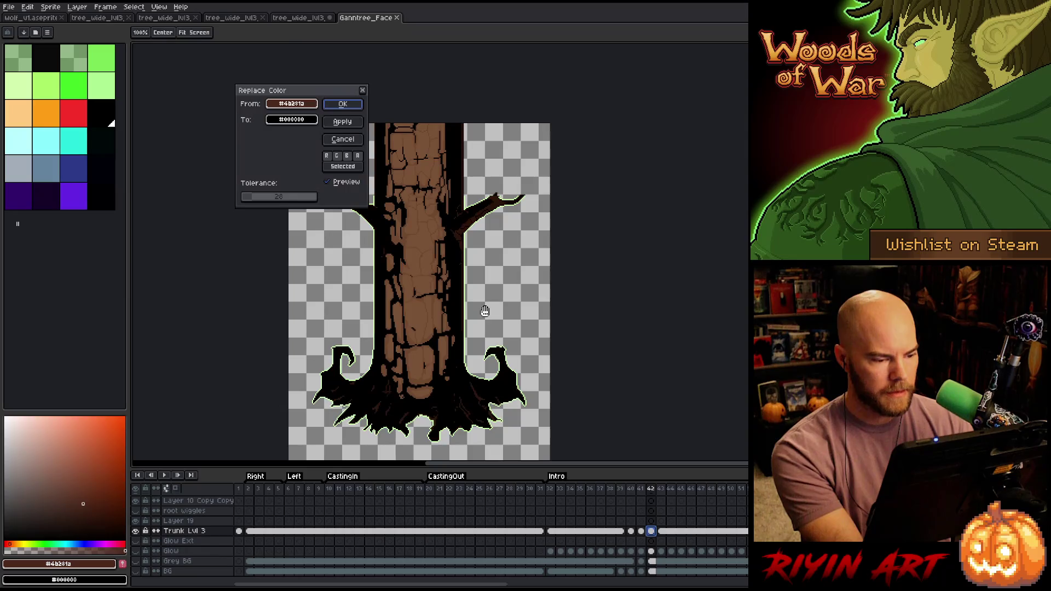
- Replace #d2fcac with #000000 at tolerance 0, then select frames 40–51 in the timeline
mouse_move(315, 103)
mouse_down()
mouse_move(340, 105)
mouse_move(472, 196)
mouse_up()
click(469, 197)
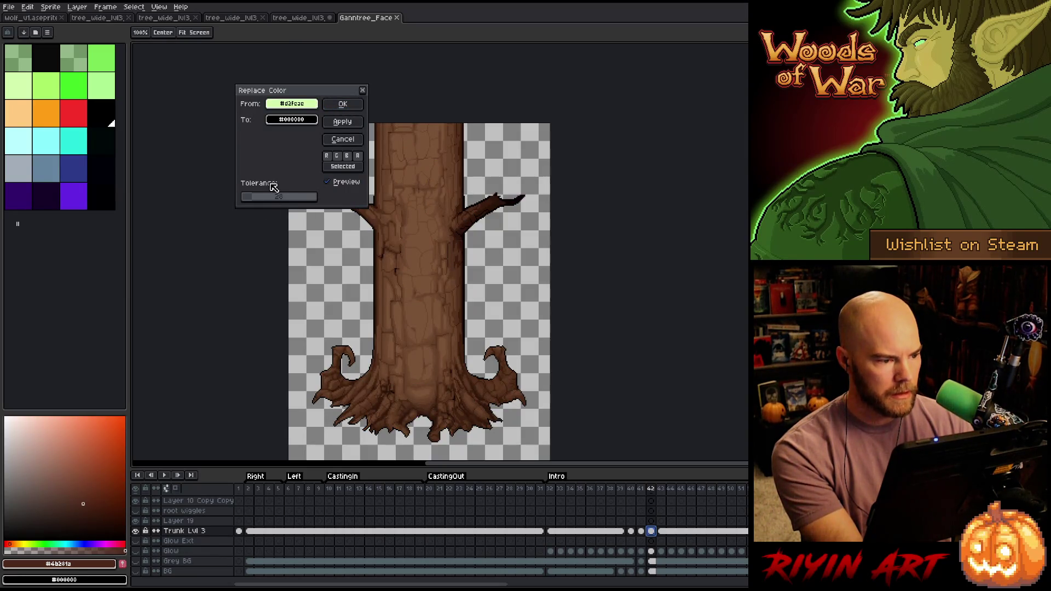
drag(251, 198, 240, 203)
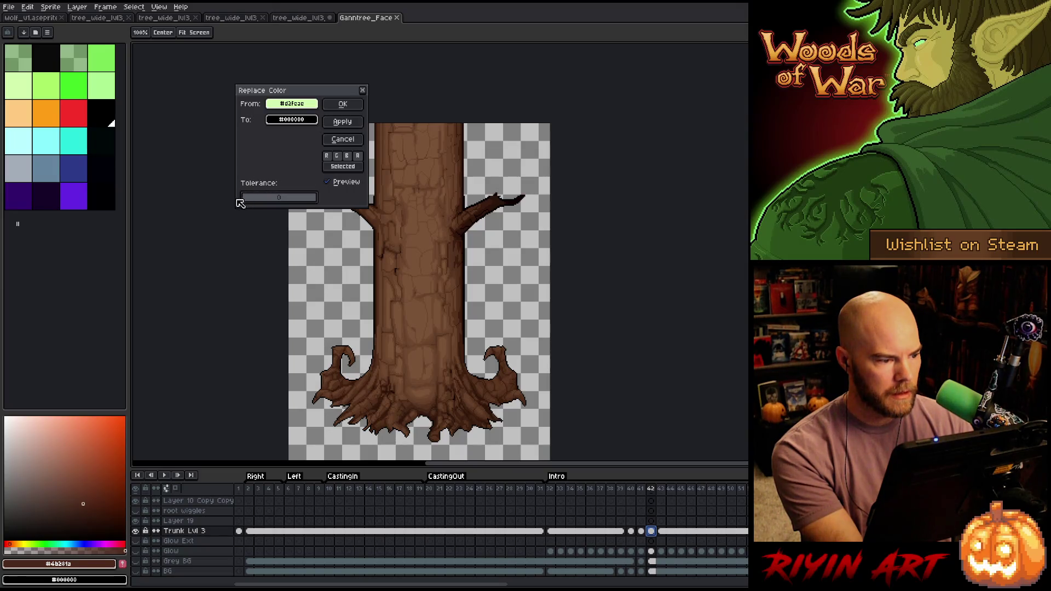
click(291, 119)
click(253, 107)
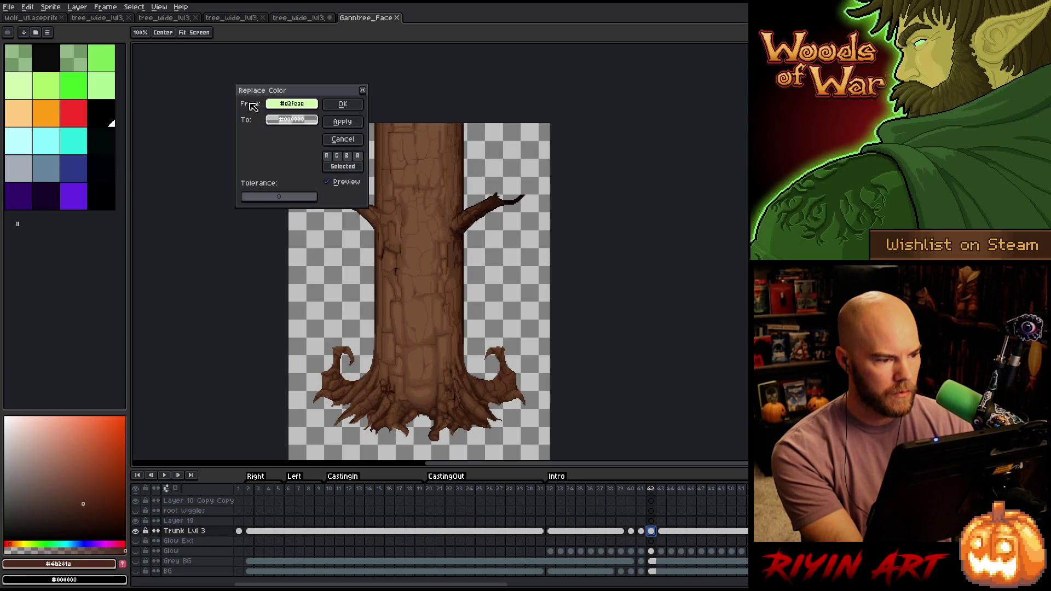
click(342, 105)
drag(632, 491, 748, 491)
scroll(438, 536, up, 3)
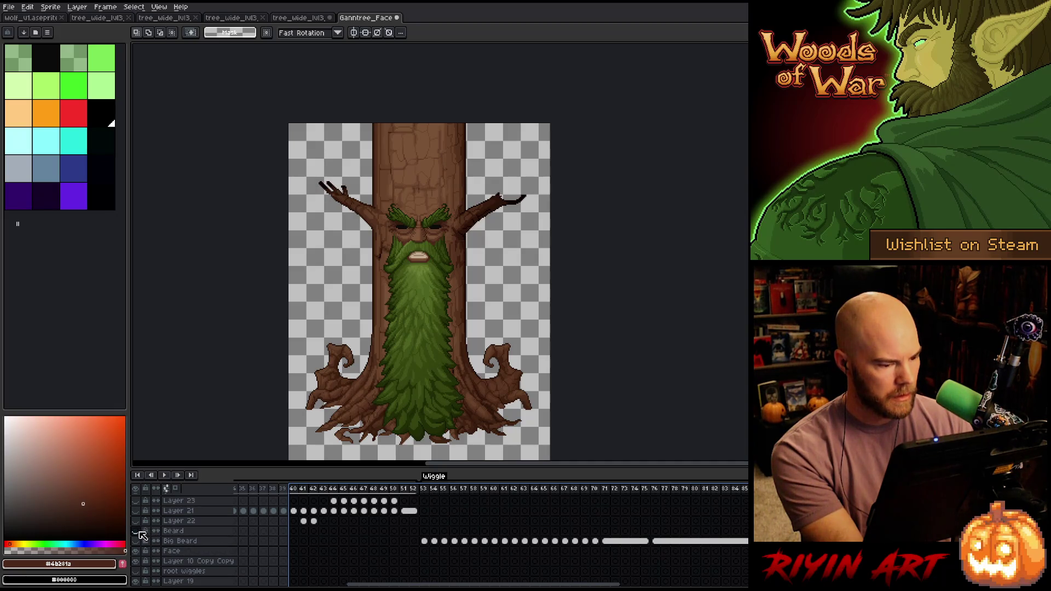
- Hide the Face layer so only the bare trunk shows
scroll(147, 519, up, 1)
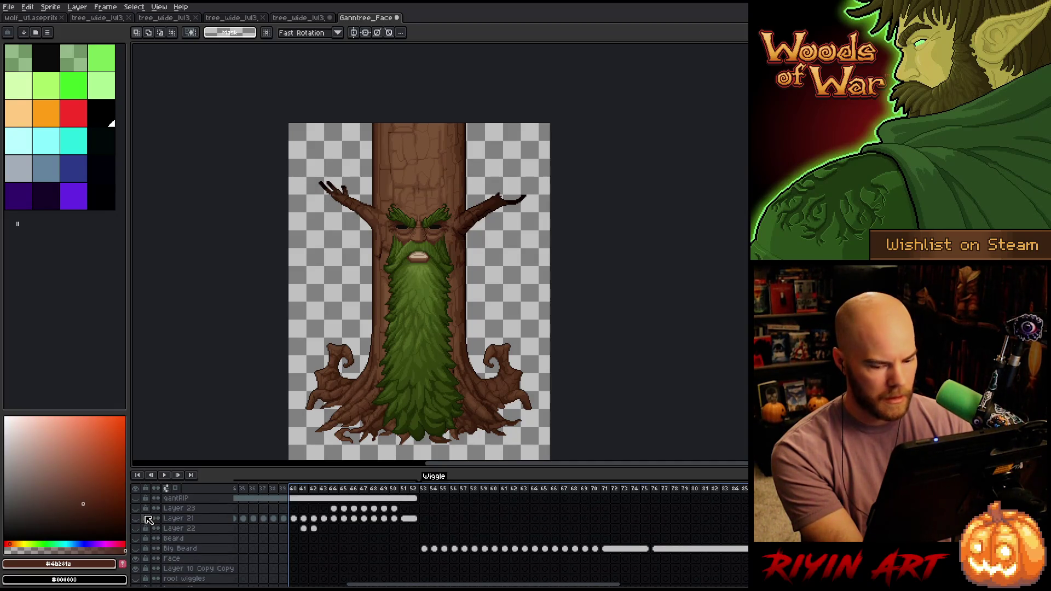
scroll(149, 546, down, 1)
click(137, 549)
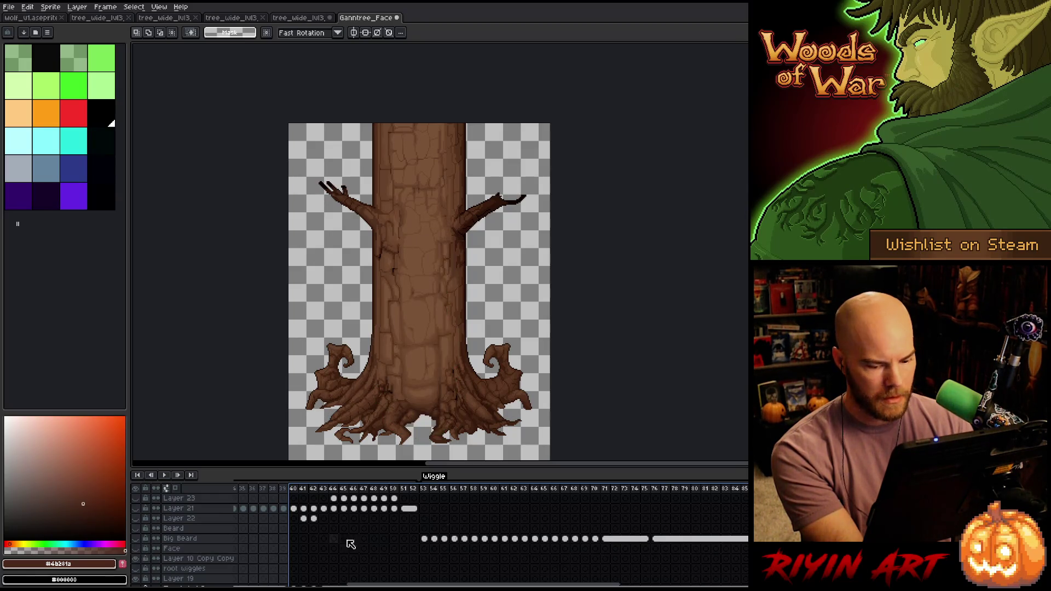
- Preview the animation, then settle on frame 65 where the roots are fully grown
scroll(438, 534, down, 1)
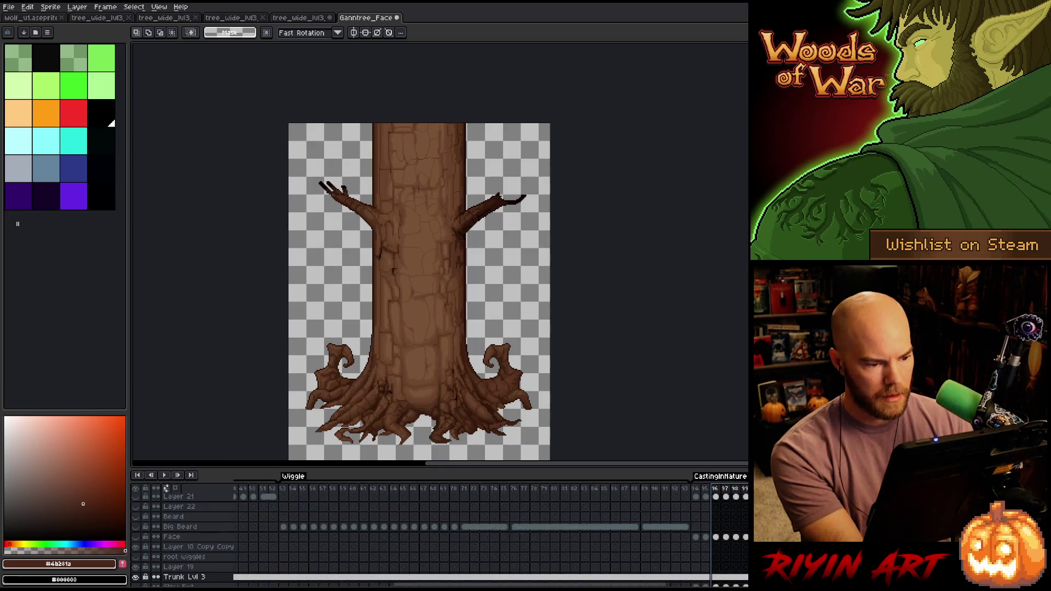
scroll(438, 533, right, 10)
scroll(438, 534, left, 12)
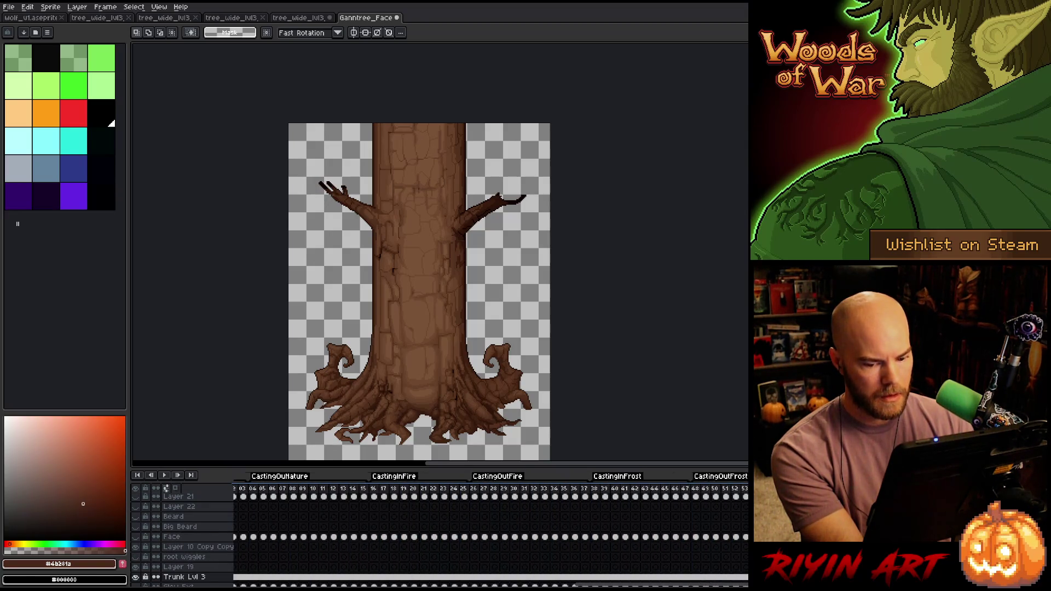
key(Return)
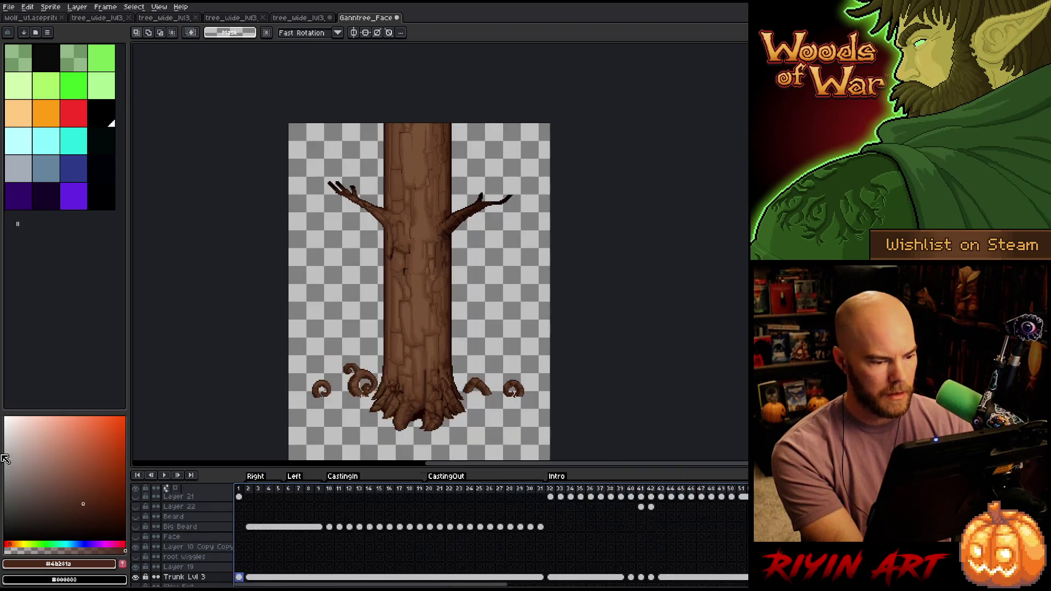
key(Return)
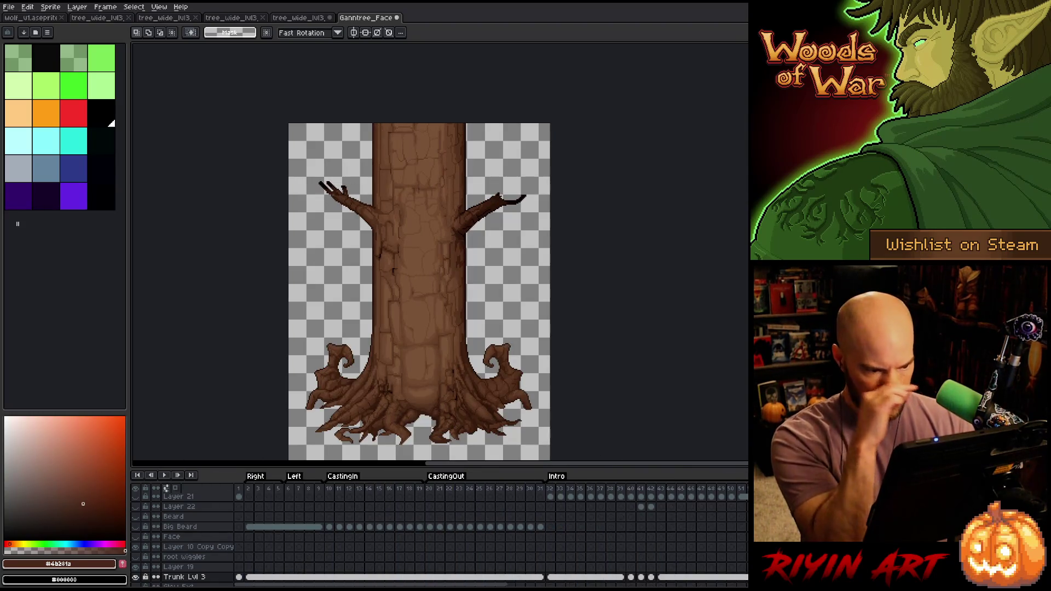
click(143, 476)
click(149, 477)
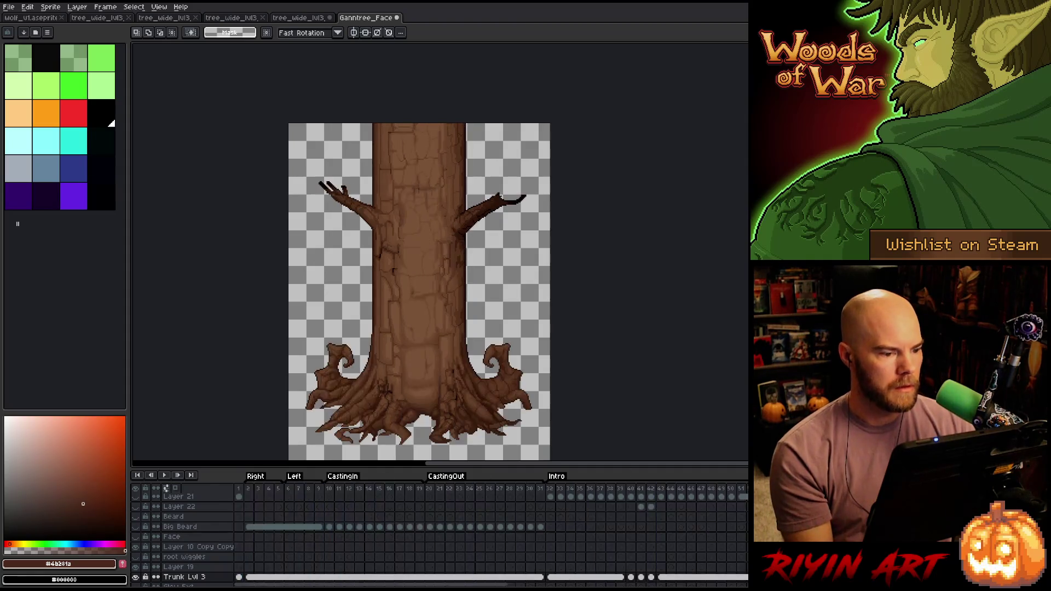
click(9, 7)
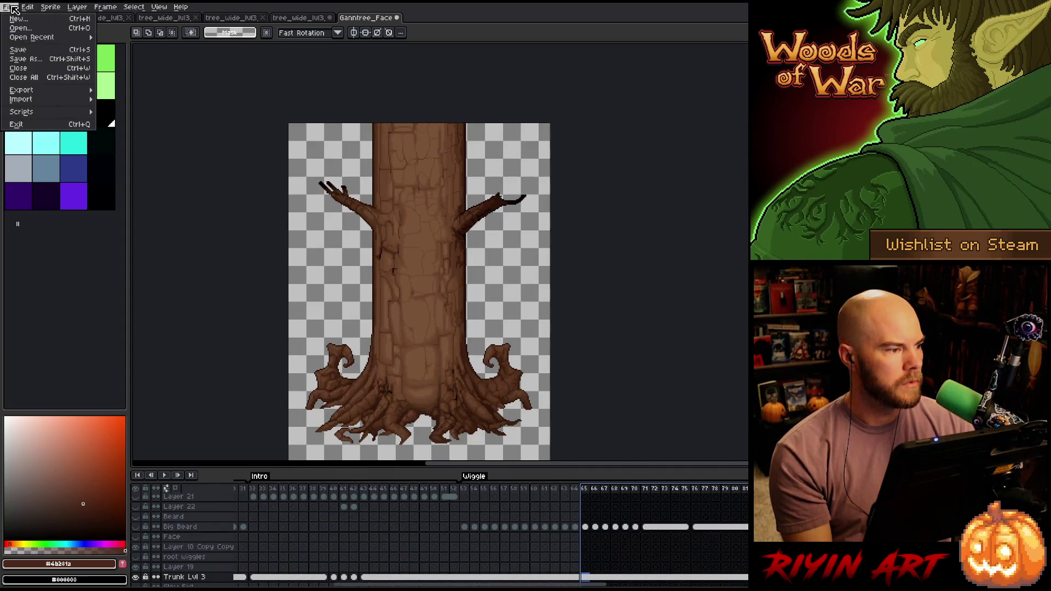
- Export all frames as the 19-column sheet tree_wide_lvl3_layer1_plain.png, then go to frame 37
mouse_move(66, 104)
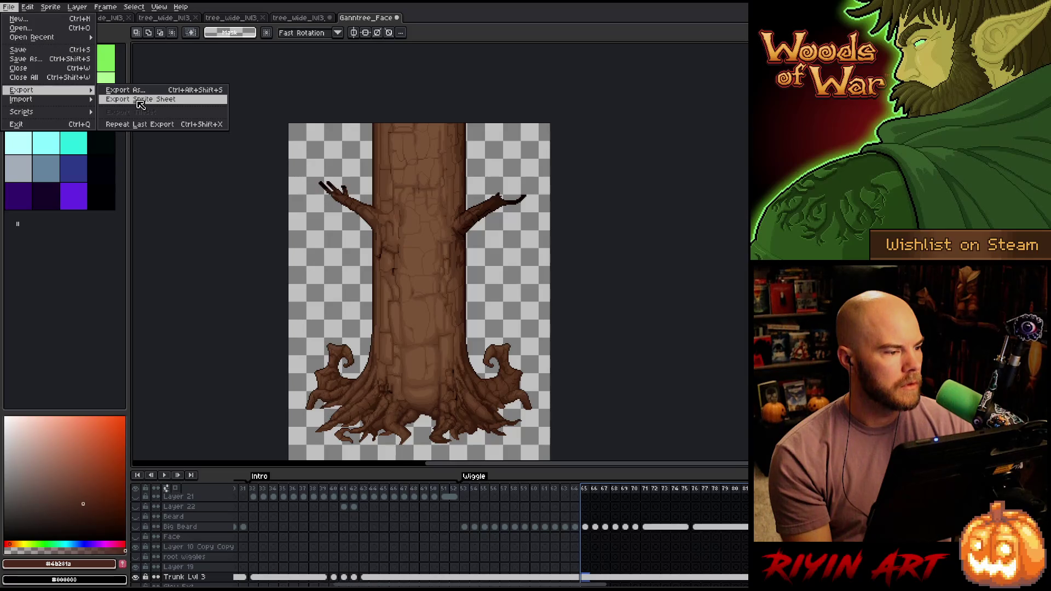
click(140, 100)
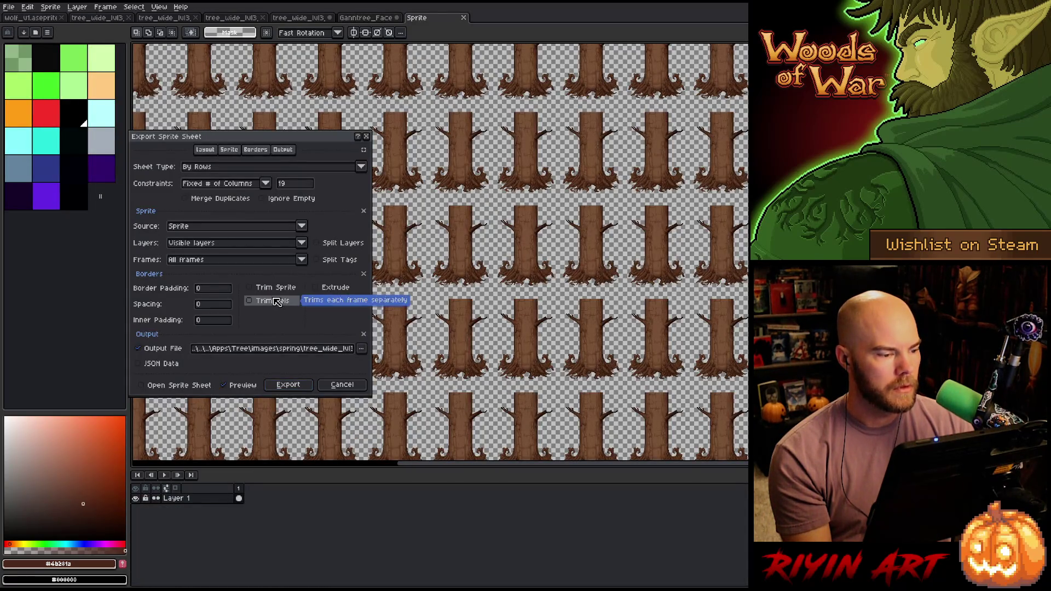
click(349, 349)
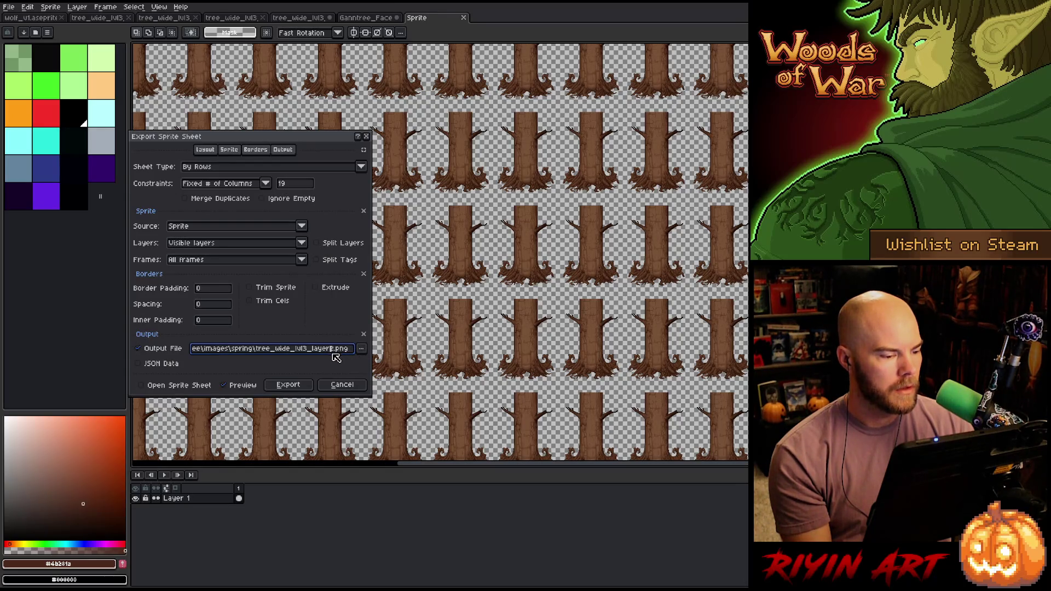
key(Delete)
text(1)
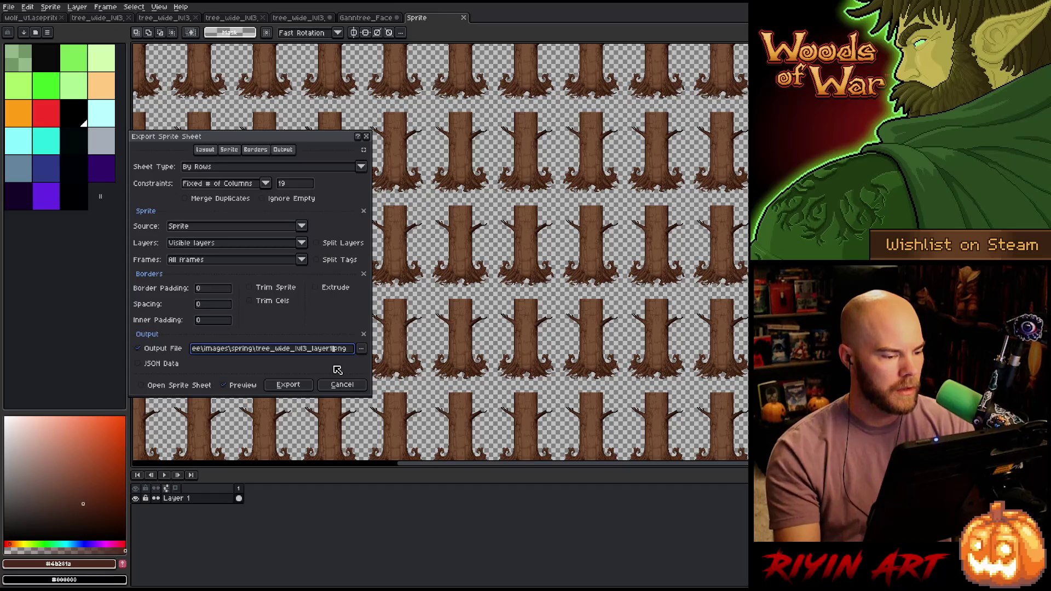
text(_plain)
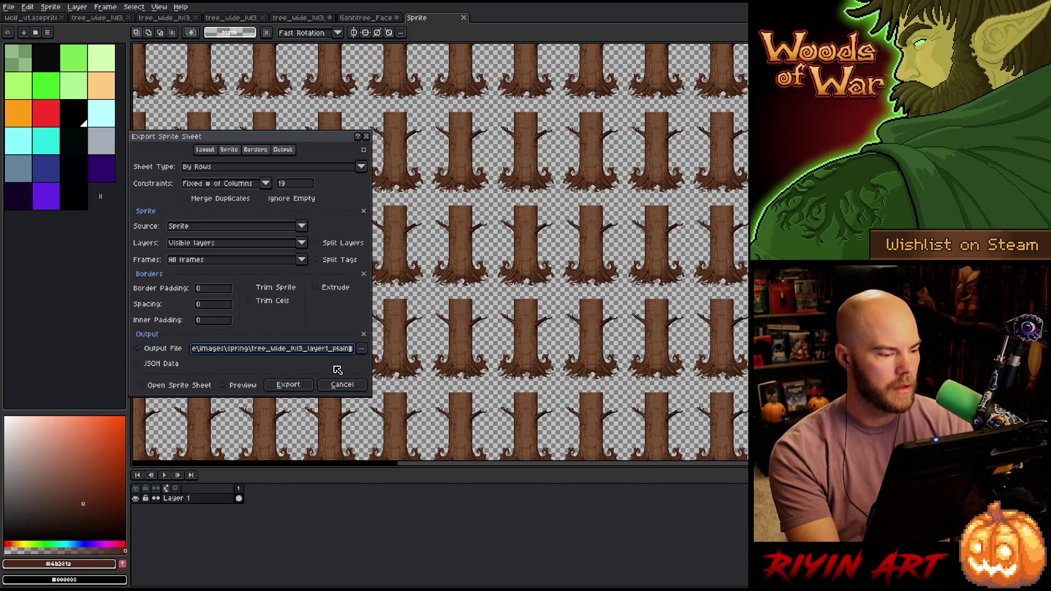
click(288, 384)
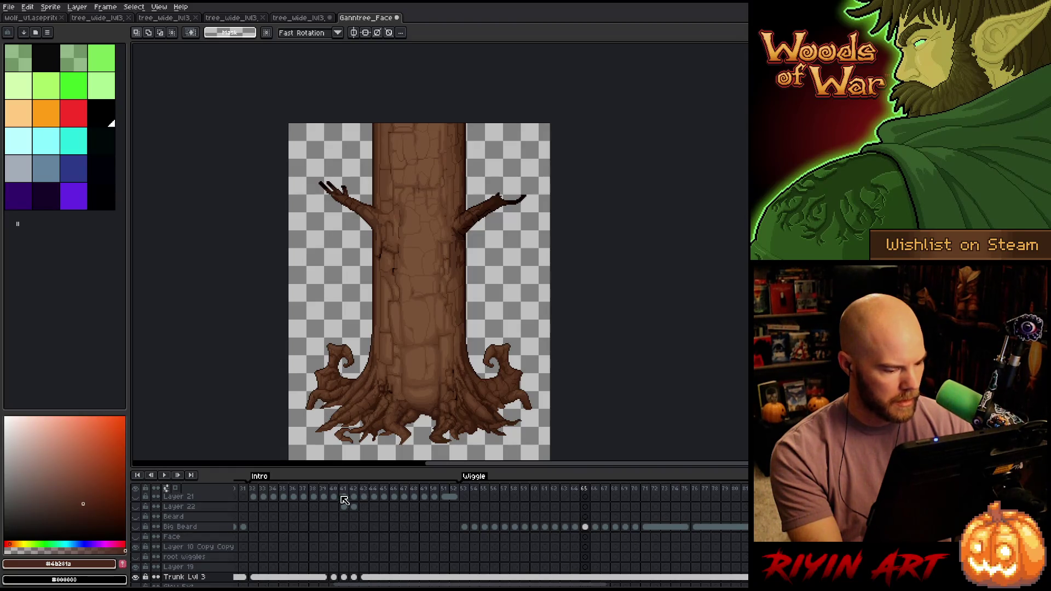
click(308, 487)
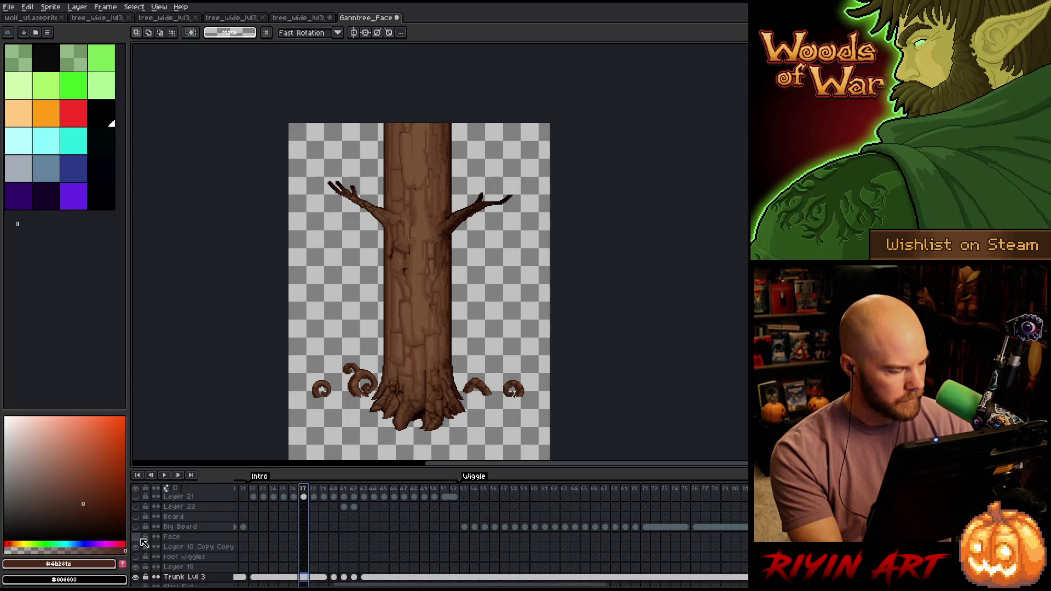
scroll(141, 542, down, 2)
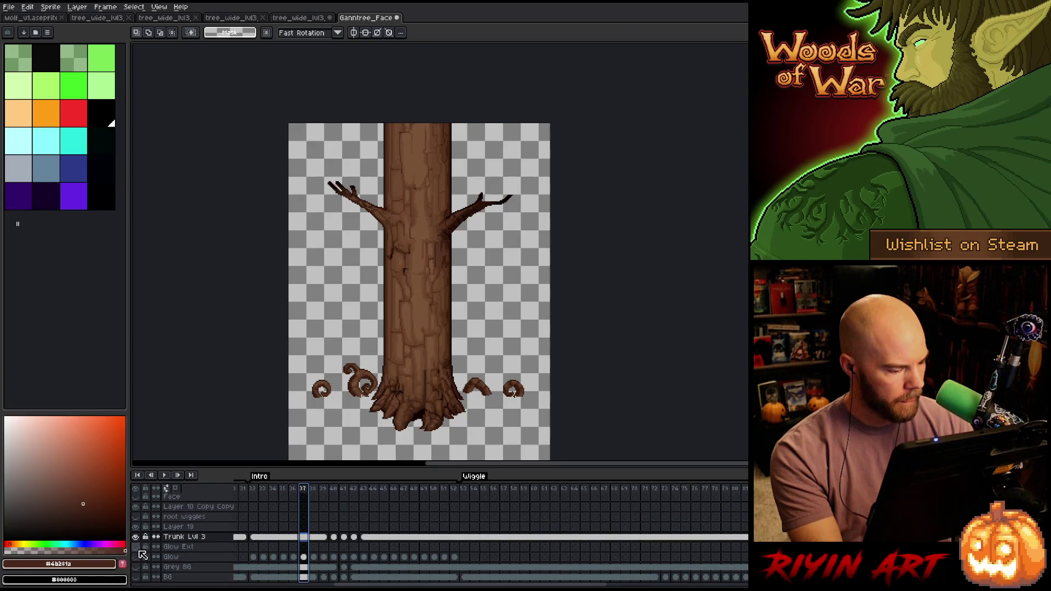
- Hide the Trunk Lvl 3 layer and show the Beard through face layers
click(137, 538)
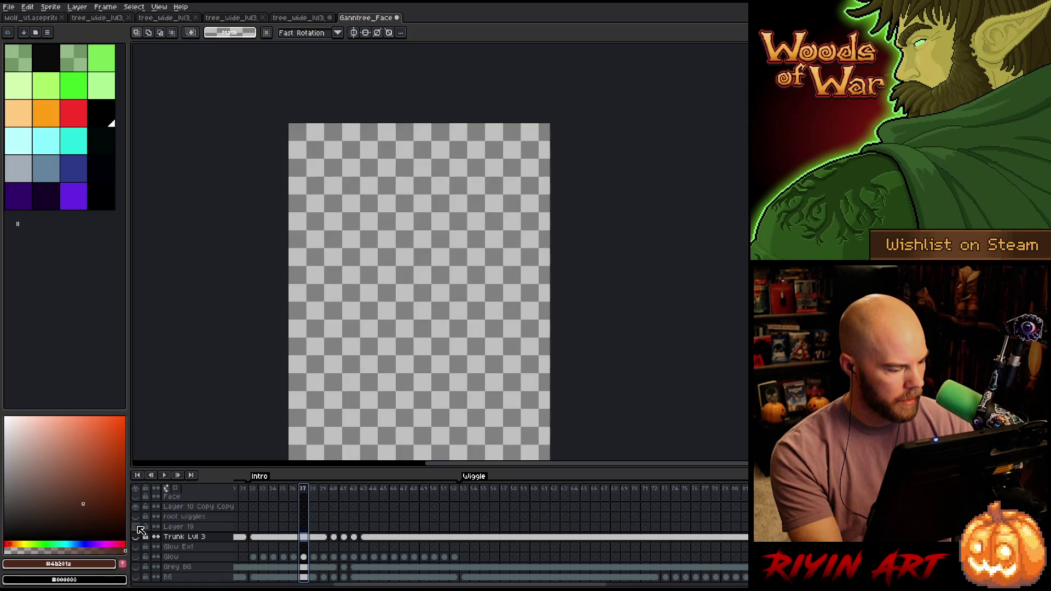
scroll(140, 549, up, 3)
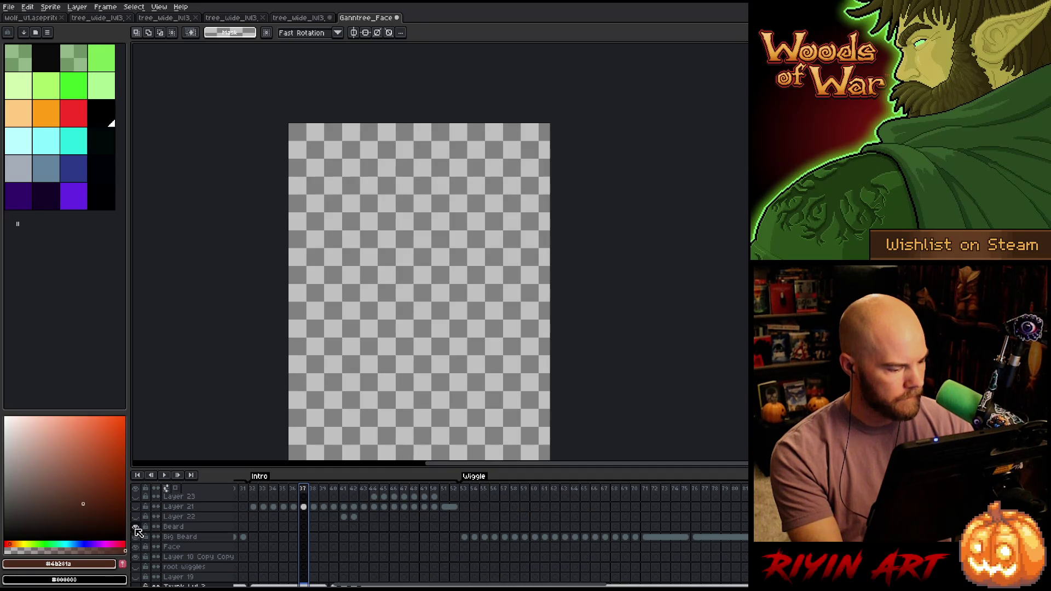
drag(136, 529, 136, 508)
scroll(140, 509, up, 1)
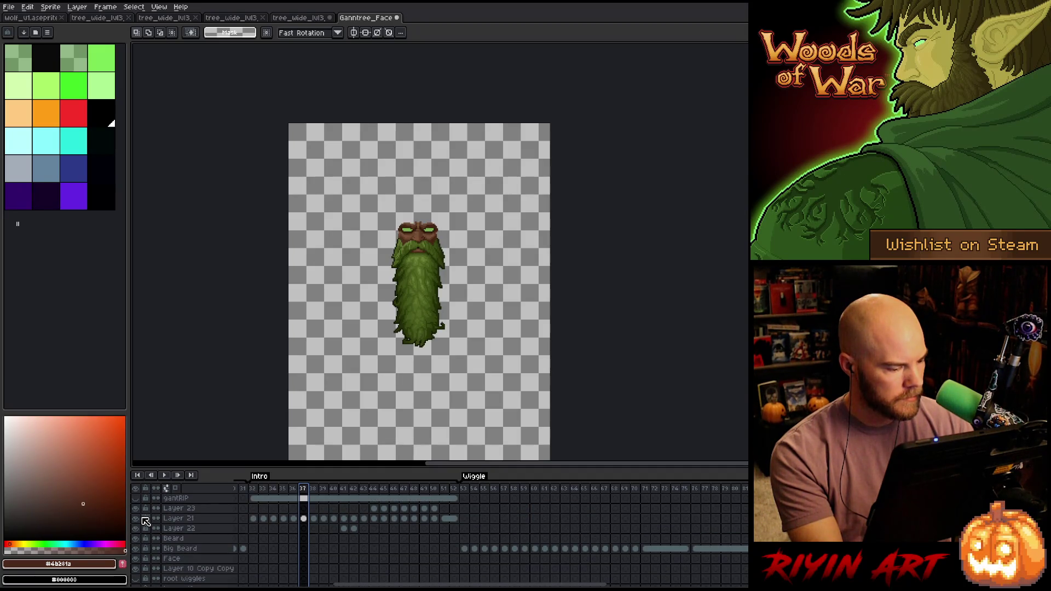
- Select frames 1–8 and toggle Layer 21 repeatedly to compare the beard shading
drag(405, 584, 307, 584)
click(246, 490)
mouse_move(246, 490)
mouse_down()
mouse_move(315, 494)
mouse_move(236, 494)
mouse_move(448, 502)
mouse_move(481, 513)
mouse_move(561, 500)
mouse_move(675, 508)
mouse_move(630, 510)
mouse_move(658, 510)
mouse_up()
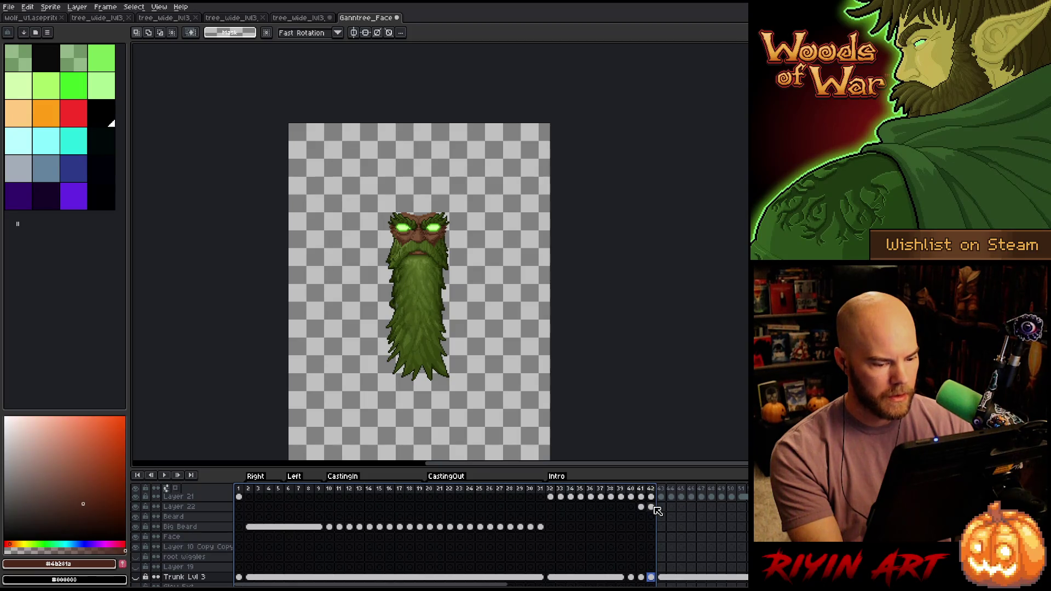
scroll(645, 509, up, 2)
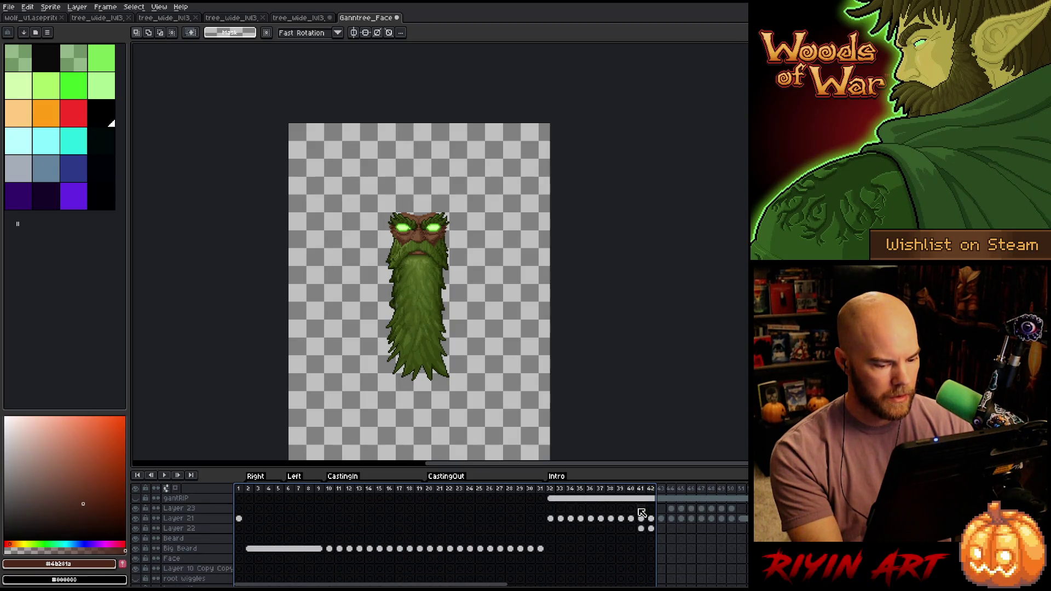
click(138, 518)
click(137, 518)
click(137, 518)
click(137, 518)
click(137, 519)
click(138, 519)
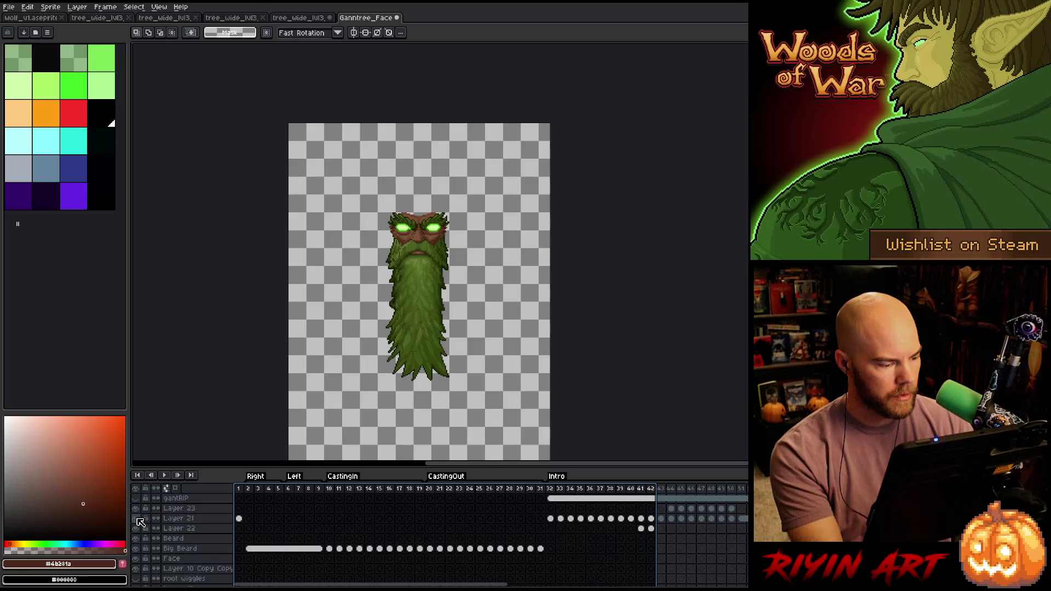
click(137, 518)
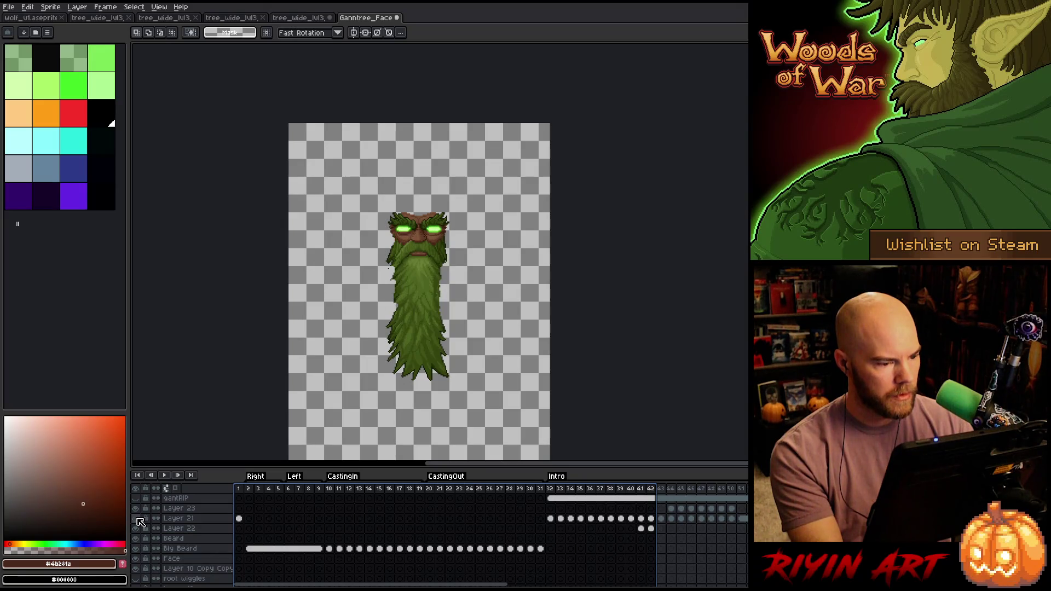
- Step through the timeline to frames 41 and 43
click(640, 489)
click(650, 489)
click(641, 489)
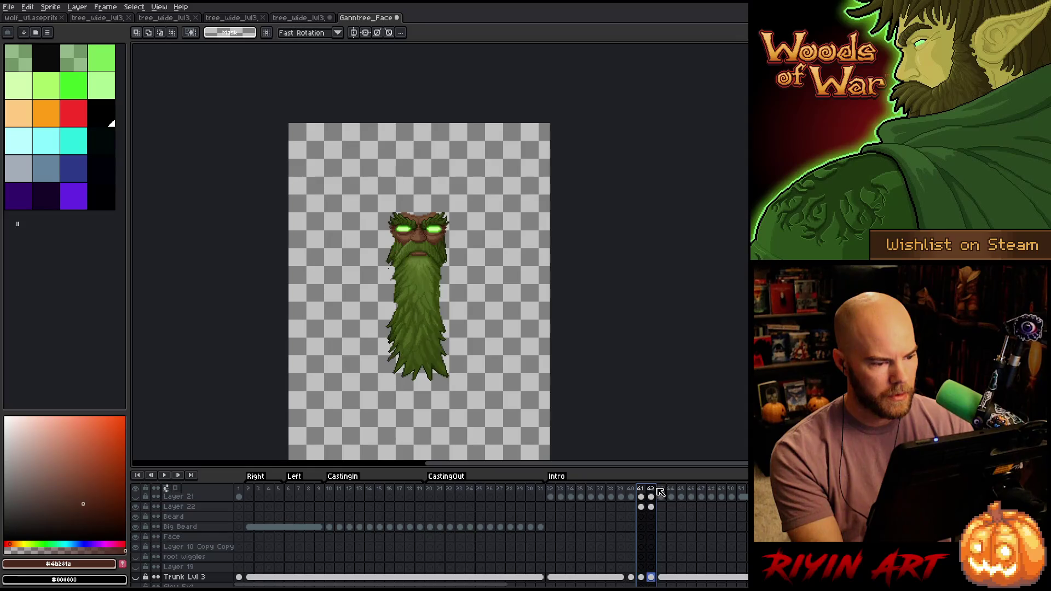
click(661, 489)
key(Left)
key(Right)
key(Right)
key(Left)
scroll(288, 556, up, 3)
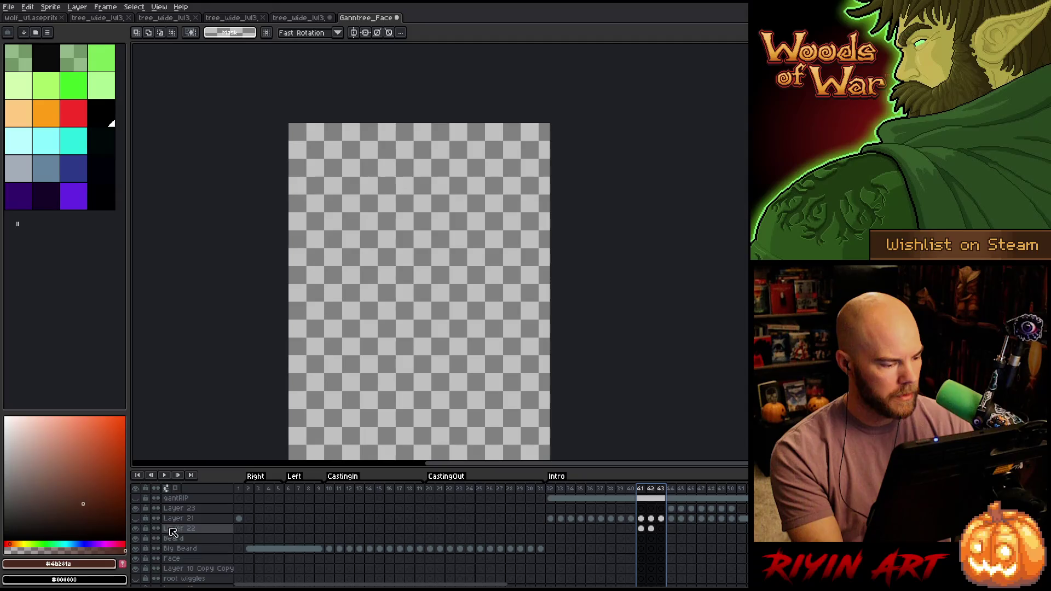
click(137, 520)
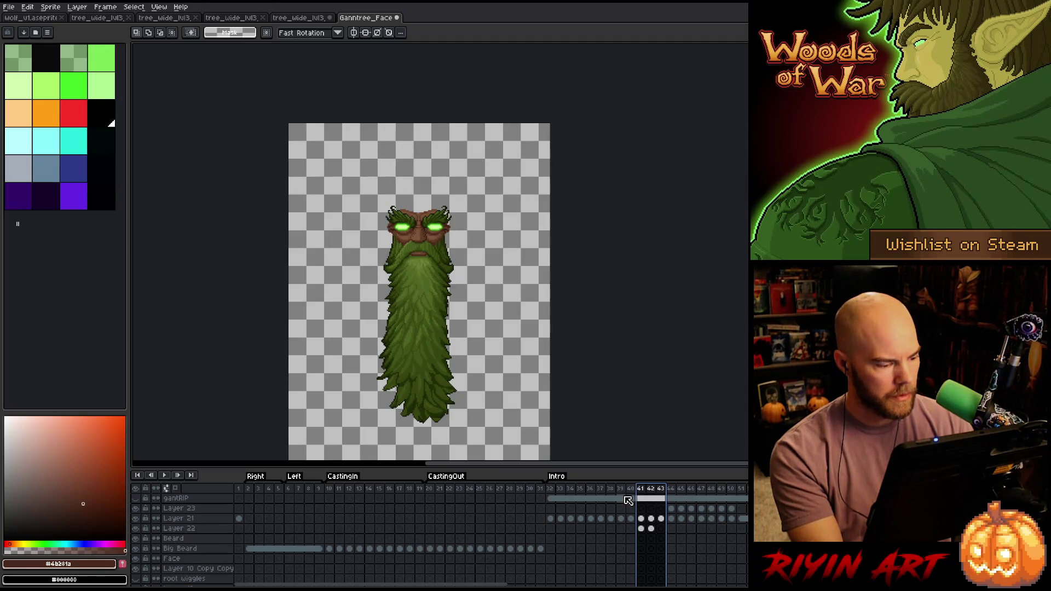
drag(500, 586, 598, 586)
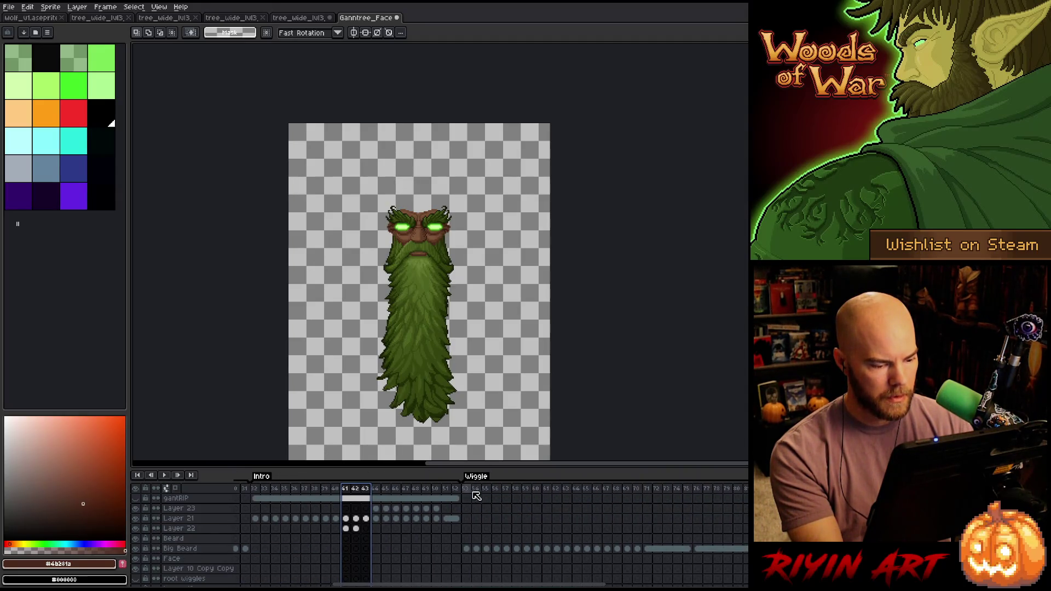
scroll(598, 547, down, 2)
click(465, 489)
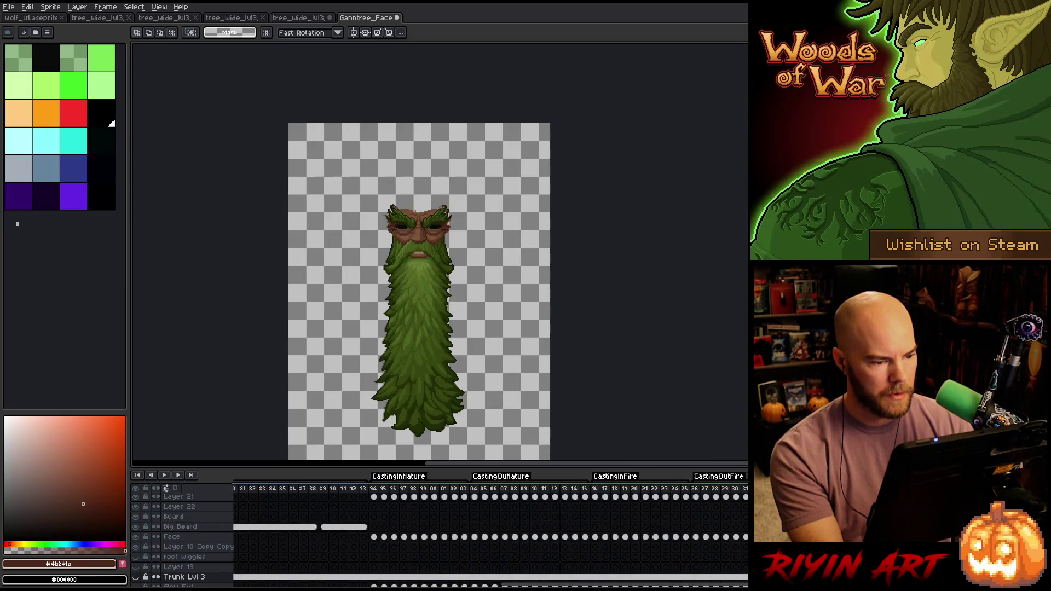
click(595, 527)
scroll(265, 534, up, 1)
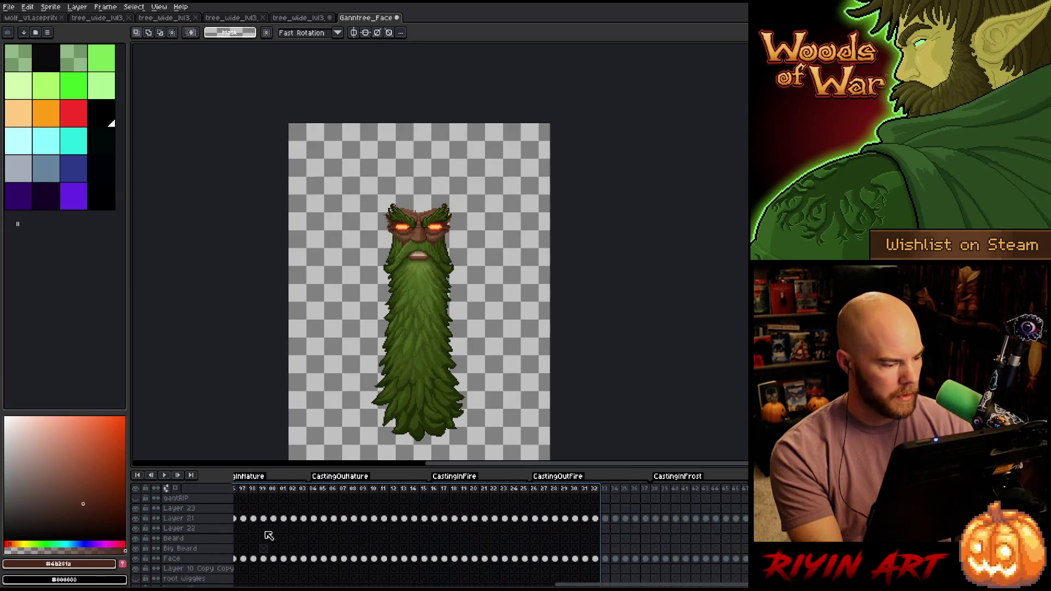
click(136, 519)
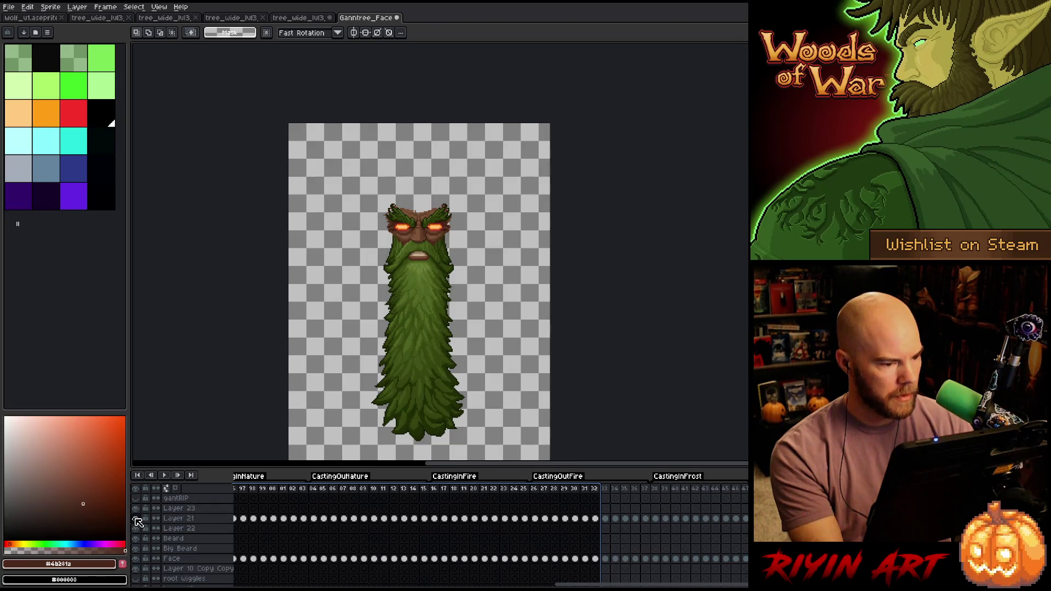
mouse_move(597, 584)
mouse_down()
mouse_move(406, 584)
mouse_move(429, 584)
mouse_up()
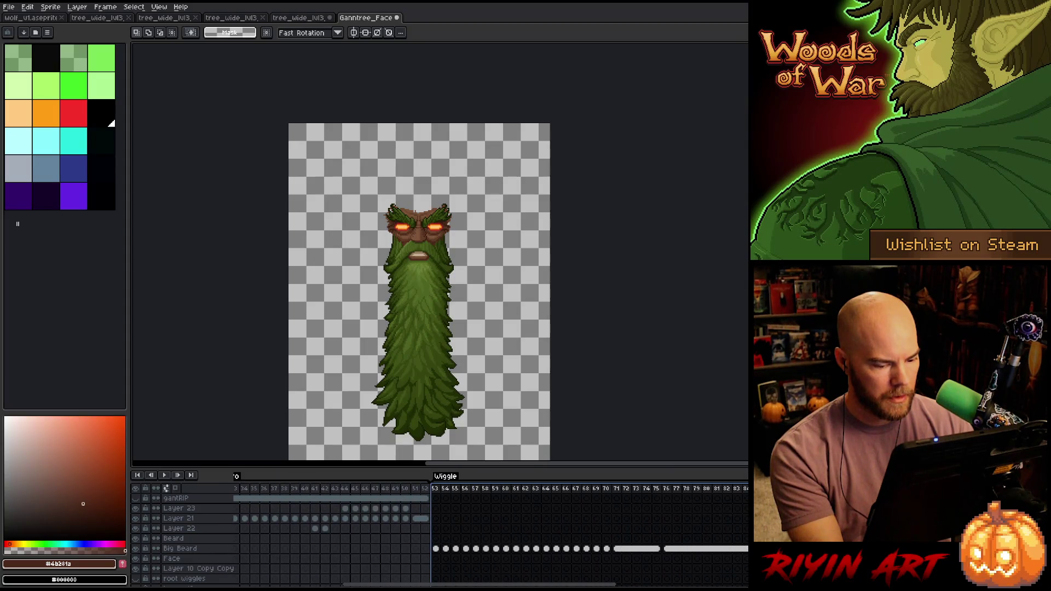
click(414, 488)
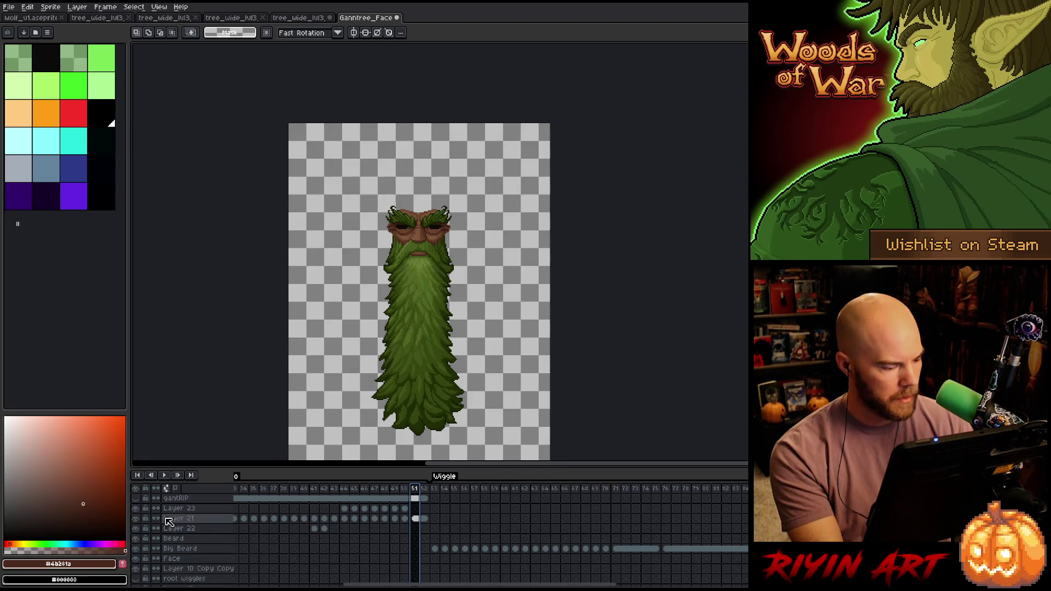
click(137, 519)
click(137, 519)
drag(458, 584, 625, 585)
drag(404, 518, 744, 528)
key(Return)
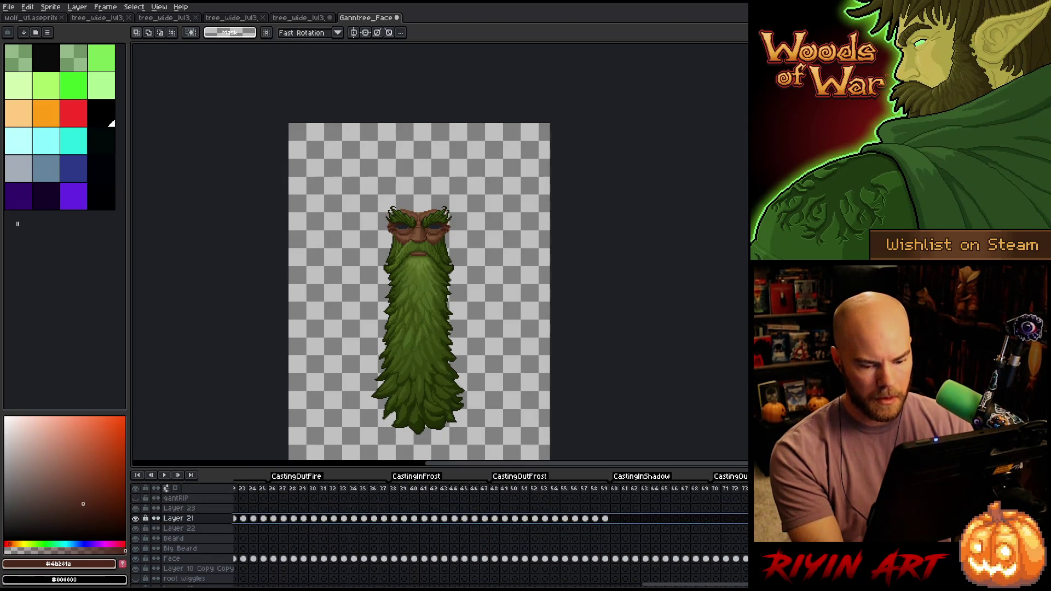
key(Delete)
key(ctrl+z)
key(ctrl+z)
key(ctrl+z)
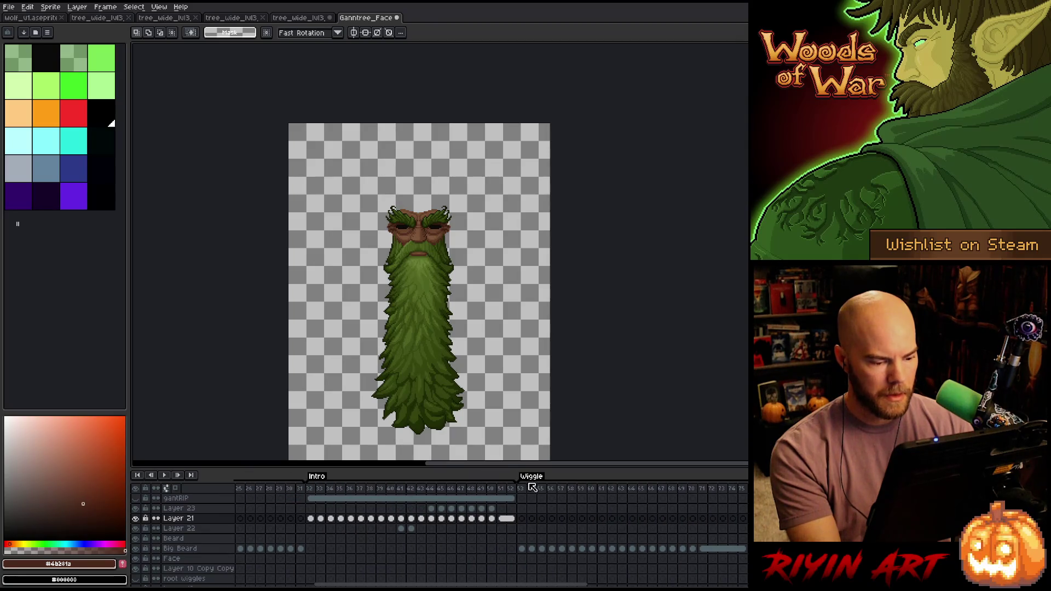
drag(524, 495, 450, 496)
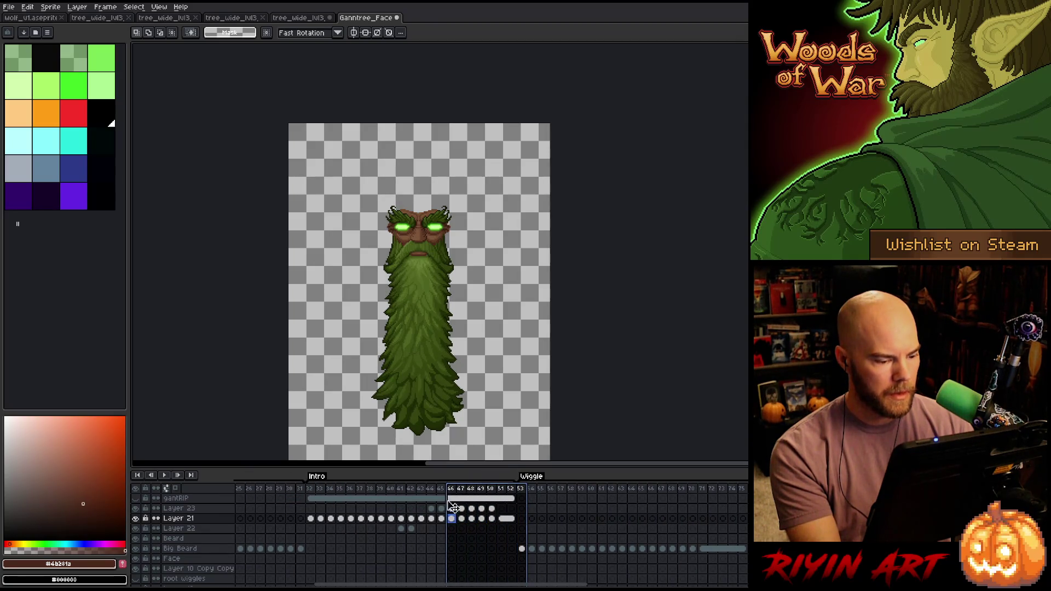
click(137, 509)
click(137, 510)
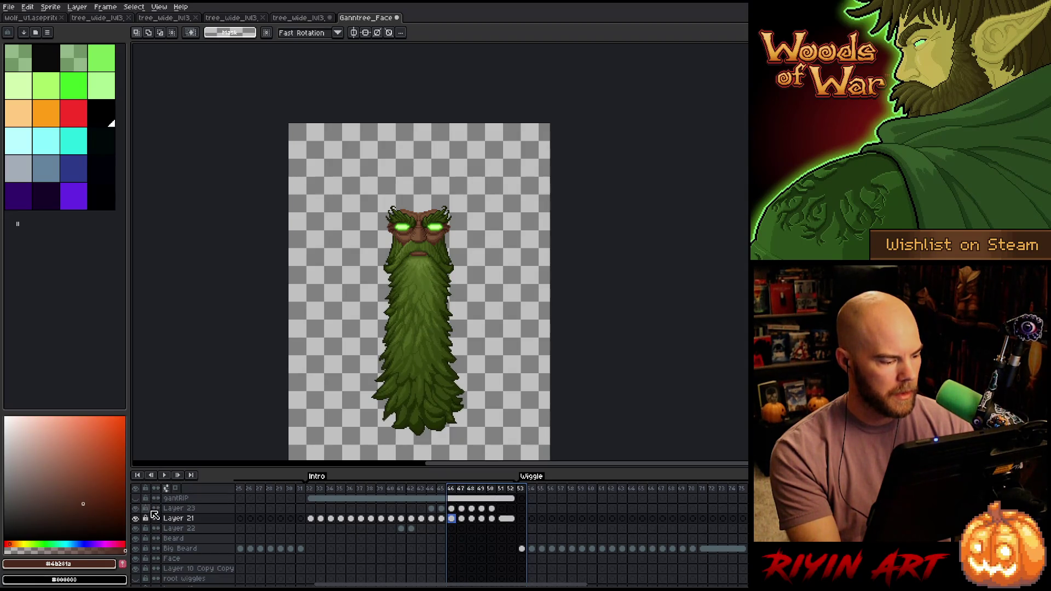
click(135, 519)
click(135, 518)
click(135, 519)
click(135, 518)
mouse_move(431, 497)
mouse_down()
mouse_move(337, 499)
mouse_move(523, 507)
mouse_move(306, 507)
mouse_move(515, 519)
mouse_move(416, 528)
mouse_move(564, 520)
mouse_move(361, 519)
mouse_move(402, 520)
mouse_move(391, 519)
mouse_up()
click(137, 519)
click(136, 519)
click(137, 519)
click(137, 519)
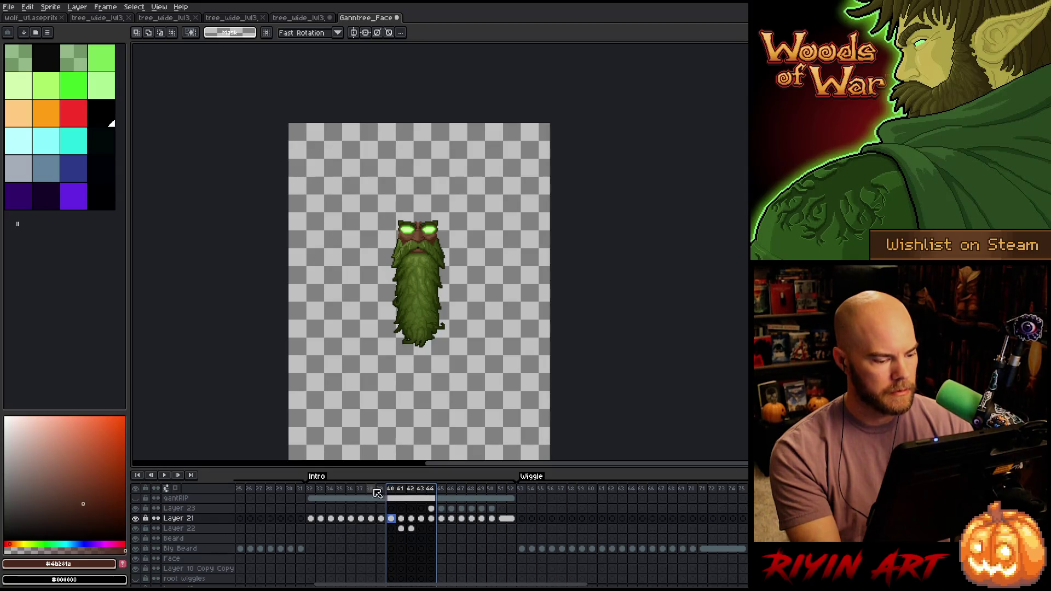
click(8, 8)
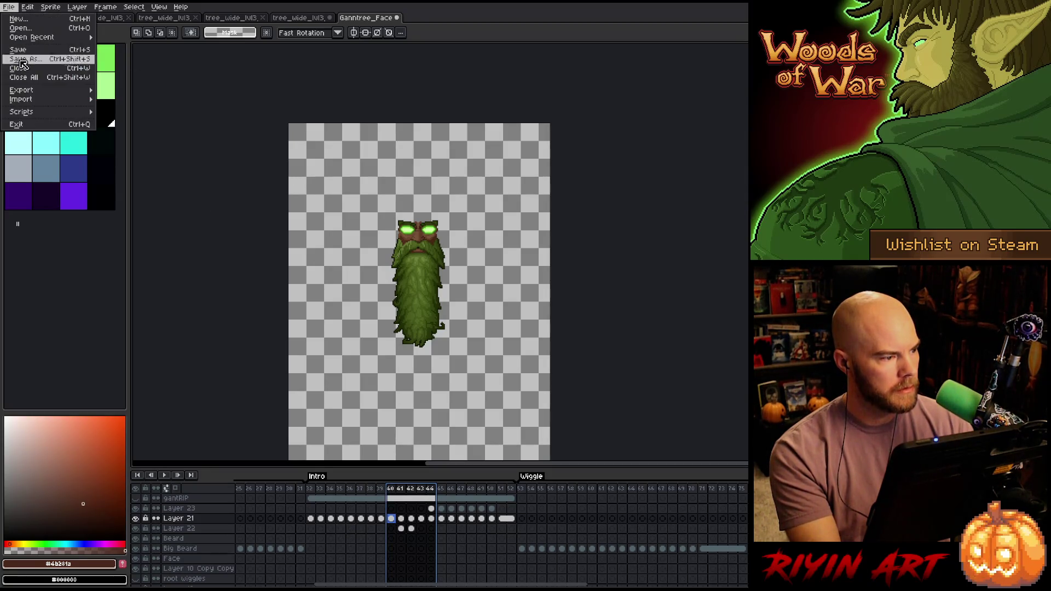
- Export the bearded face frames as sprite sheet tree_wide_lvl3_layer2_face2, then return to the tree_wide_lvl3 tab
mouse_move(25, 93)
click(142, 92)
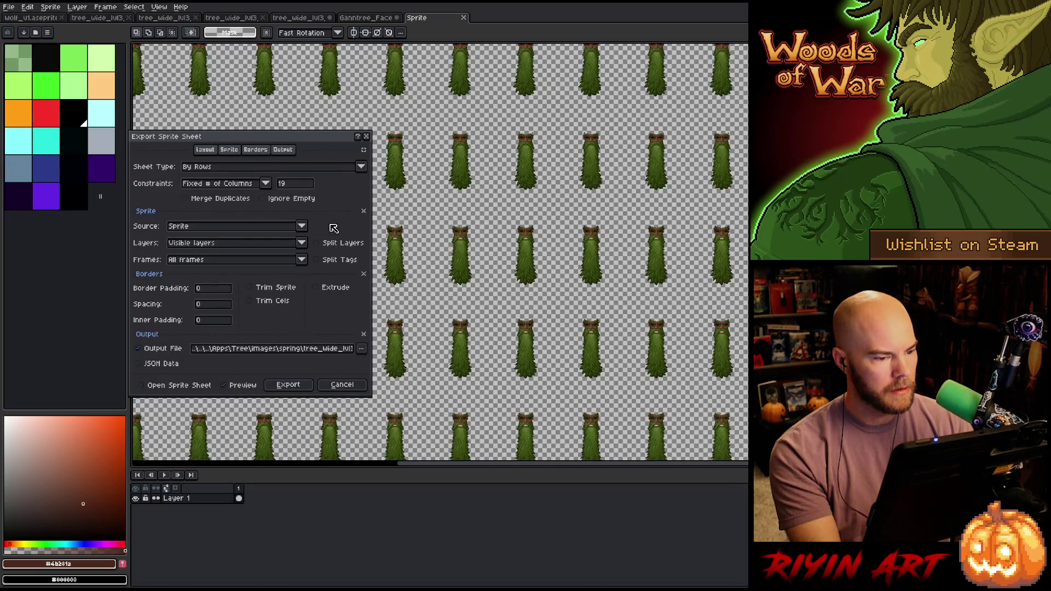
click(338, 351)
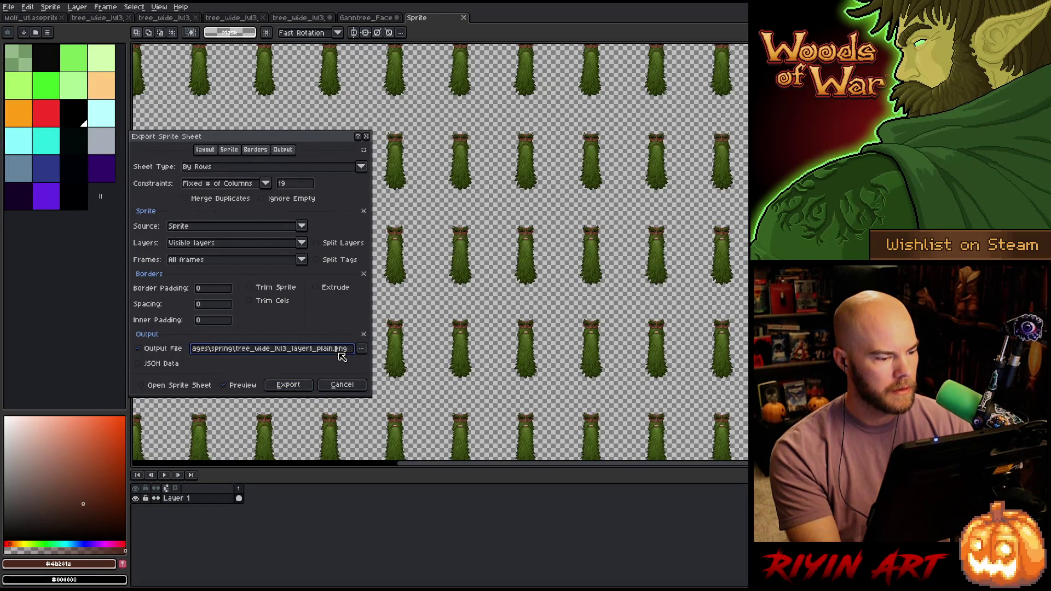
key(Left)
key(Left)
key(Left)
key(BackSpace)
key(BackSpace)
key(BackSpace)
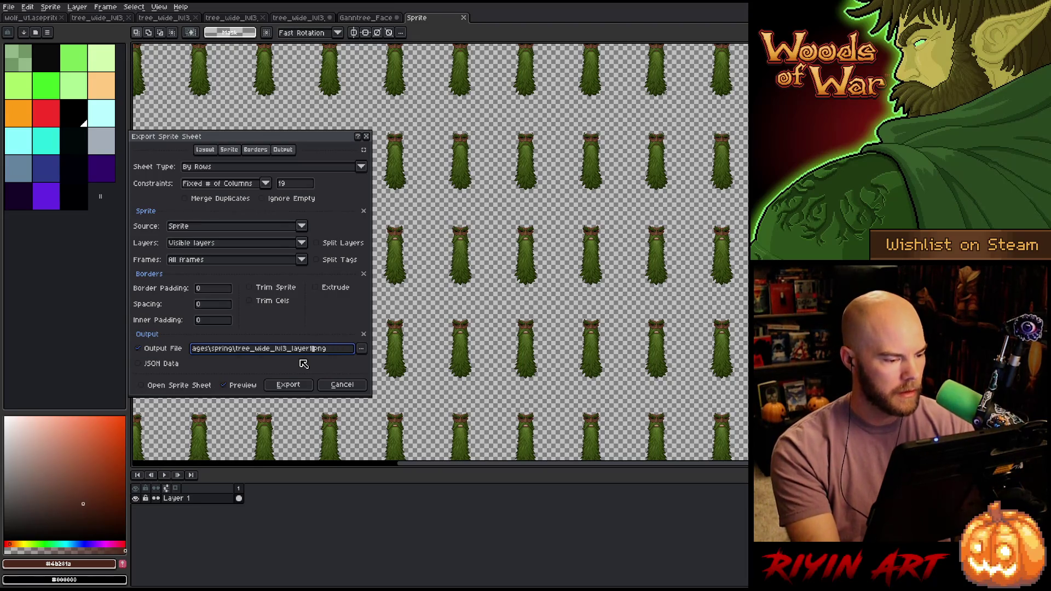
text(_face2)
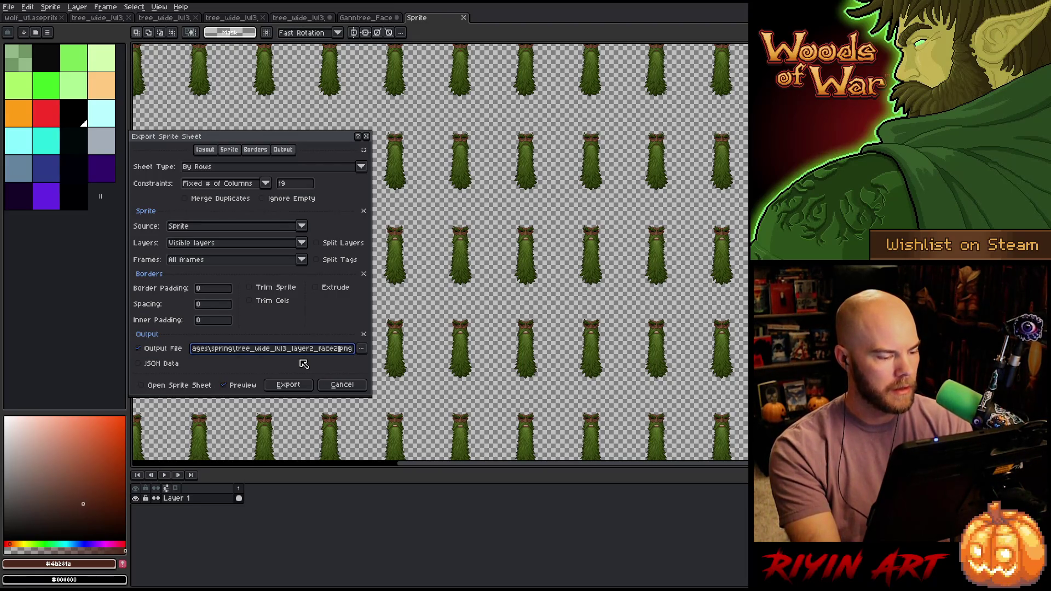
click(288, 384)
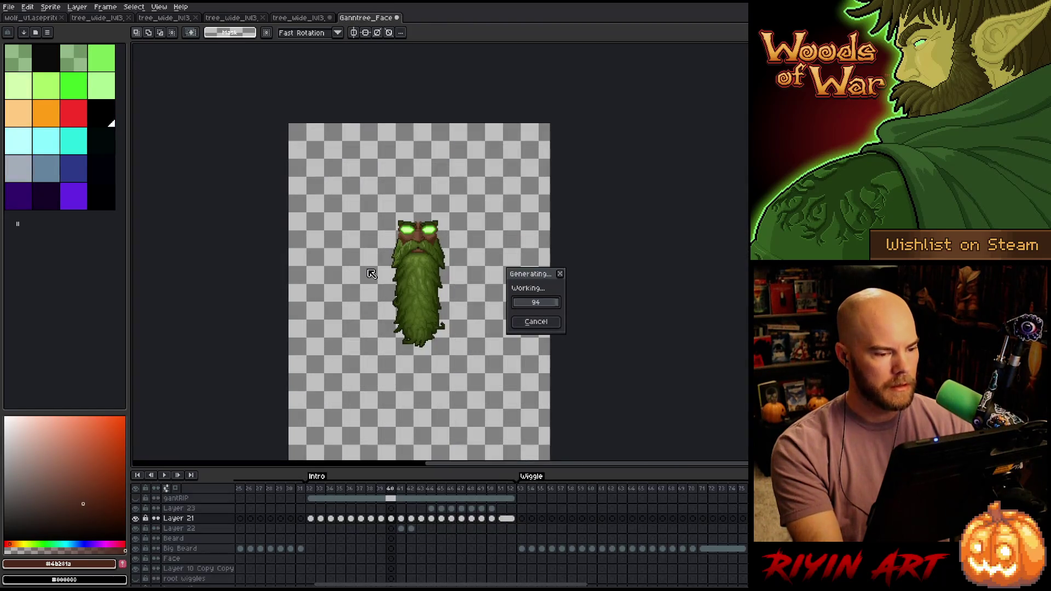
click(304, 21)
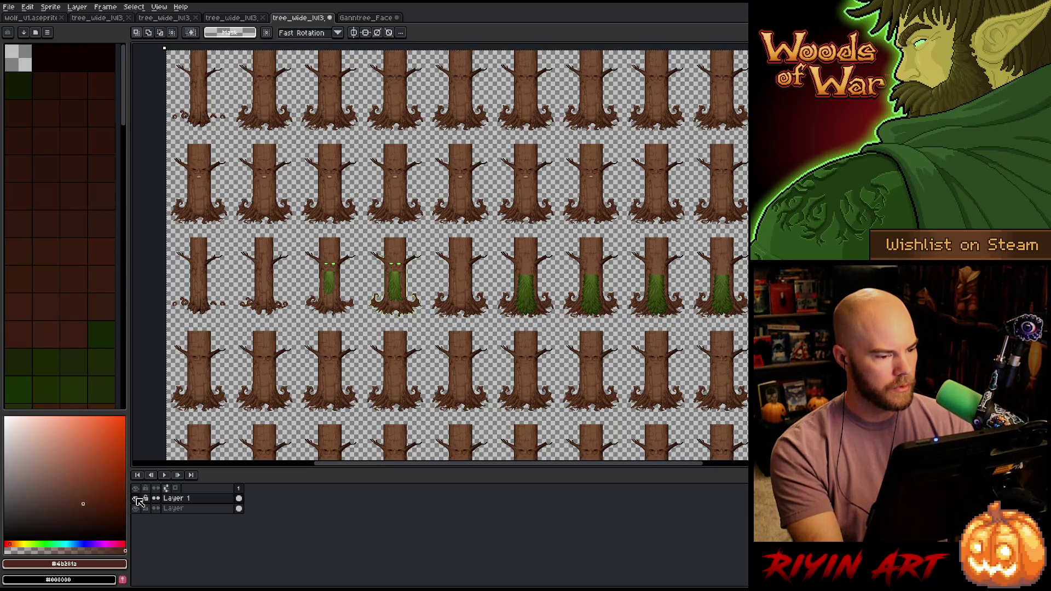
- Open the tree_wide_lvl3 layer1_plain and layer2 face PNGs from the spring folder, then return to Ganntree_Face
click(8, 7)
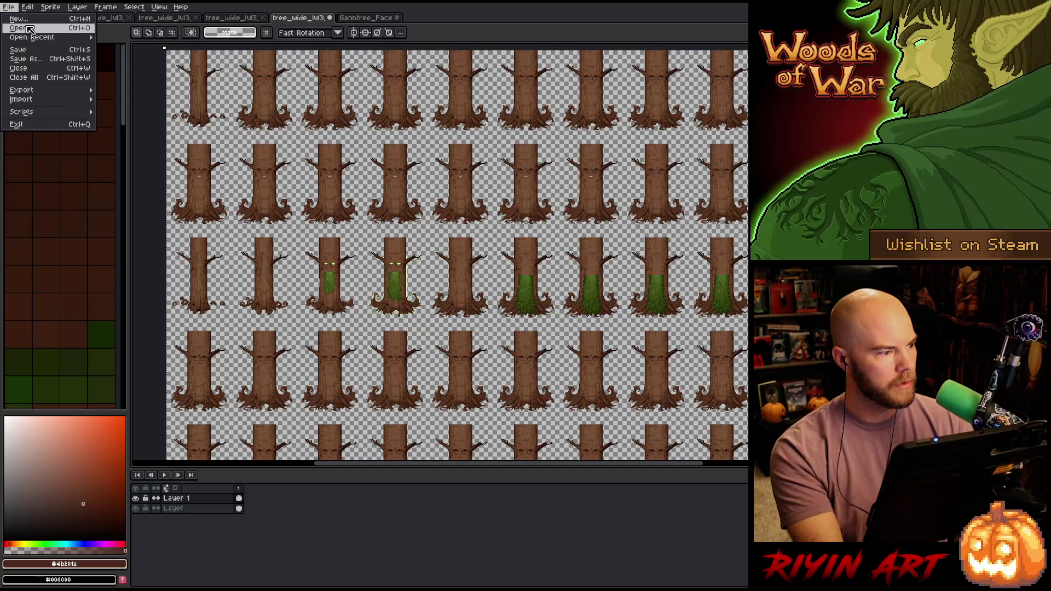
click(22, 29)
scroll(359, 219, down, 15)
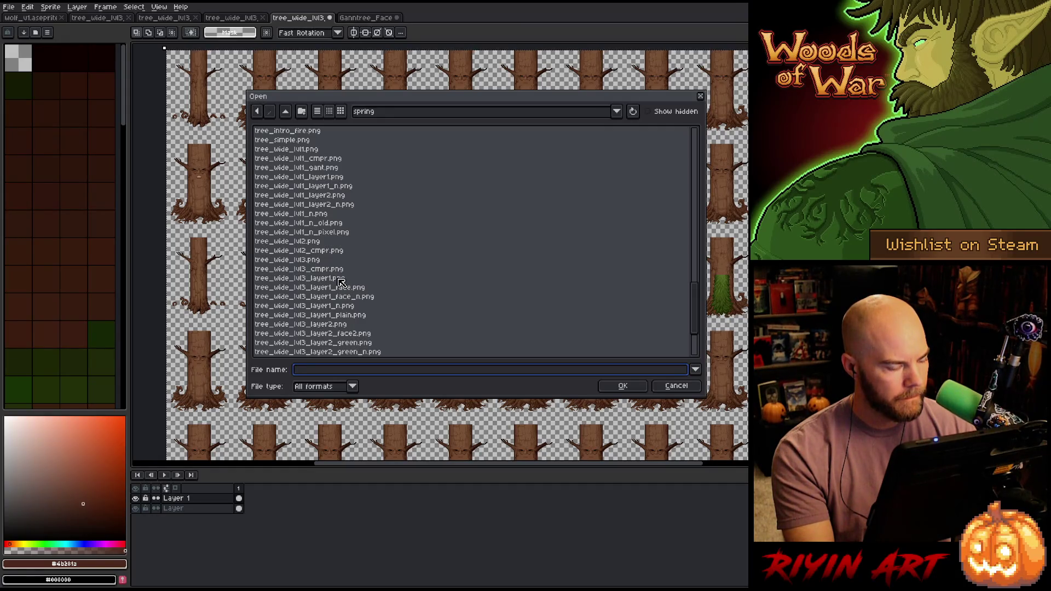
click(339, 279)
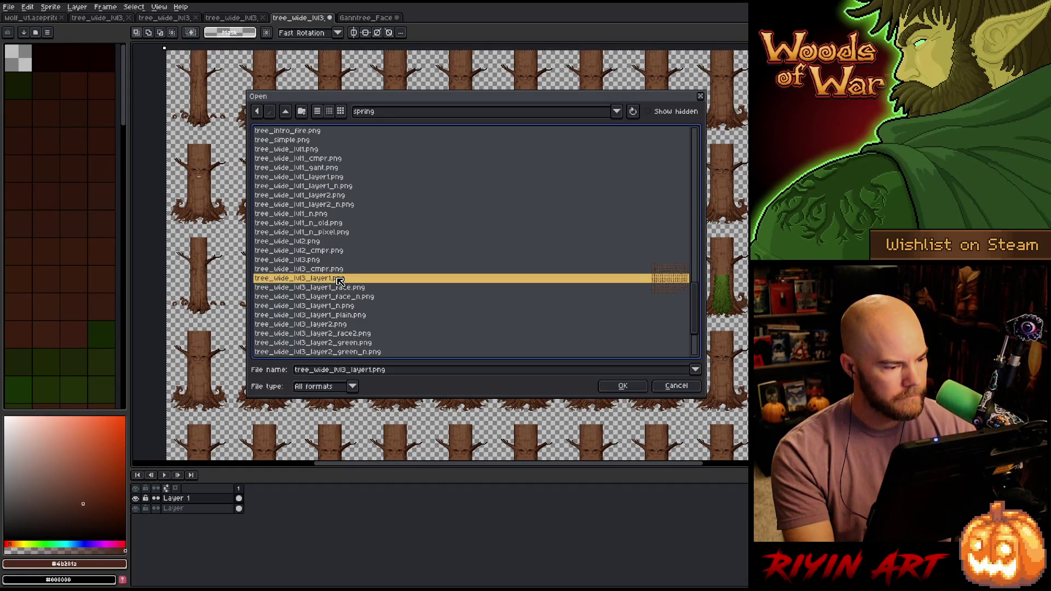
click(359, 315)
scroll(371, 317, down, 2)
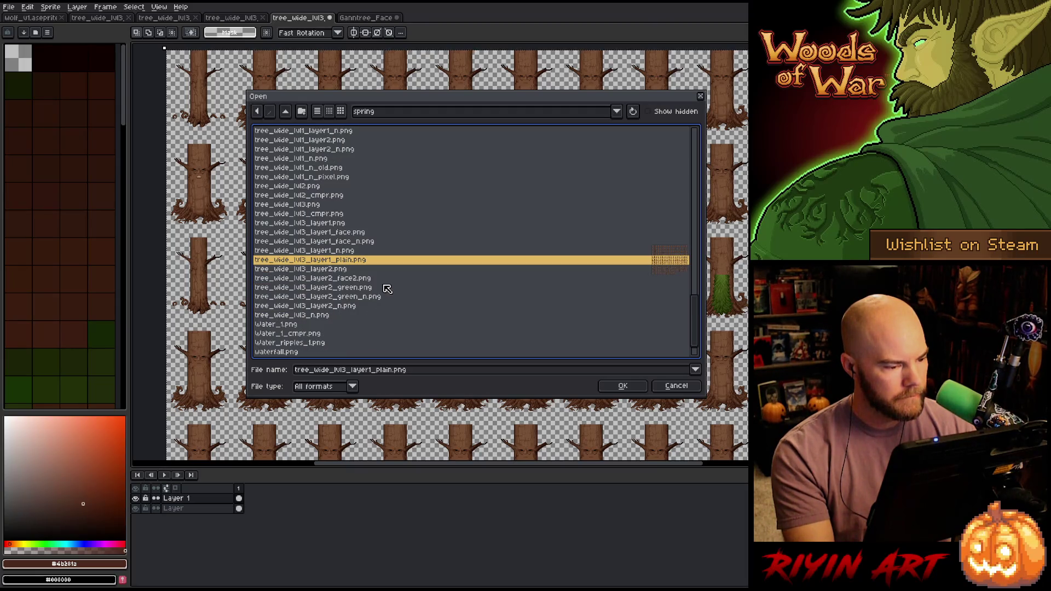
double_click(354, 280)
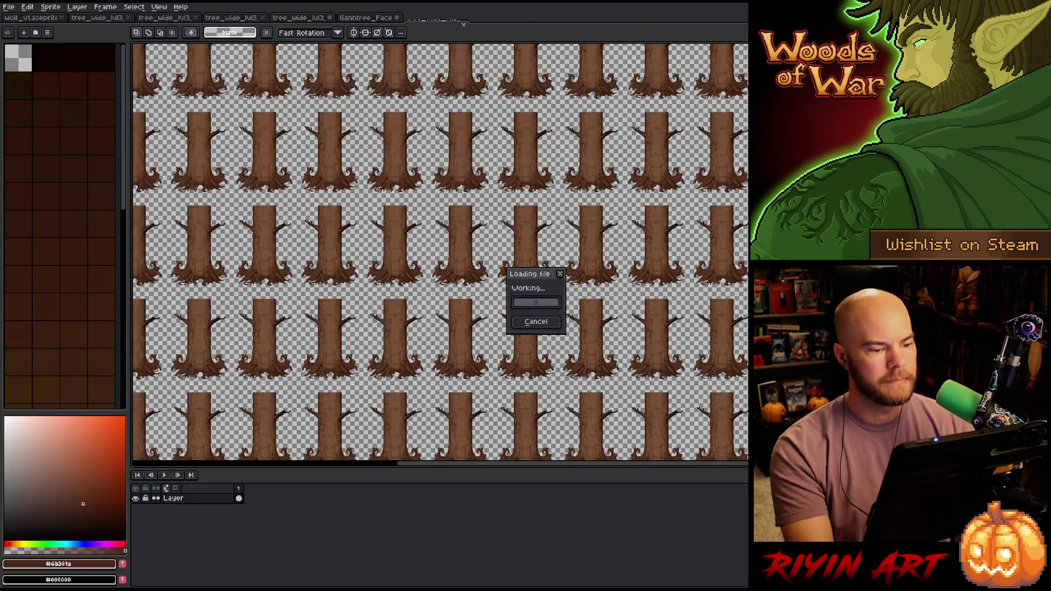
click(445, 18)
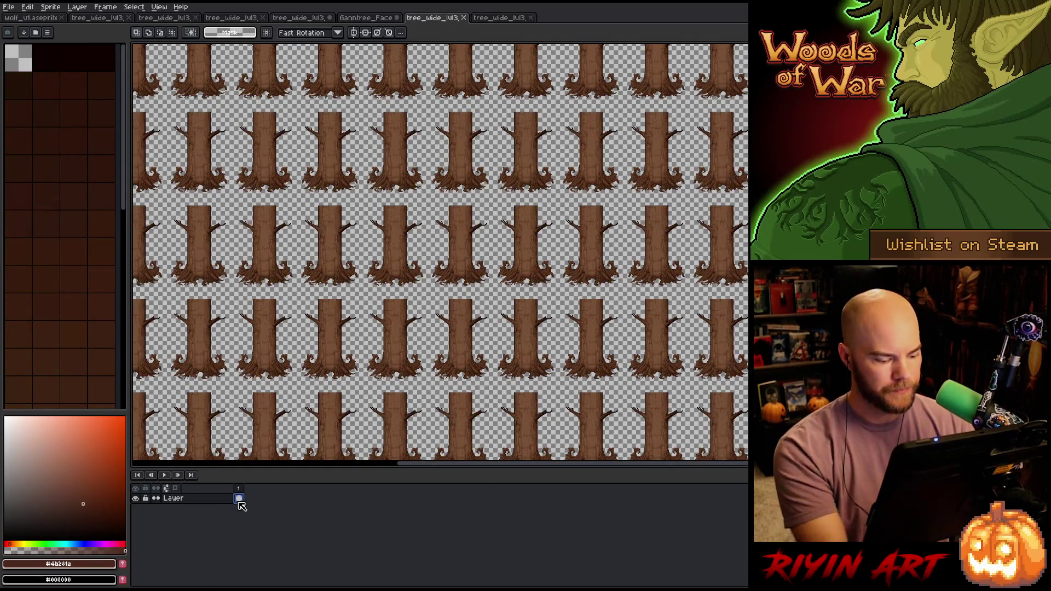
click(378, 23)
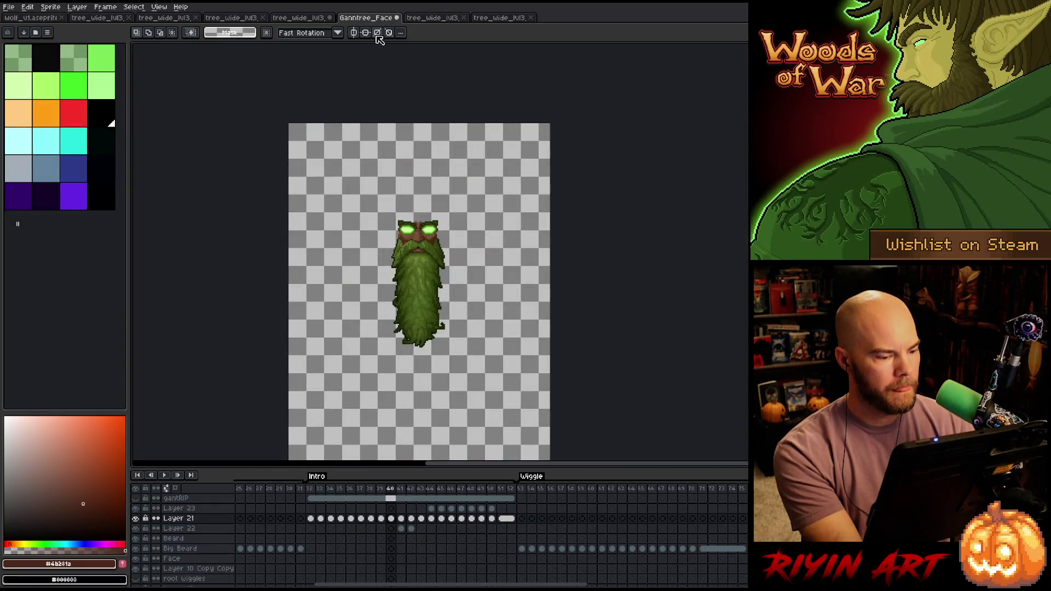
- Close the Ganntree_Face sprite without saving
scroll(292, 567, down, 5)
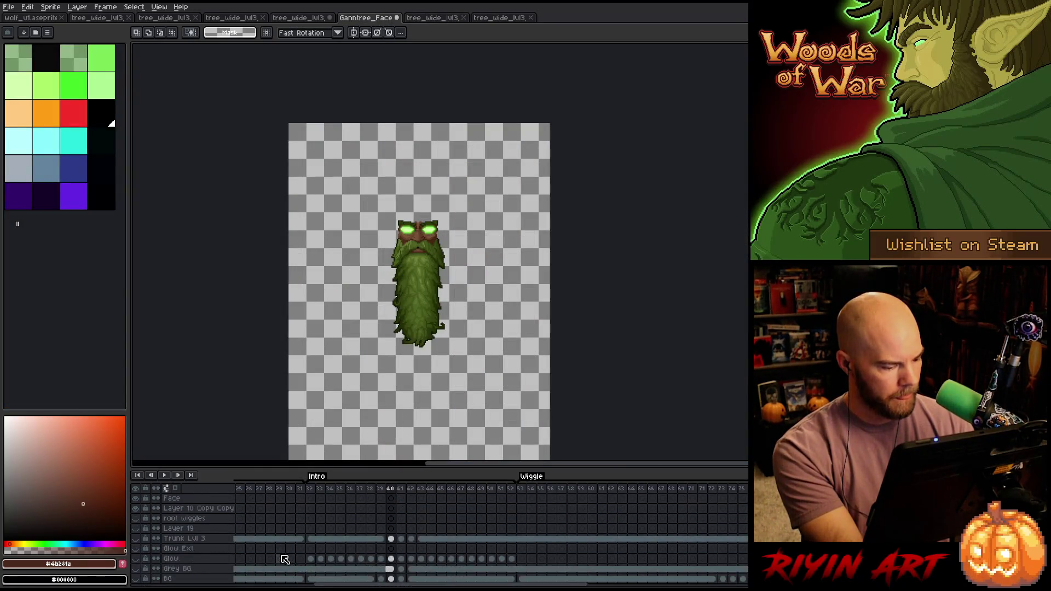
scroll(197, 569, up, 3)
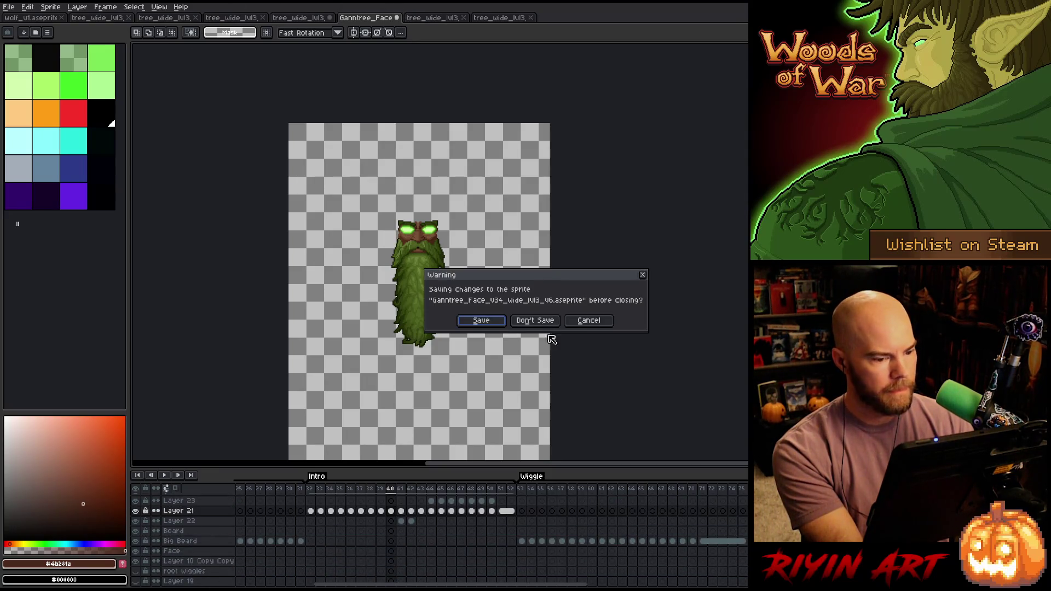
click(545, 319)
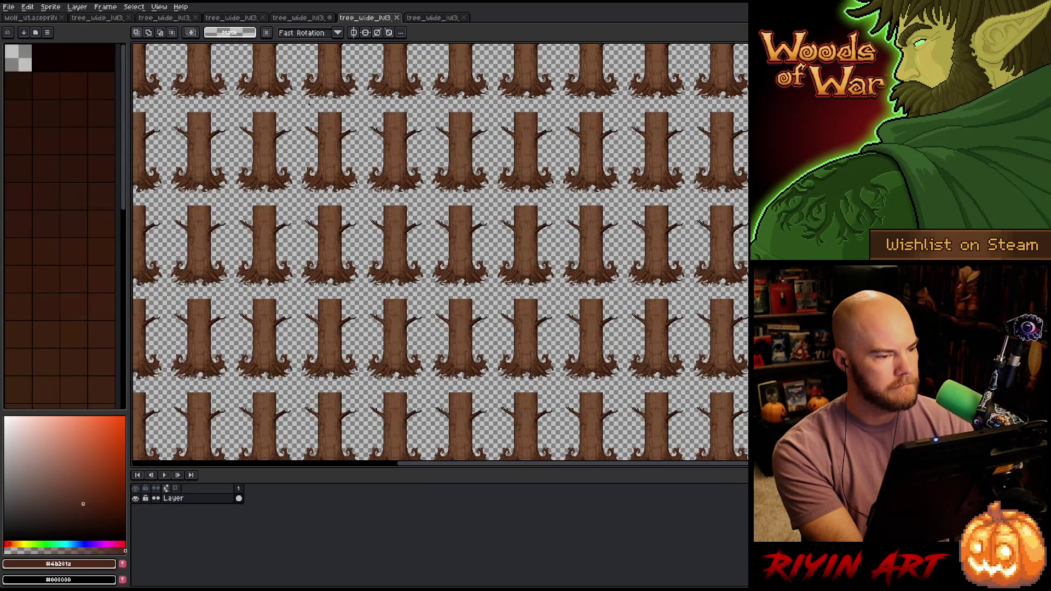
- In the two-layer tree sheet, delete the bottom Layer's cel to erase the green beards
click(305, 19)
click(176, 509)
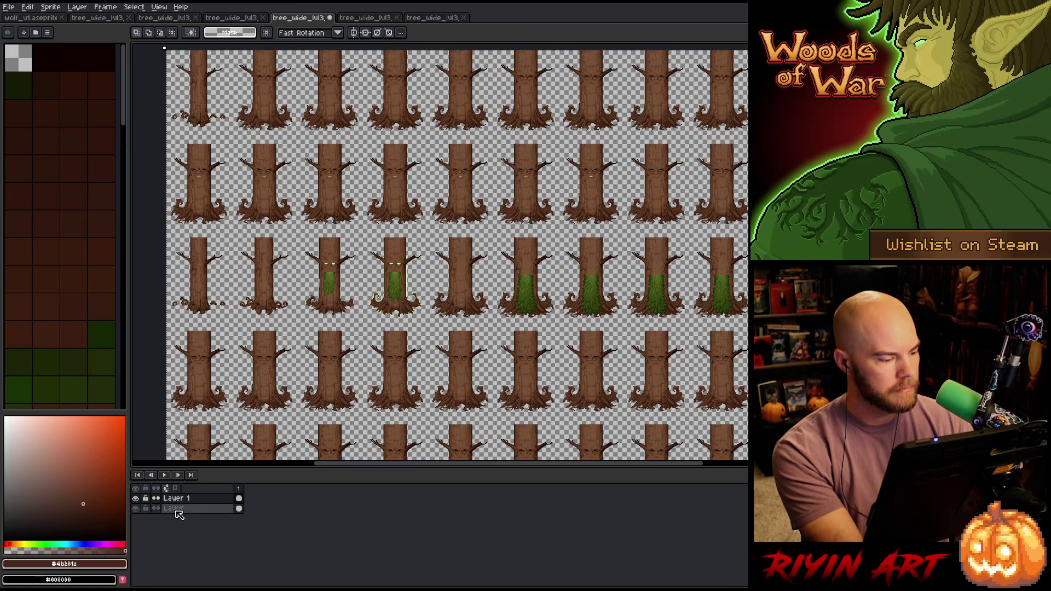
click(239, 508)
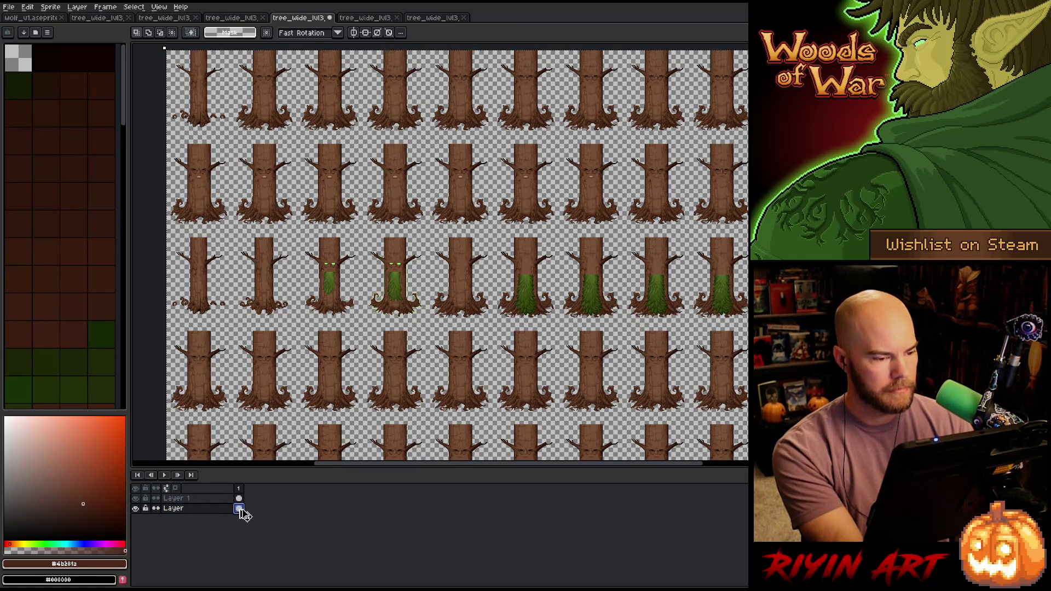
key(Delete)
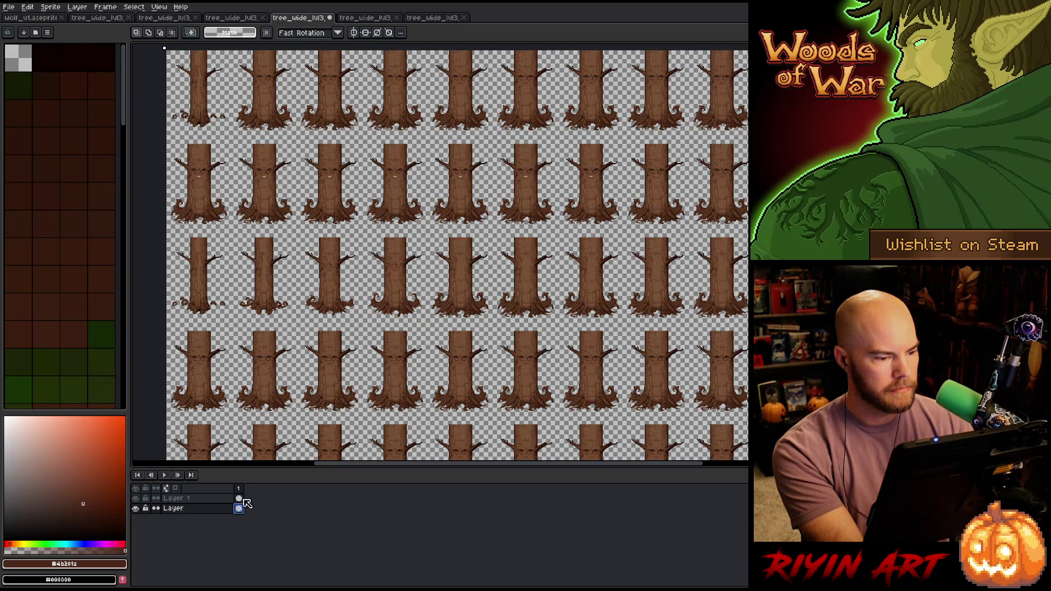
scroll(411, 265, up, 4)
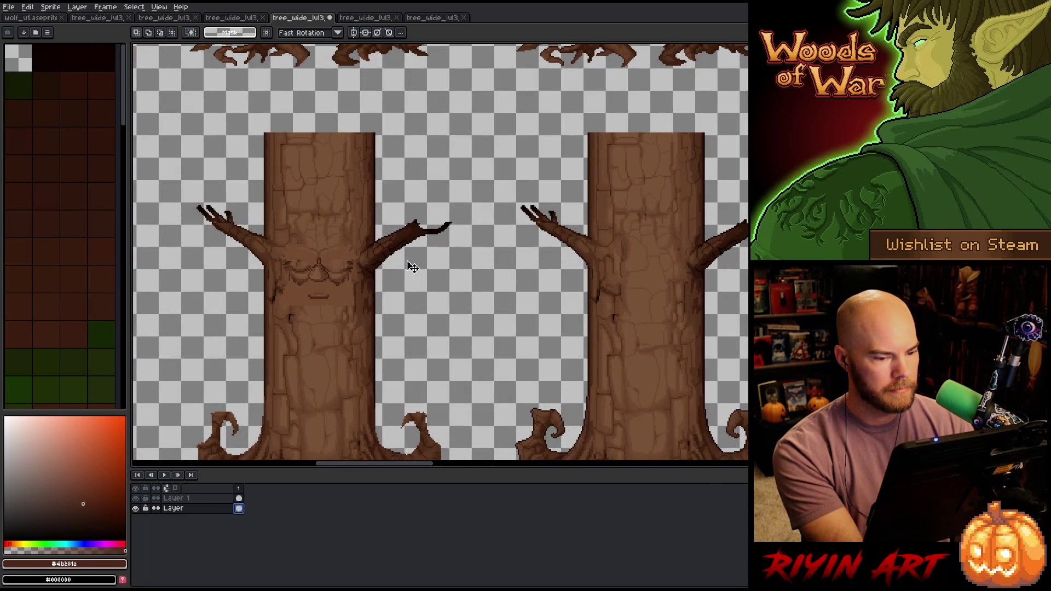
scroll(414, 267, down, 2)
scroll(505, 228, down, 3)
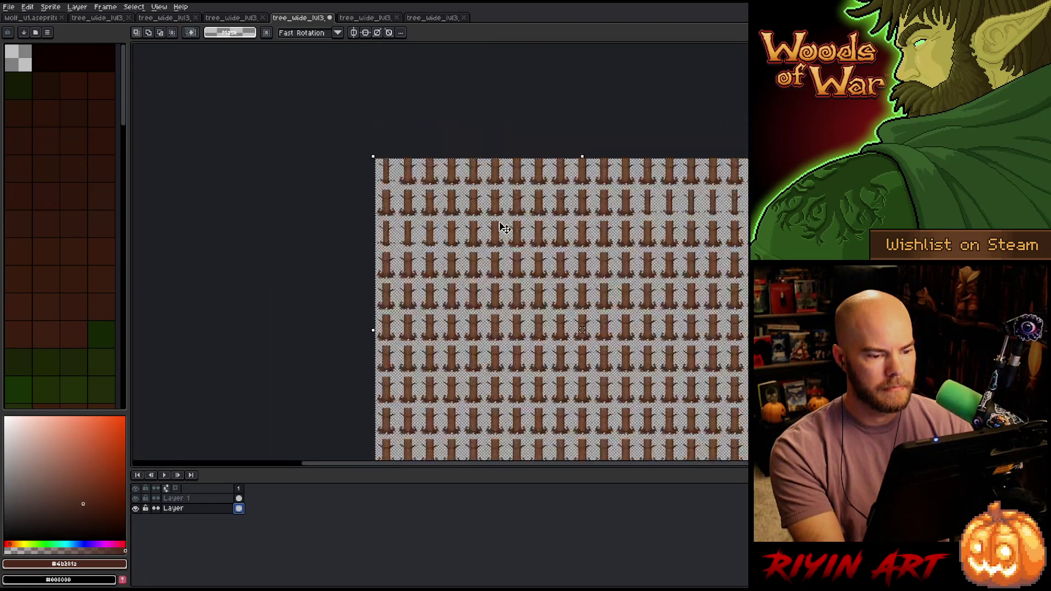
scroll(547, 211, up, 3)
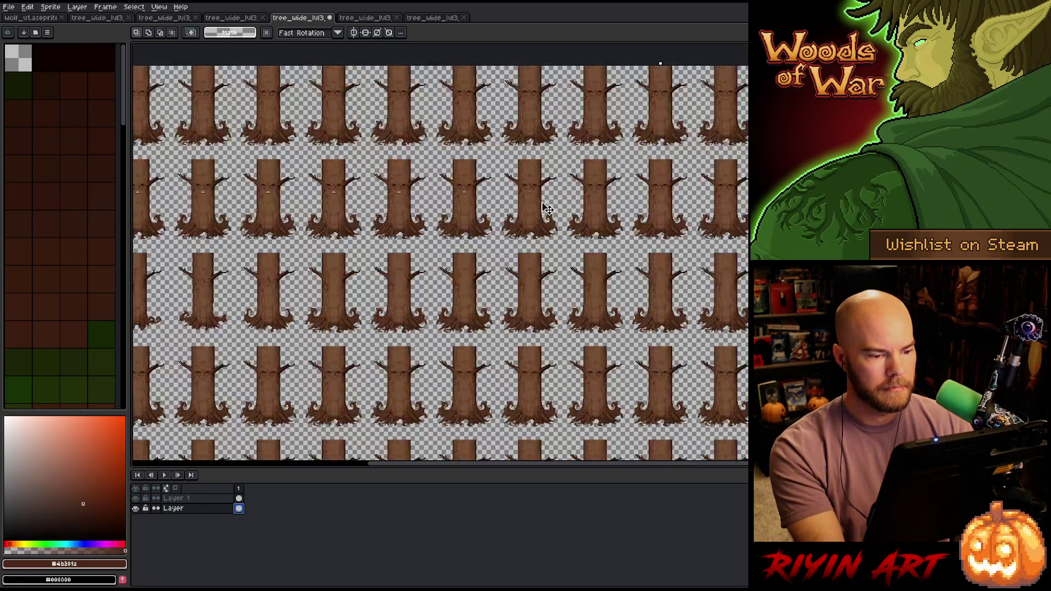
- Cycle through the open sheets and land on the wood-and-green layered sheet
click(363, 19)
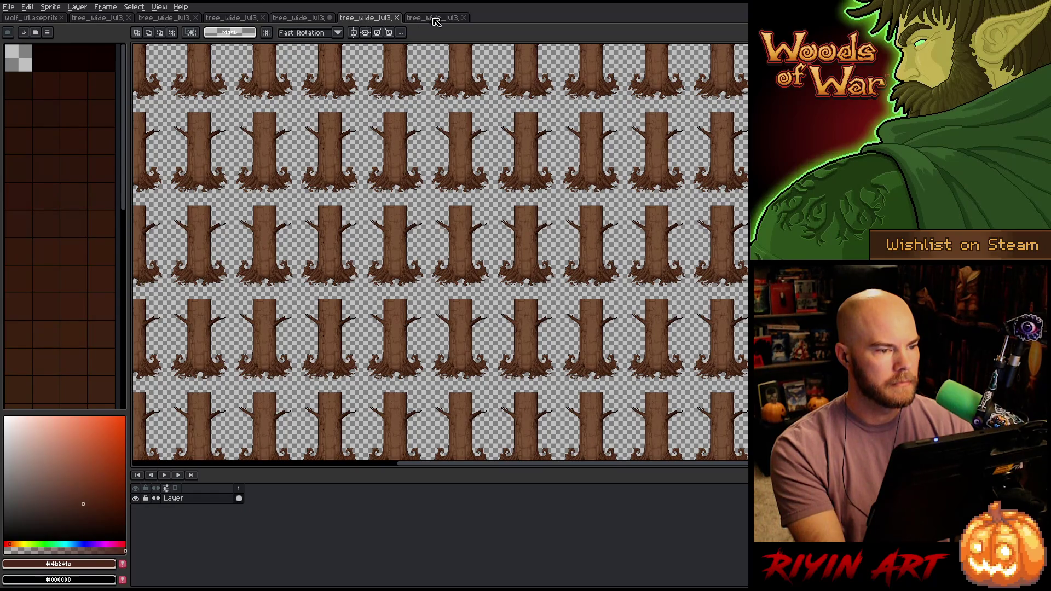
click(436, 19)
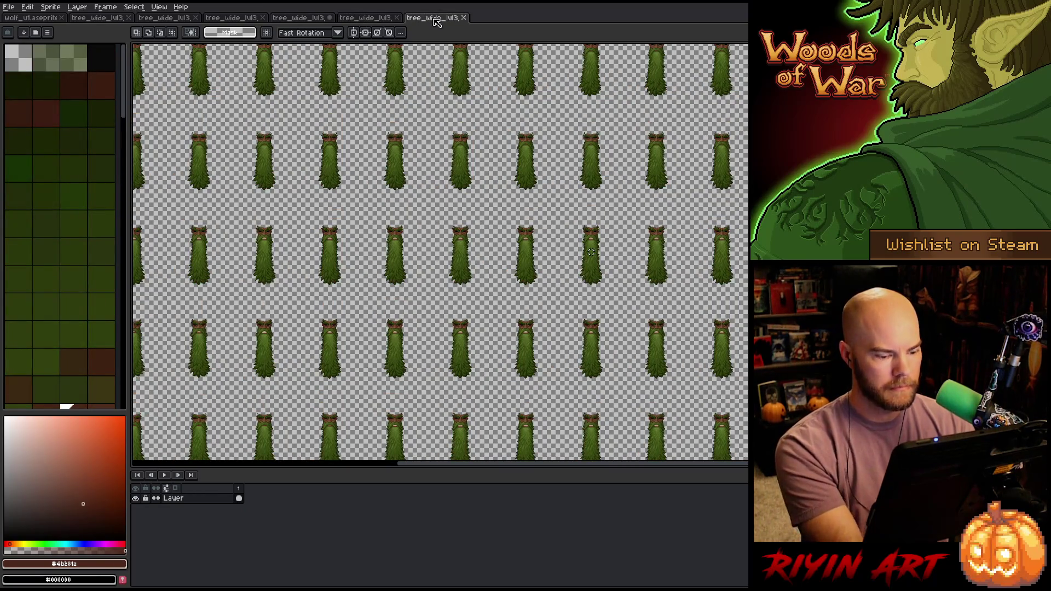
click(229, 18)
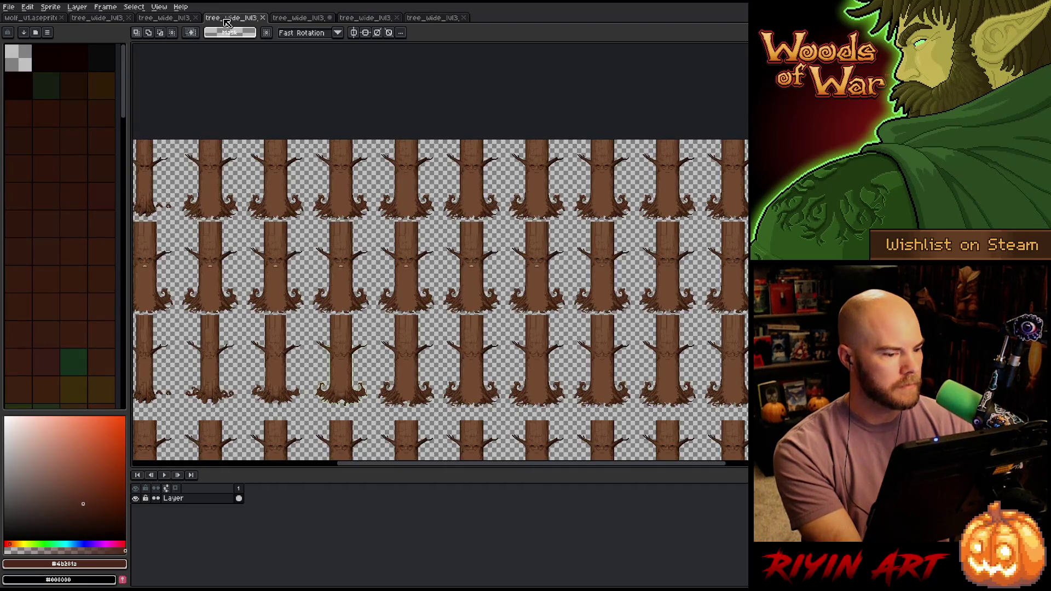
click(166, 19)
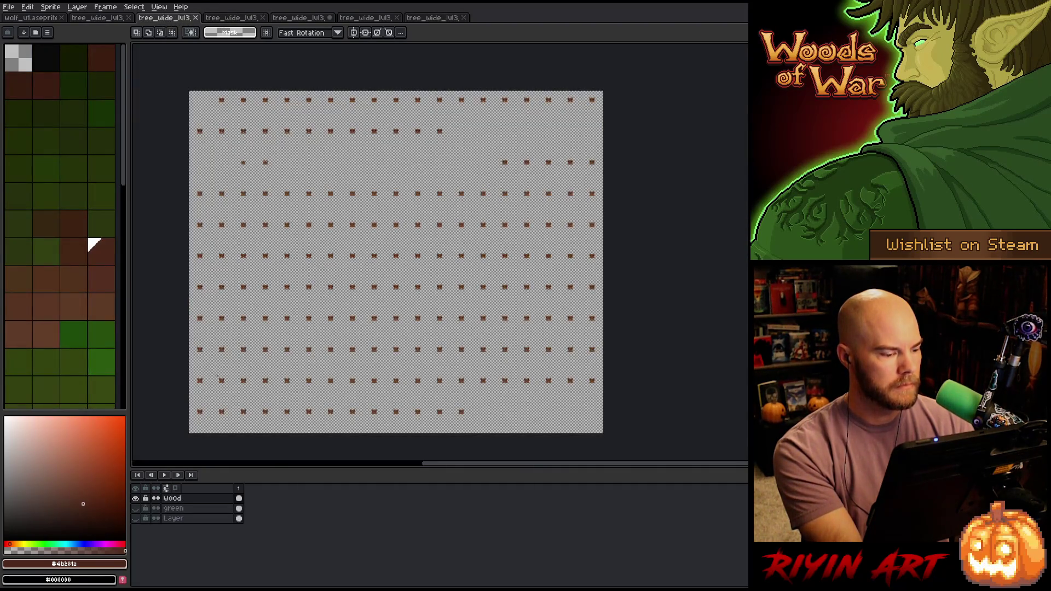
- Add a new layer above the bottom Layer and paste the green beard sheet into it
click(177, 519)
key(shift+n)
key(ctrl+v)
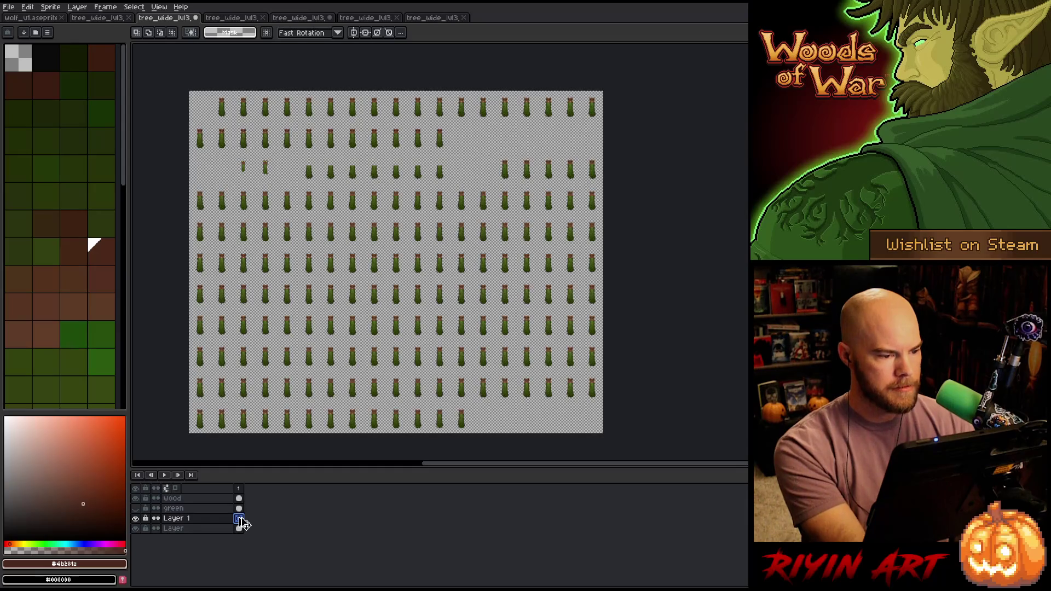
key(ctrl+v)
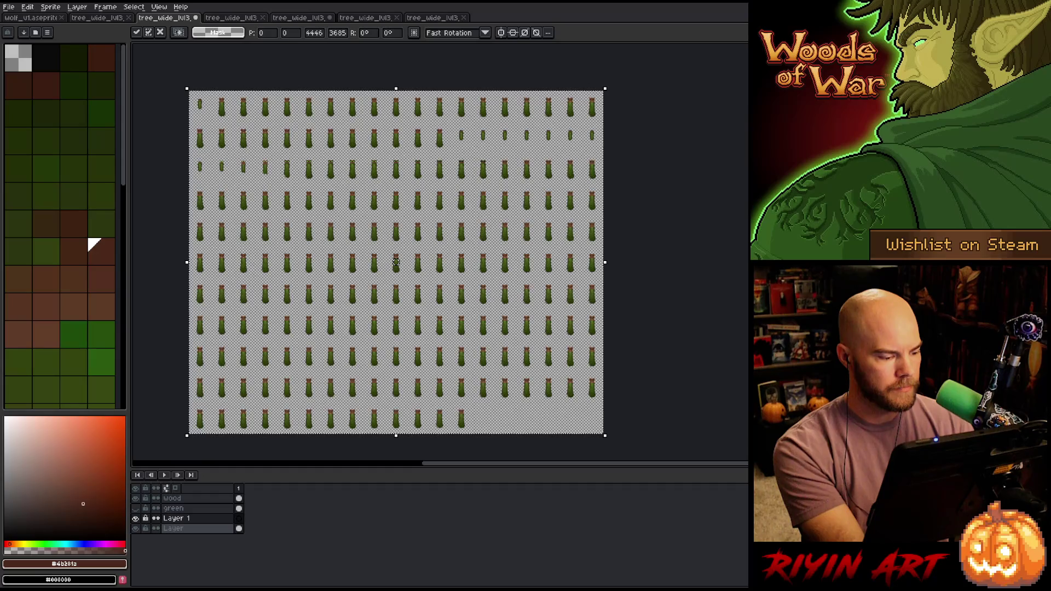
click(181, 528)
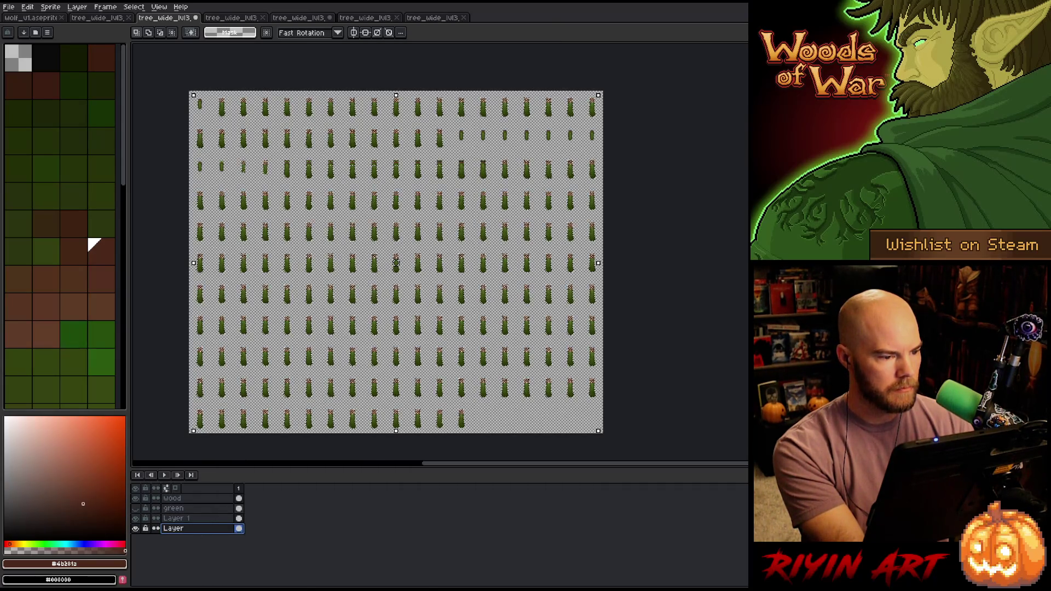
click(206, 520)
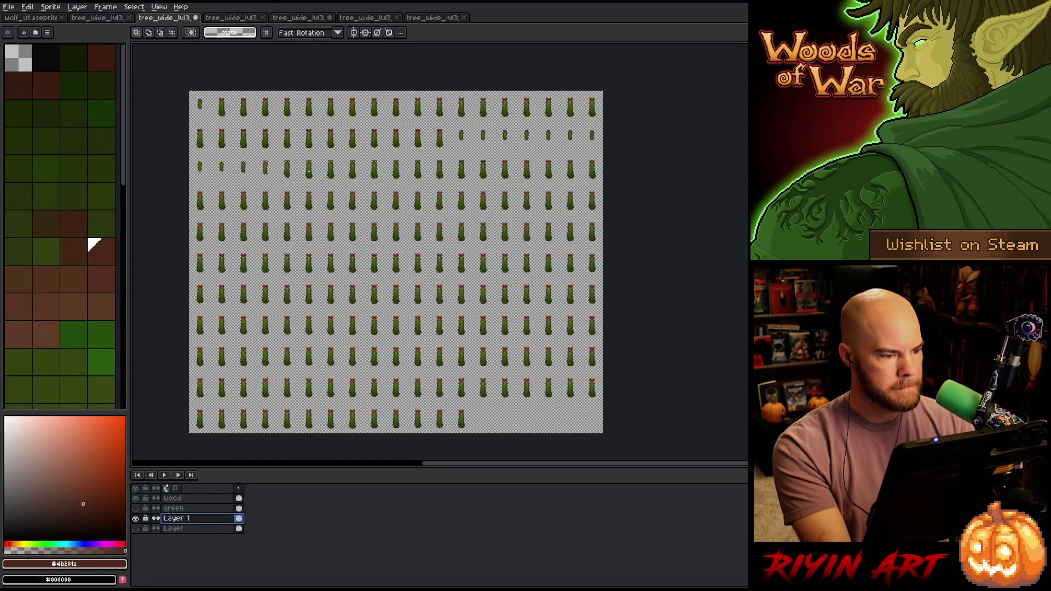
scroll(383, 274, up, 8)
drag(493, 310, 428, 310)
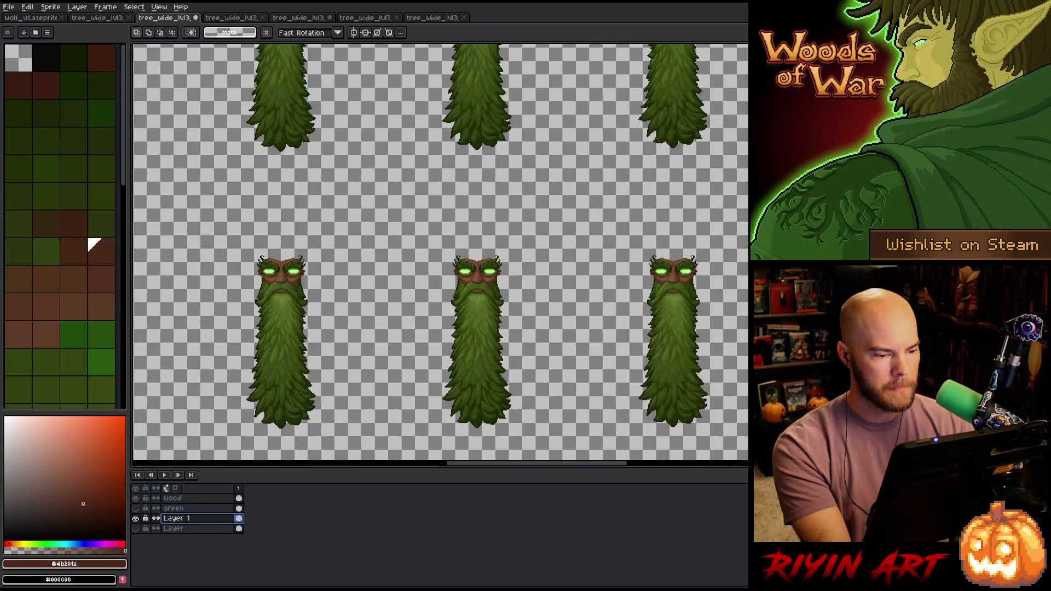
scroll(428, 310, down, 5)
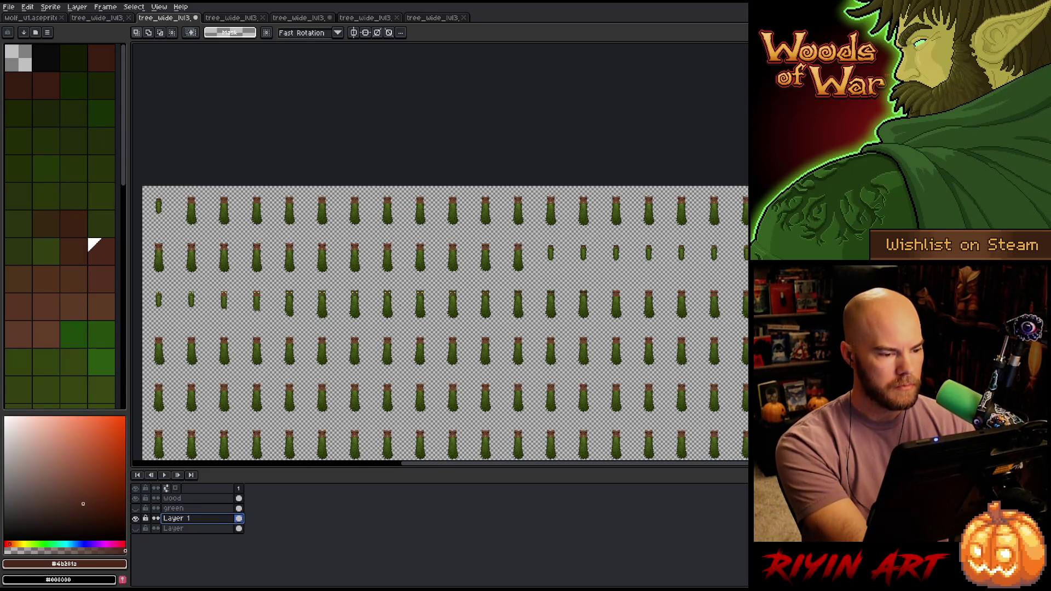
scroll(440, 255, up, 5)
scroll(440, 255, down, 1)
scroll(563, 258, up, 3)
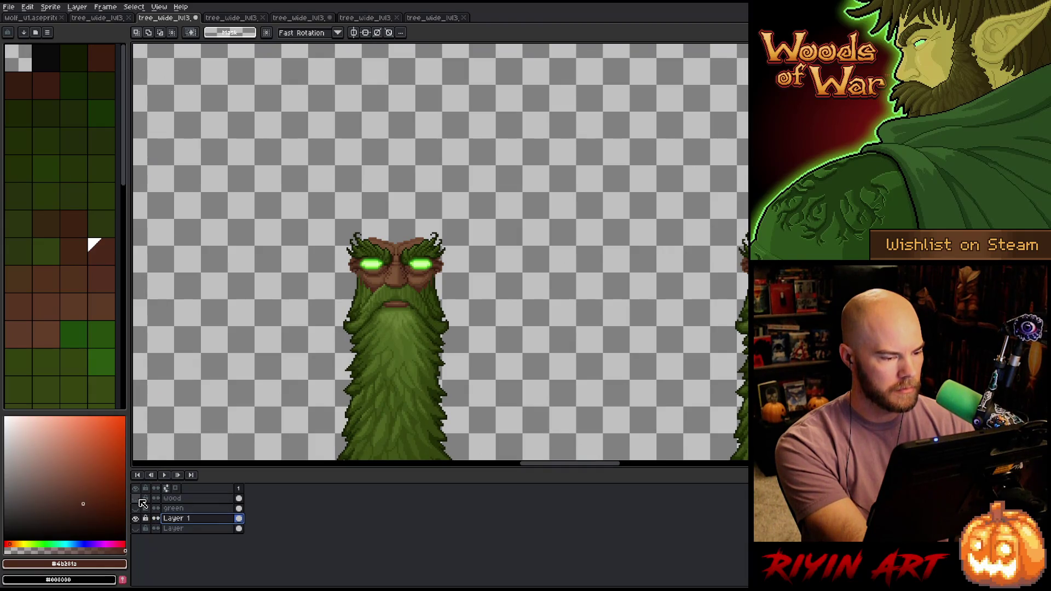
- Rename Layer 1 to 'green full' and save the sprite
double_click(180, 519)
text(green f)
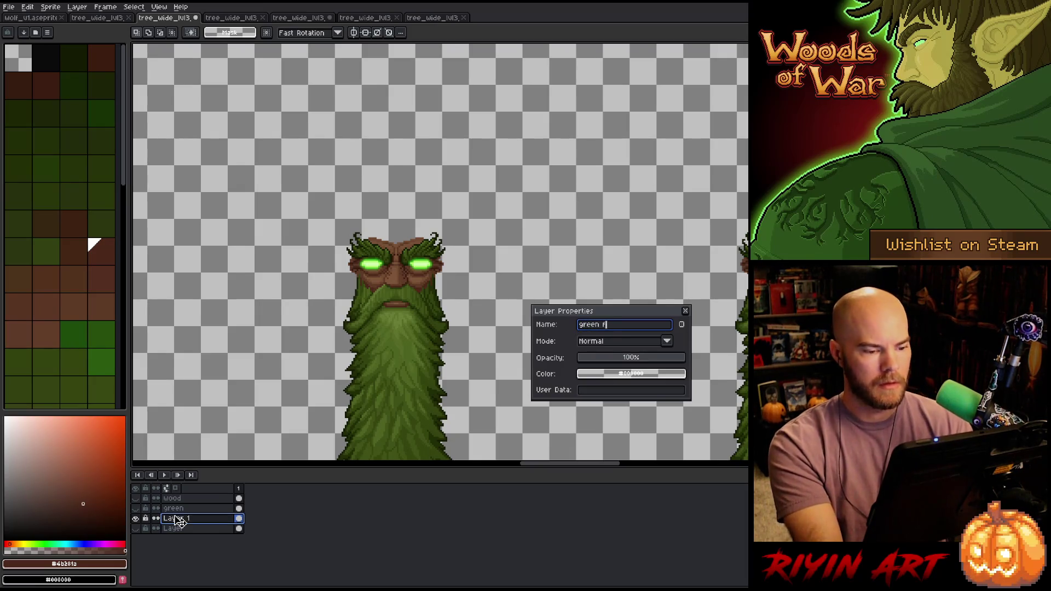
key(BackSpace)
key(Return)
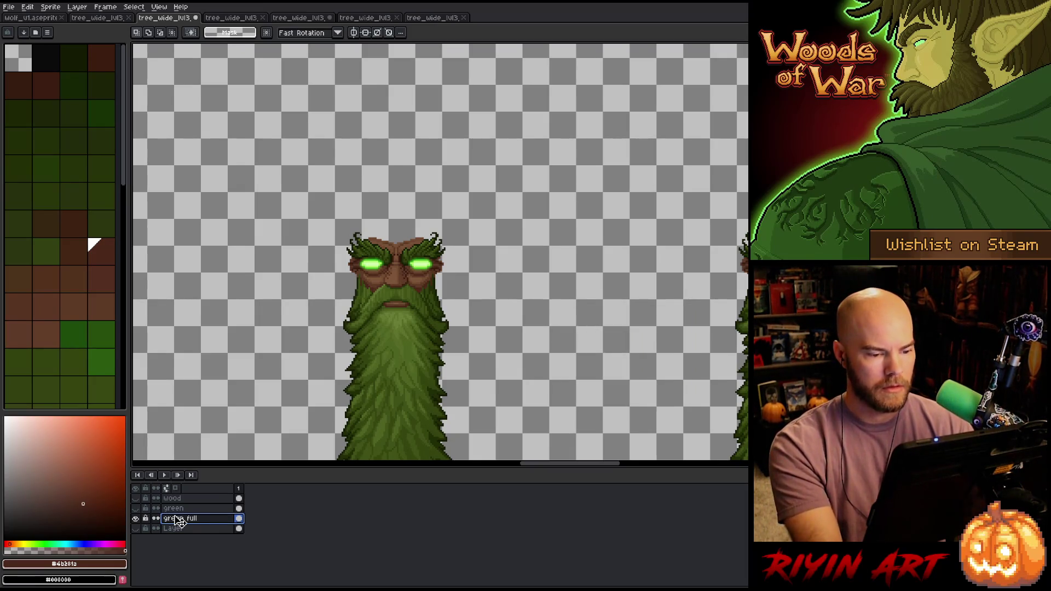
key(ctrl+s)
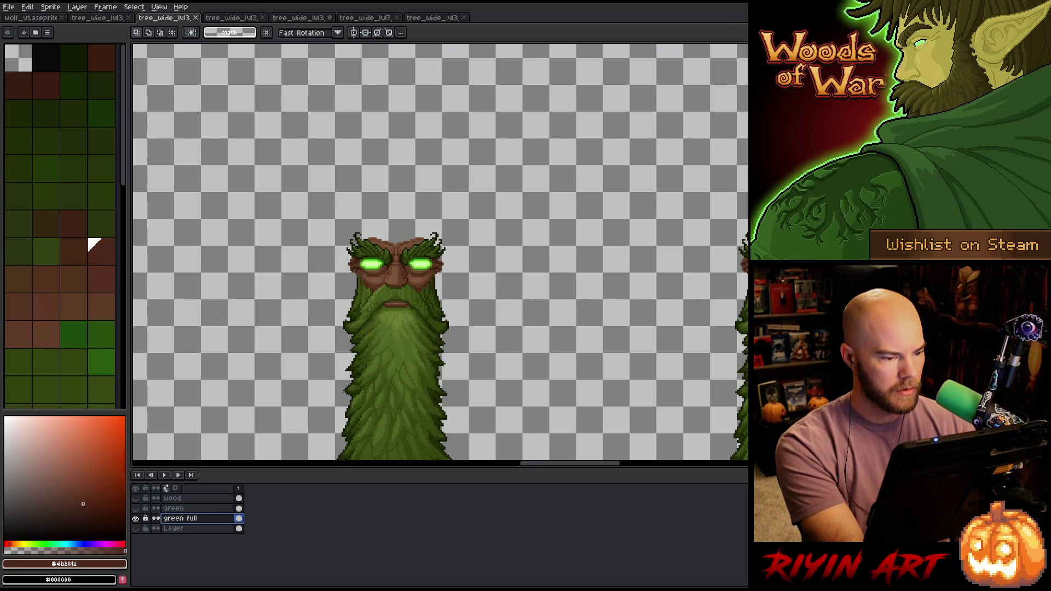
key(shift+r)
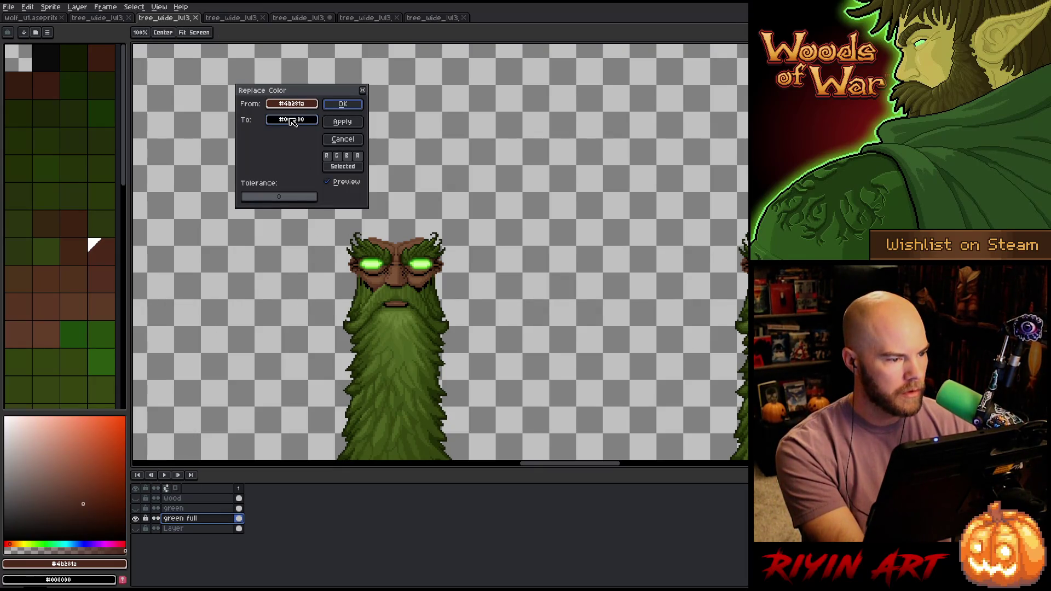
- Apply the first colour replacement, then replace the forehead brown with transparent
click(298, 121)
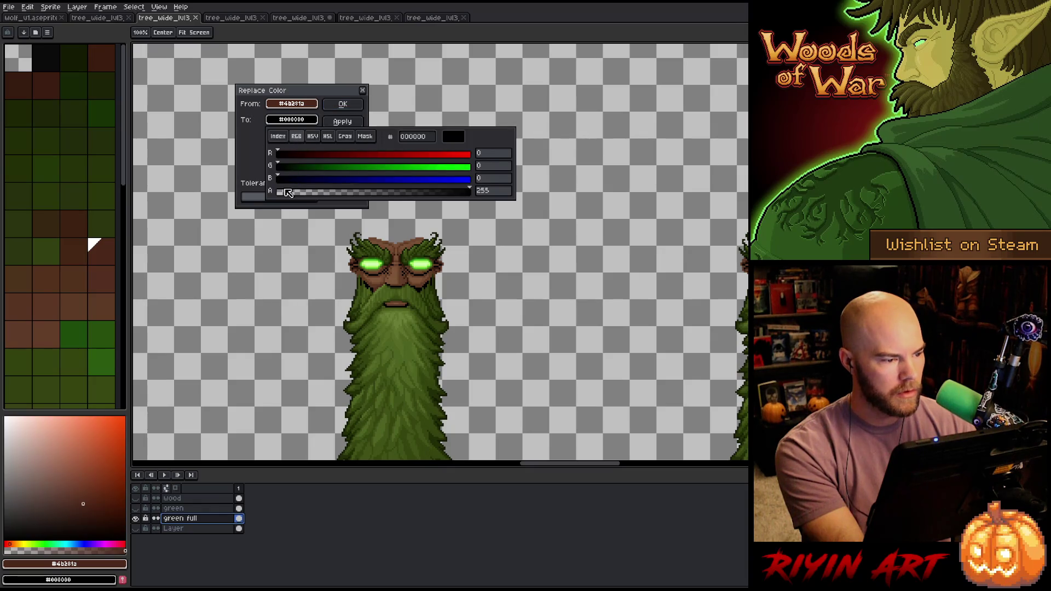
click(342, 104)
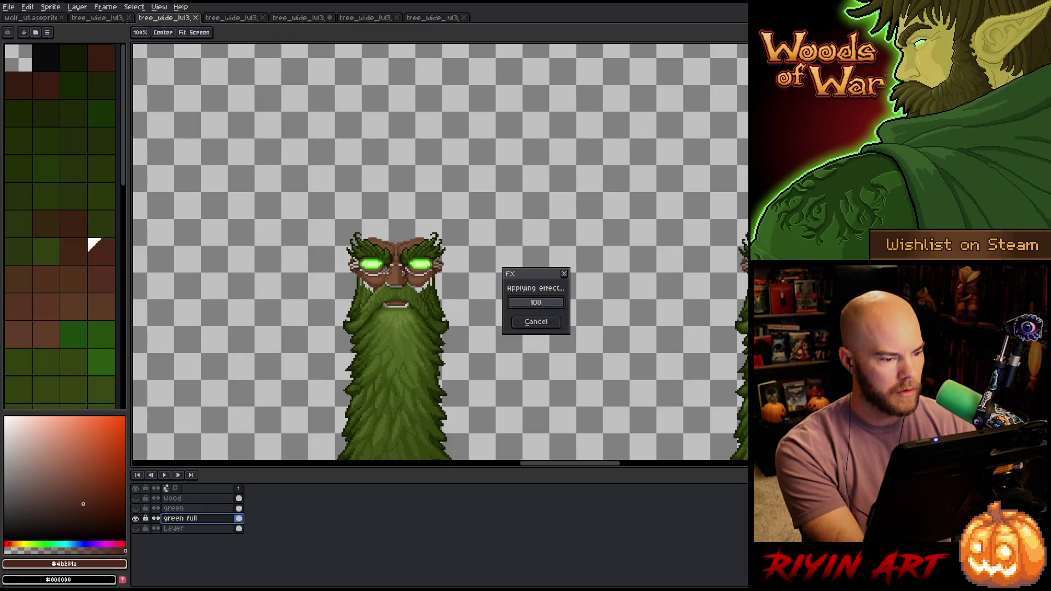
key(shift+r)
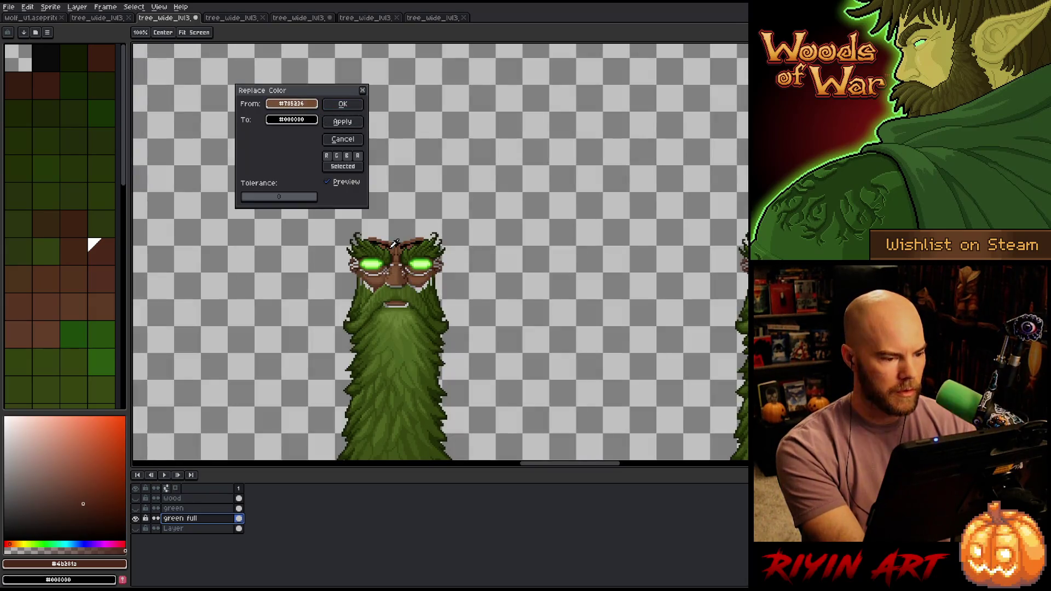
click(403, 248)
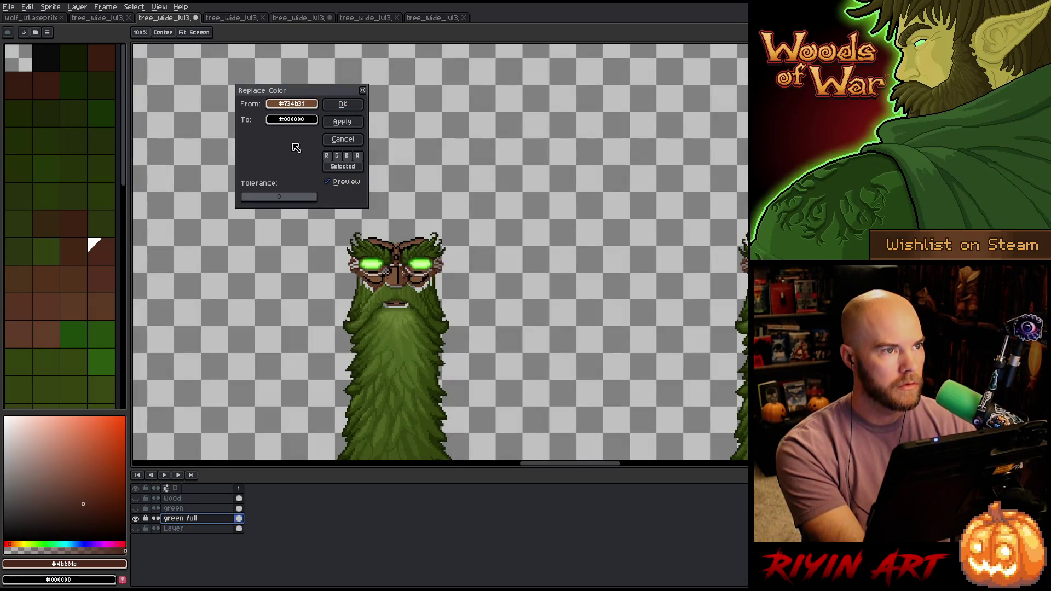
click(291, 119)
drag(302, 193, 164, 181)
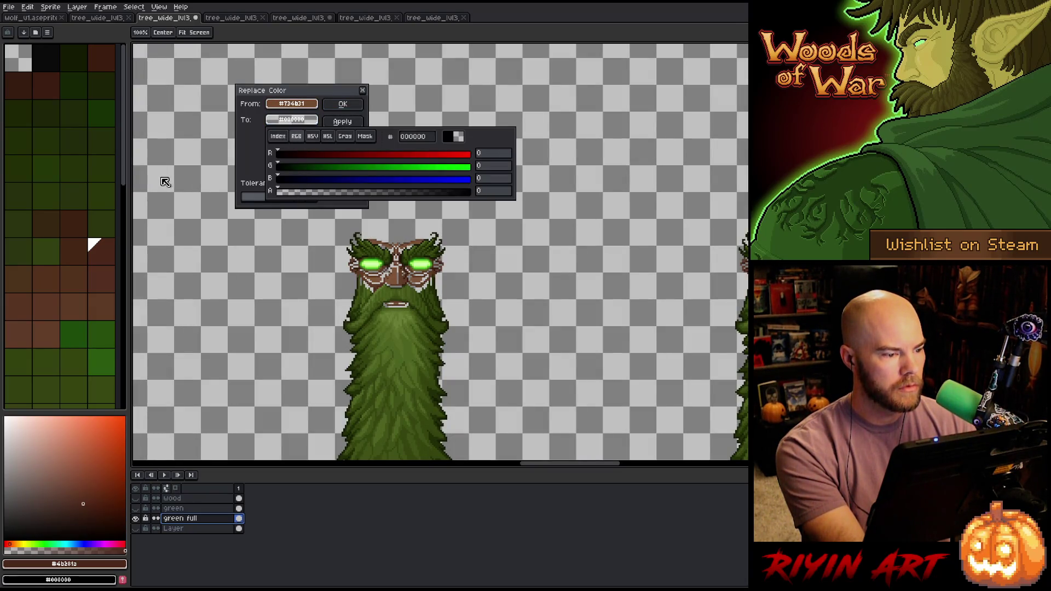
click(335, 104)
- Replace the nose brown with transparent at tolerance 14
key(shift+r)
mouse_move(311, 110)
mouse_down()
mouse_move(351, 208)
mouse_move(400, 275)
mouse_up()
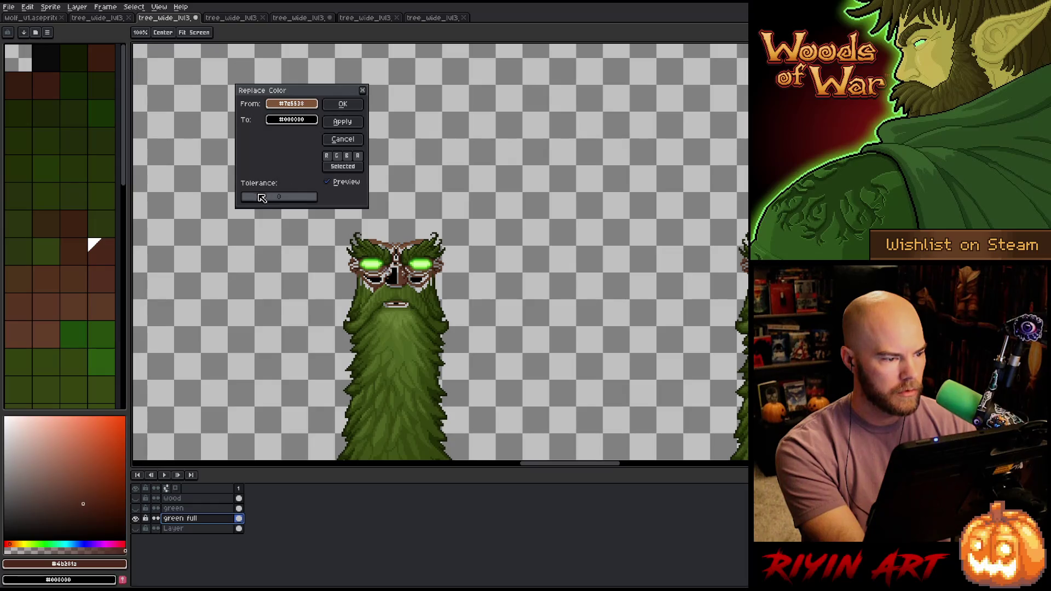
drag(252, 199, 253, 200)
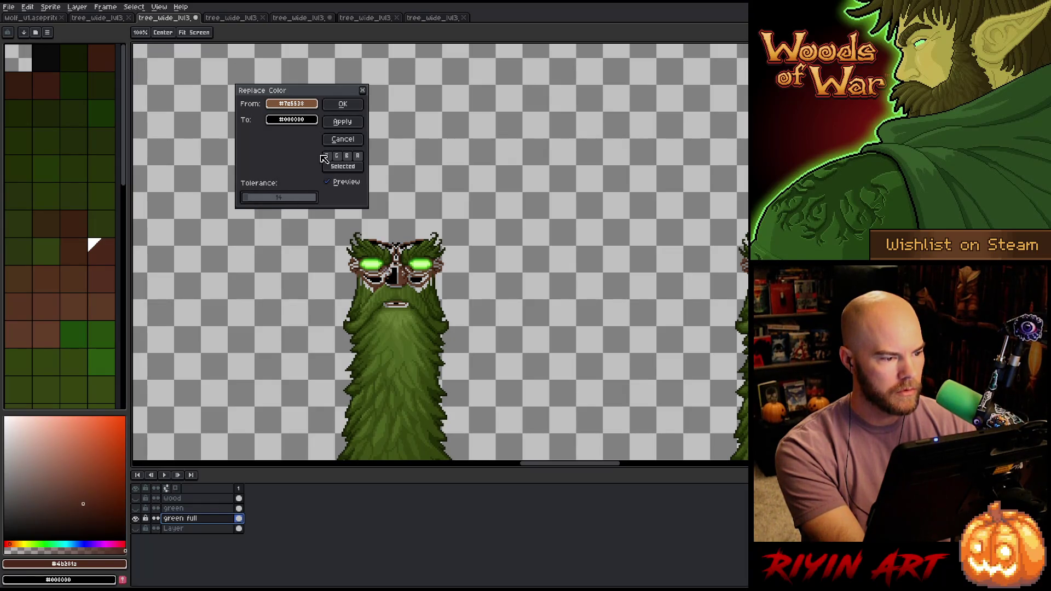
click(304, 120)
click(296, 192)
click(170, 180)
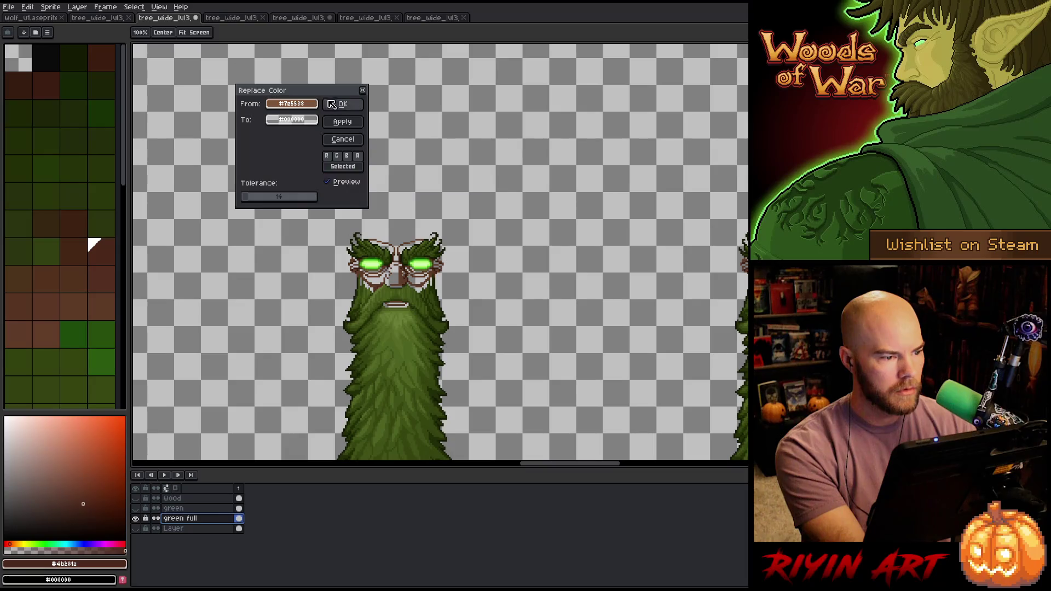
click(332, 104)
- Replace another brown face shade with transparent
key(shift+r)
drag(304, 106, 408, 279)
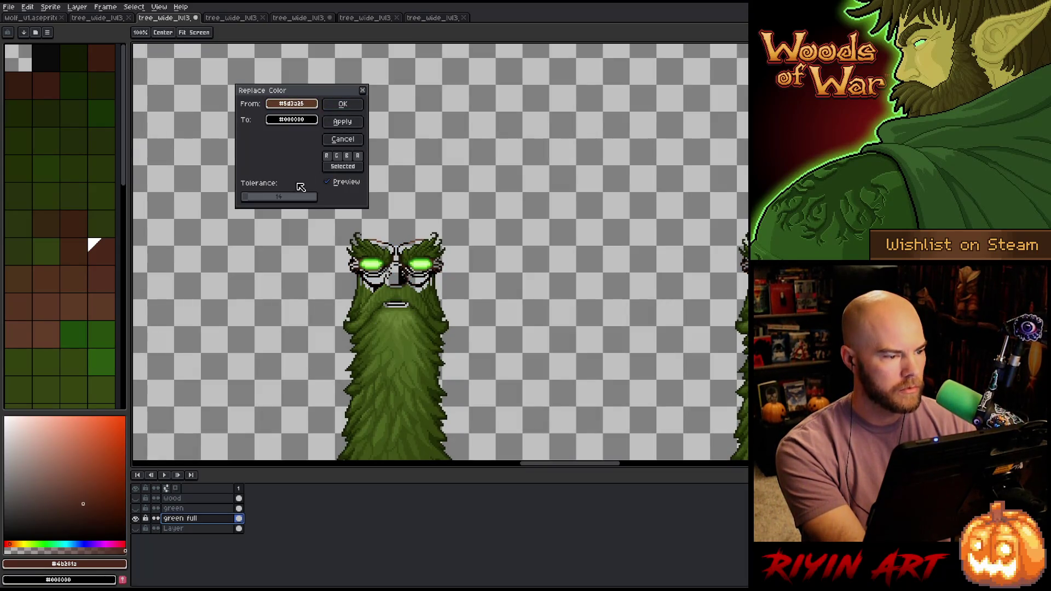
click(292, 120)
click(280, 191)
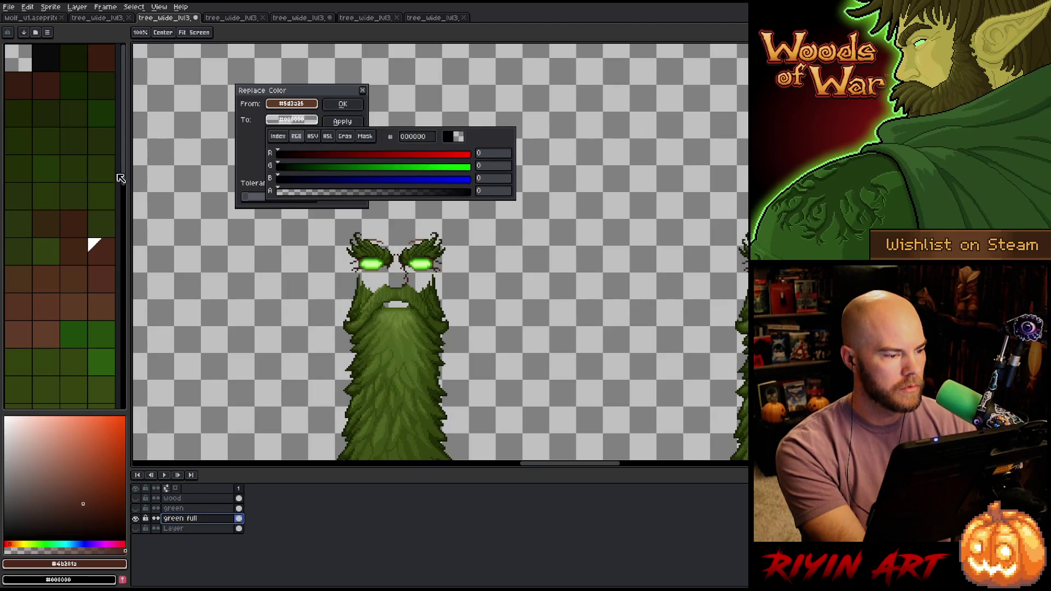
click(345, 105)
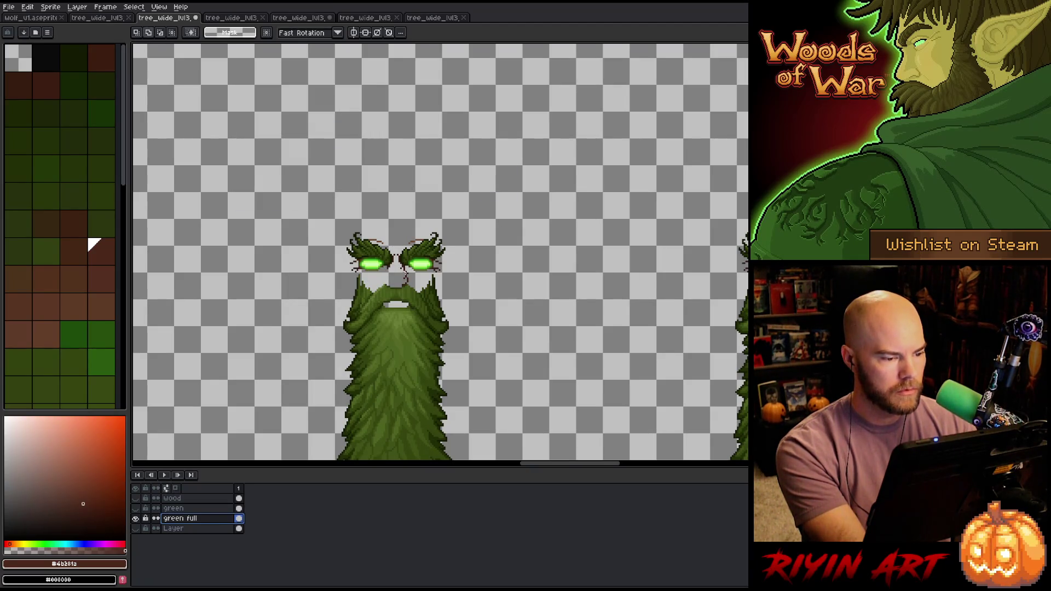
- Replace the darkest brown #3c1c12 with transparent
key(shift+r)
click(406, 280)
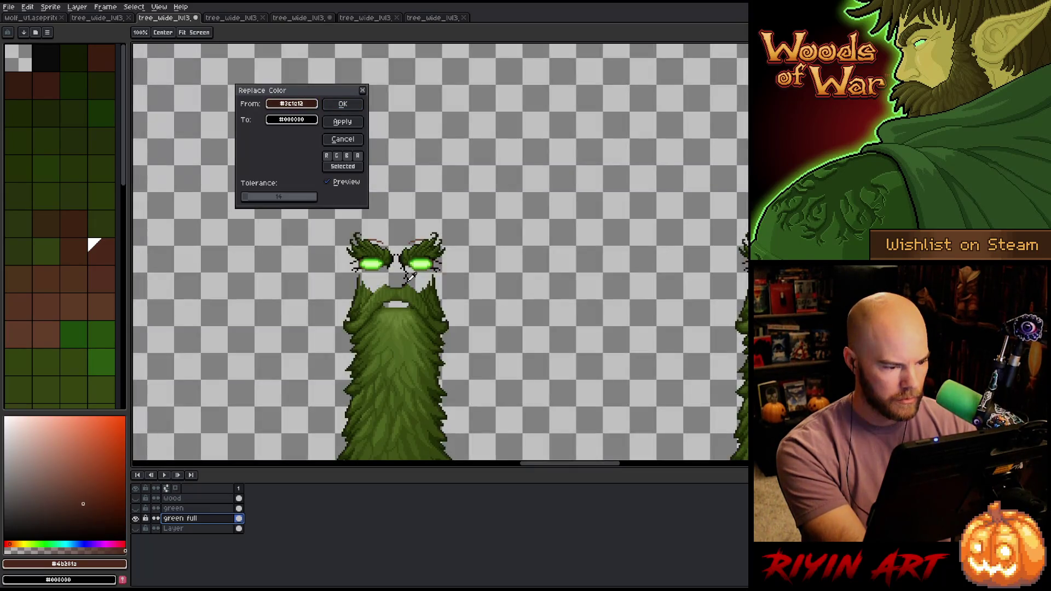
click(409, 278)
click(410, 276)
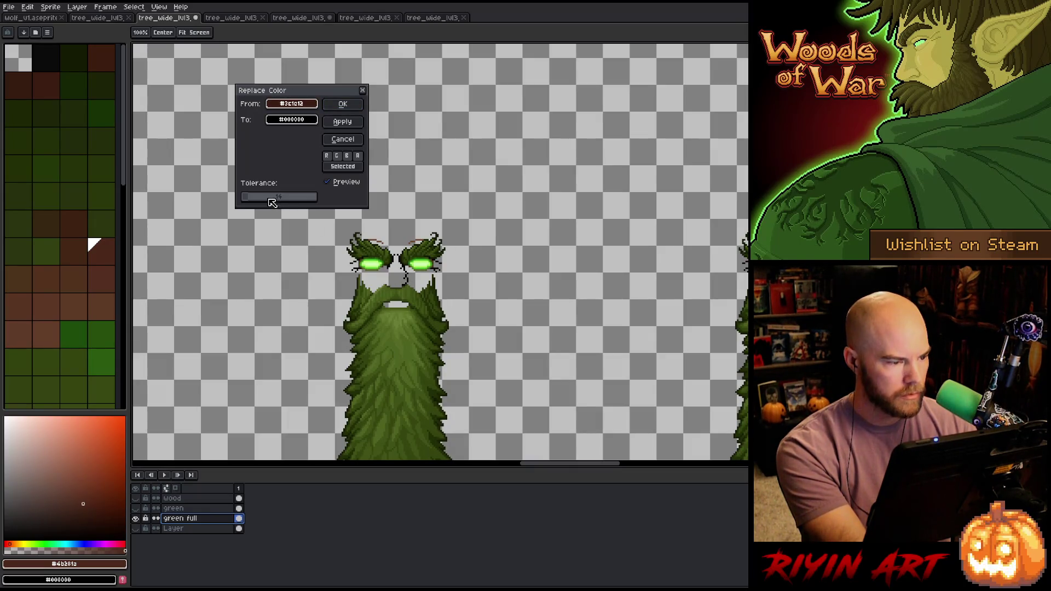
click(291, 119)
click(299, 197)
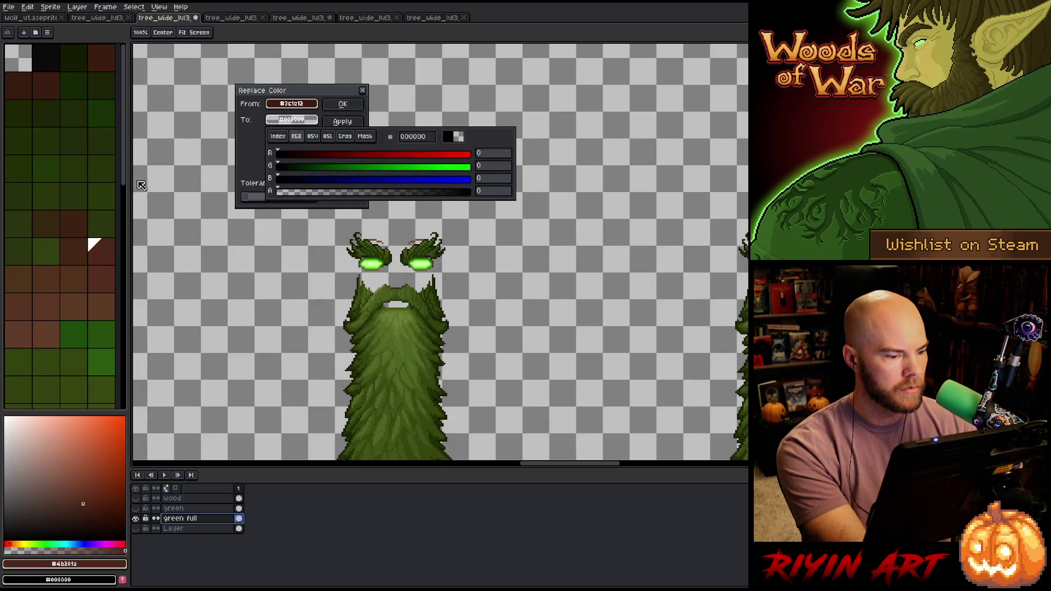
click(331, 102)
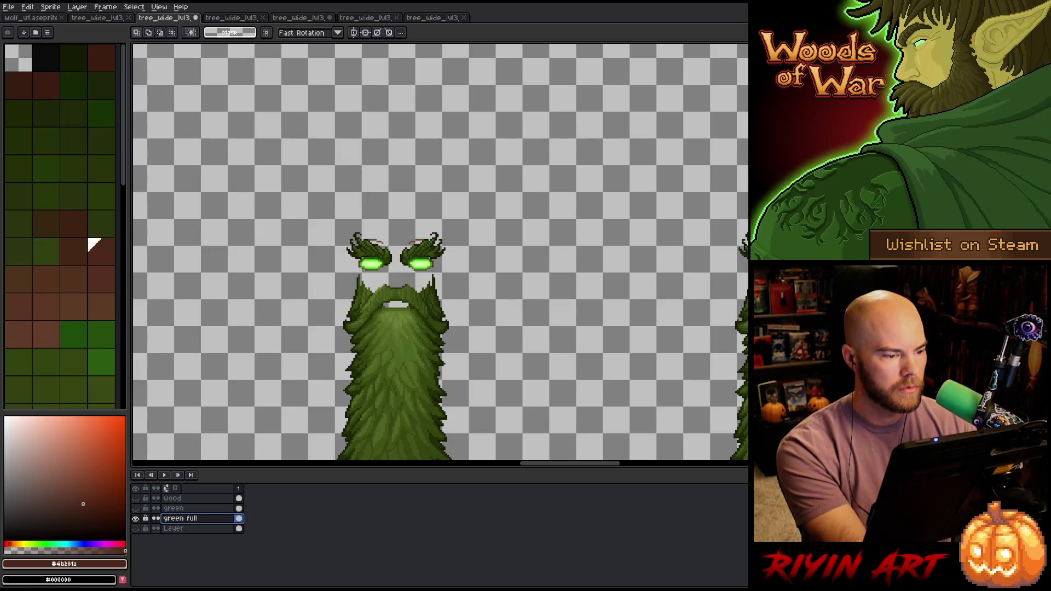
- Remove the brown near the brows with a colour replacement
scroll(401, 272, up, 4)
key(shift+r)
click(388, 322)
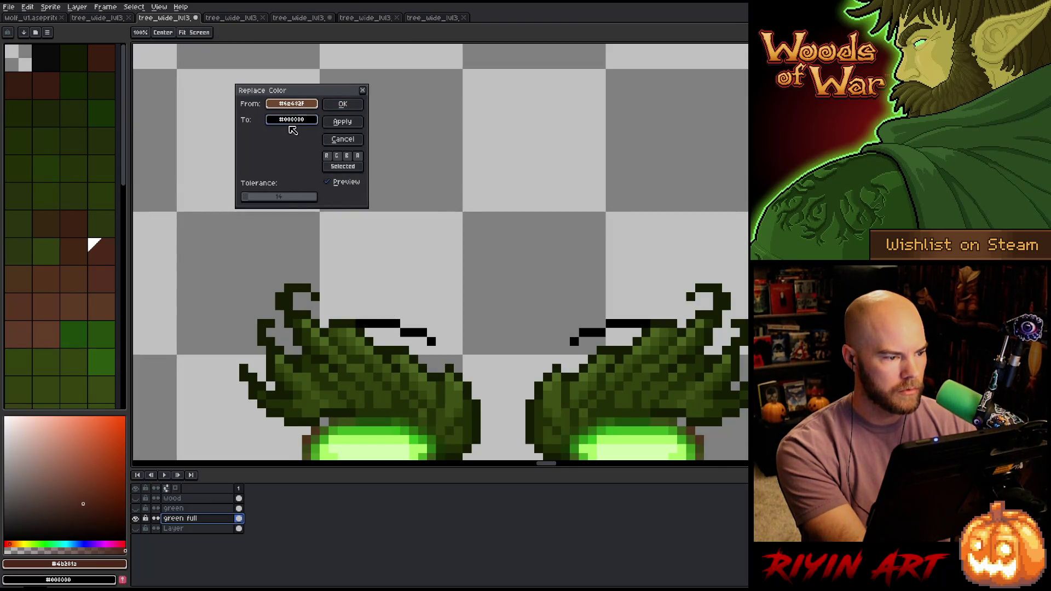
click(292, 121)
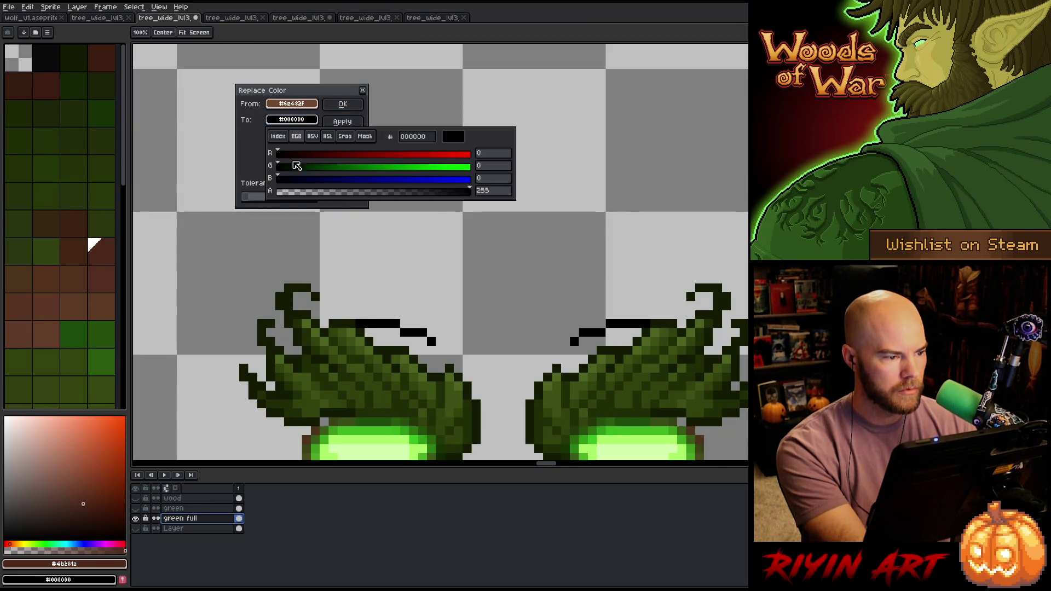
click(342, 104)
- Start a Color Range selection and pick the dark eye colour
scroll(352, 122, down, 4)
scroll(350, 370, up, 2)
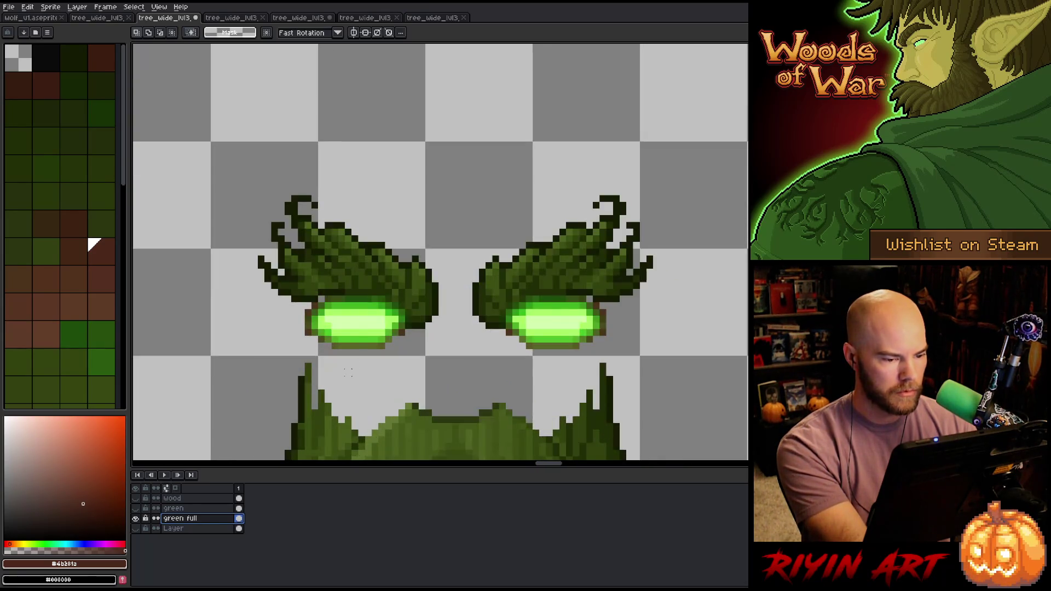
scroll(350, 314, down, 5)
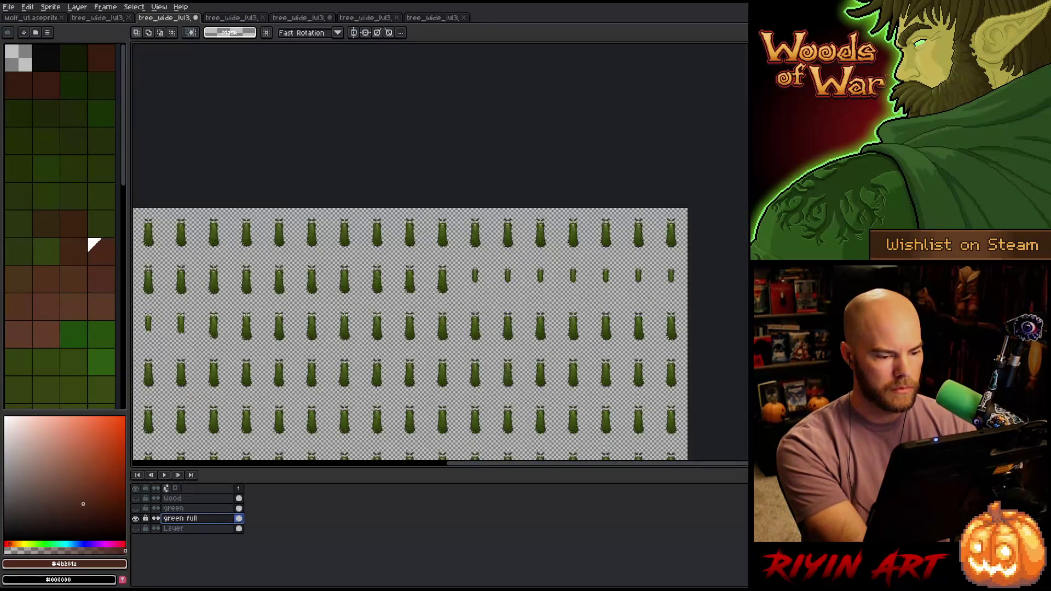
scroll(350, 313, up, 3)
scroll(441, 254, down, 2)
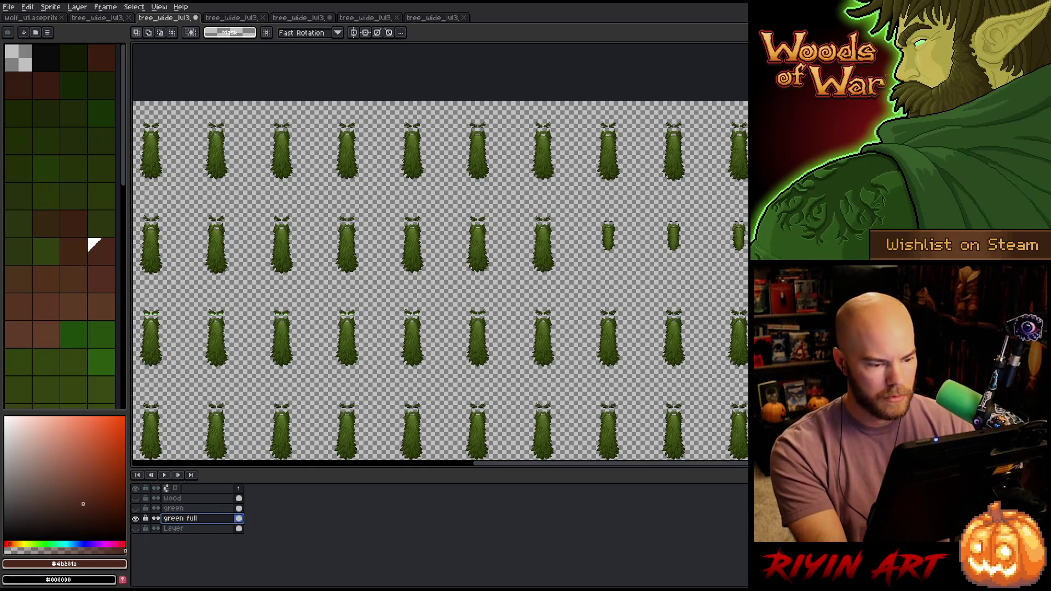
scroll(341, 208, up, 4)
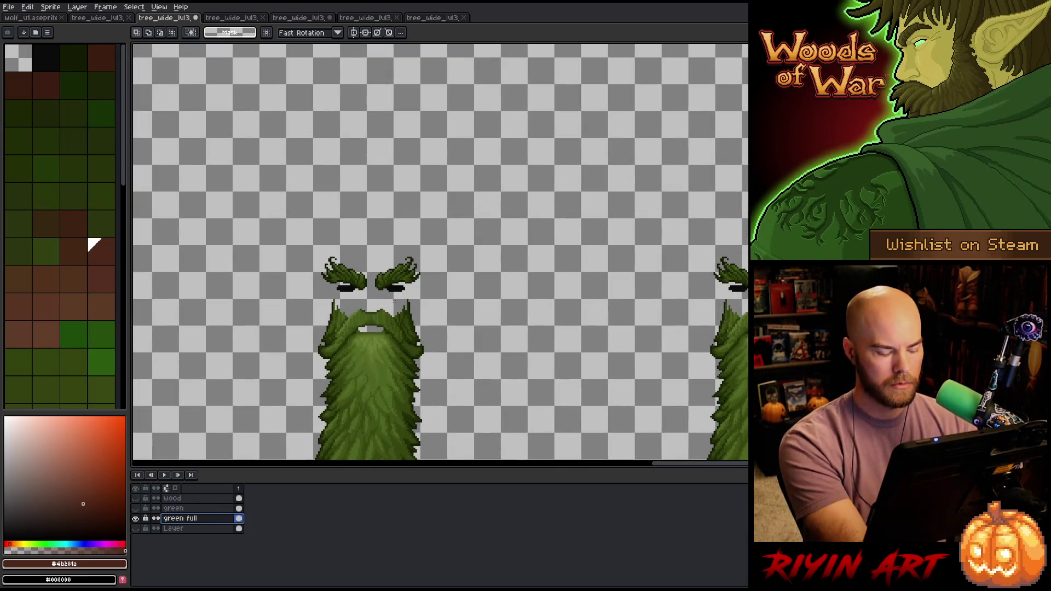
scroll(392, 300, down, 4)
scroll(392, 300, up, 4)
scroll(396, 304, up, 2)
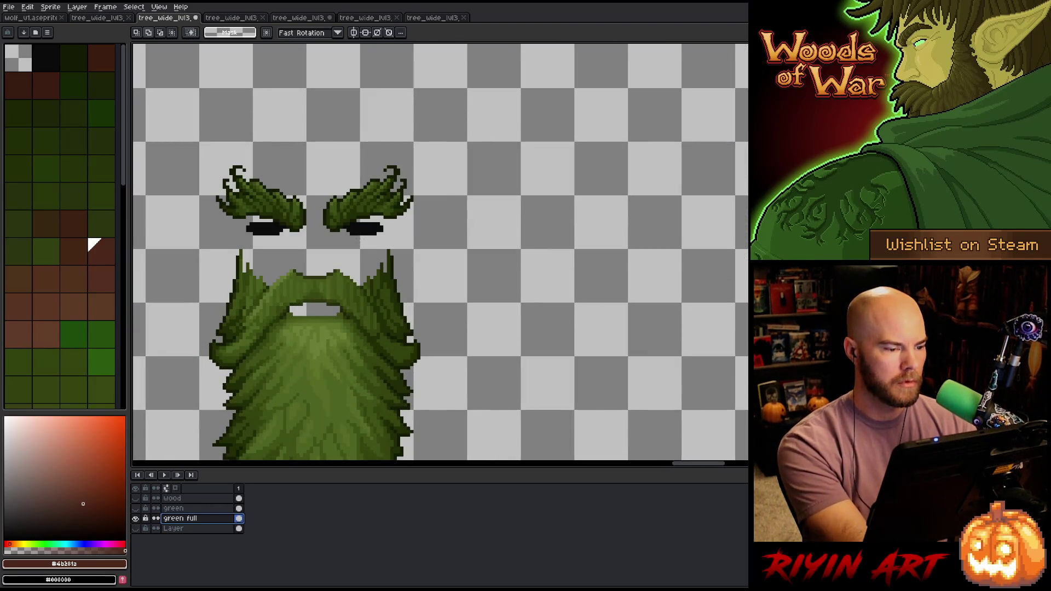
key(ctrl+shift+c)
click(364, 228)
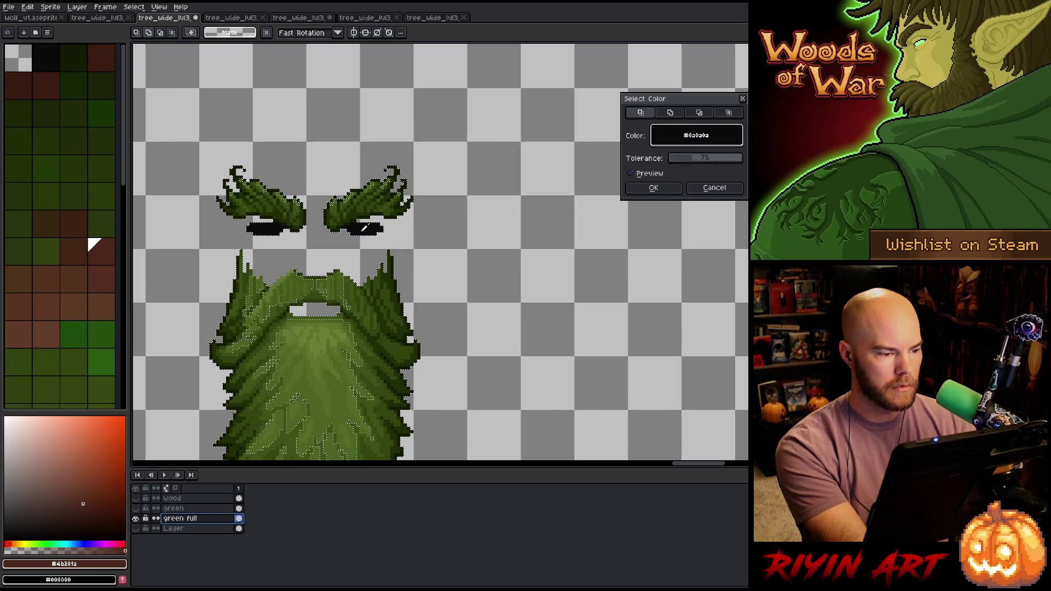
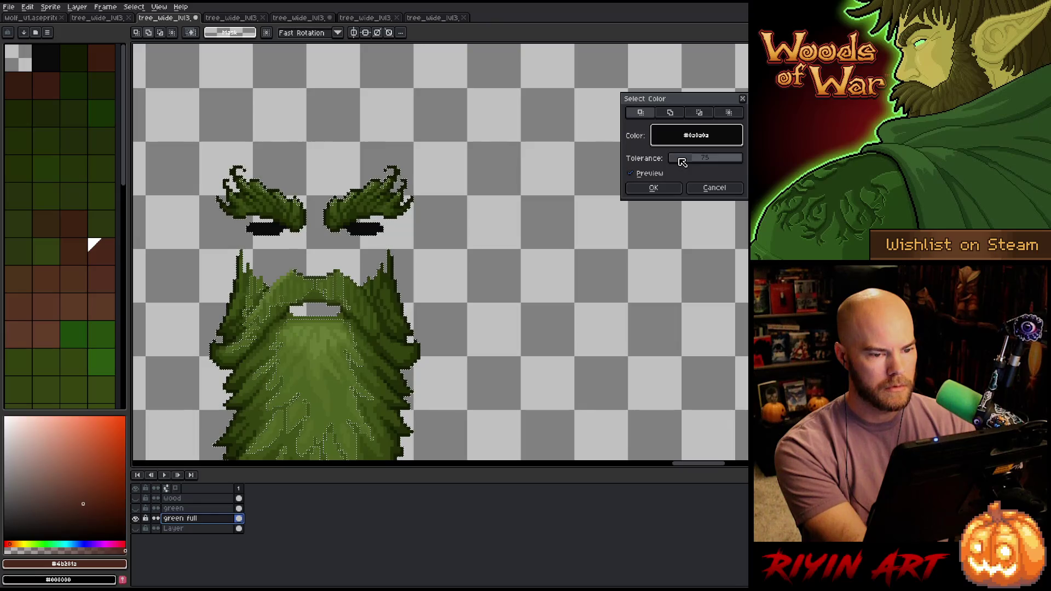
- Replace the near-black eye colour with full transparency on the 'green full' layer
click(695, 187)
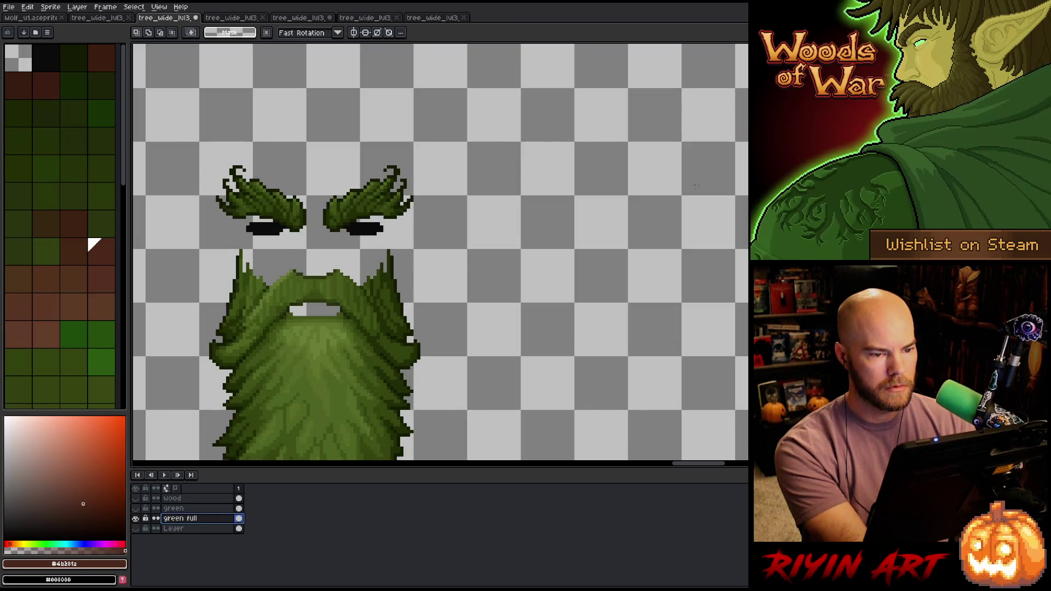
key(shift+r)
click(377, 227)
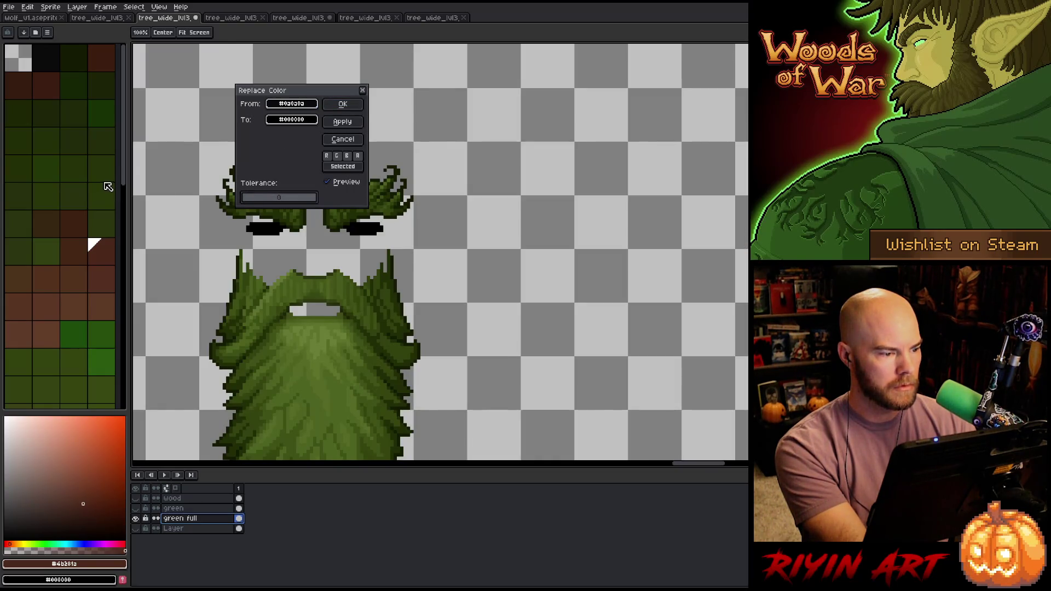
click(277, 120)
drag(292, 191, 206, 134)
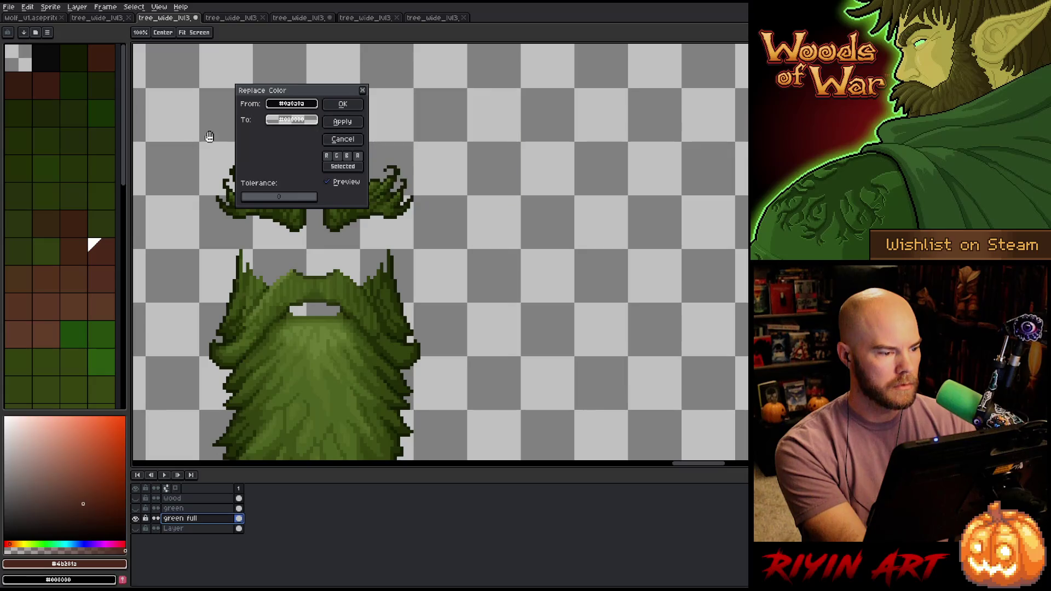
click(343, 103)
scroll(328, 106, down, 2)
scroll(328, 106, down, 4)
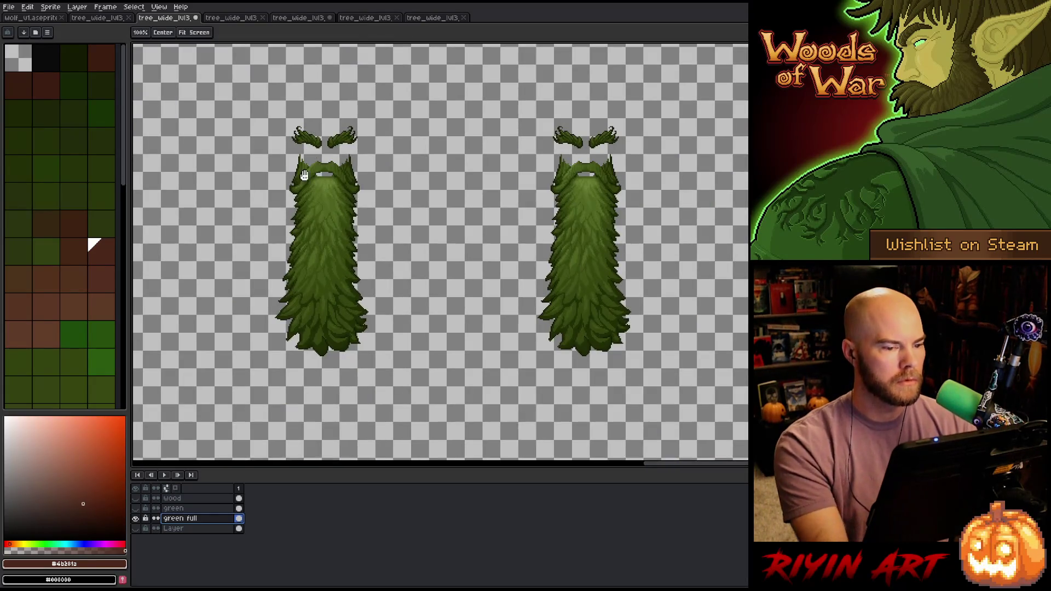
- Magic Wand the light-green eye shape and stretch it wider to the right
scroll(422, 237, up, 5)
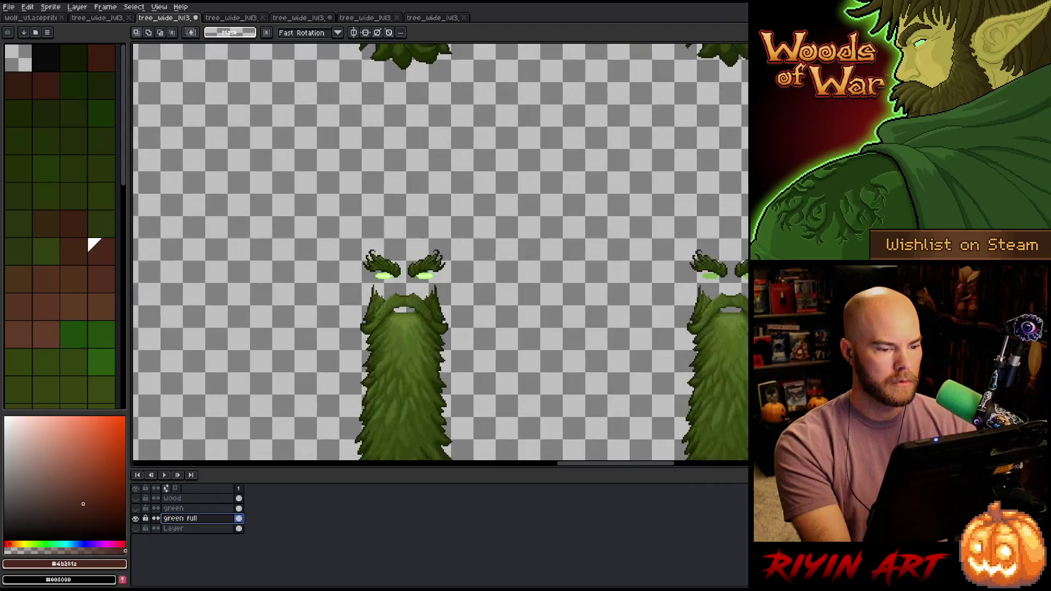
scroll(503, 255, down, 2)
key(space)
mouse_move(284, 309)
mouse_down()
mouse_move(342, 309)
mouse_move(343, 298)
mouse_up()
scroll(343, 298, down, 2)
scroll(343, 298, up, 6)
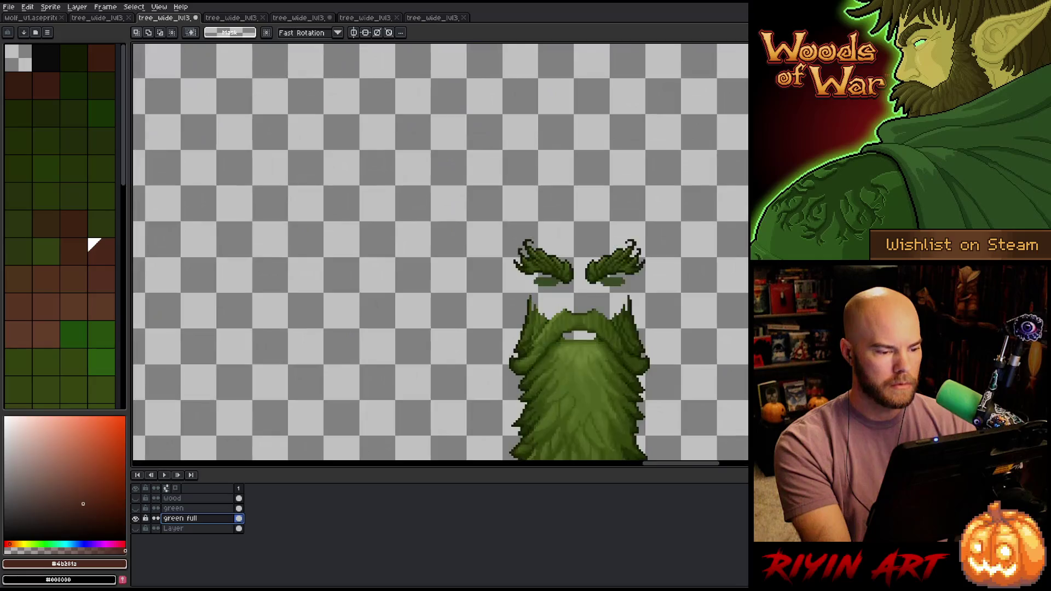
key(w)
click(634, 285)
drag(633, 285, 695, 287)
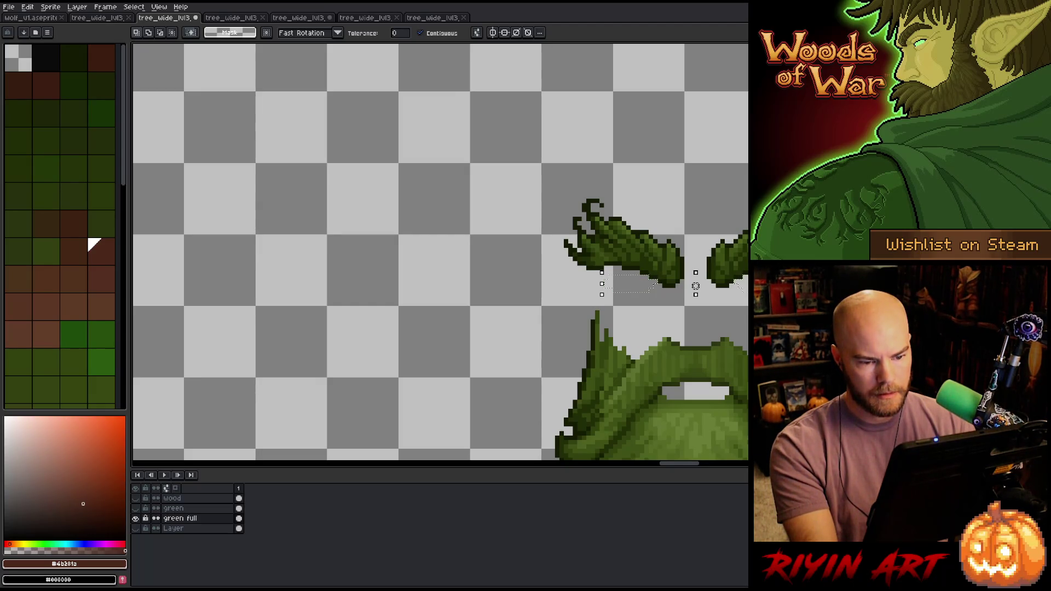
scroll(694, 284, down, 4)
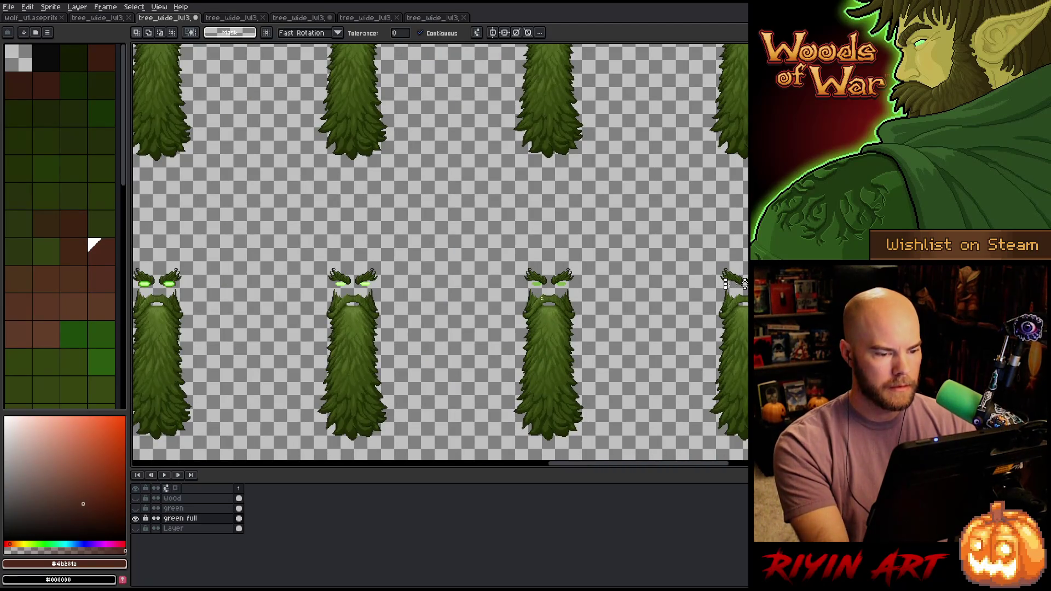
scroll(542, 299, up, 4)
- Clear the left eye's light-green pixels and widen the eye shape, leaving an outline
click(535, 280)
key(Delete)
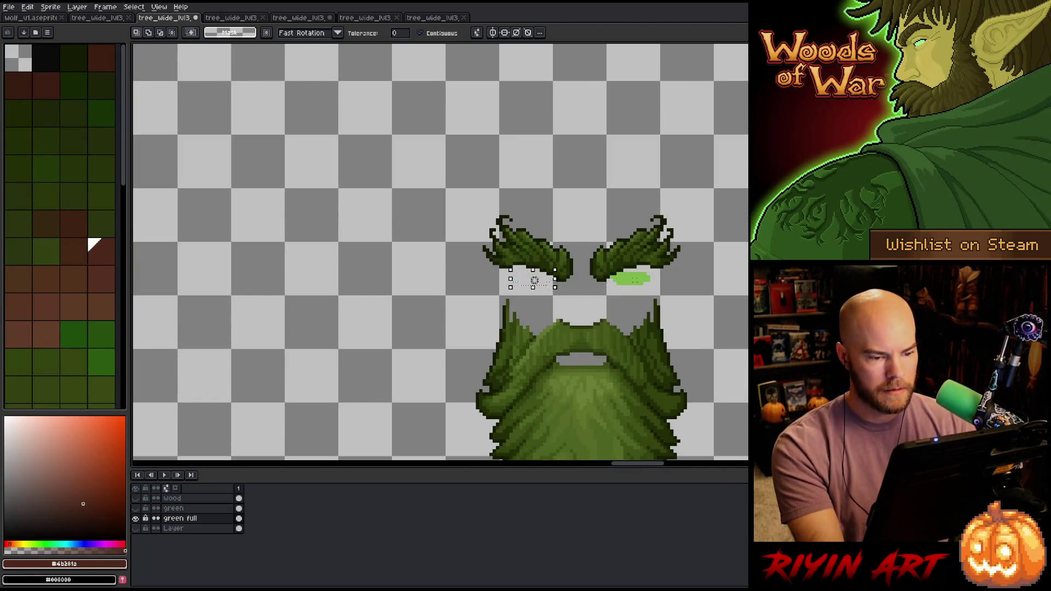
scroll(534, 280, down, 4)
scroll(486, 285, up, 4)
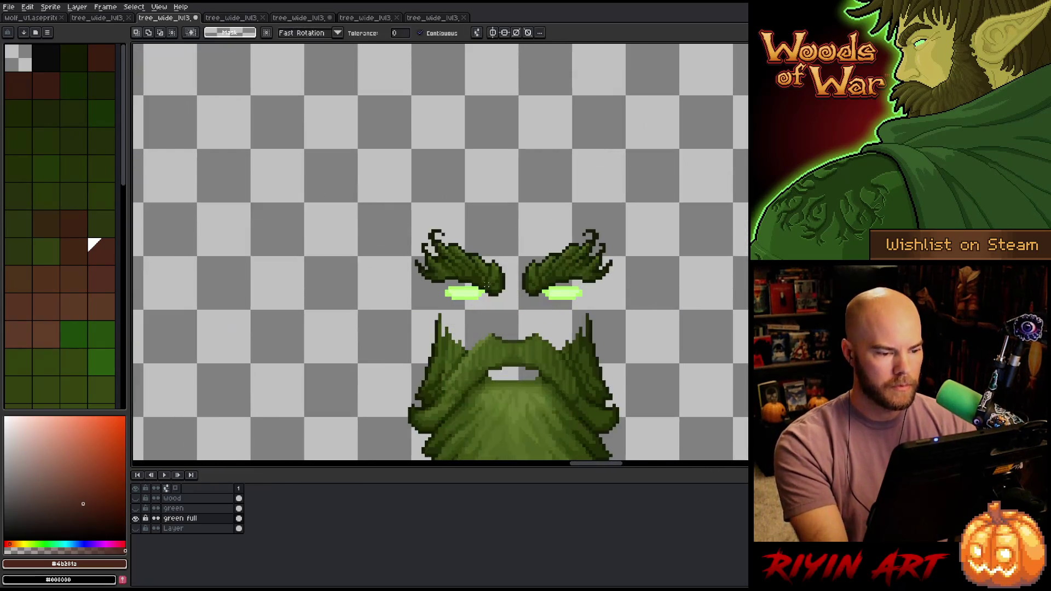
scroll(465, 294, up, 3)
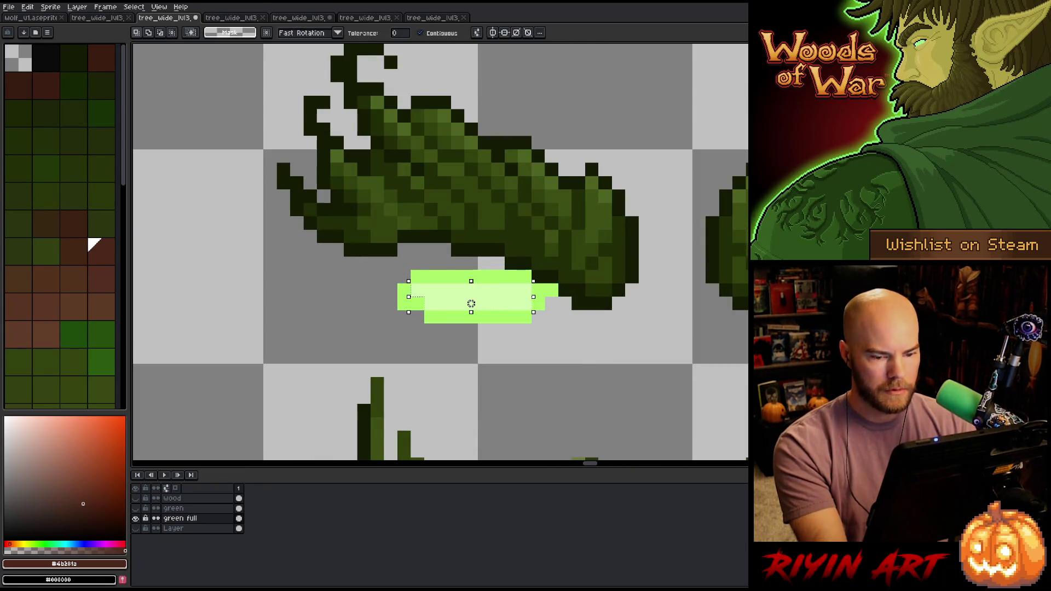
mouse_move(471, 304)
mouse_down()
mouse_move(673, 304)
mouse_move(672, 291)
mouse_up()
key(Delete)
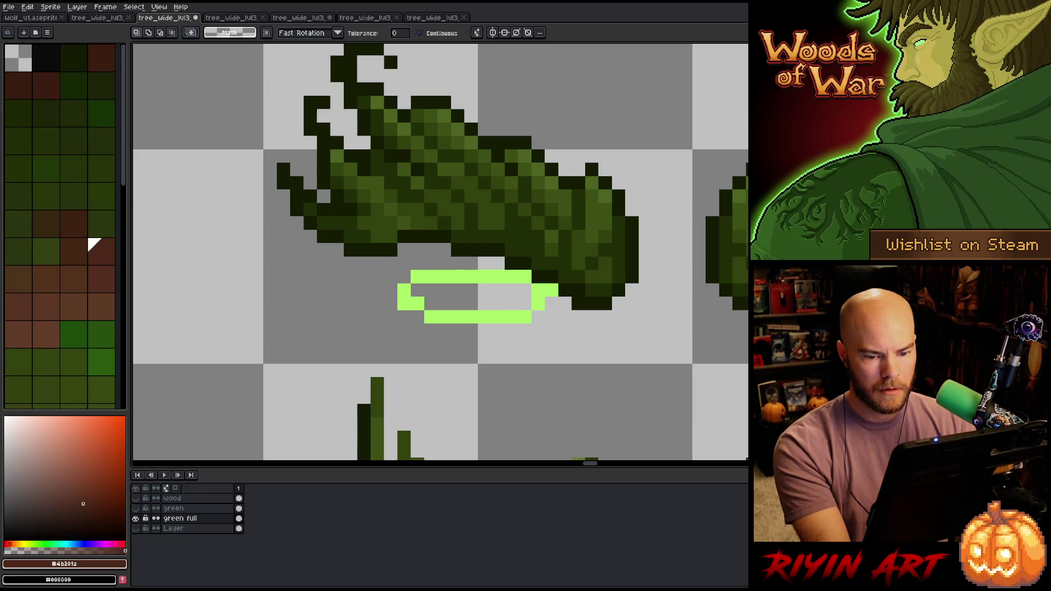
- Marquee-select and delete the leftover green pixels around the eye outline
key(m)
drag(422, 269, 520, 325)
key(Delete)
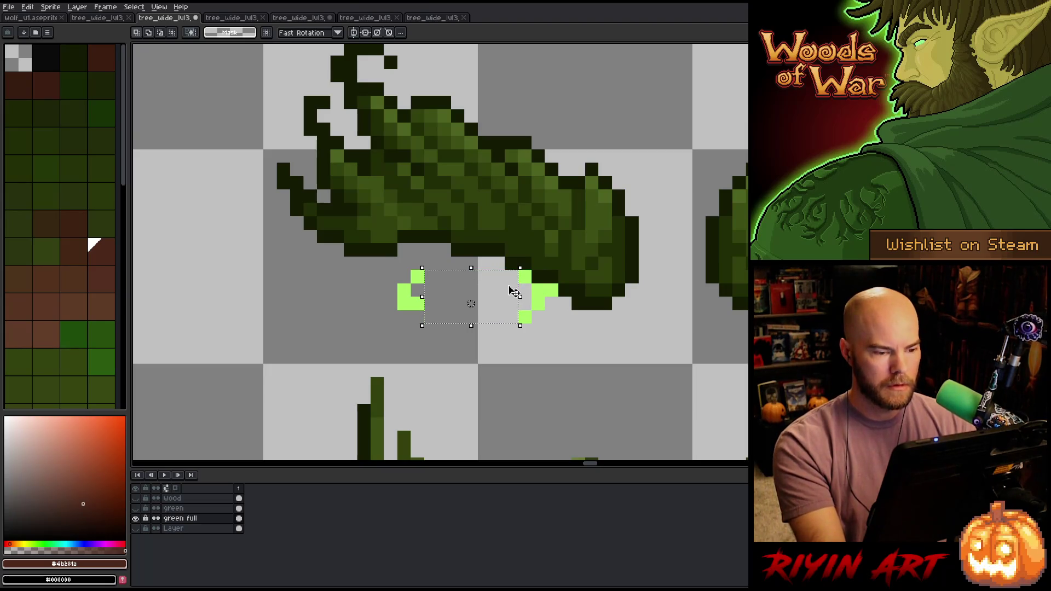
mouse_move(411, 295)
mouse_down()
mouse_move(525, 317)
mouse_move(555, 307)
mouse_up()
drag(488, 281, 560, 326)
scroll(441, 255, down, 8)
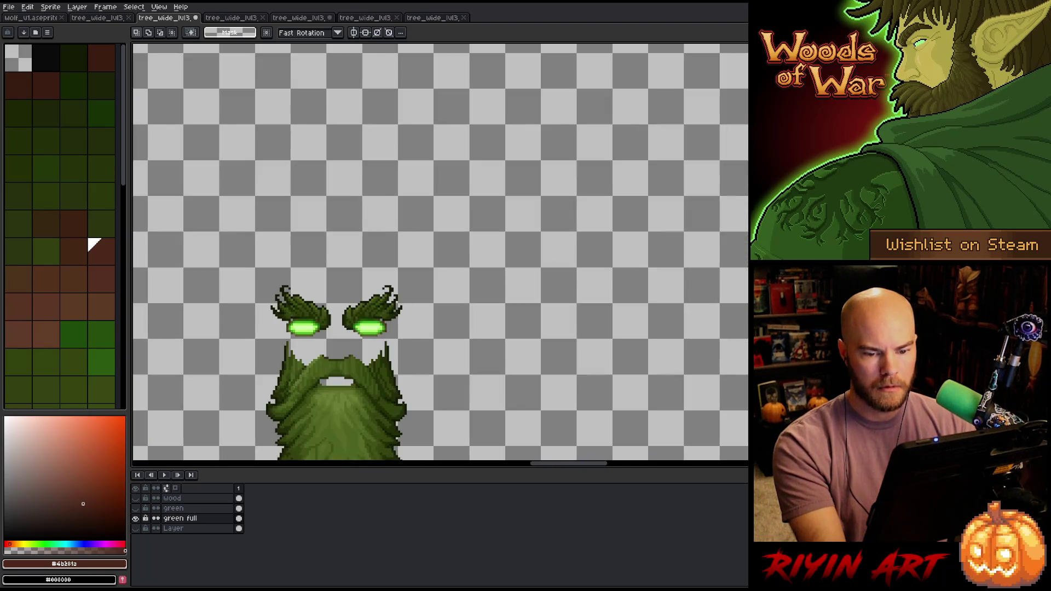
- Box-select the tree's eyes and remove them
scroll(441, 255, down, 4)
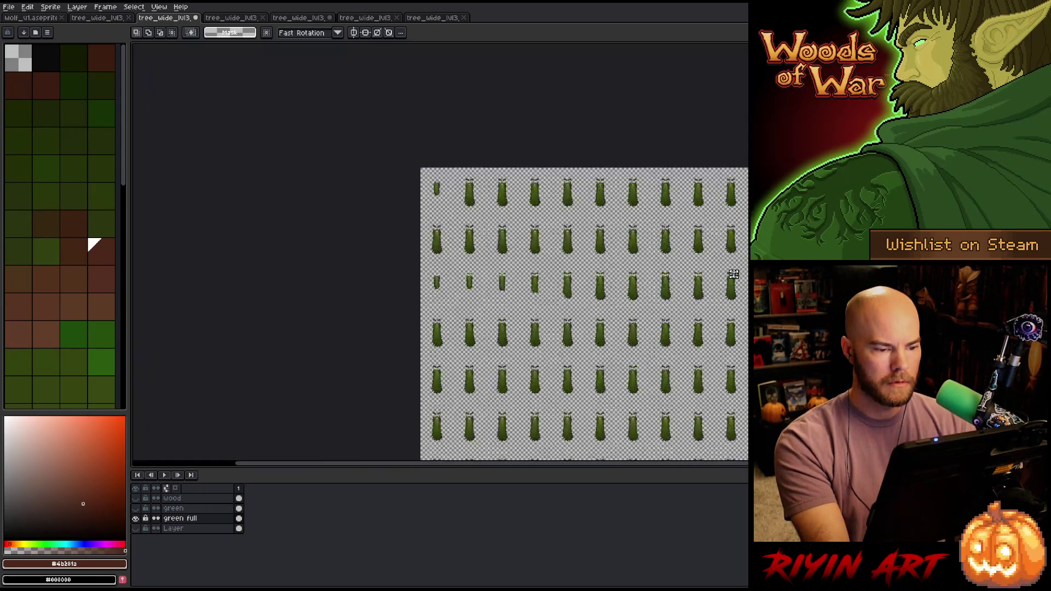
scroll(441, 254, up, 4)
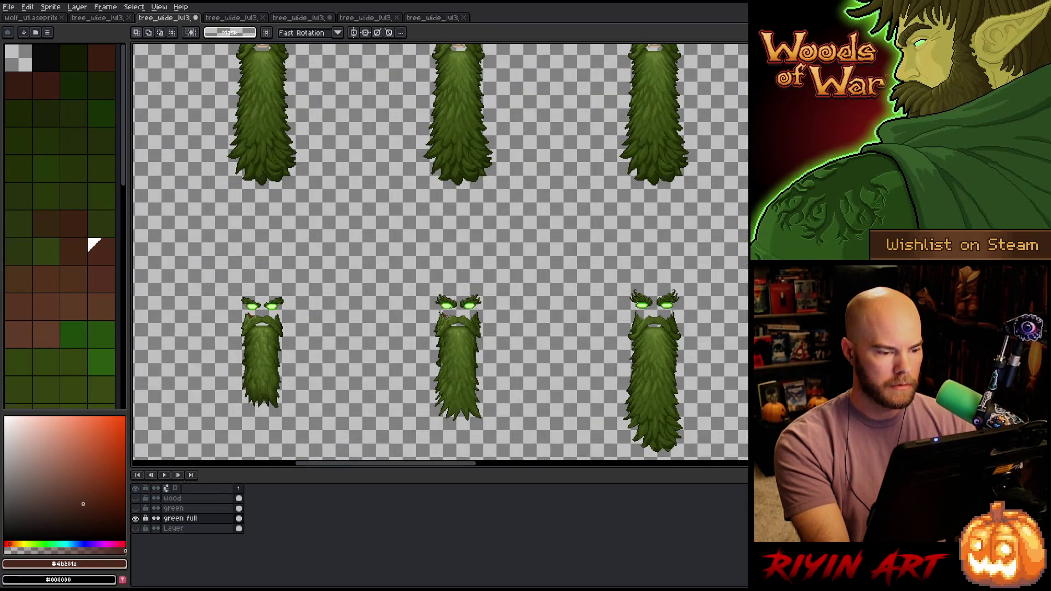
scroll(441, 254, up, 3)
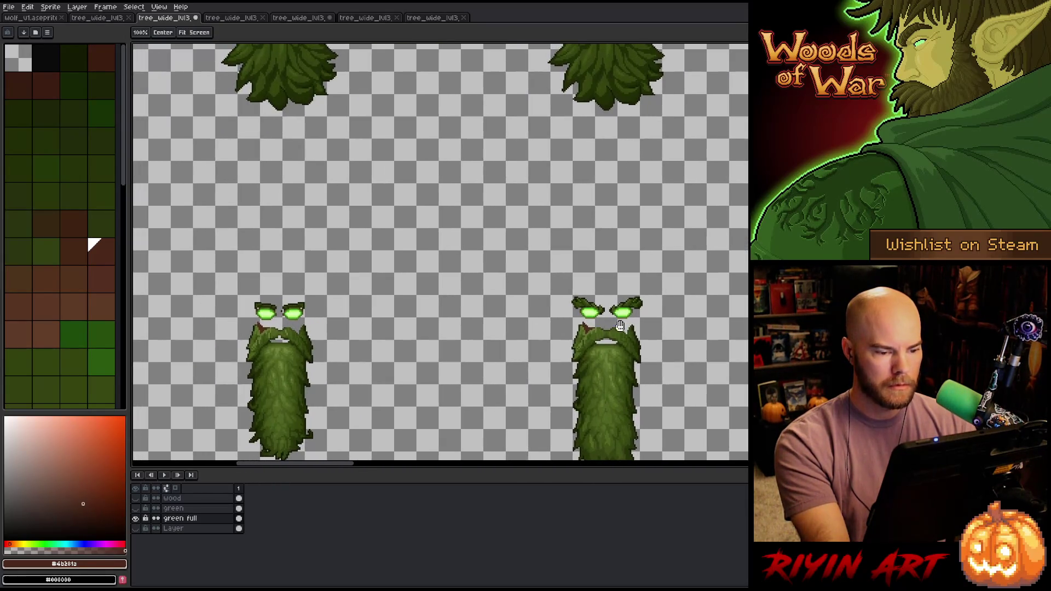
scroll(440, 254, down, 3)
scroll(441, 254, up, 3)
scroll(542, 304, up, 3)
mouse_move(536, 294)
mouse_down()
mouse_move(586, 326)
mouse_move(746, 370)
mouse_up()
key(ctrl+z)
- Move to the next tree and open Replace Color with brown #4b2812 as the source
scroll(640, 328, down, 5)
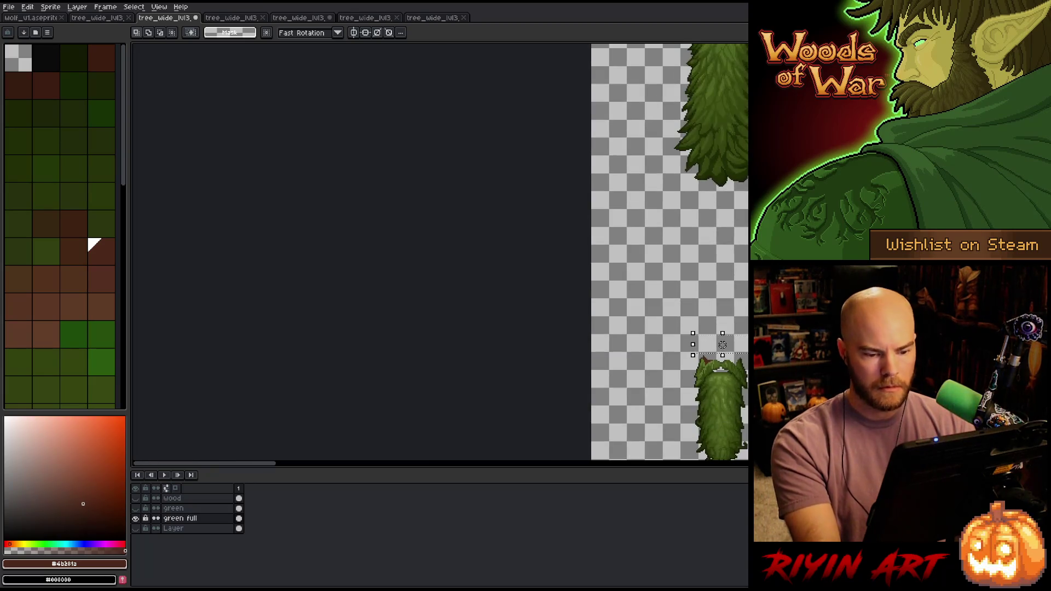
scroll(441, 254, right, 5)
scroll(668, 274, up, 4)
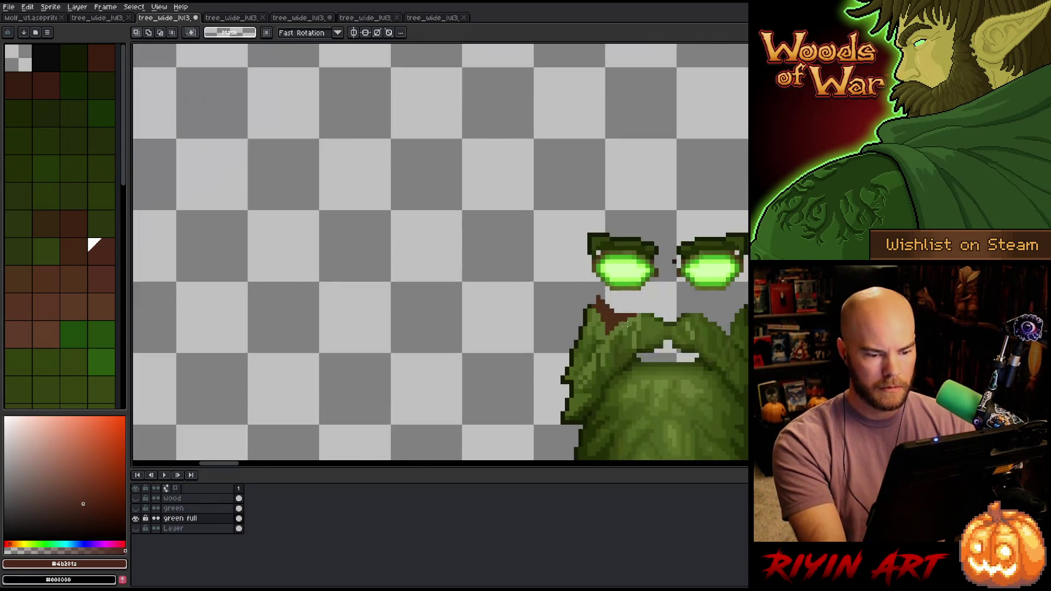
key(shift+r)
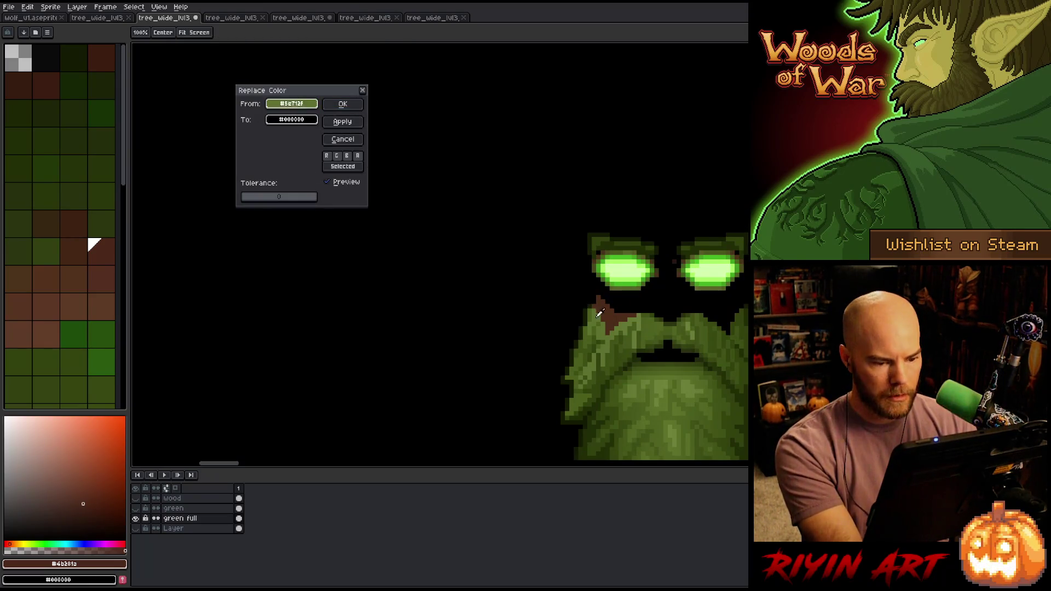
- Replace the beard's brown with transparency at tolerance 2
click(608, 312)
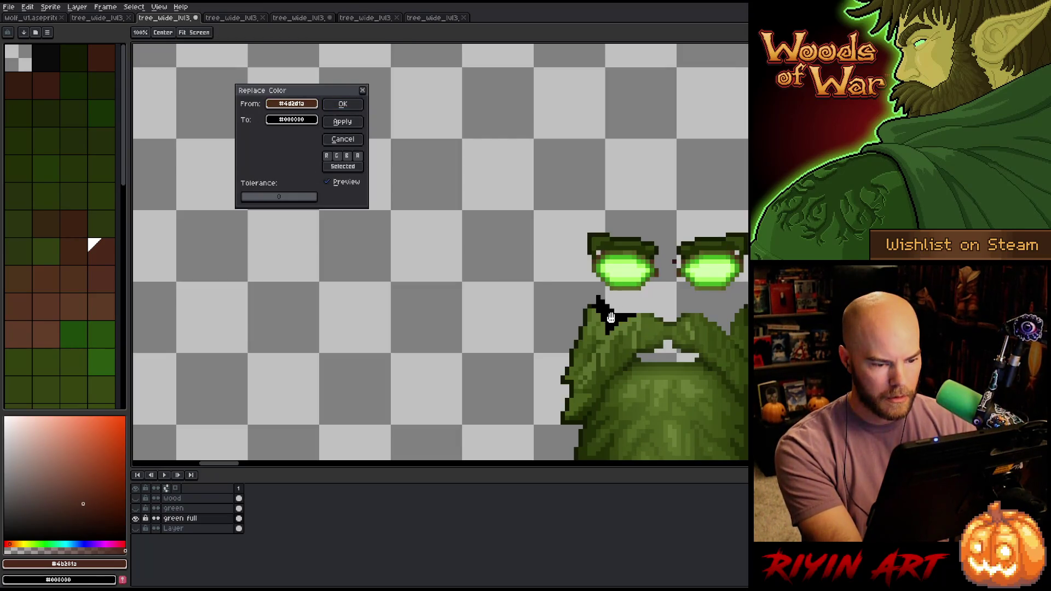
drag(255, 202, 256, 198)
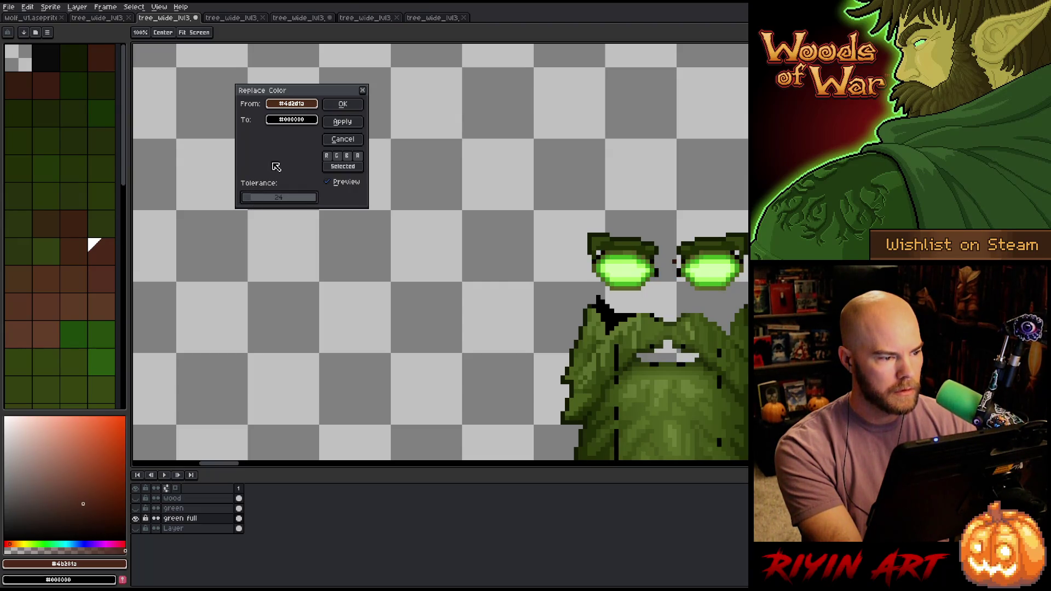
click(252, 201)
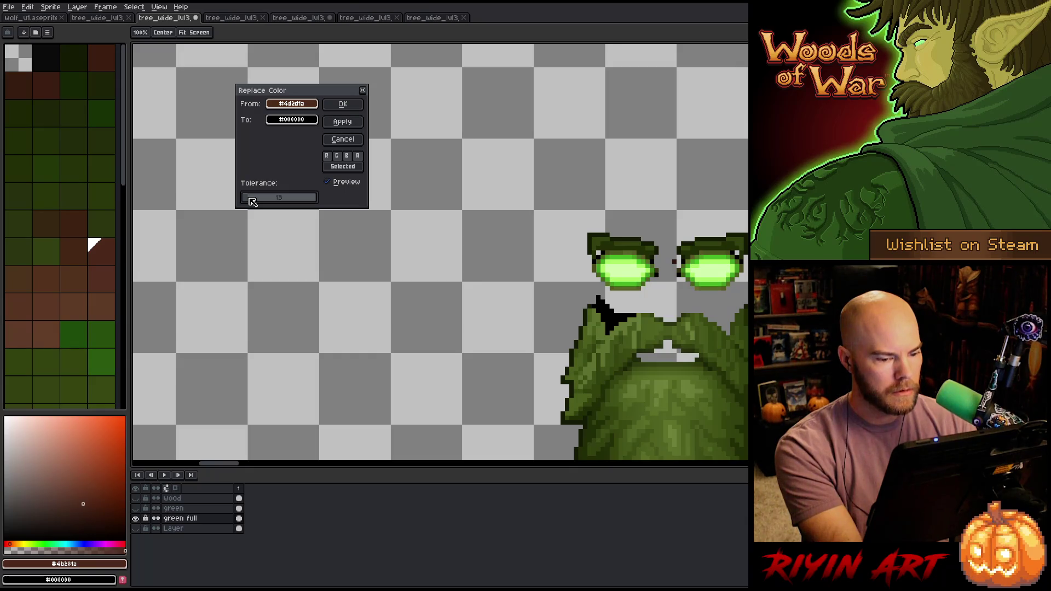
drag(252, 201, 251, 201)
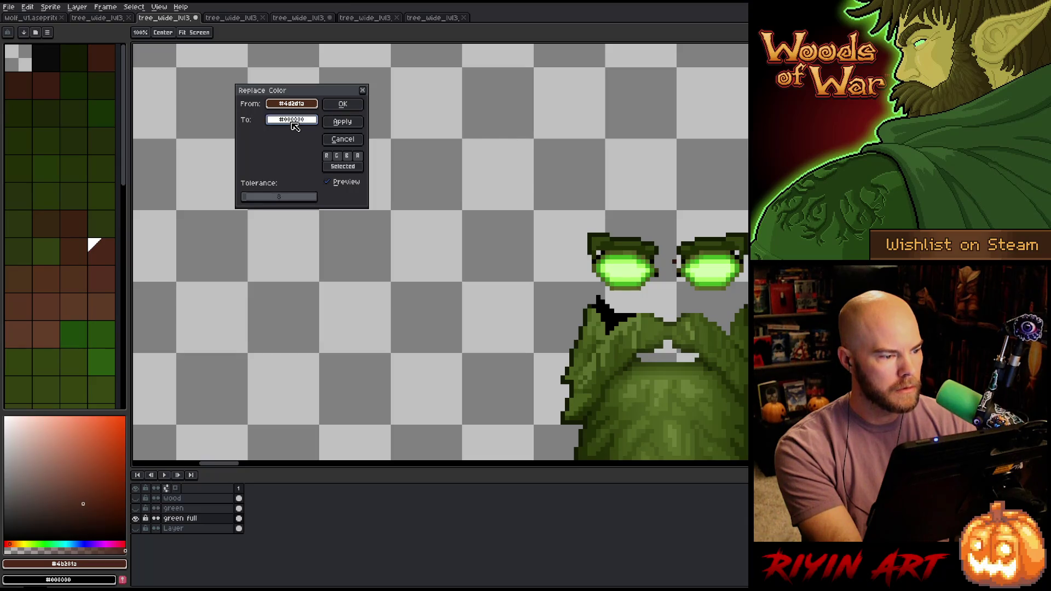
click(295, 127)
drag(299, 192, 144, 186)
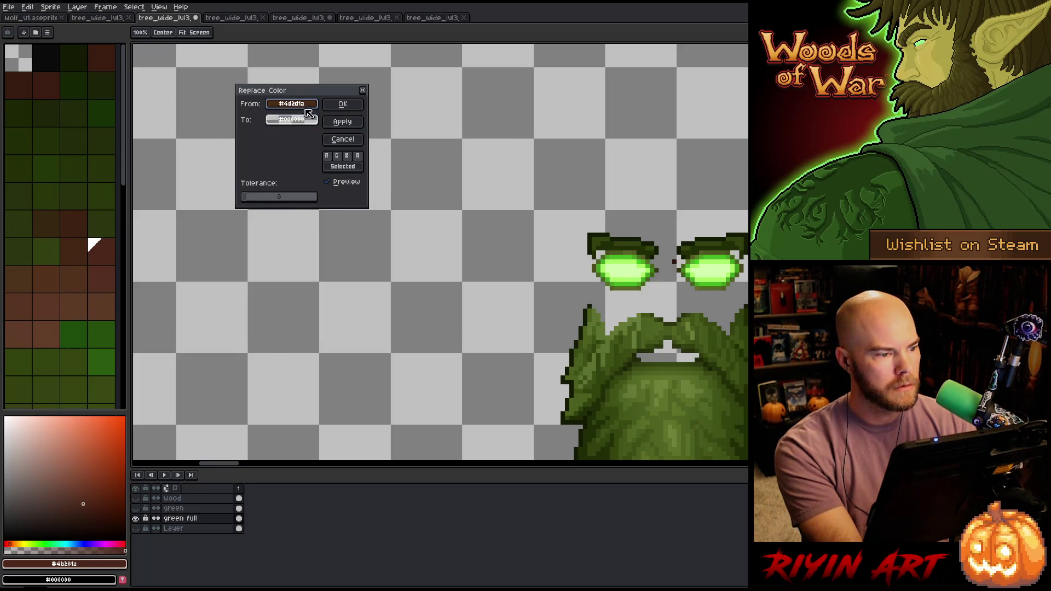
click(342, 103)
scroll(593, 252, down, 4)
scroll(572, 256, down, 3)
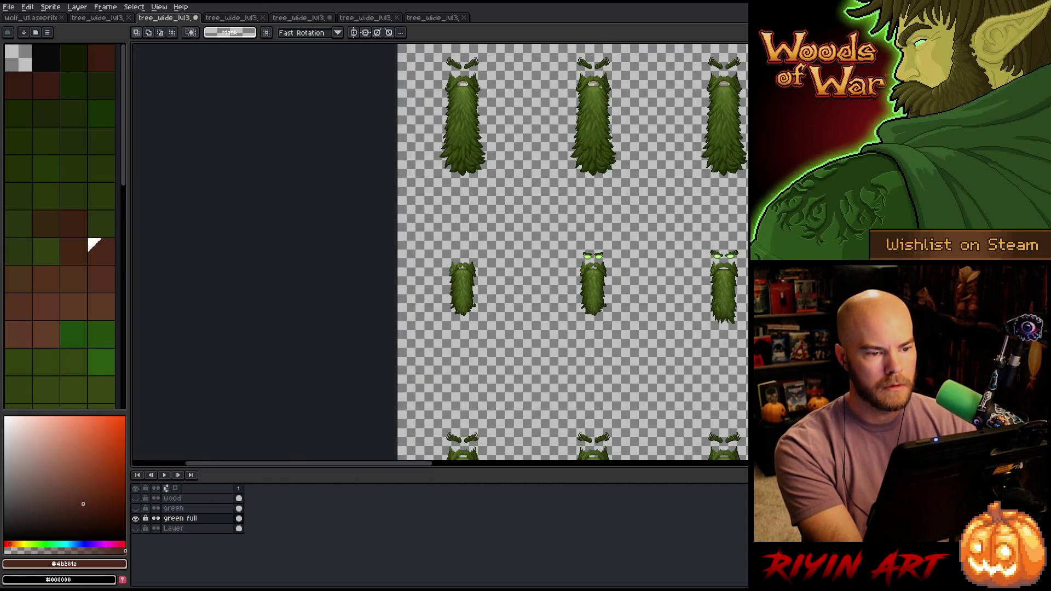
scroll(600, 86, up, 6)
- Make the tan mouth-opening pixels transparent with Replace Color
key(shift+r)
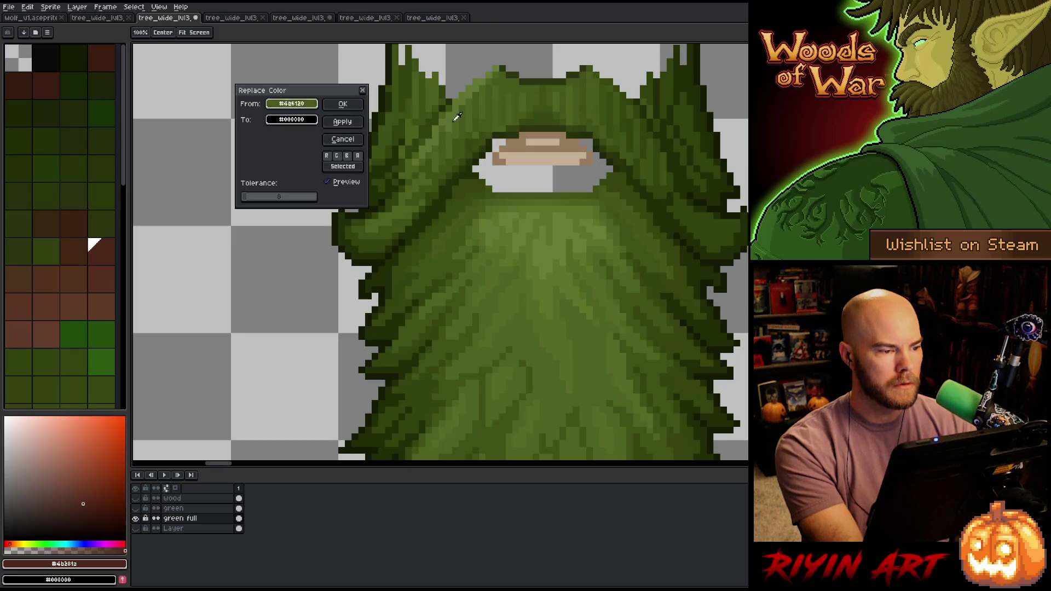
click(549, 145)
click(291, 120)
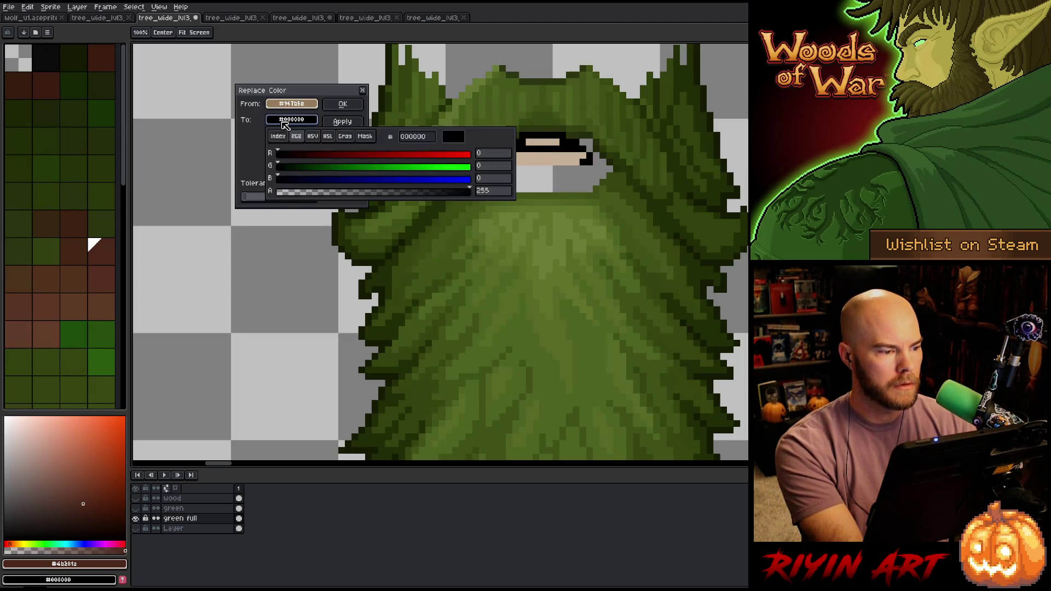
drag(304, 191, 70, 186)
click(342, 103)
- Make the pale mouth-opening pixels transparent as well
key(shift+r)
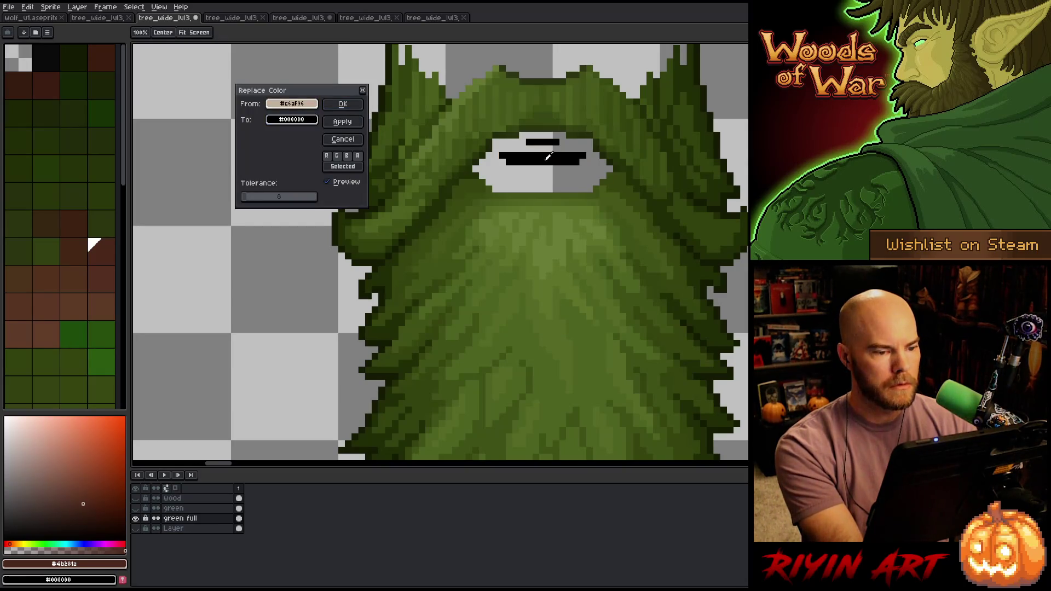
click(306, 119)
drag(313, 192, 85, 158)
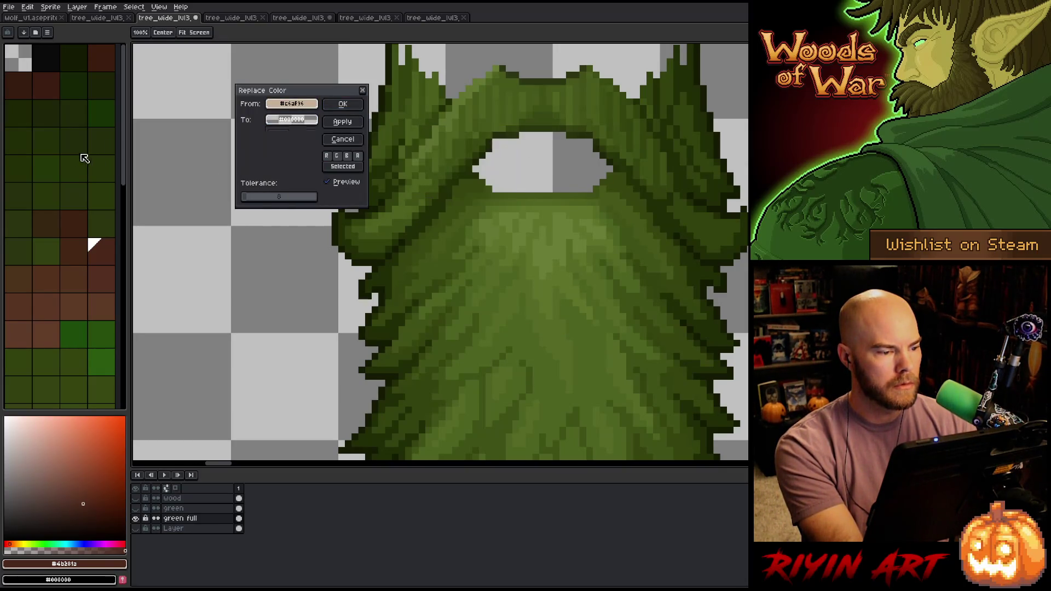
click(342, 103)
scroll(438, 252, down, 6)
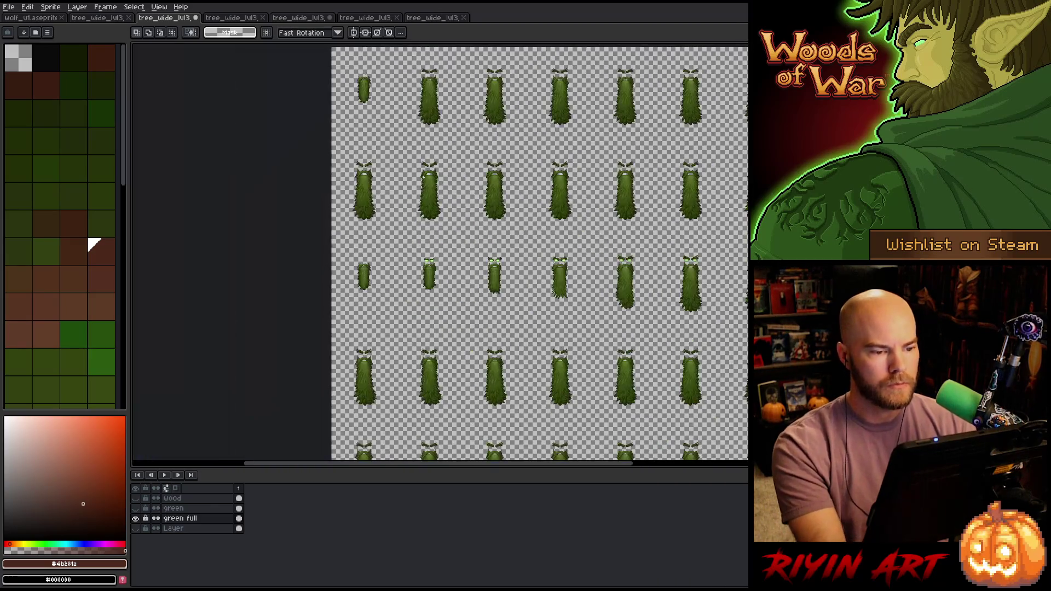
- Box-select the left glowing eye and drag its pixels out from under the brow
mouse_move(519, 206)
mouse_down()
mouse_move(289, 294)
mouse_move(133, 298)
mouse_move(732, 235)
mouse_up()
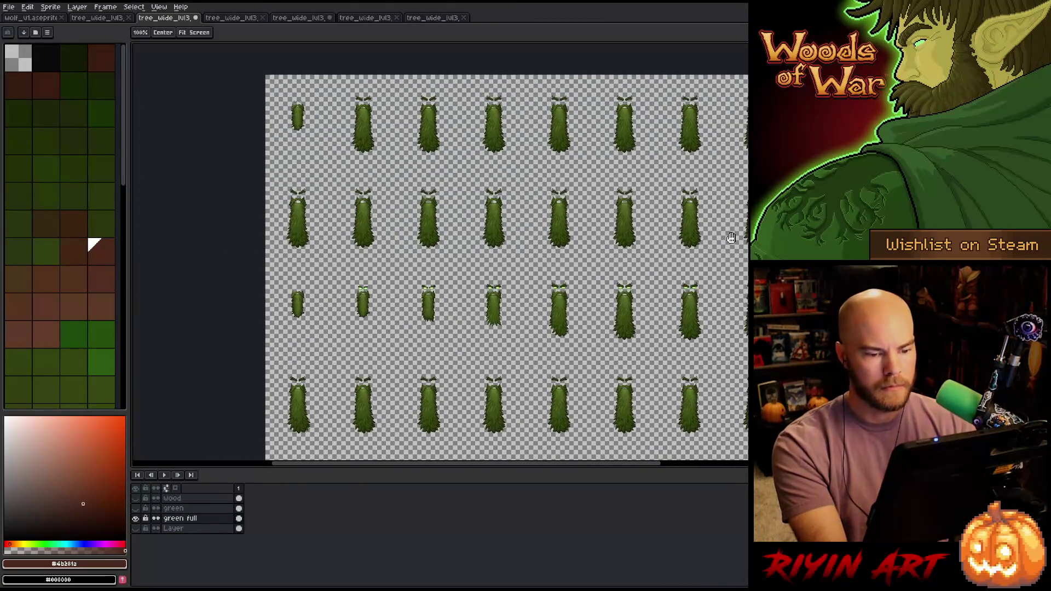
key(m)
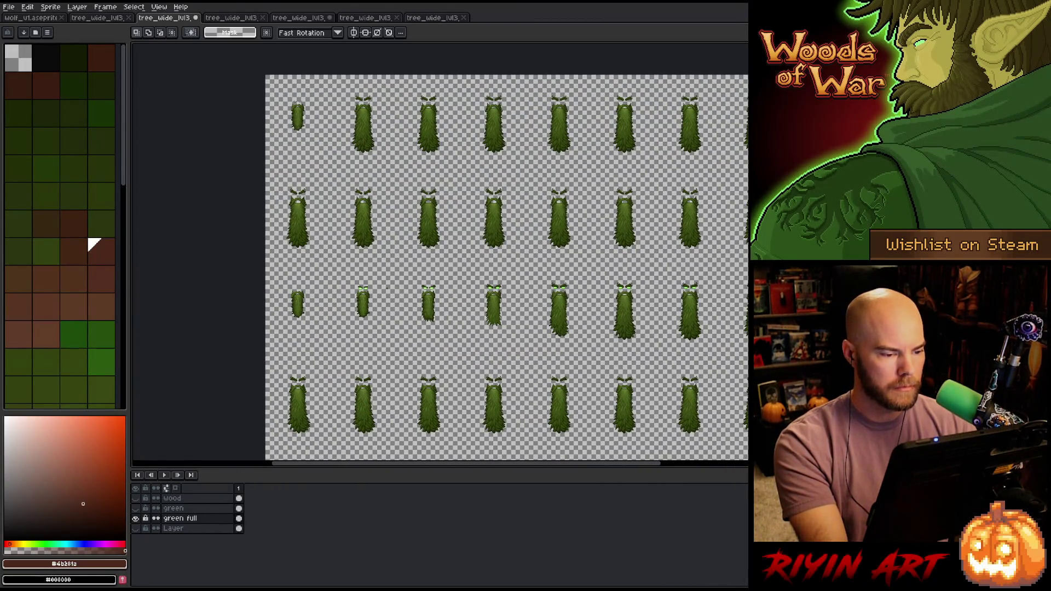
scroll(387, 287, up, 6)
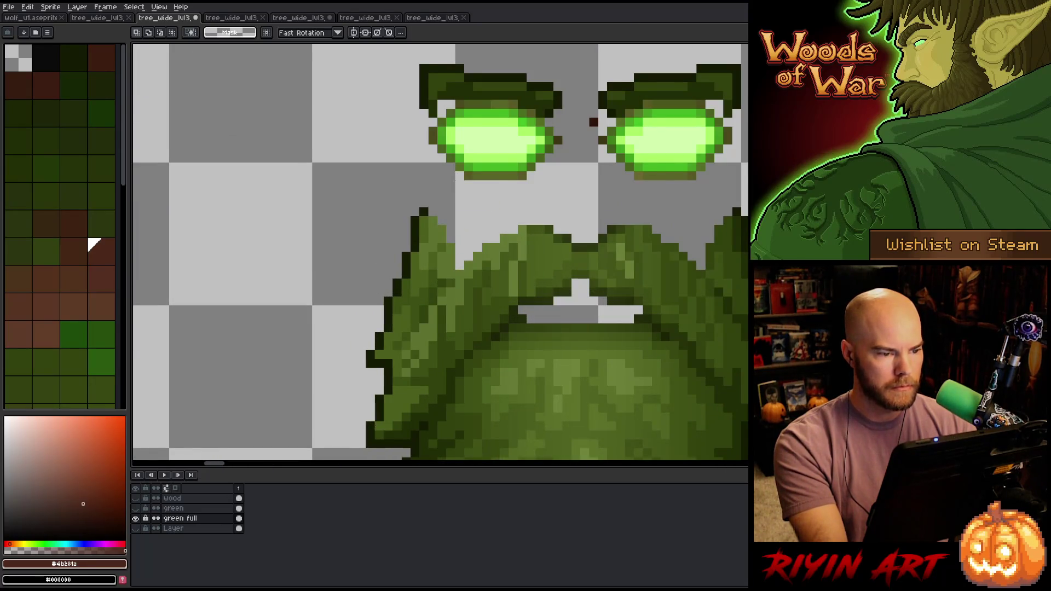
scroll(493, 251, down, 2)
scroll(493, 252, up, 4)
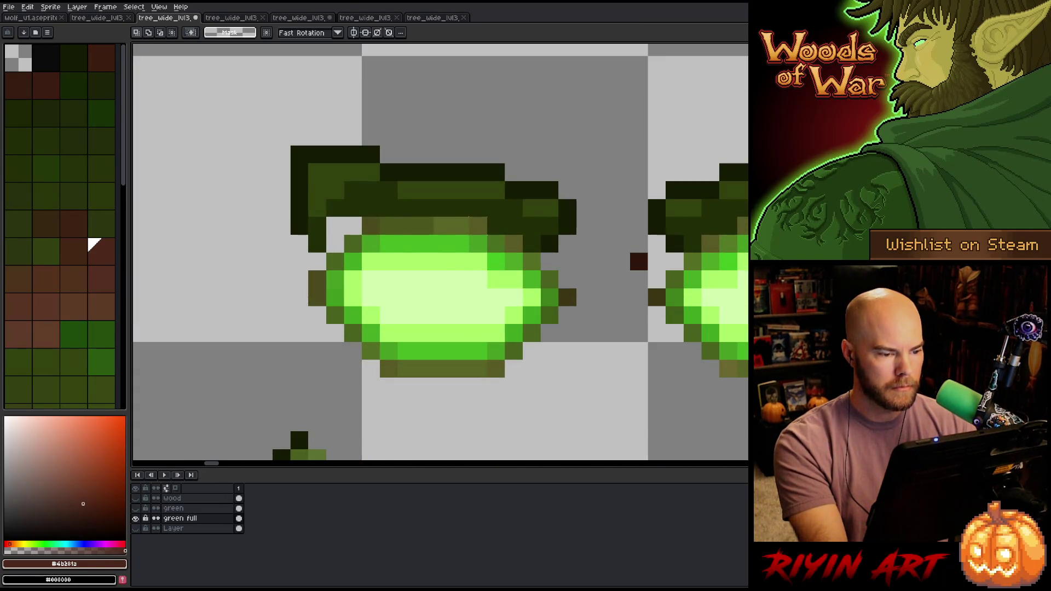
drag(489, 233, 324, 379)
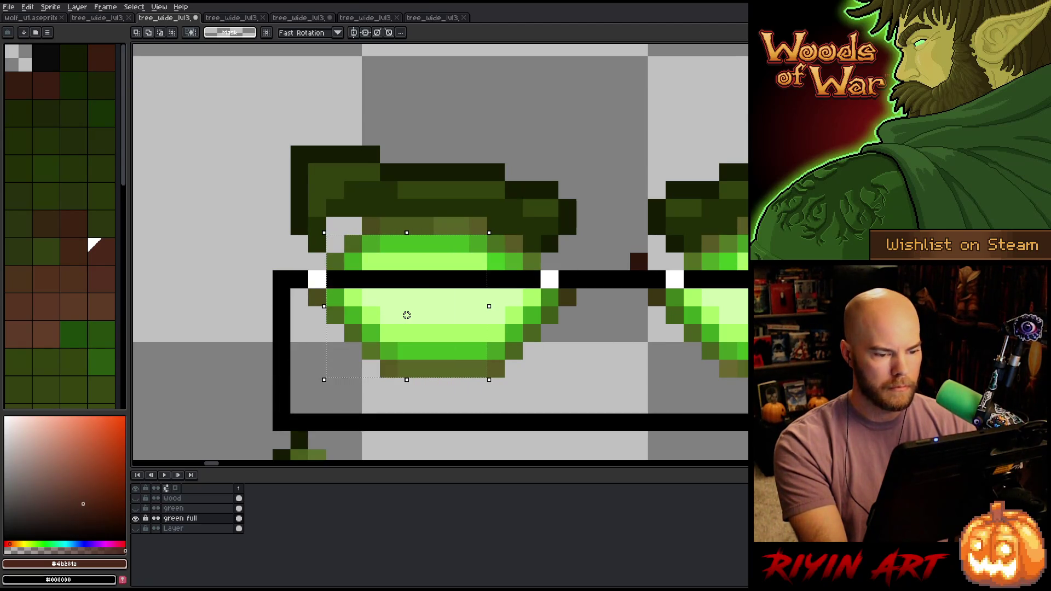
drag(407, 315, 657, 315)
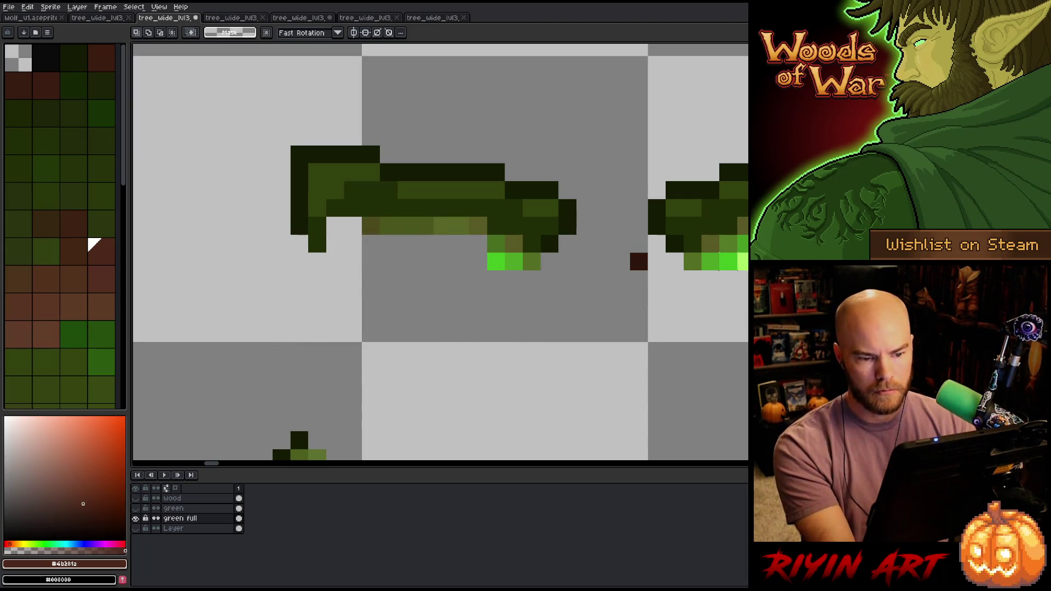
- Push the lifted eye aside, deselect, and darken the brow edge with #131a02
mouse_move(711, 279)
mouse_down()
mouse_move(734, 268)
mouse_move(745, 279)
mouse_move(610, 281)
mouse_move(645, 298)
mouse_move(621, 280)
mouse_up()
key(ctrl+d)
key(b)
alt+click(682, 237)
drag(710, 244, 727, 237)
key(ctrl+z)
click(701, 245)
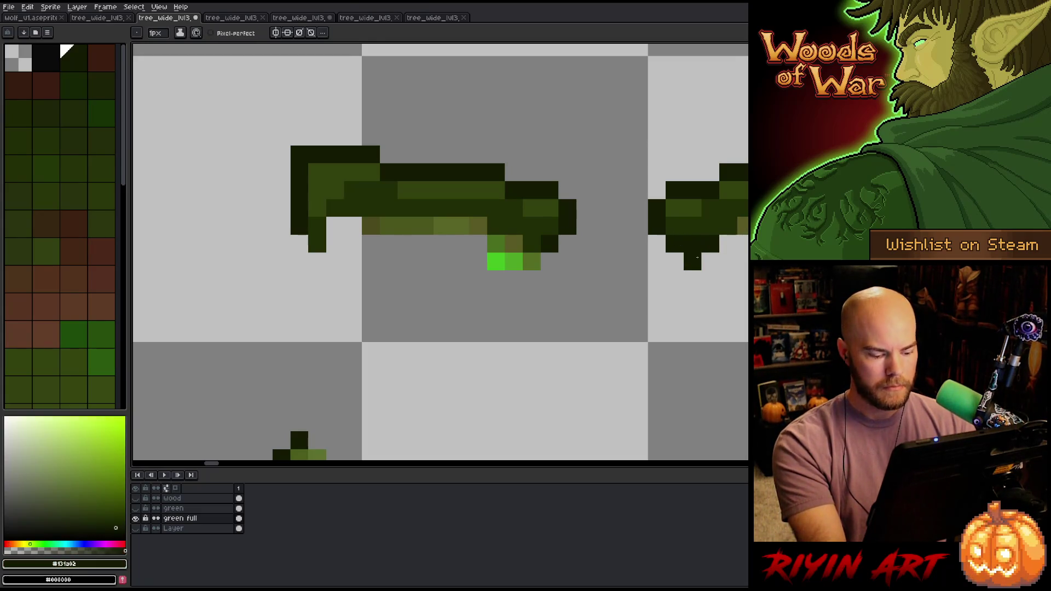
- Shrink the Eraser to 1px and erase a stray foliage pixel near the brow
key(e)
click(697, 257)
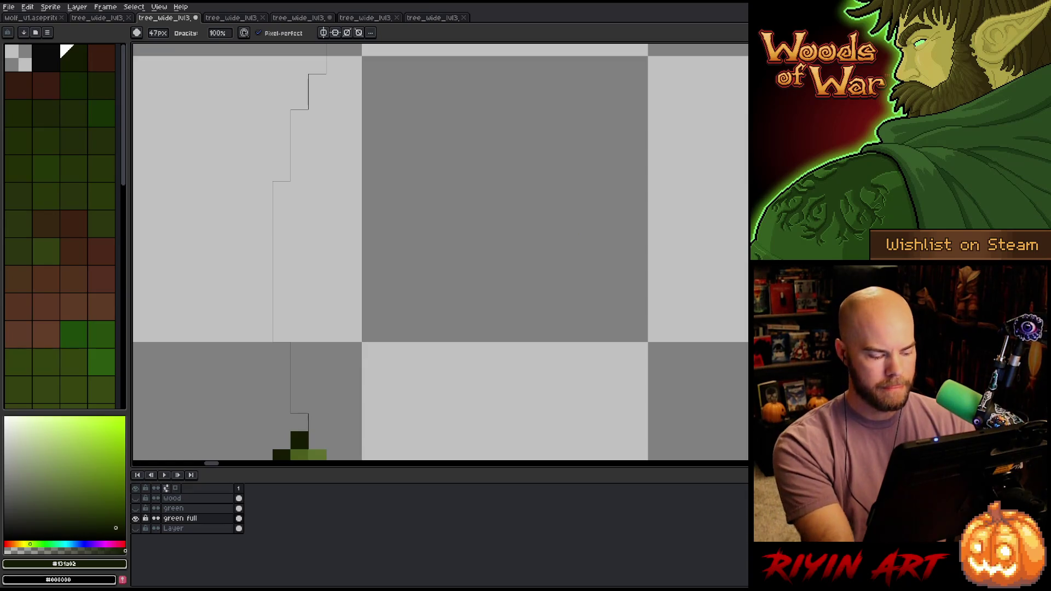
key(ctrl+z)
click(162, 37)
drag(165, 43, 6, 46)
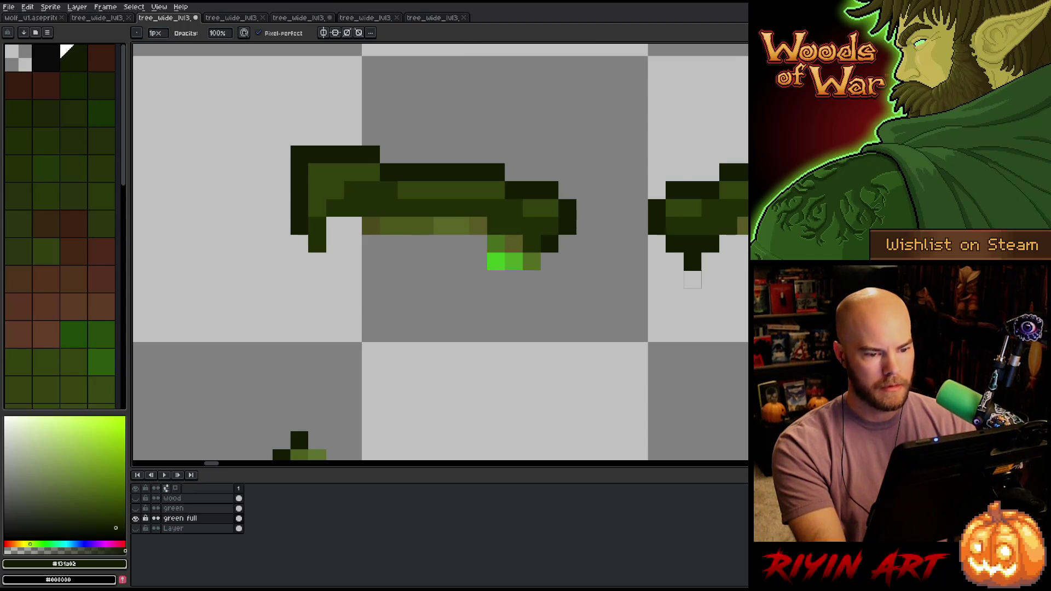
click(693, 262)
- Draw a dark outline along the brow's underside to its left tip, erasing two stray pixels
key(b)
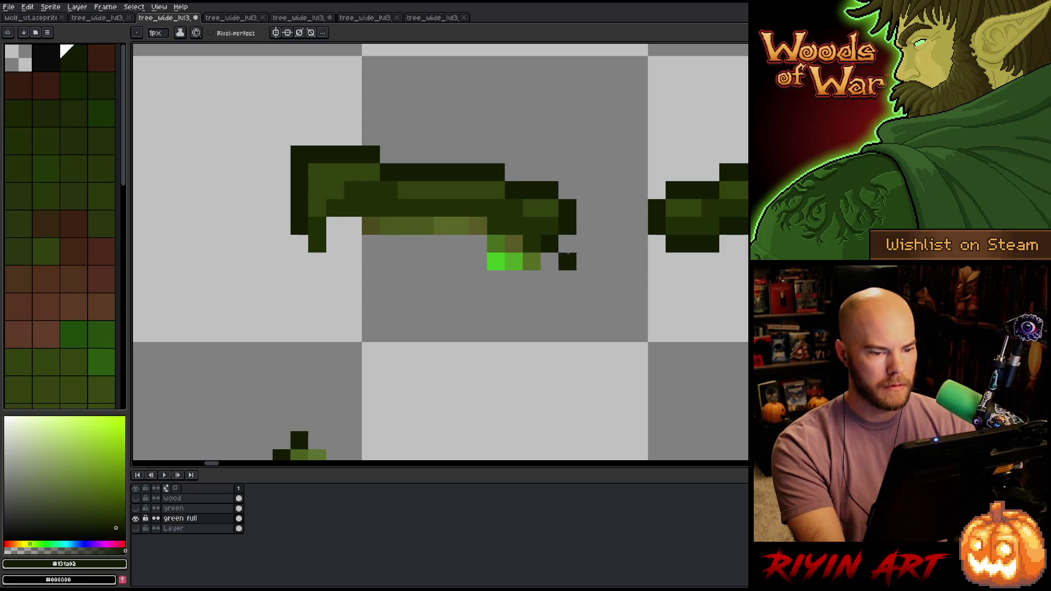
click(532, 261)
click(514, 261)
mouse_move(509, 244)
mouse_down()
mouse_move(477, 227)
mouse_move(338, 221)
mouse_up()
click(317, 226)
click(323, 245)
key(e)
click(317, 244)
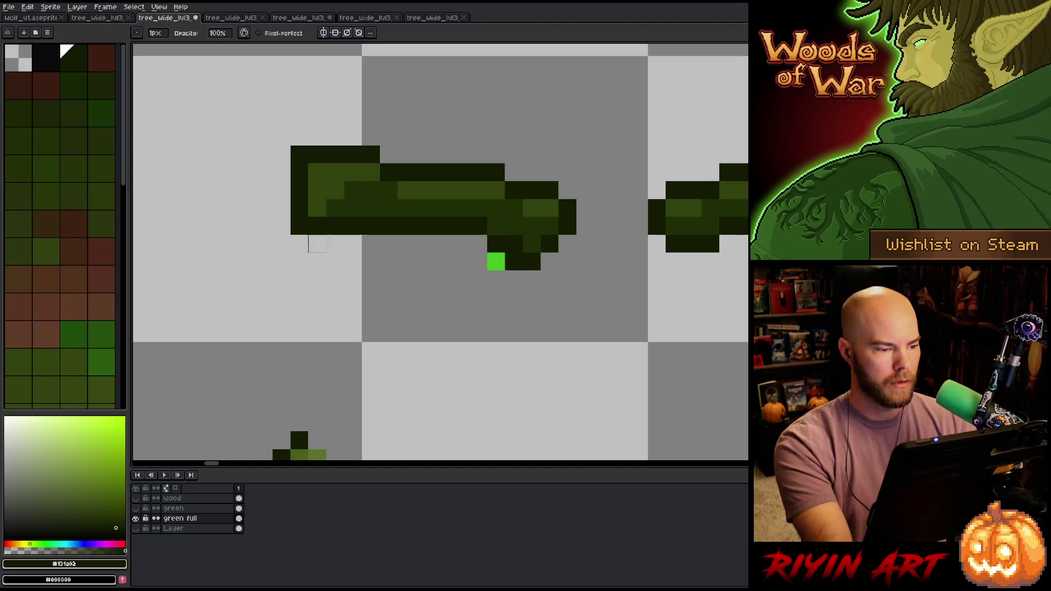
click(496, 262)
- Zoom to another frame's eyes and set their pale green centre as the Replace Color source
scroll(509, 311, down, 7)
scroll(509, 311, down, 4)
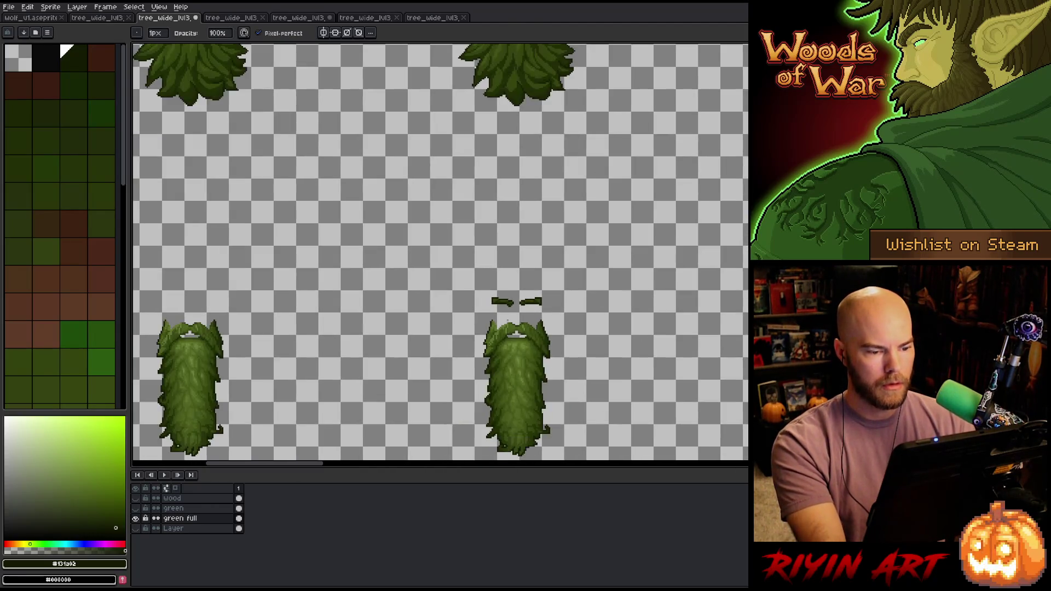
drag(456, 385, 417, 383)
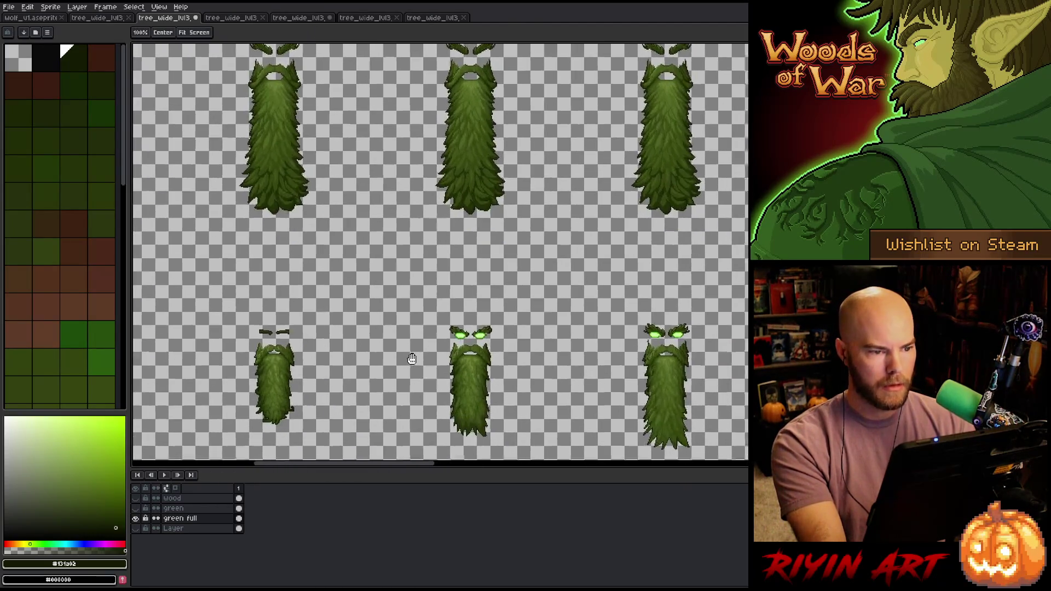
scroll(465, 368, up, 4)
scroll(524, 306, up, 2)
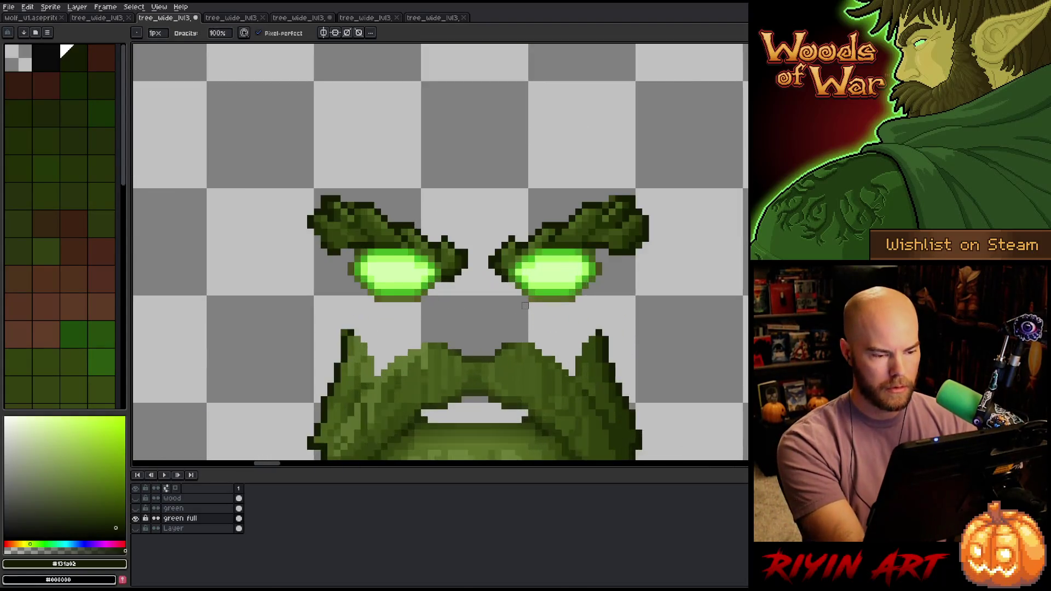
key(shift+r)
click(600, 254)
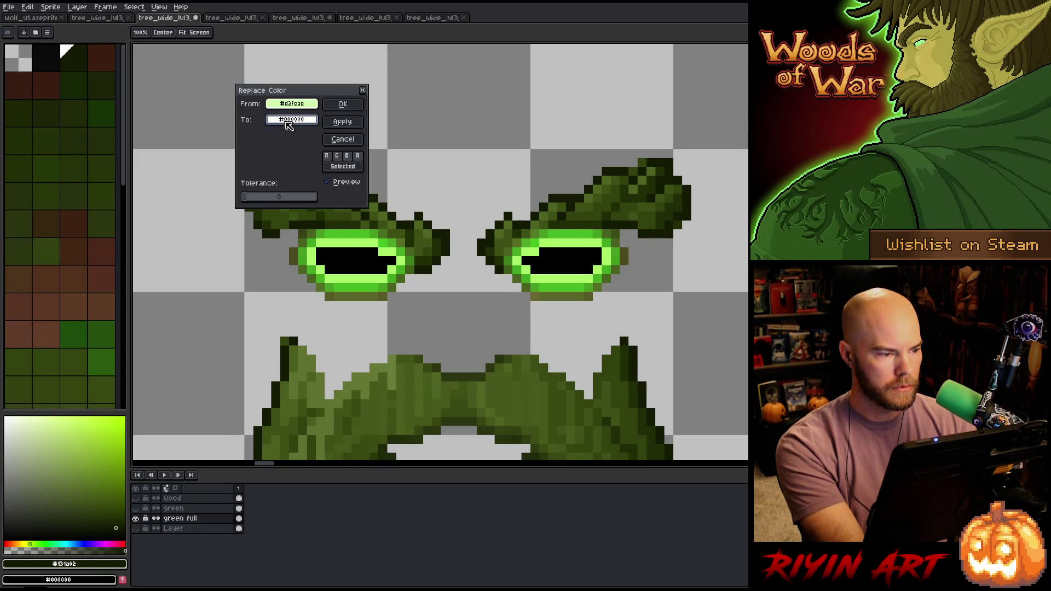
- Set the replacement to transparent and apply it to the pale green eye centres
click(291, 119)
click(305, 191)
click(291, 119)
click(343, 104)
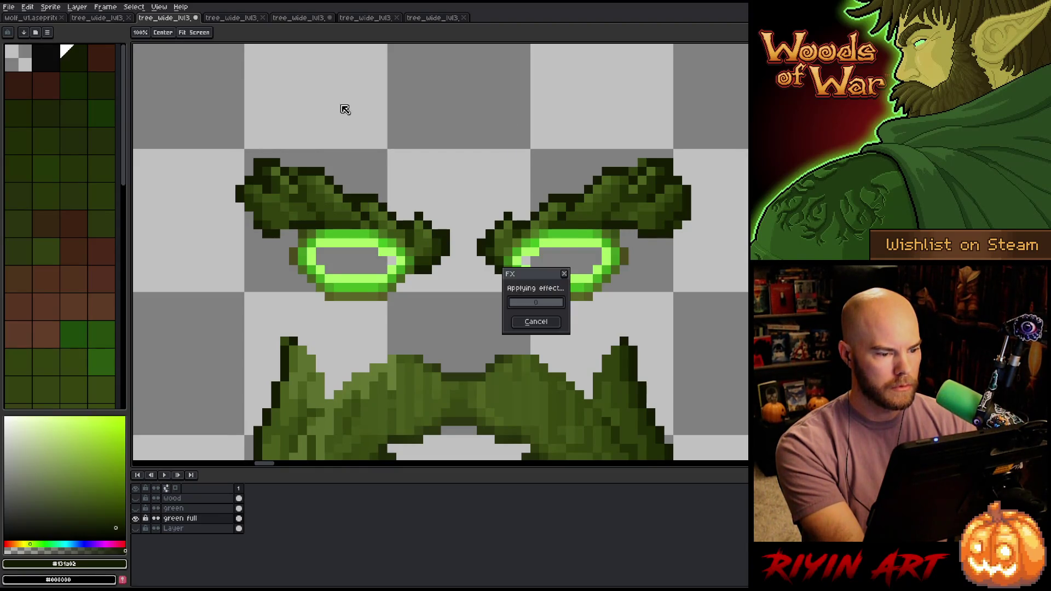
- Replace the first sampled bright green eye-ring shade with transparency
key(shift+r)
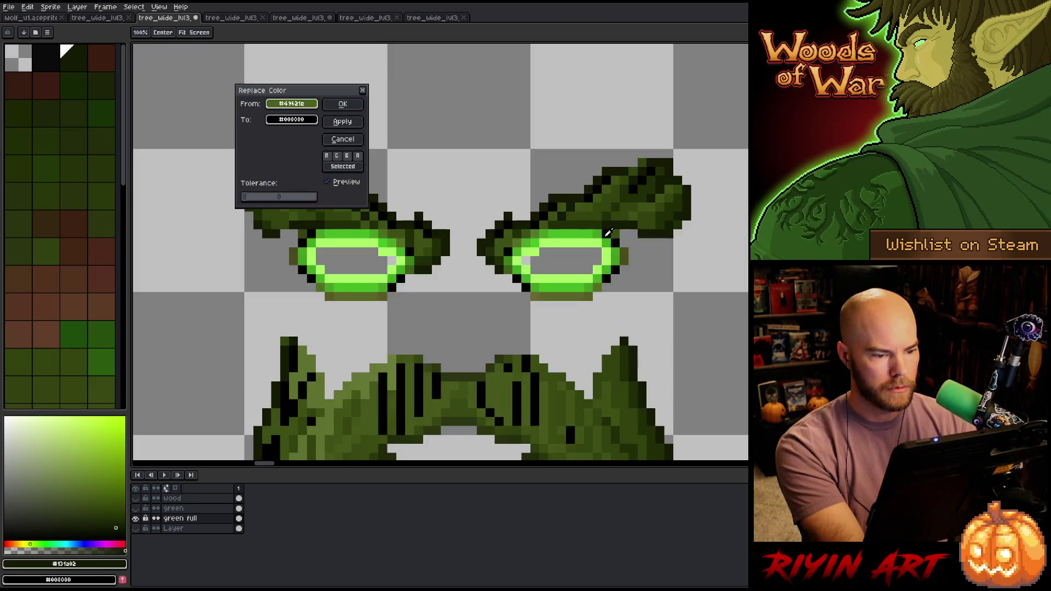
click(592, 240)
click(291, 120)
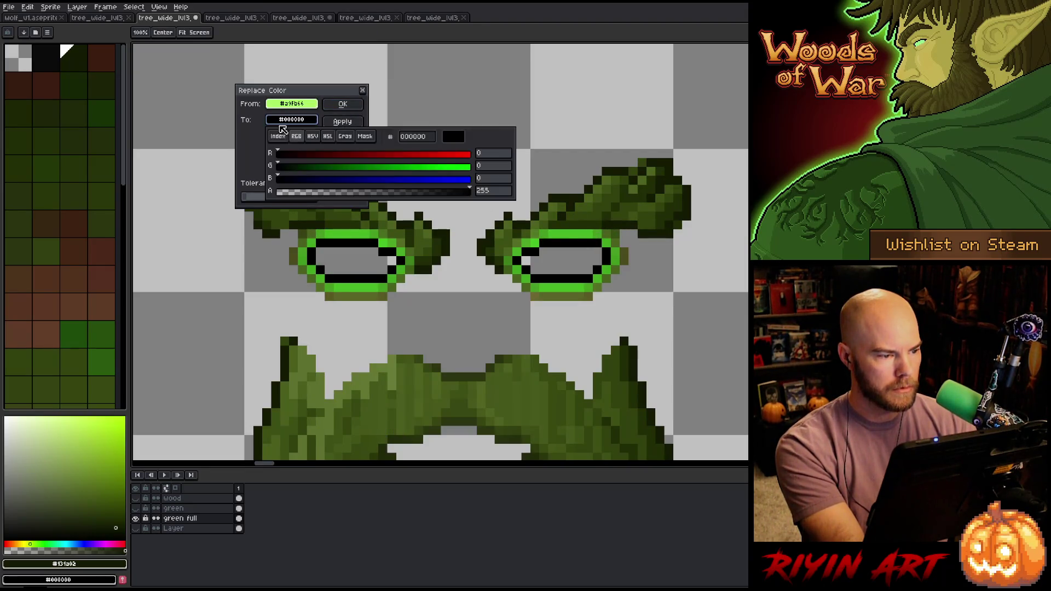
drag(297, 190, 164, 176)
click(344, 105)
click(344, 104)
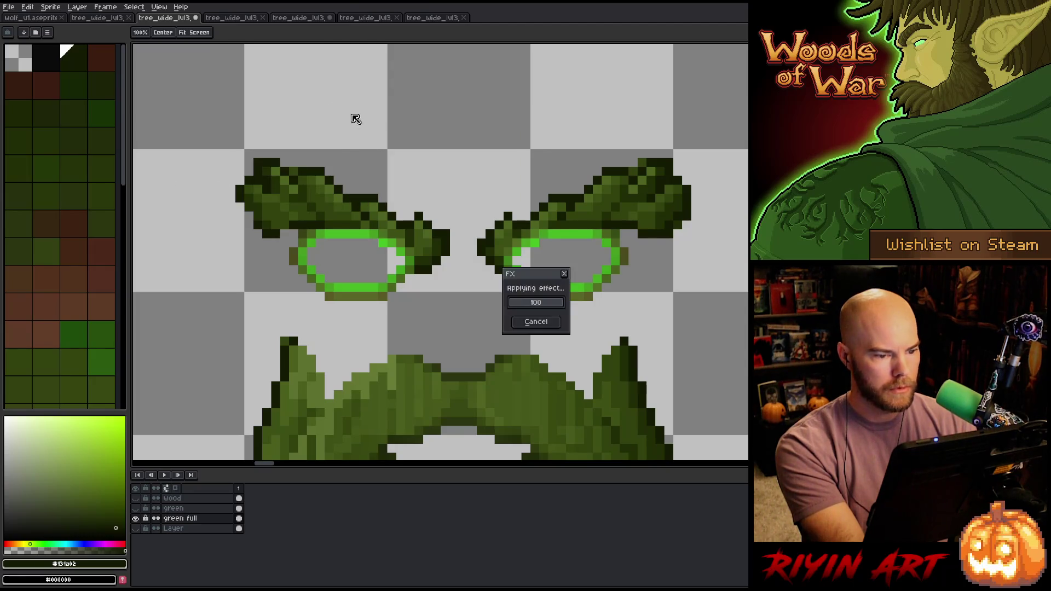
- Replace the #46b523 eye rings with transparency at tolerance 58
key(shift+r)
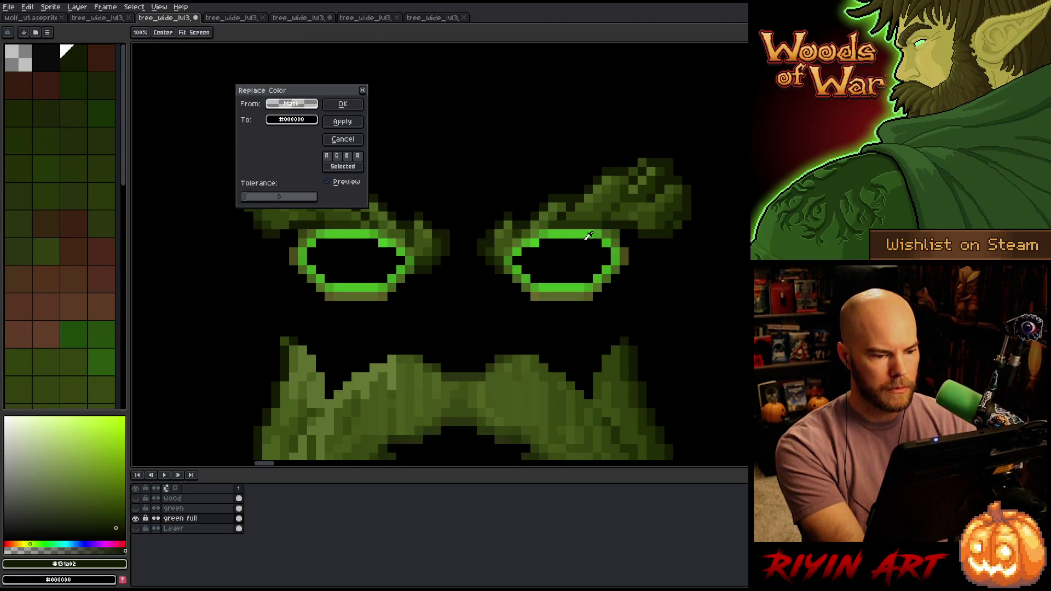
click(579, 233)
drag(259, 199, 257, 201)
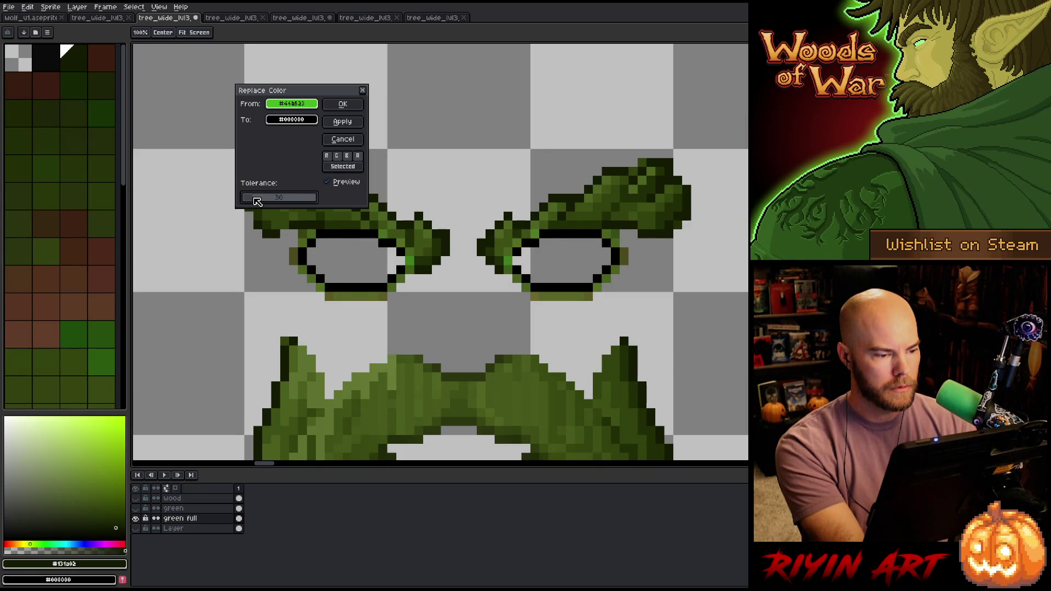
scroll(296, 258, down, 3)
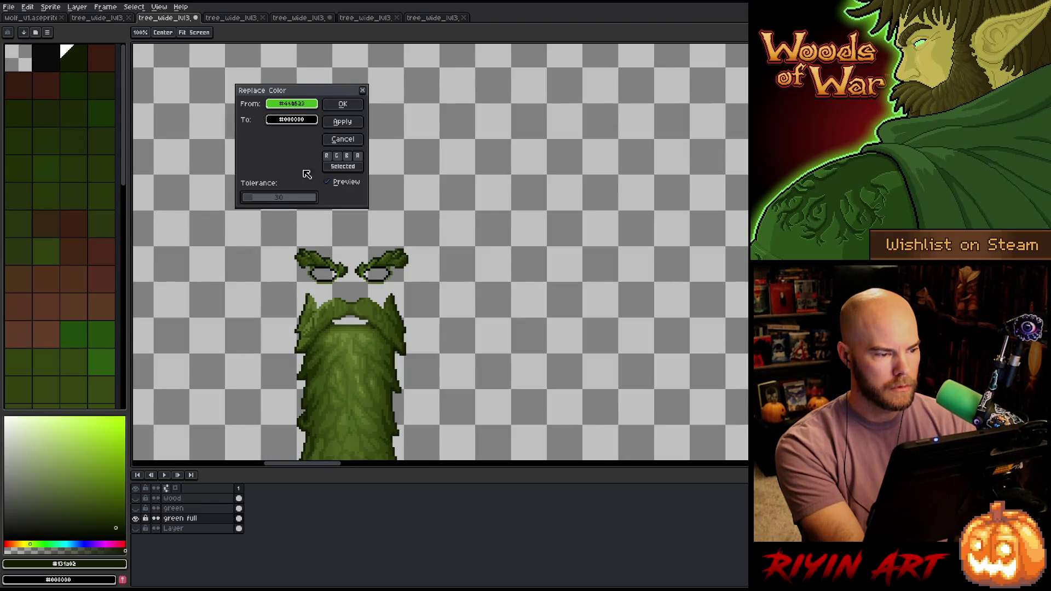
click(292, 119)
drag(303, 197, 274, 196)
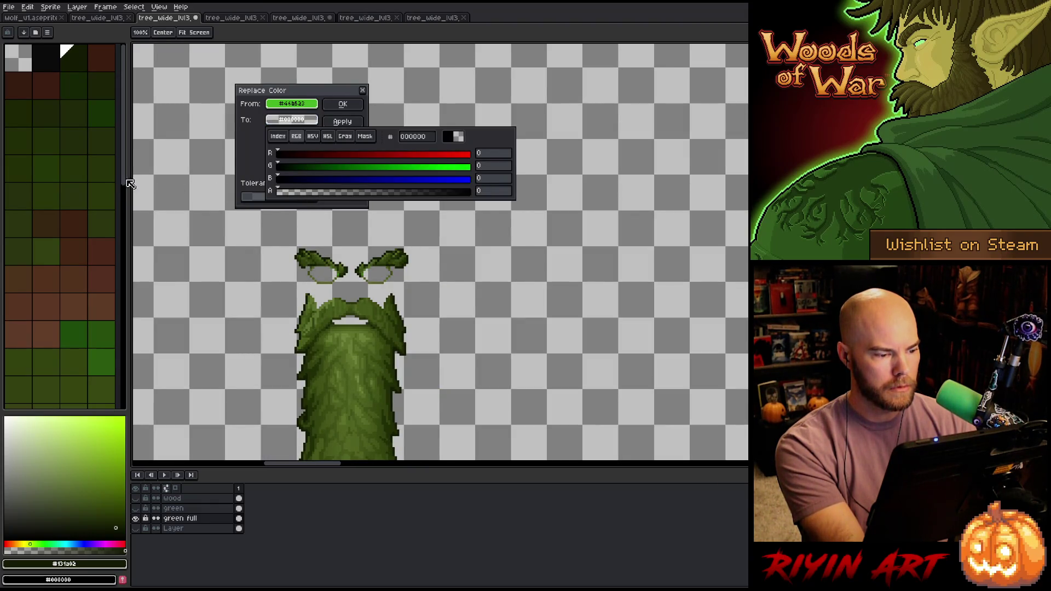
click(343, 108)
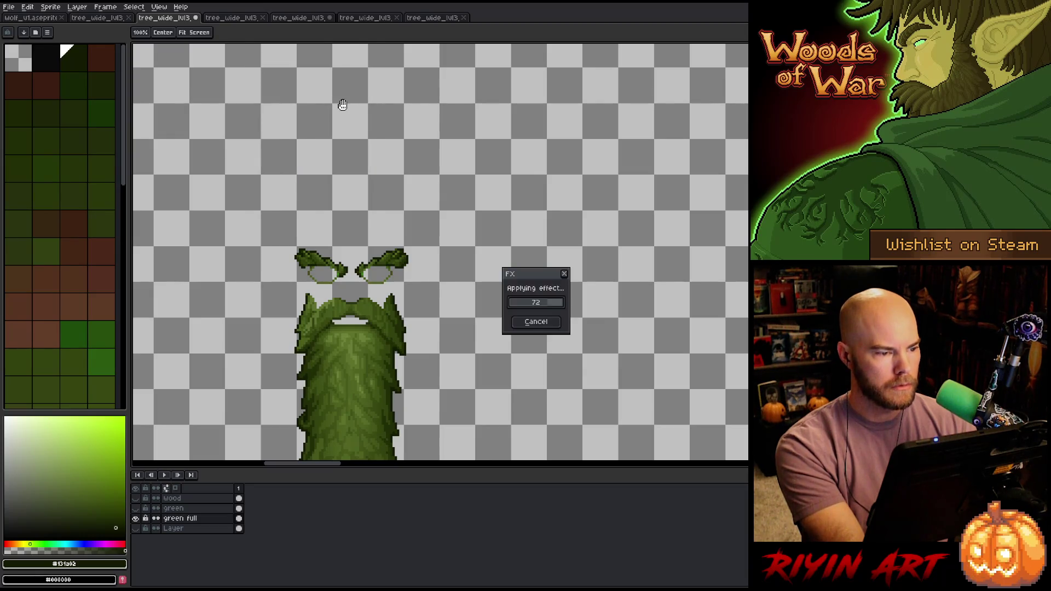
scroll(345, 285, up, 3)
- Replace the #576425 green with transparency at tolerance 0
key(shift+r)
click(444, 201)
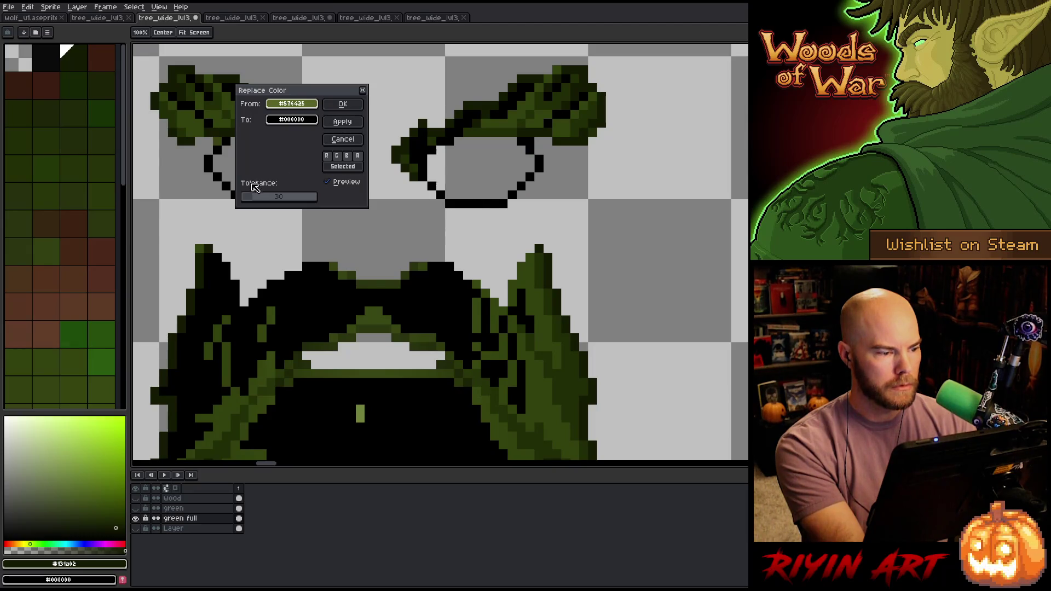
mouse_move(249, 197)
mouse_down()
mouse_move(216, 205)
mouse_move(247, 204)
mouse_move(233, 202)
mouse_up()
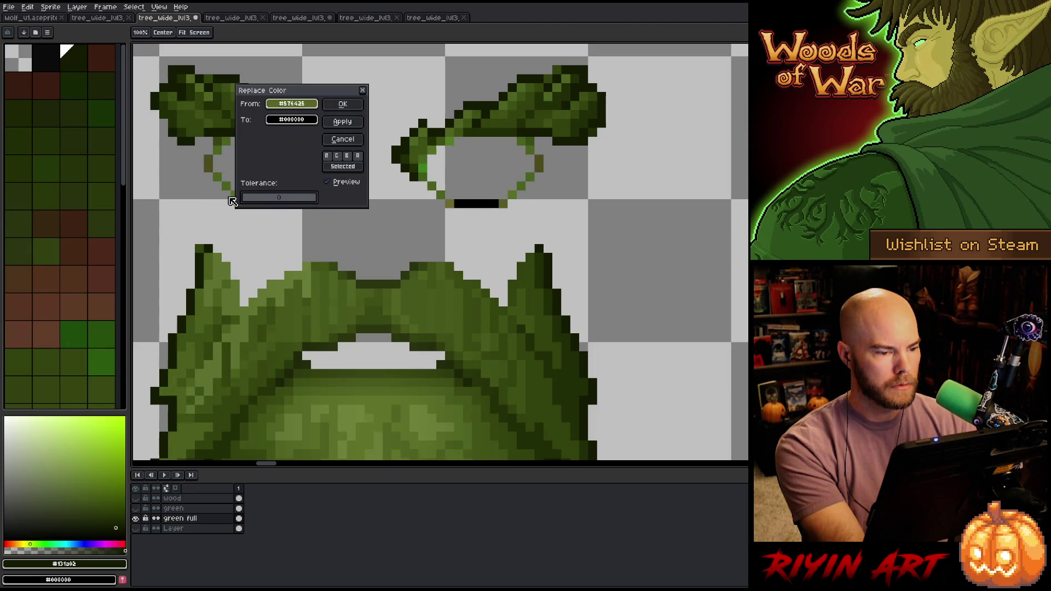
click(291, 120)
drag(303, 191, 131, 184)
click(346, 106)
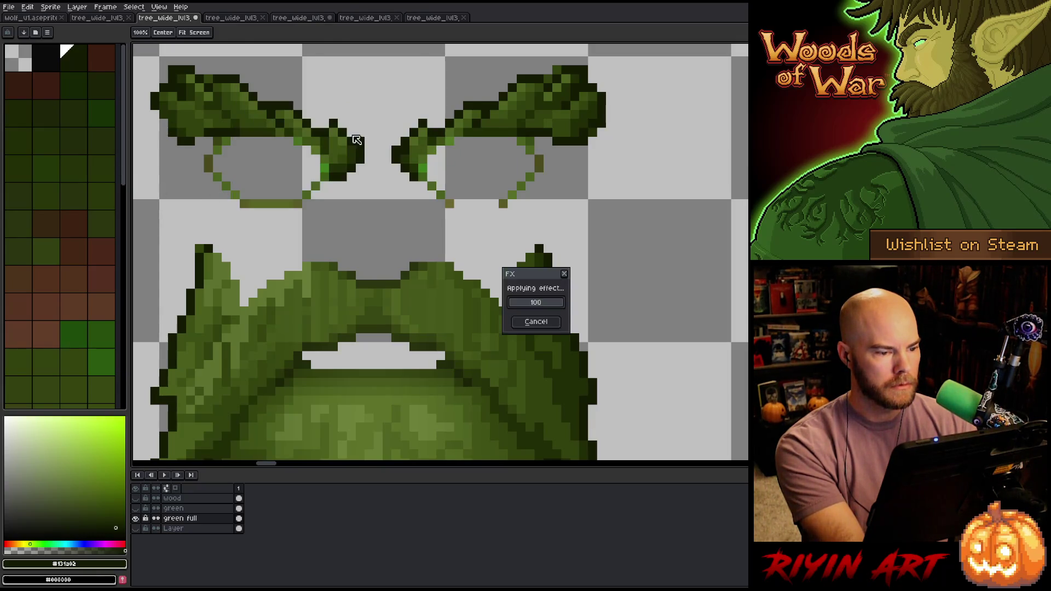
scroll(440, 255, down, 2)
scroll(441, 255, down, 1)
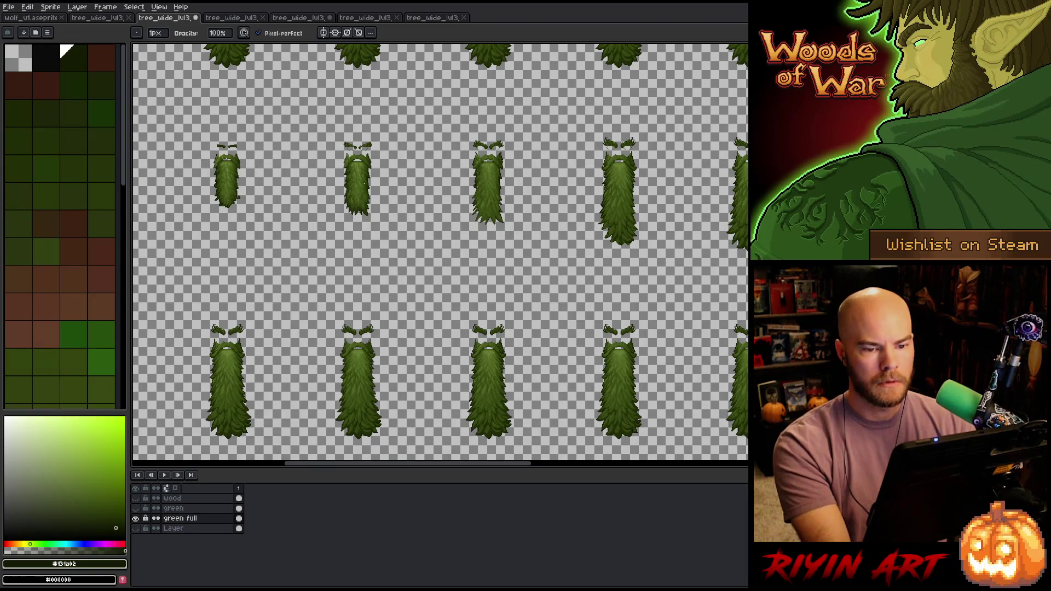
- Zoom from the sheet overview into one tree face's brows and thin eye outlines
scroll(361, 165, up, 2)
scroll(361, 164, down, 2)
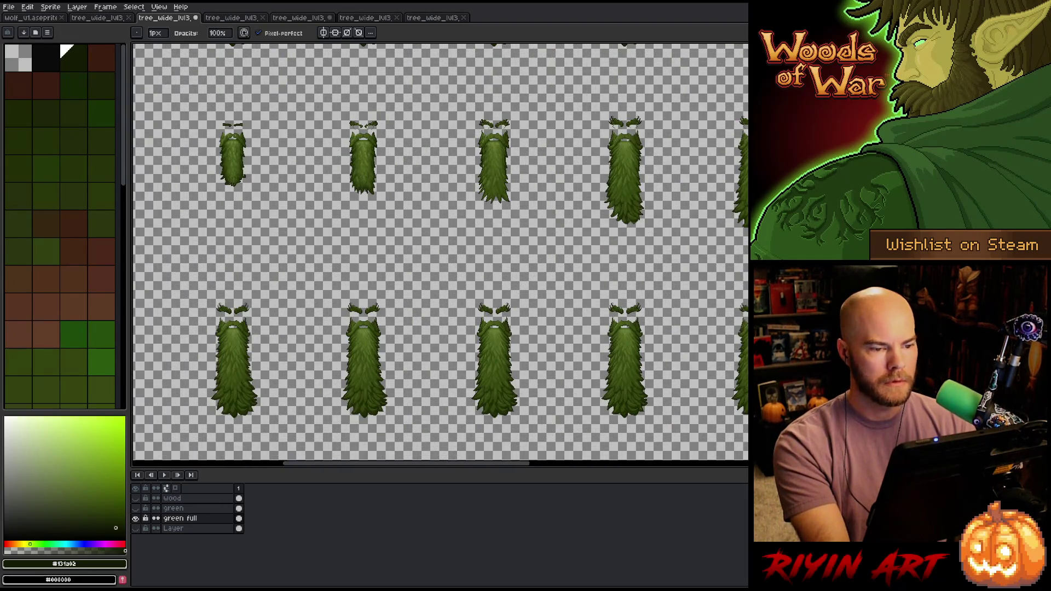
scroll(356, 147, up, 2)
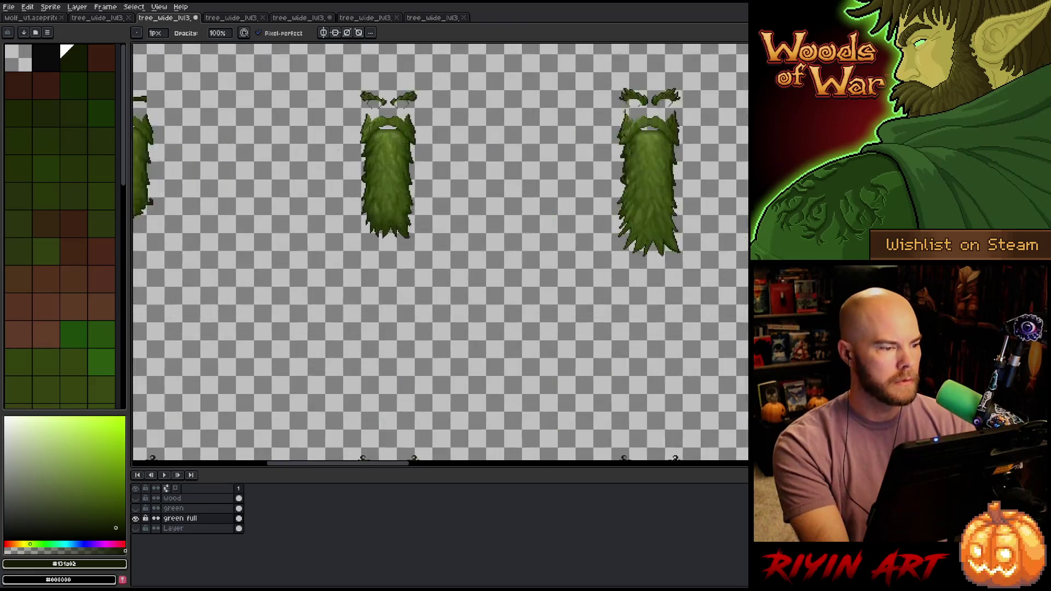
scroll(430, 246, up, 3)
scroll(430, 246, up, 3)
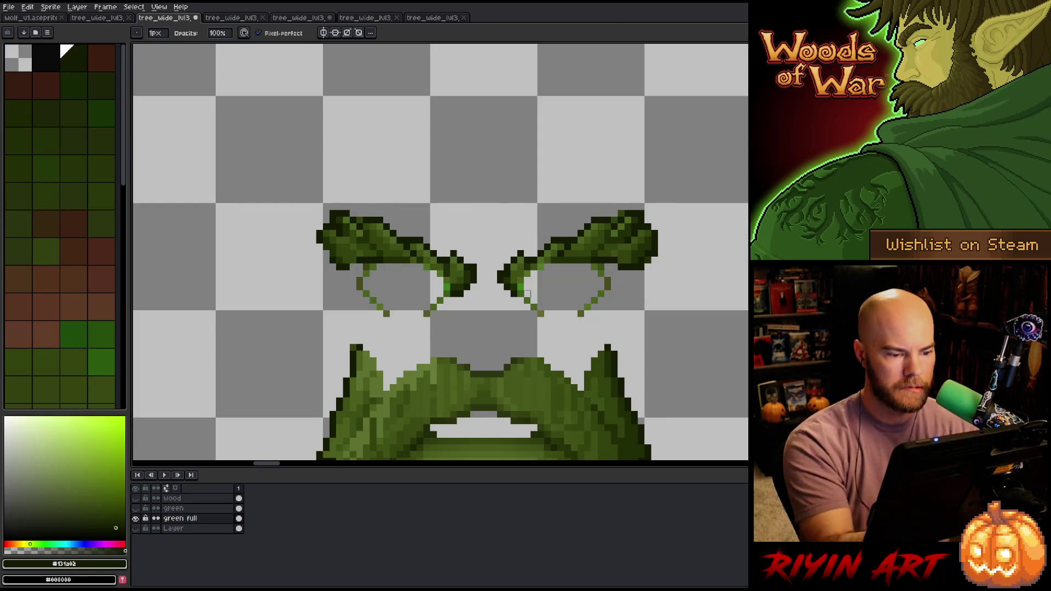
- Erase the leftover green outline pixels under both eyebrows and below the leaf cluster
click(580, 314)
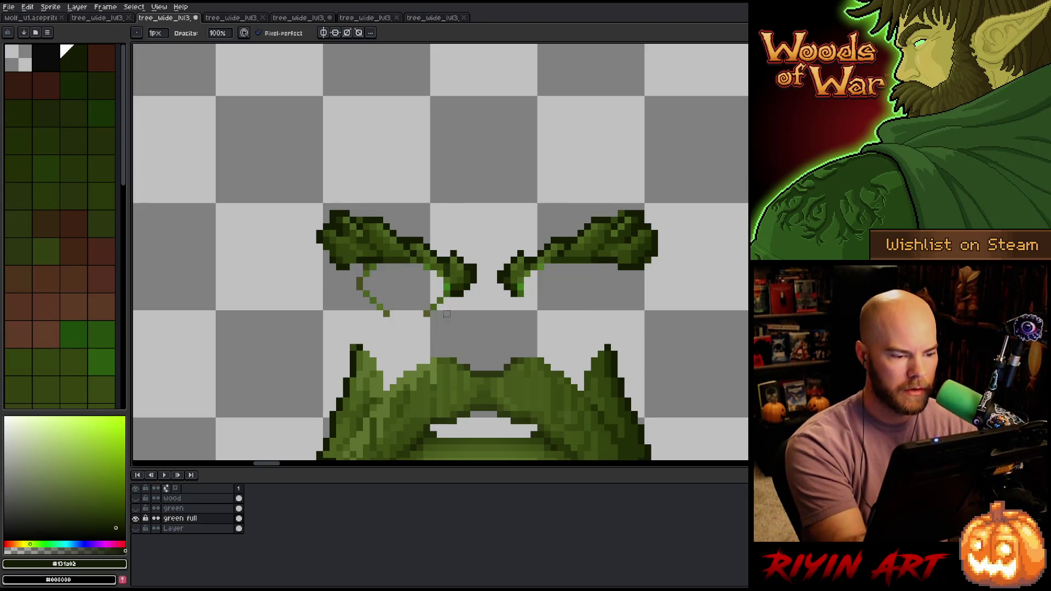
click(370, 266)
click(363, 283)
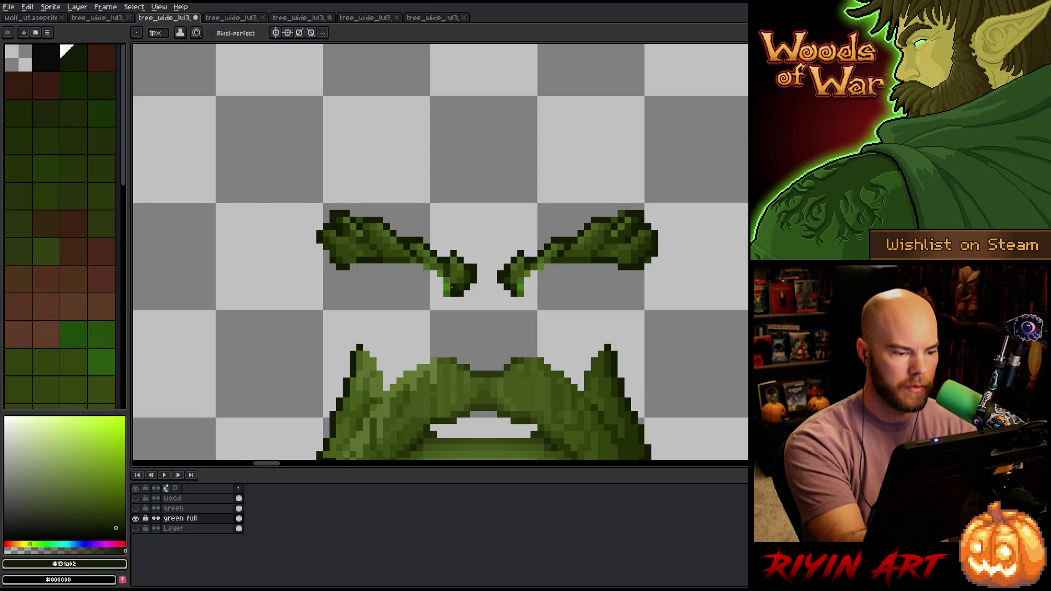
key(e)
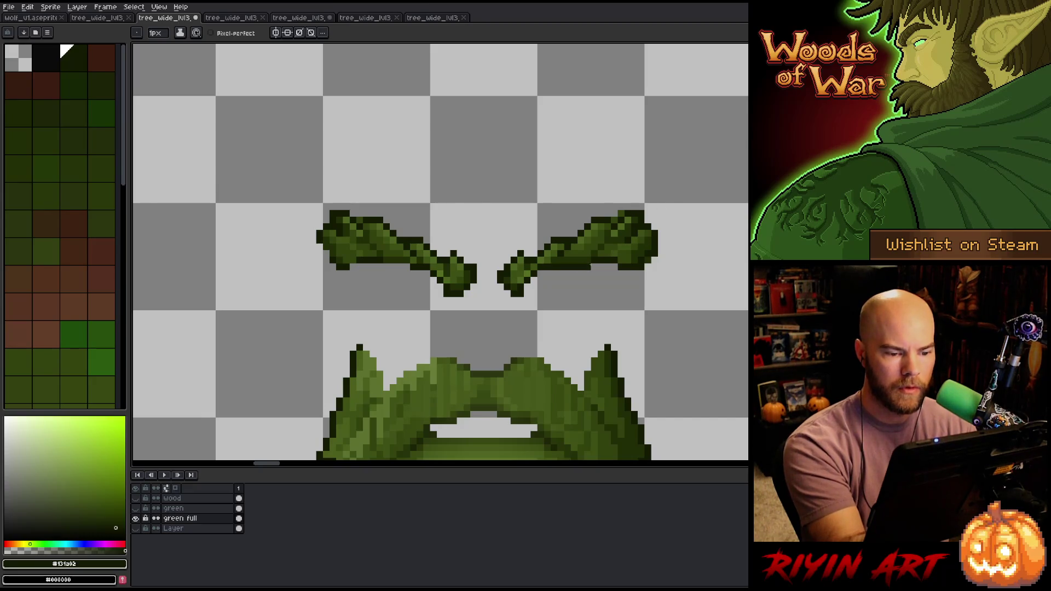
scroll(716, 327, right, 10)
mouse_move(716, 326)
mouse_down()
mouse_move(474, 308)
mouse_move(347, 352)
mouse_up()
drag(522, 222, 522, 229)
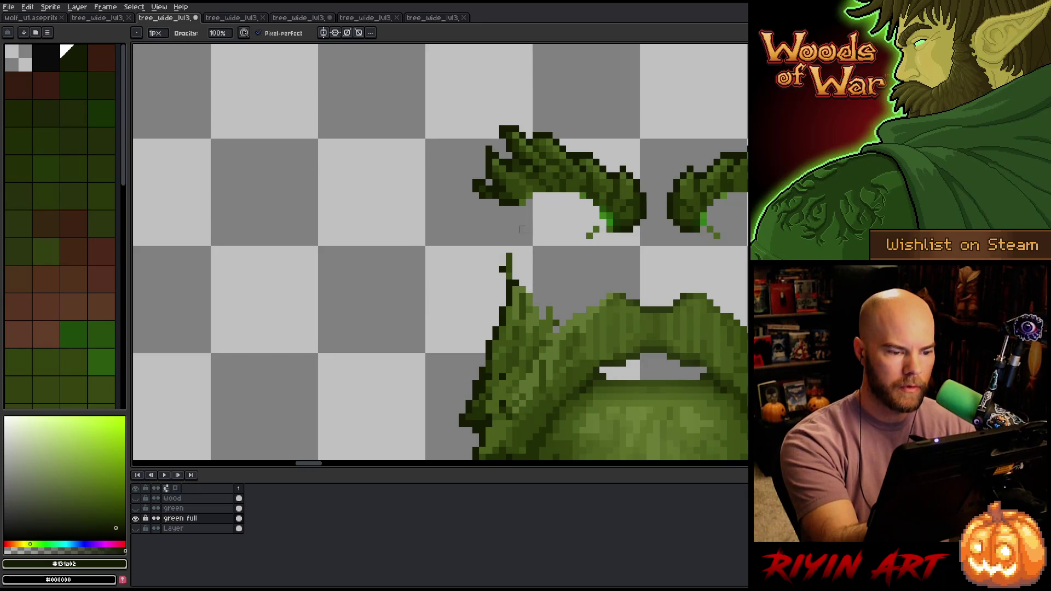
- Darken the lower edges of the leafy brows with dark greens #32410c and #131a02
key(e)
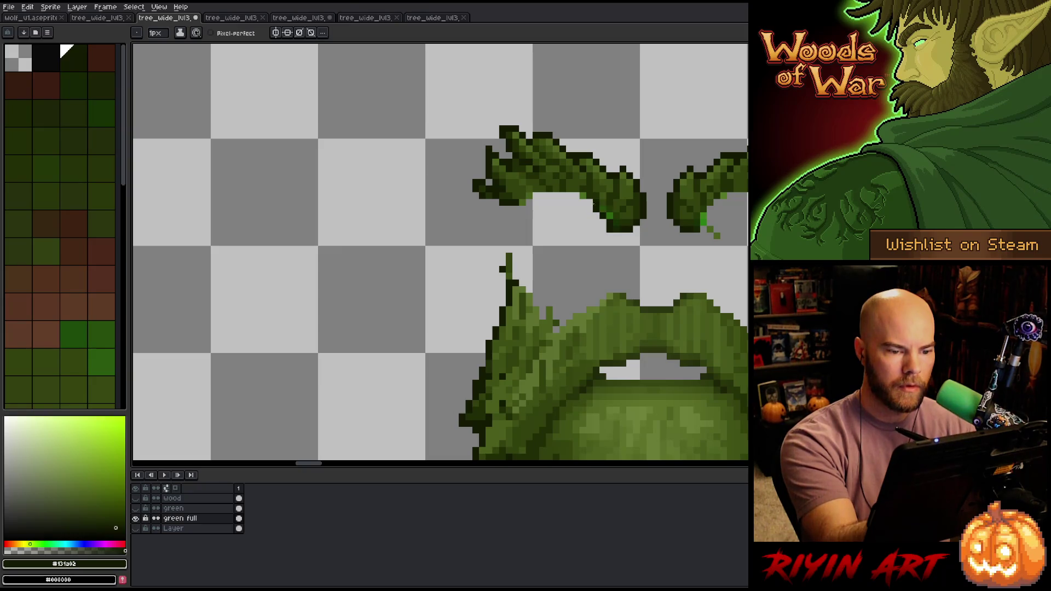
drag(575, 196, 539, 194)
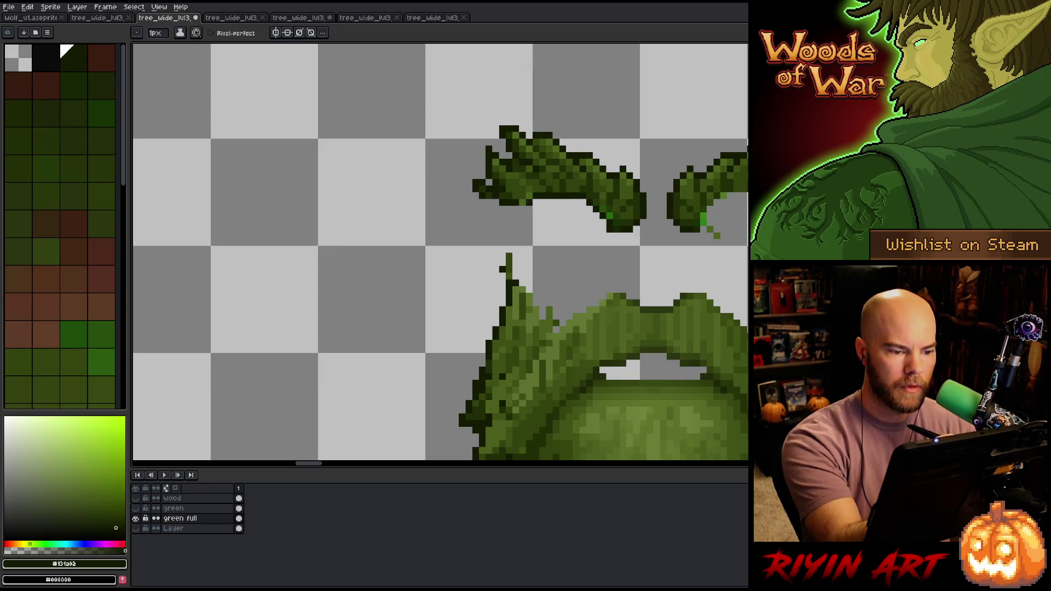
alt+click(569, 162)
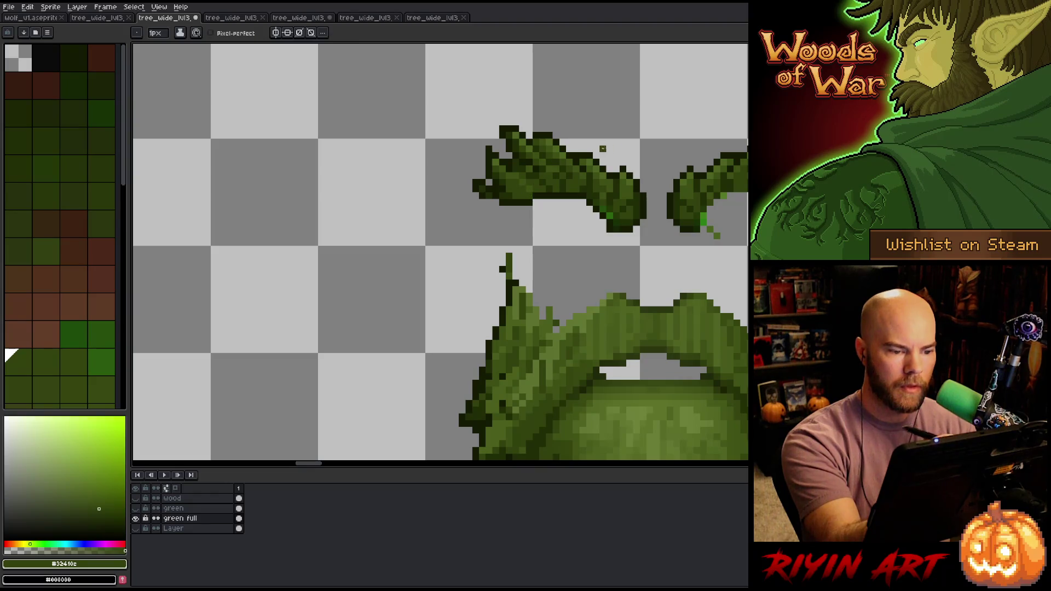
drag(662, 208, 418, 257)
alt+click(458, 270)
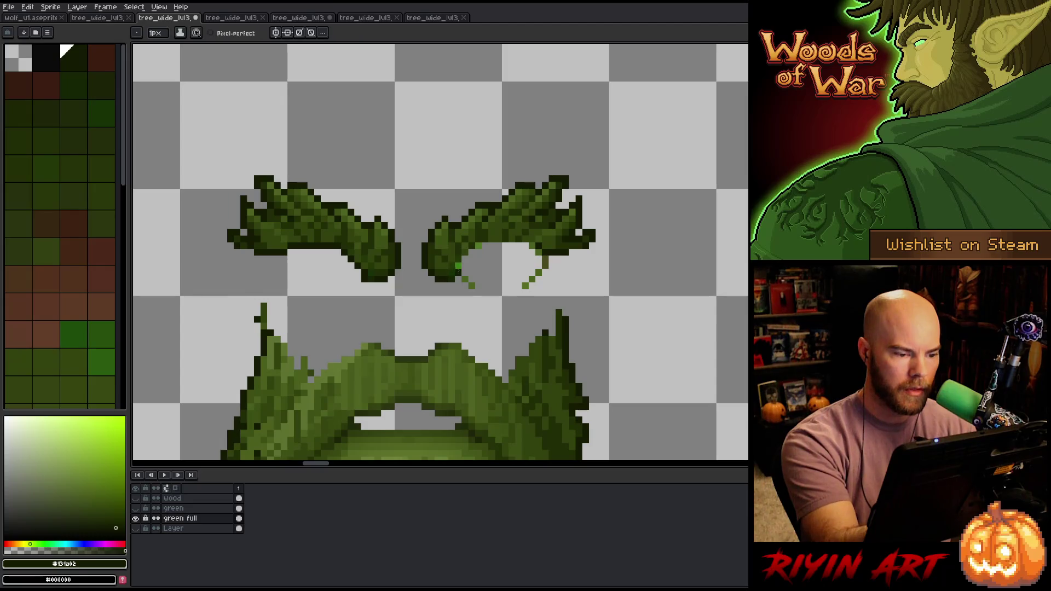
drag(482, 245, 526, 245)
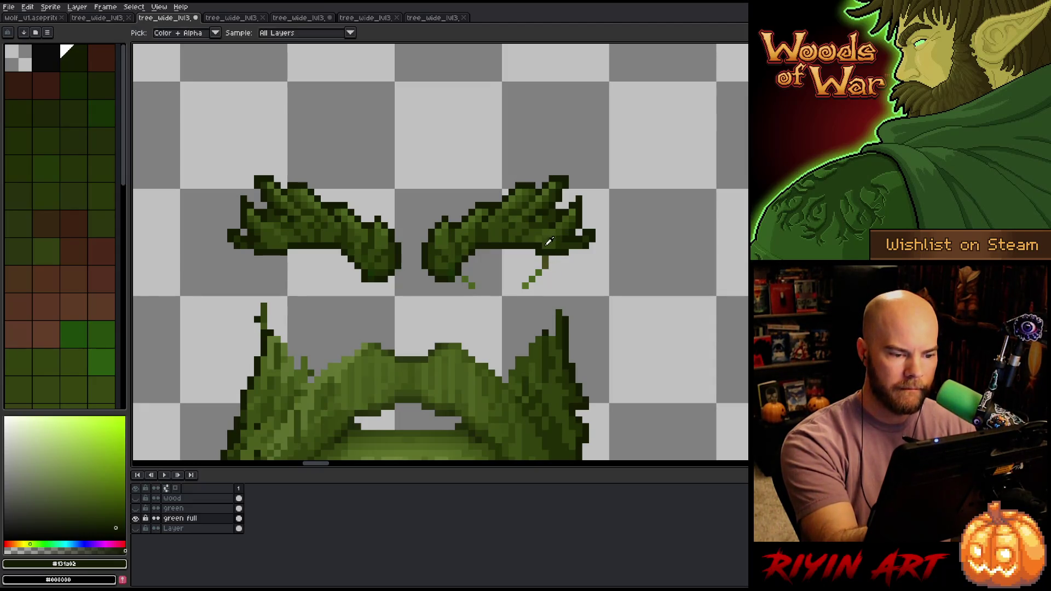
- Erase the diagonal stem pixels hanging beneath the right brow
alt+click(544, 244)
click(546, 266)
key(e)
mouse_move(542, 260)
mouse_down()
mouse_move(519, 293)
mouse_move(324, 286)
mouse_move(319, 312)
mouse_move(698, 343)
mouse_move(326, 399)
mouse_up()
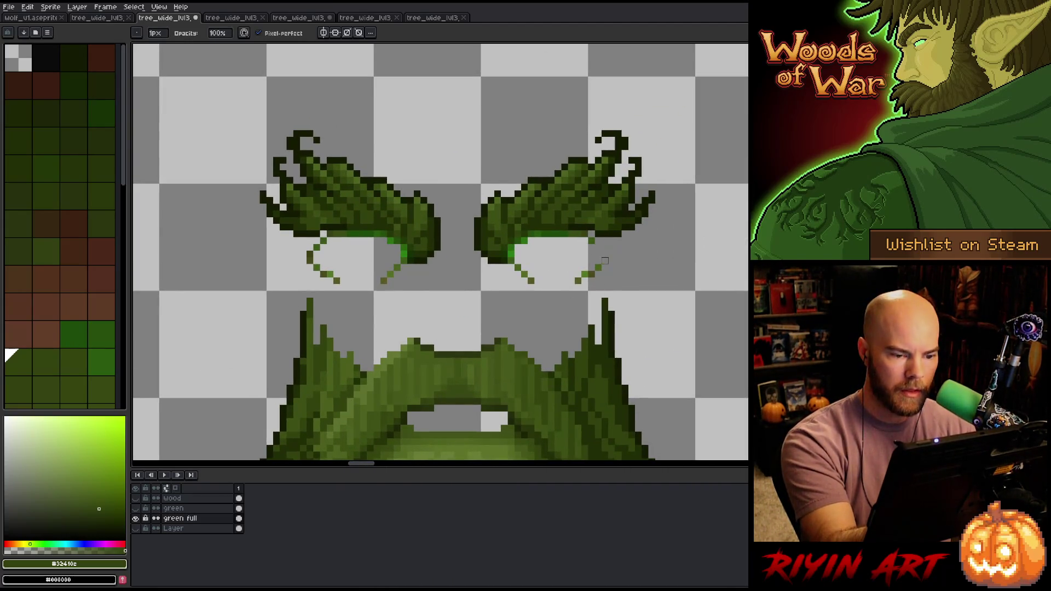